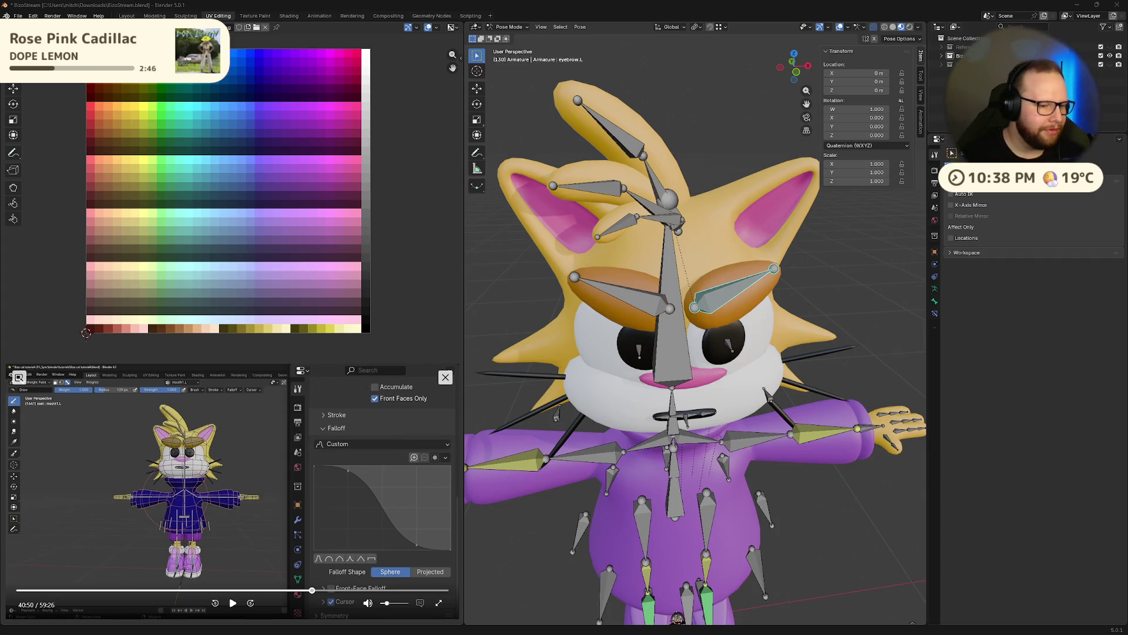
Briefly play and pause the reference video, then bring the armature back to object level.
left_click(233, 603)
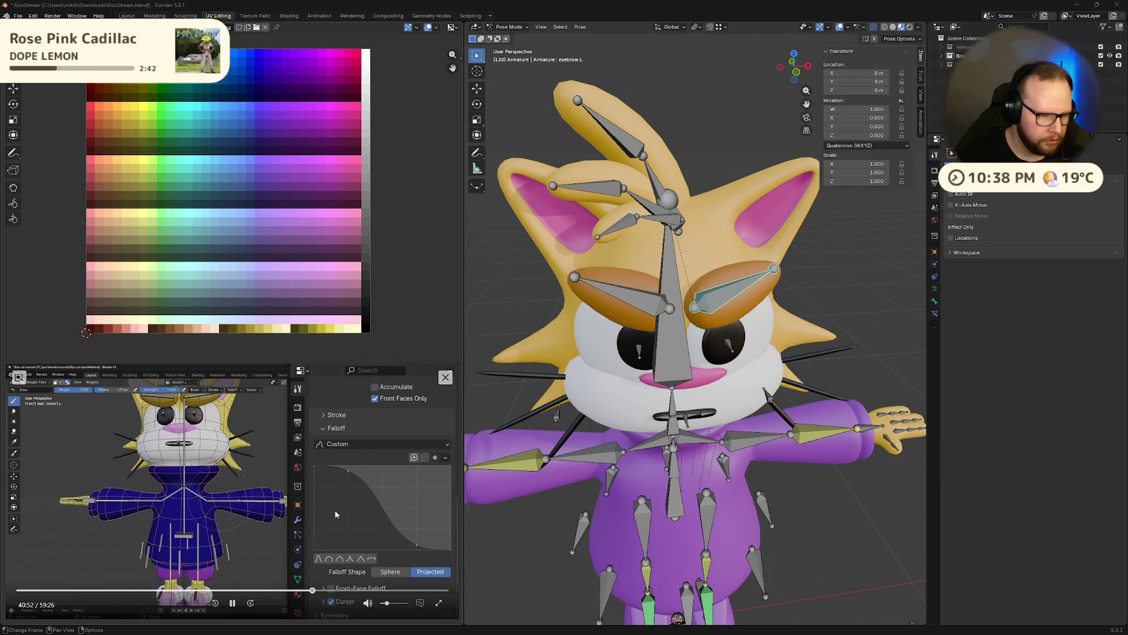
left_click(233, 604)
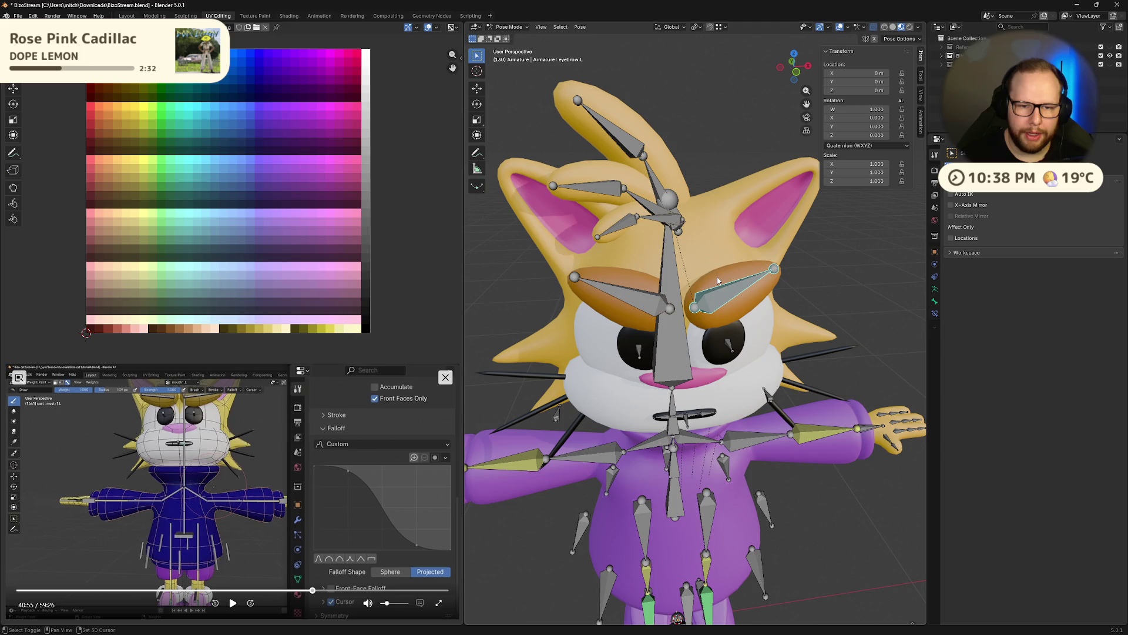
key("Tab")
middle_click_drag(719, 281, 752, 298)
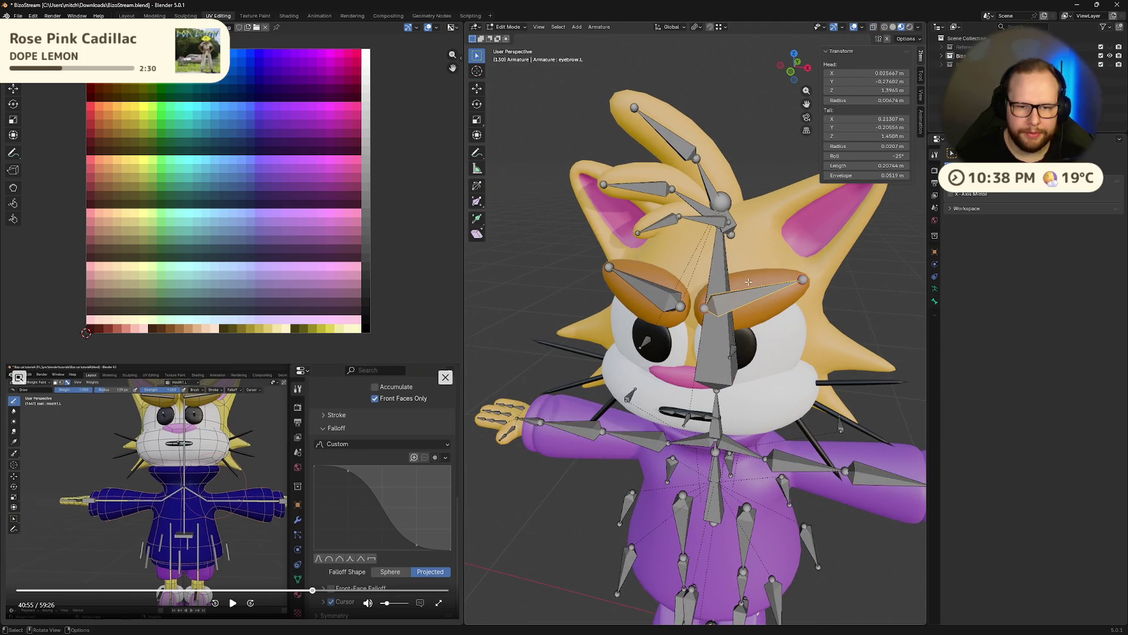
key("Tab")
Select the Eyebrow mesh and switch it into Weight Paint mode.
left_click(737, 302)
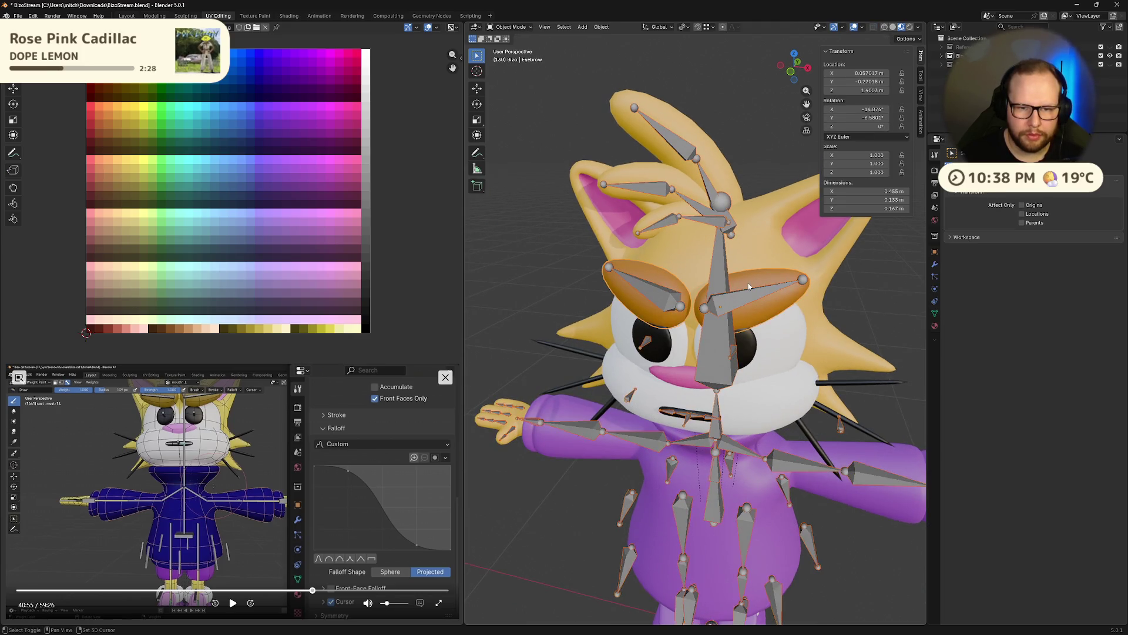
key("ctrl+Tab")
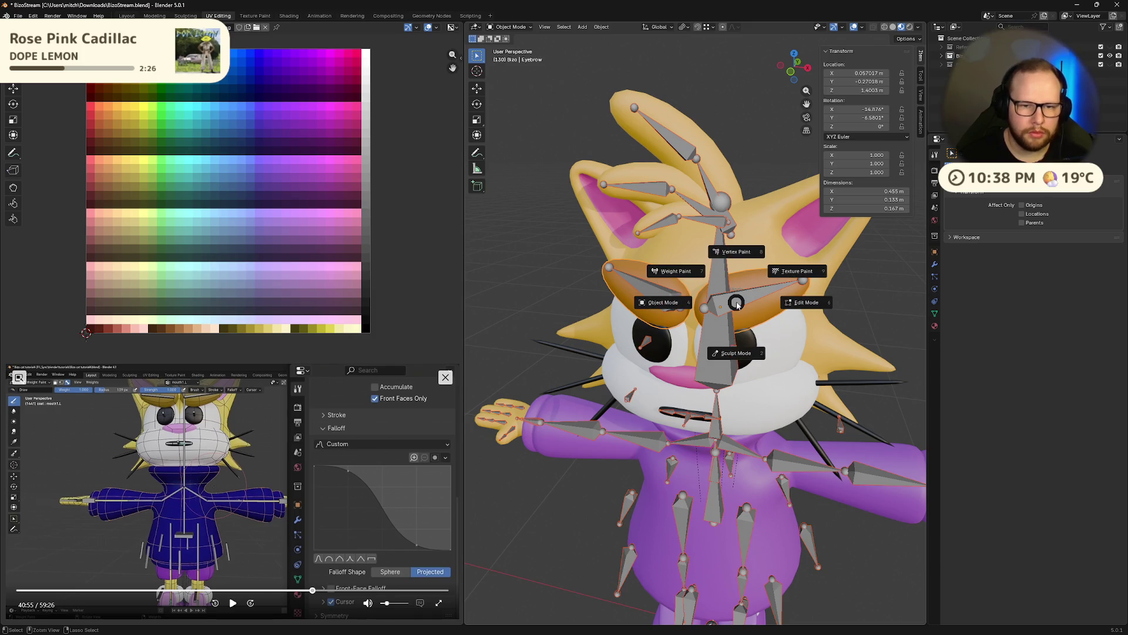
left_click(676, 274)
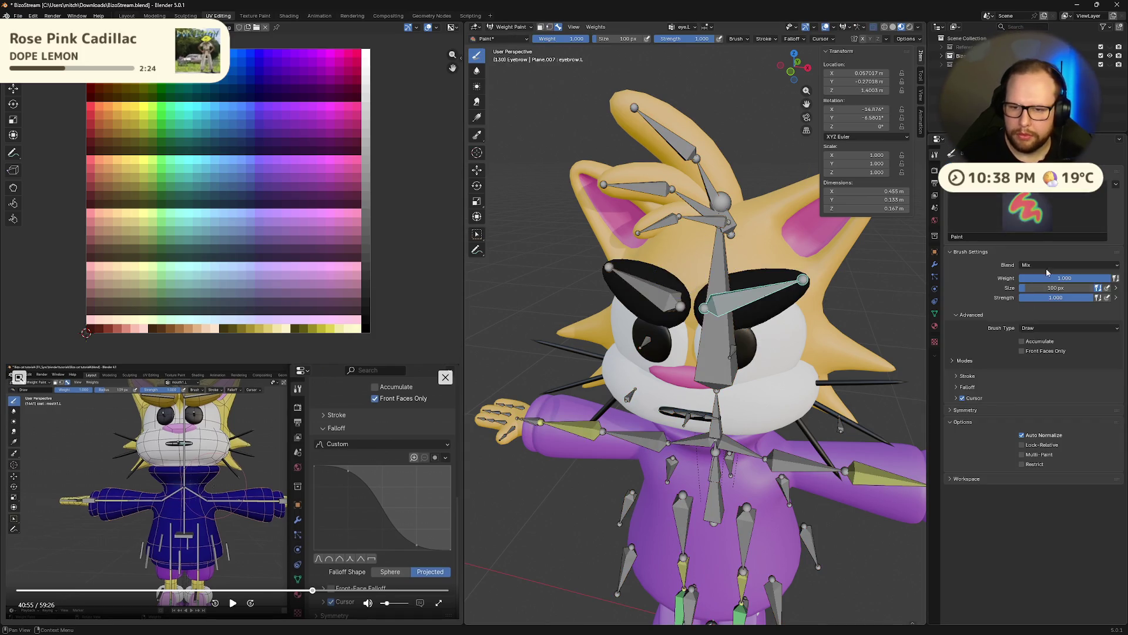
Expand the brush falloff settings and make eyebrow.L the active vertex group.
left_click(966, 387)
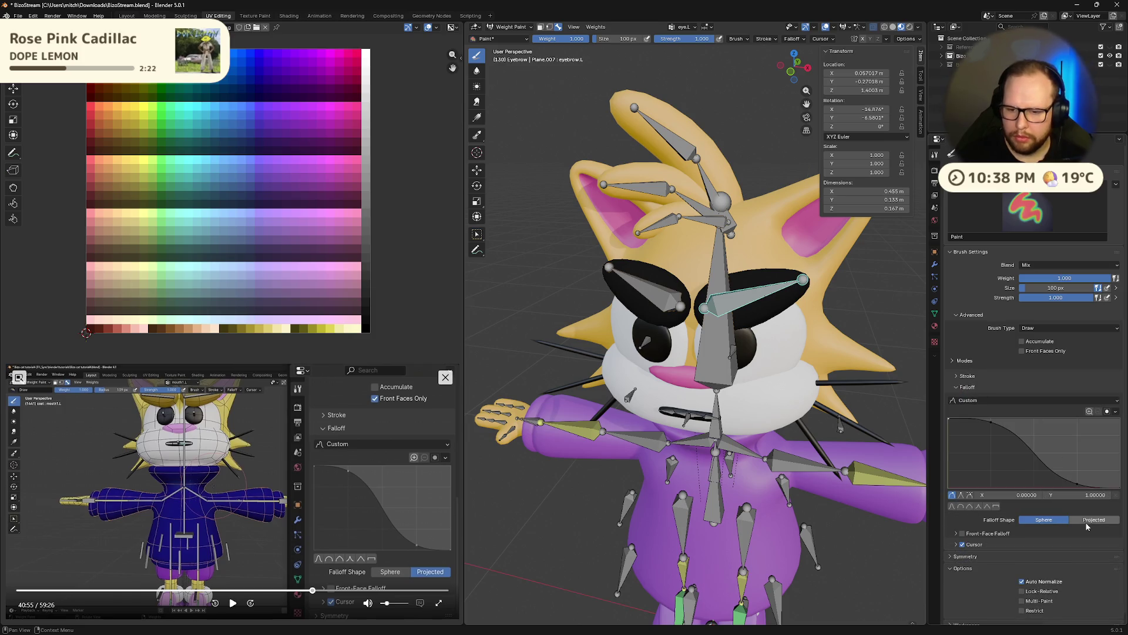
mouse_move(796, 379)
middle_mouse_down()
mouse_move(806, 334)
mouse_move(746, 299)
middle_mouse_up()
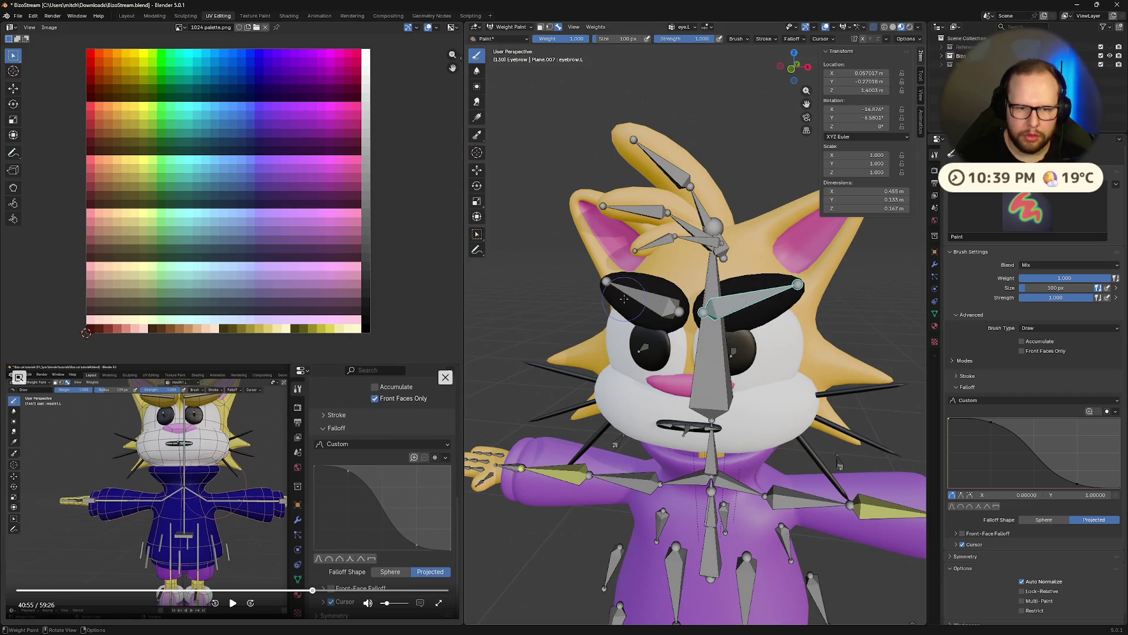
scroll(789, 308, "down", 4)
scroll(788, 308, "up", 3)
scroll(789, 309, "up", 3)
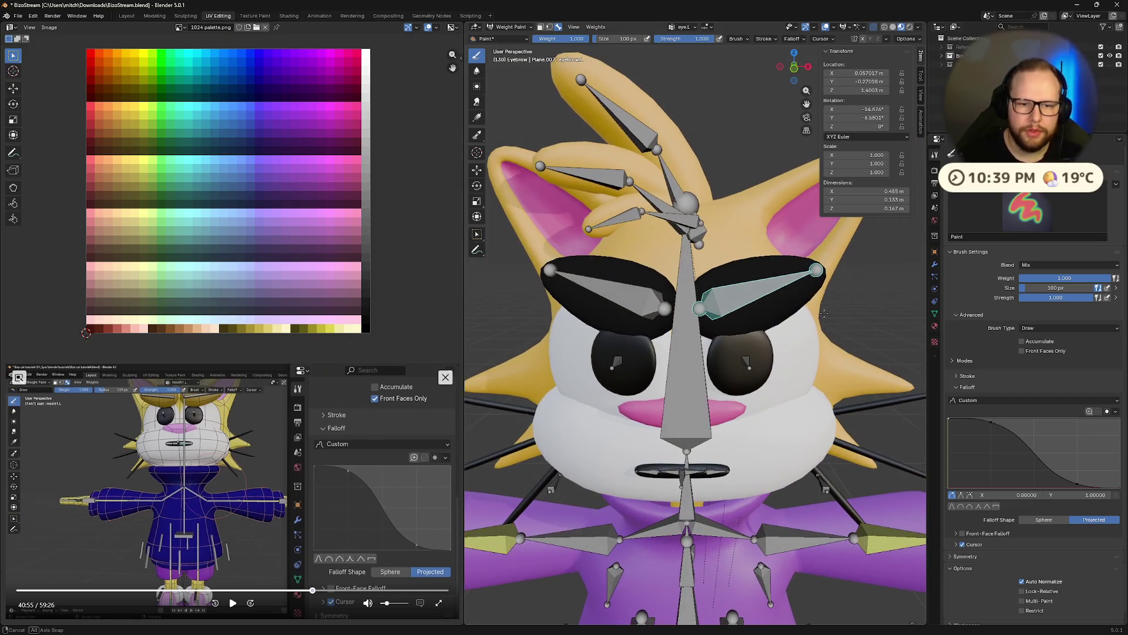
left_click(690, 27)
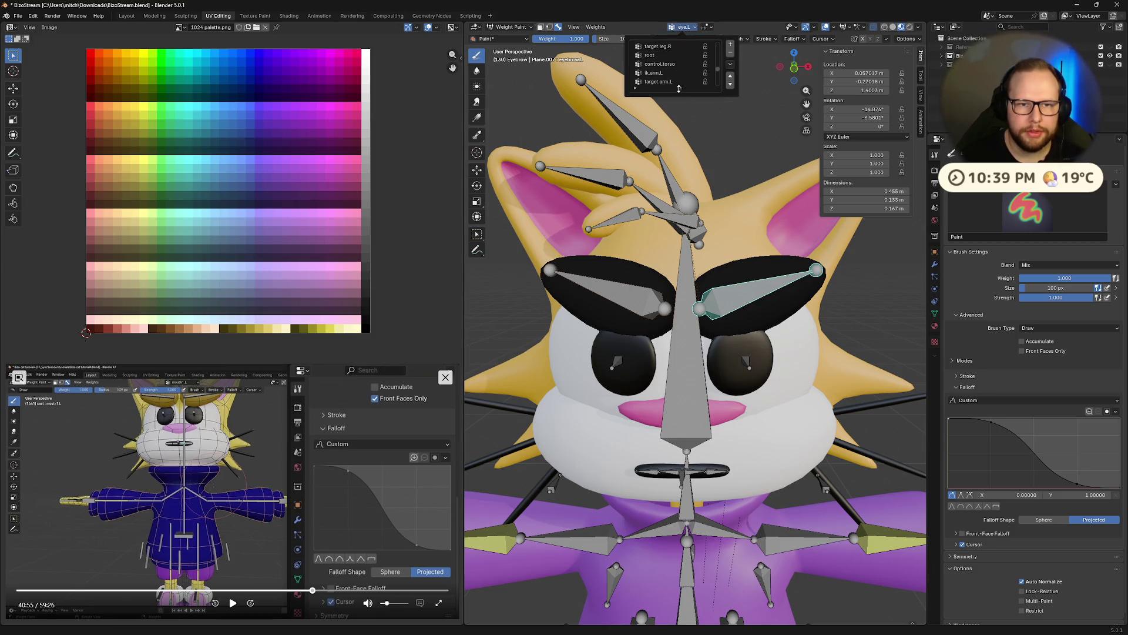
left_click_drag(680, 88, 679, 299)
left_click(674, 108)
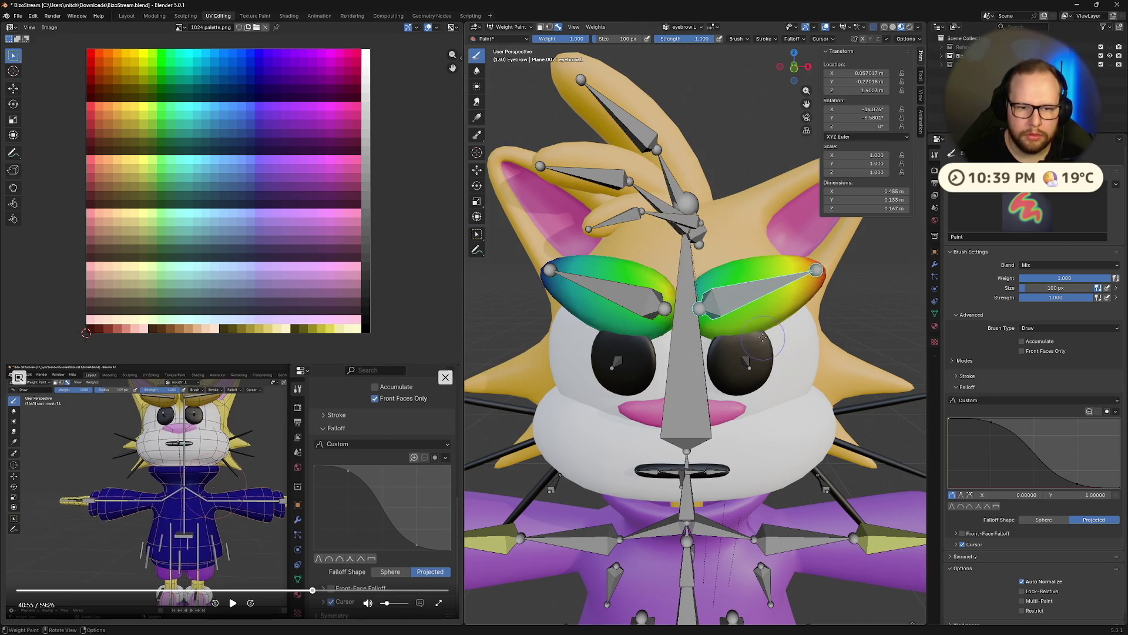
Paint full eyebrow.L weight across one eyebrow, leaving the other unweighted.
middle_click_drag(764, 336, 677, 75)
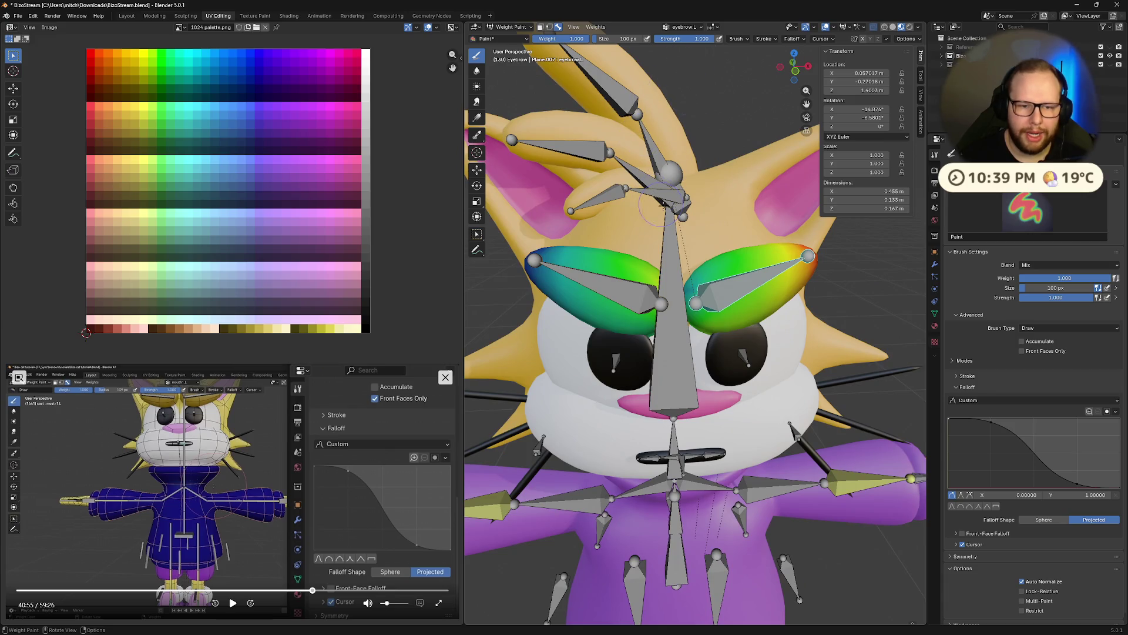
middle_click_drag(771, 244, 796, 286)
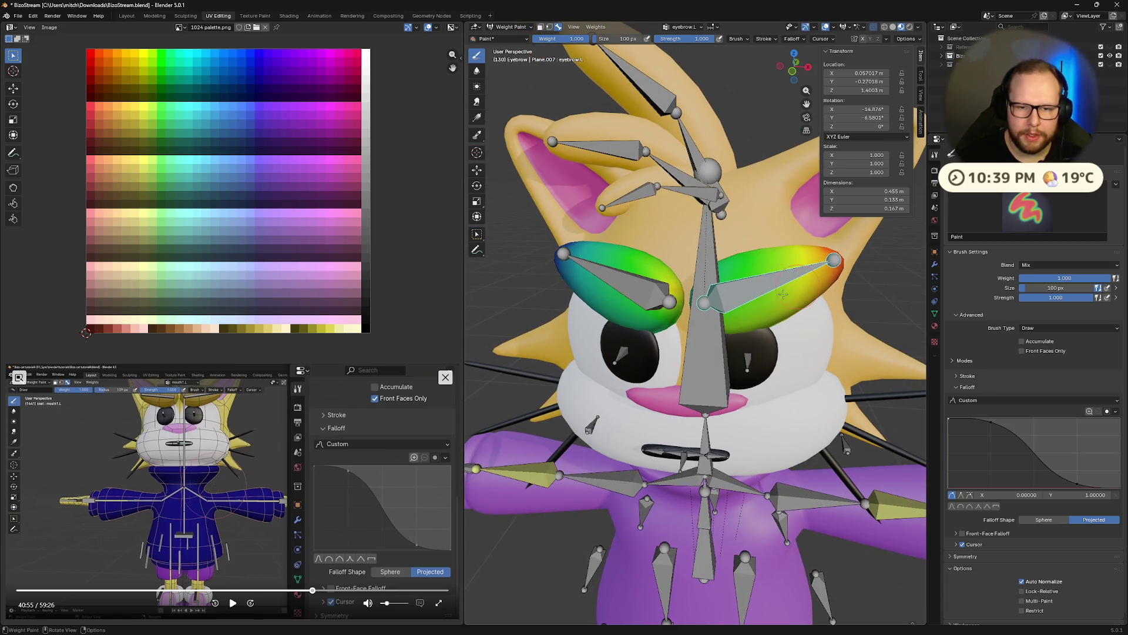
scroll(795, 268, "down", 3)
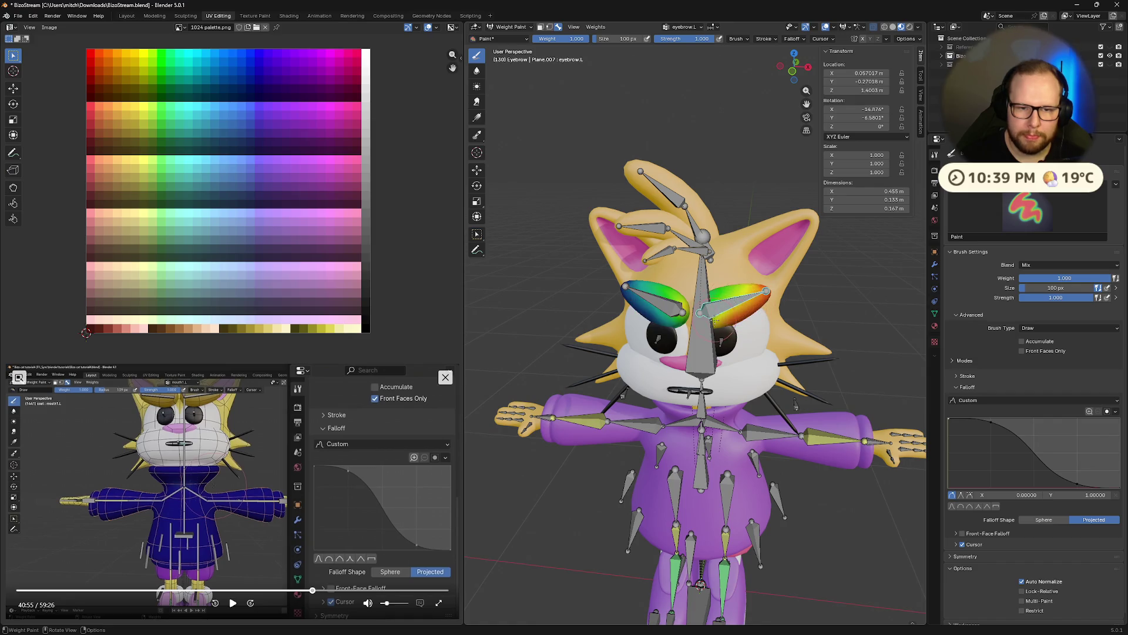
left_click(715, 296)
middle_click_drag(701, 313, 690, 319)
scroll(689, 320, "up", 2)
left_click(689, 319)
left_click_drag(685, 319, 749, 304)
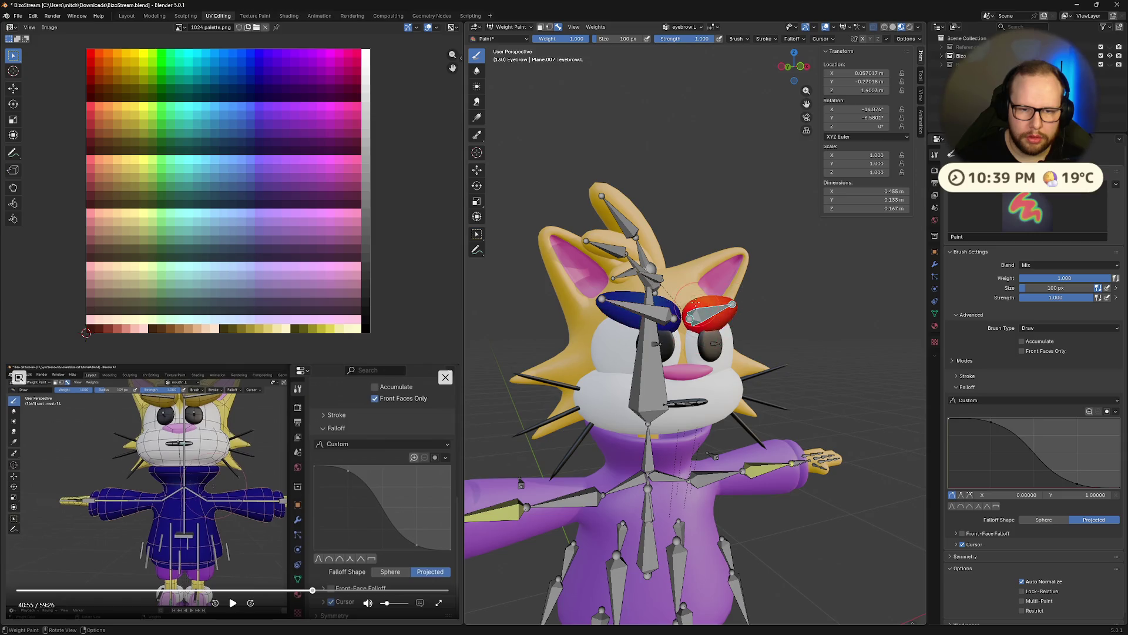
mouse_move(750, 304)
middle_mouse_down()
mouse_move(713, 282)
mouse_move(571, 368)
mouse_move(705, 296)
middle_mouse_up()
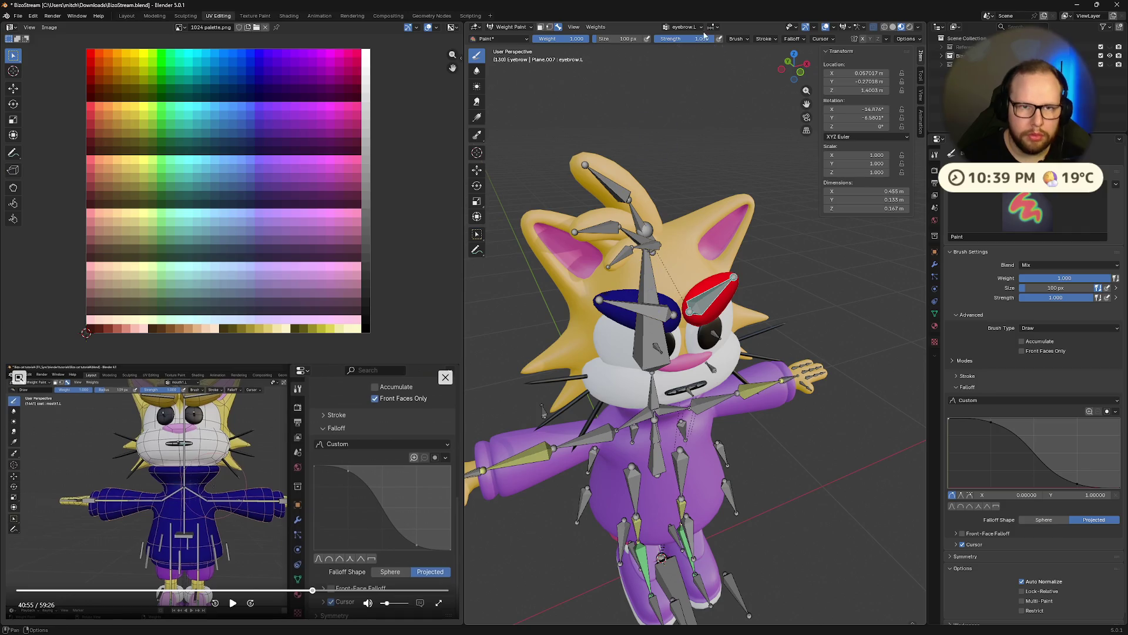
Inspect the eyebrow.R group weights from several angles and set brush falloff shape to Sphere.
left_click(684, 26)
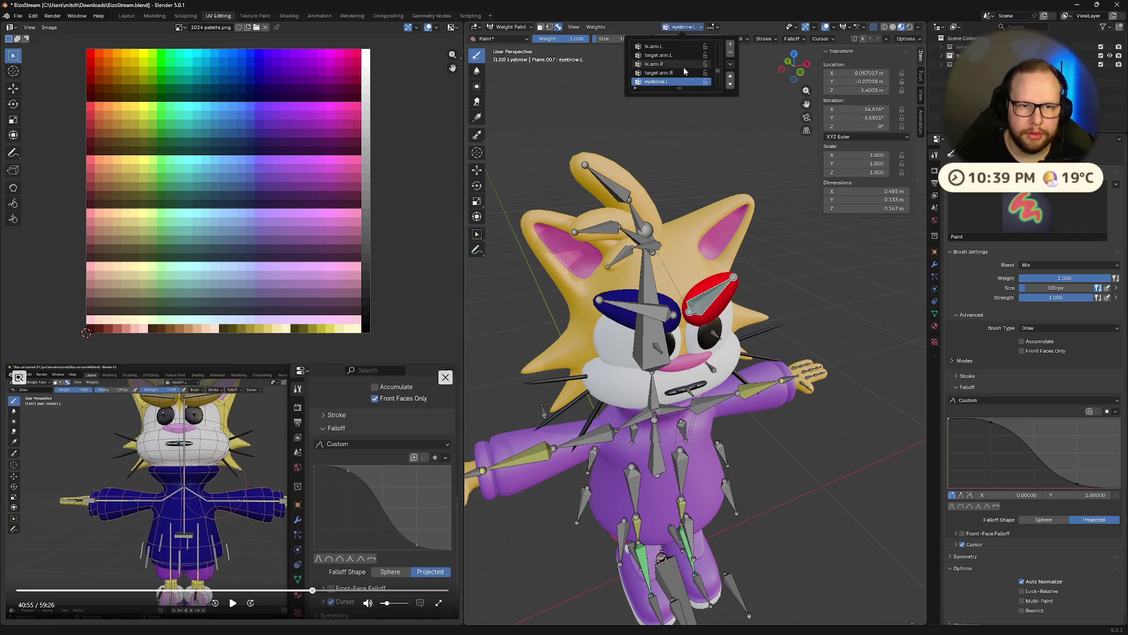
scroll(683, 67, "down", 5)
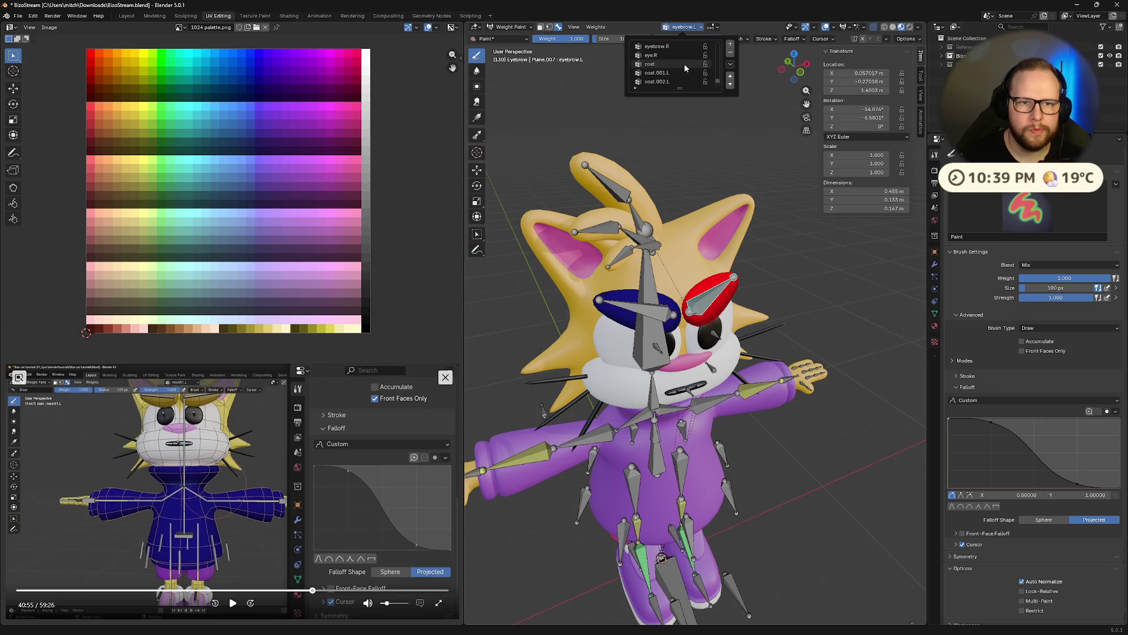
left_click(676, 56)
middle_click_drag(671, 352, 621, 349)
scroll(773, 313, "up", 2)
scroll(759, 305, "up", 3)
scroll(731, 292, "up", 2)
scroll(701, 274, "up", 2)
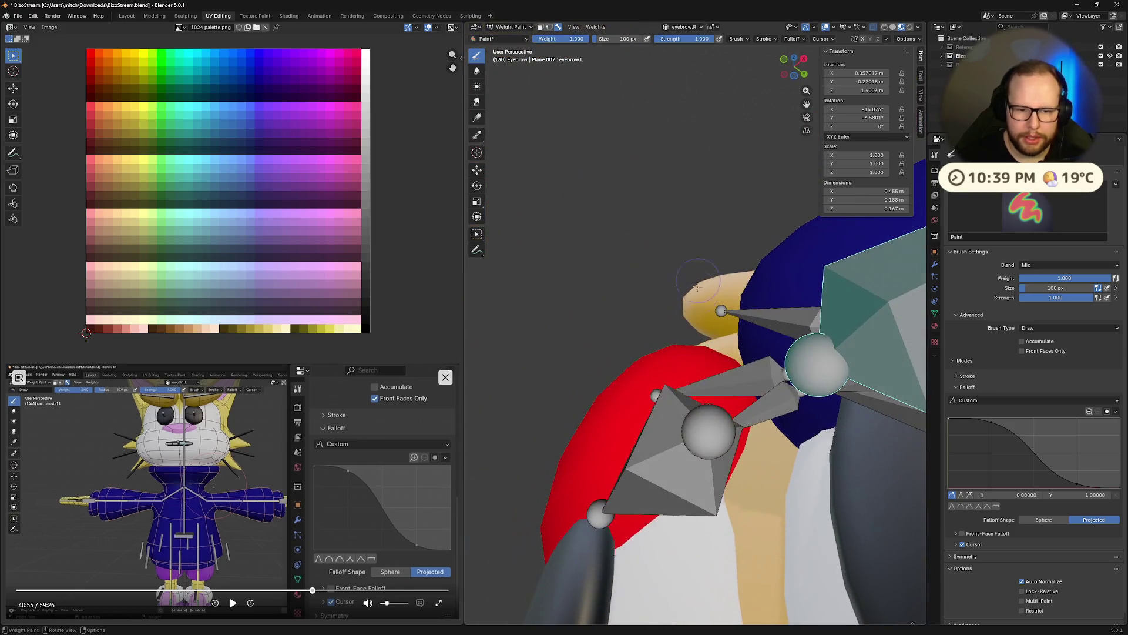
mouse_move(700, 274)
middle_mouse_down()
mouse_move(633, 385)
mouse_move(721, 402)
middle_mouse_up()
scroll(632, 386, "down", 2)
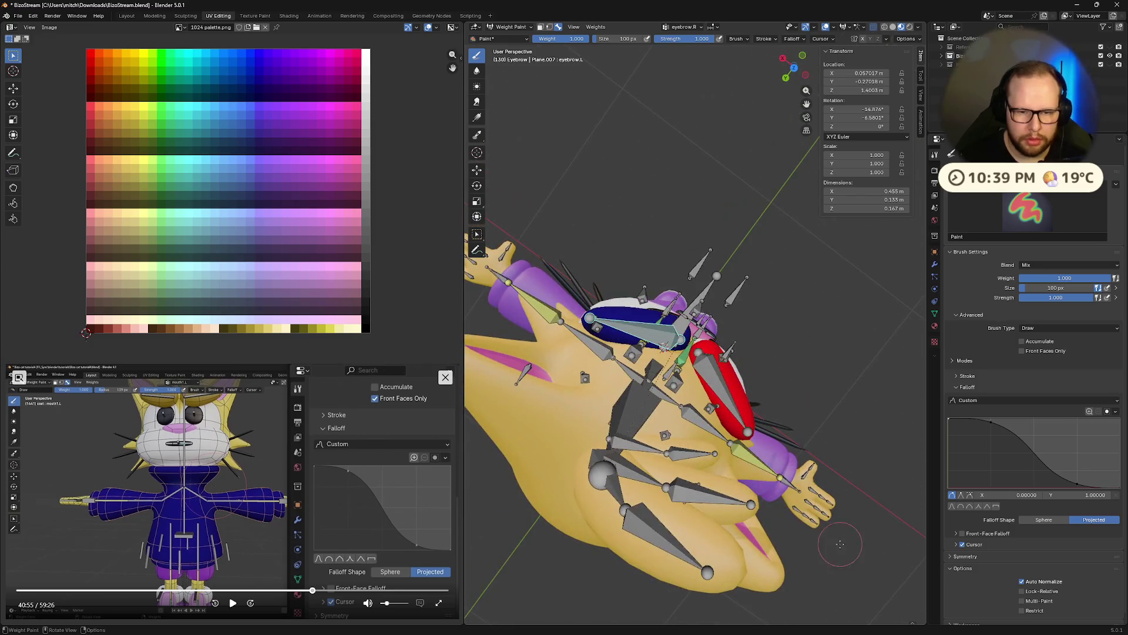
mouse_move(745, 374)
middle_mouse_down()
mouse_move(746, 355)
mouse_move(776, 371)
mouse_move(750, 375)
mouse_move(778, 392)
mouse_move(750, 371)
middle_mouse_up()
scroll(778, 393, "up", 4)
scroll(776, 392, "down", 4)
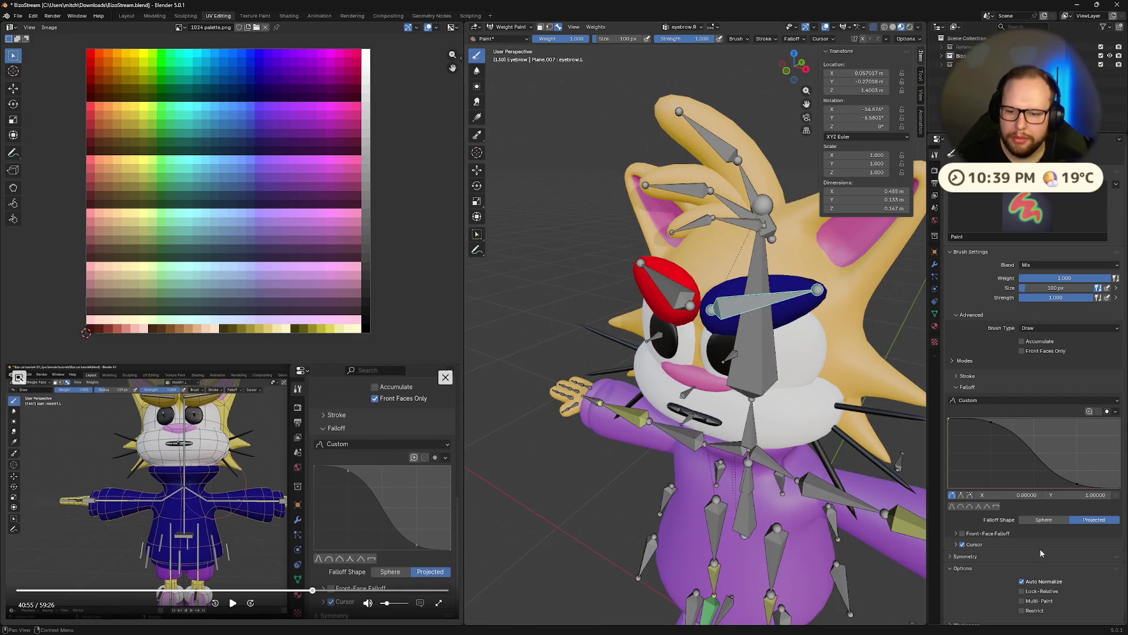
left_click(1044, 520)
Check the eye.L and eyebrow.L group weights around the head, then resume the reference video.
left_click(701, 27)
scroll(678, 64, "down", 3)
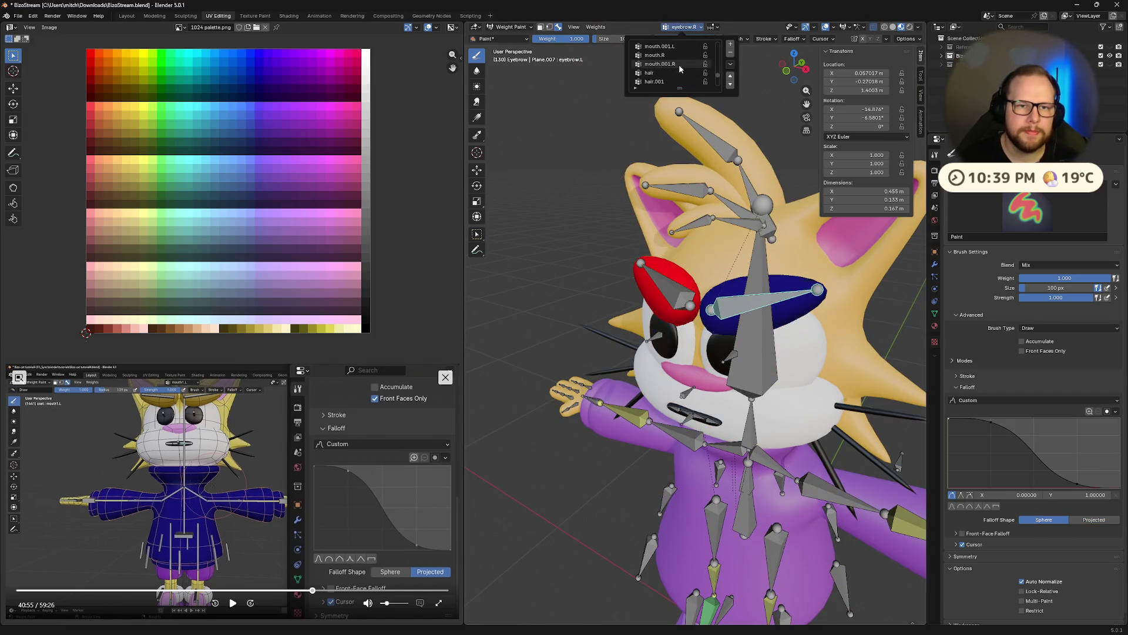
left_click(668, 63)
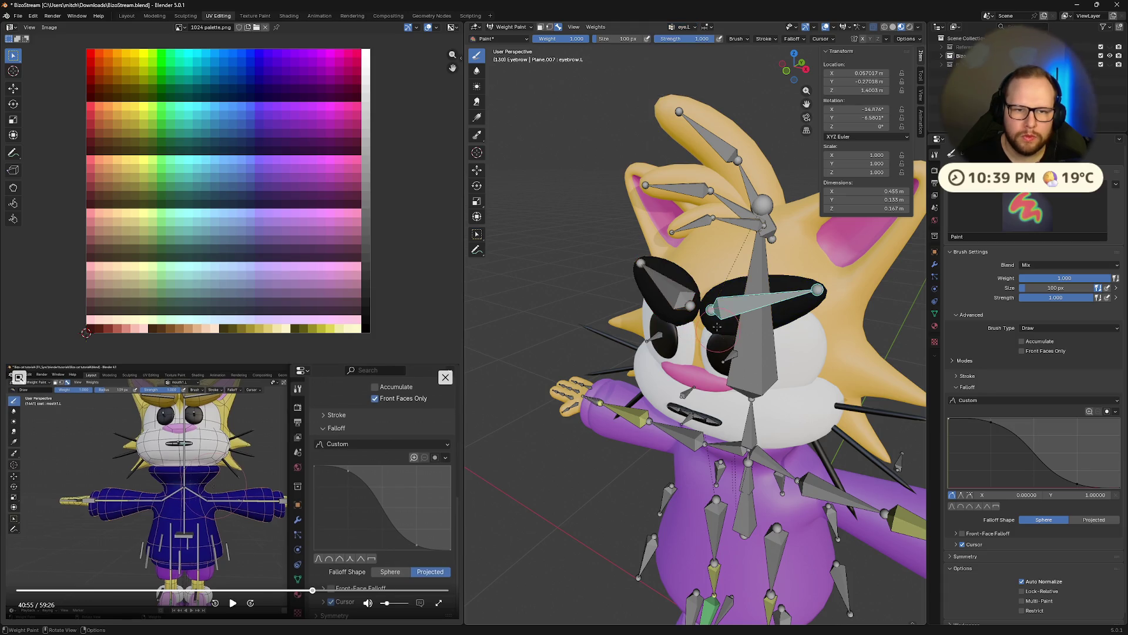
scroll(670, 64, "up", 2)
left_click(669, 72)
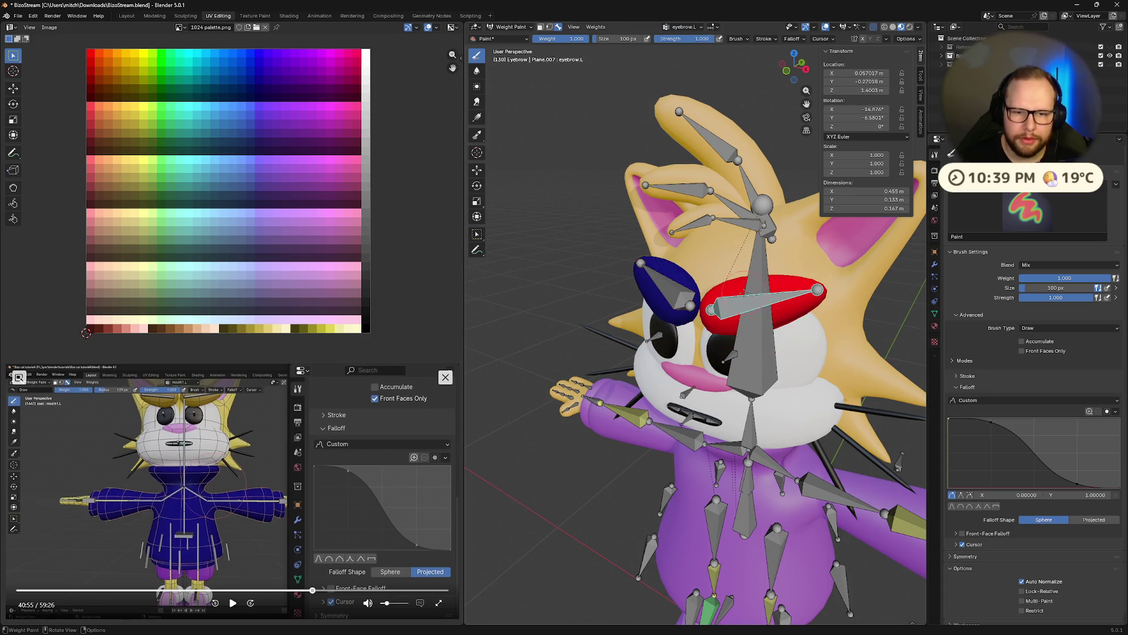
middle_click_drag(716, 248, 719, 177)
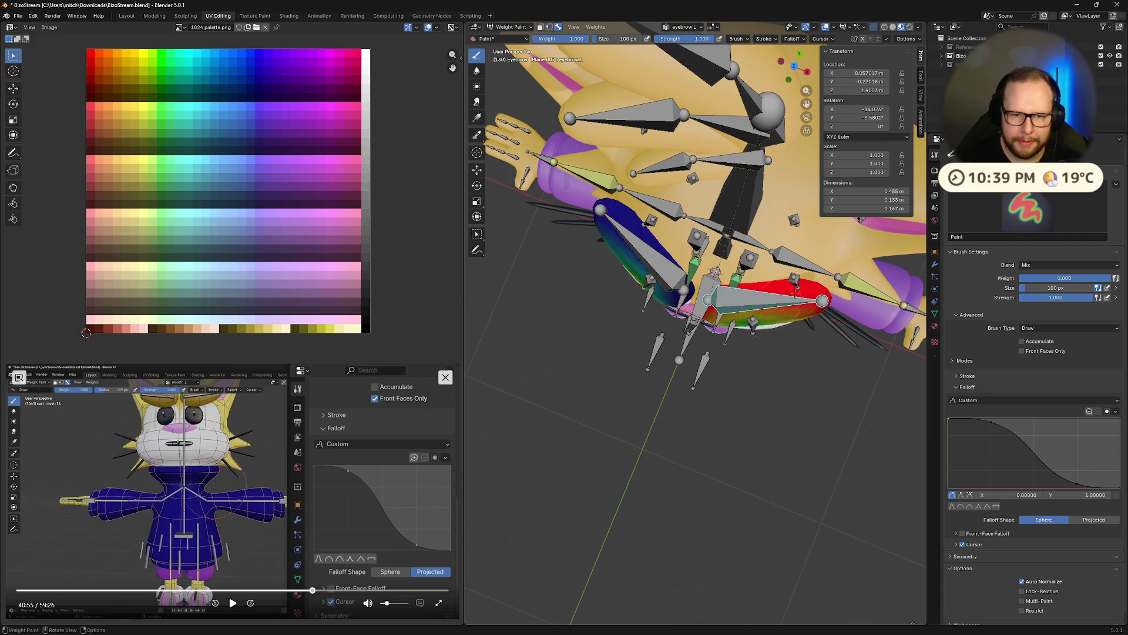
mouse_move(786, 298)
middle_mouse_down()
mouse_move(769, 307)
mouse_move(773, 243)
mouse_move(750, 319)
mouse_move(662, 335)
middle_mouse_up()
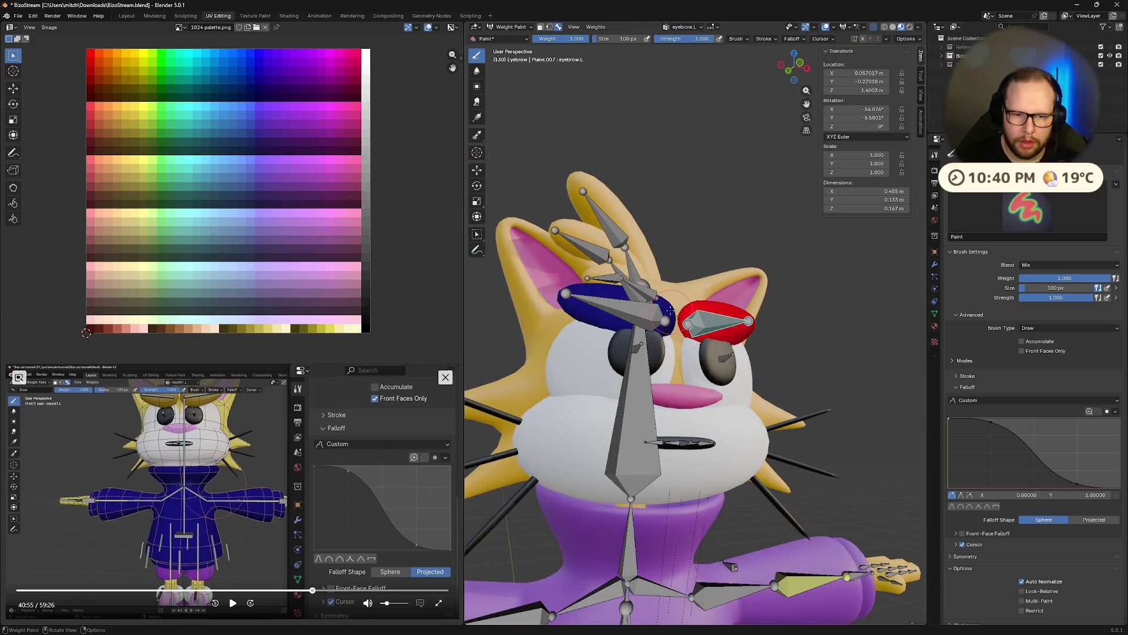
middle_click_drag(668, 345, 730, 319)
middle_click_drag(780, 376, 776, 300)
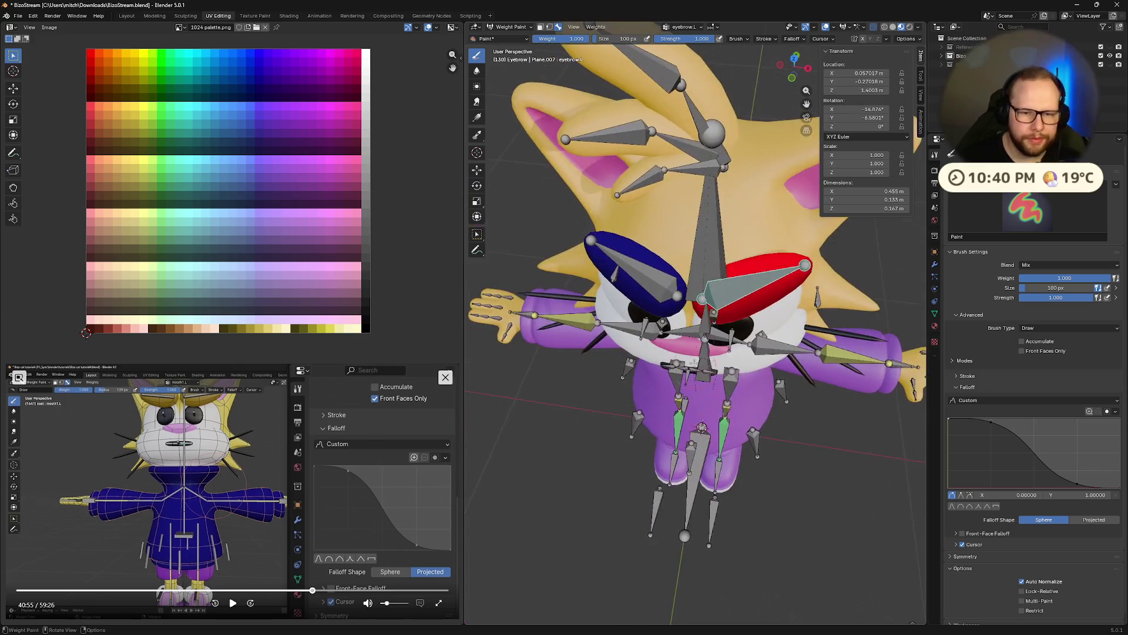
left_click(232, 602)
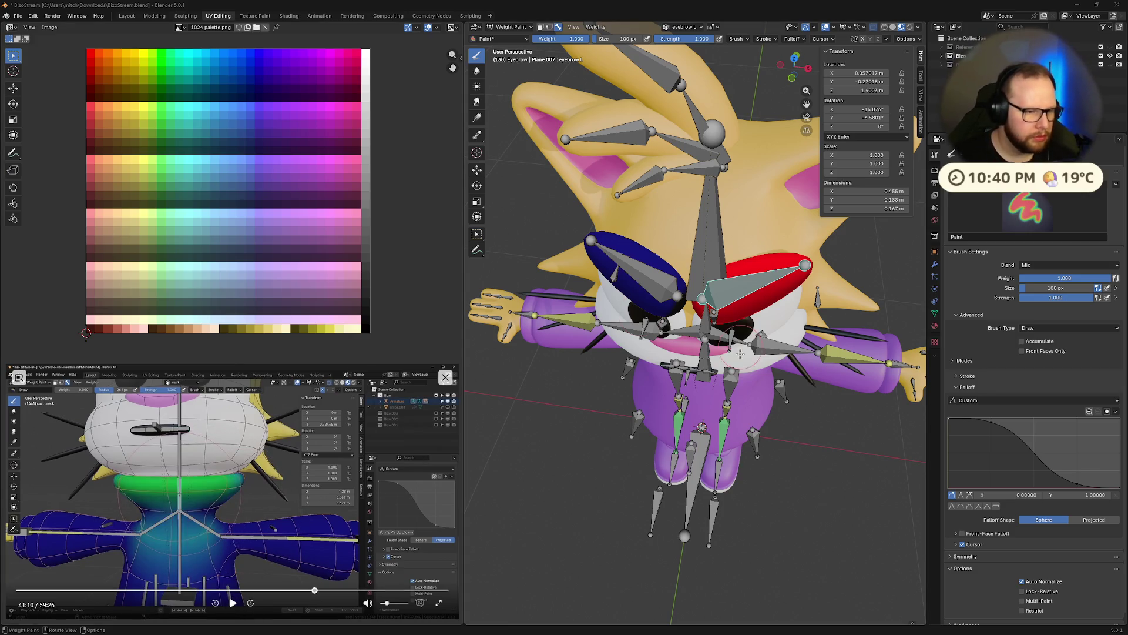
middle_click_drag(696, 352, 697, 220)
key("r")
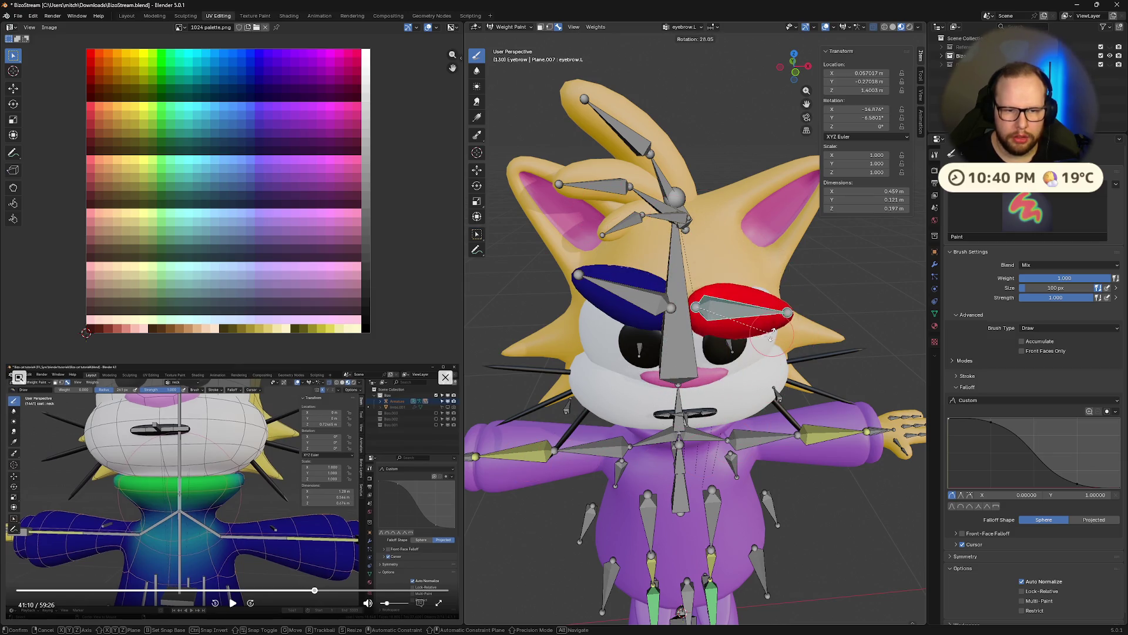
left_click(772, 331)
key("g")
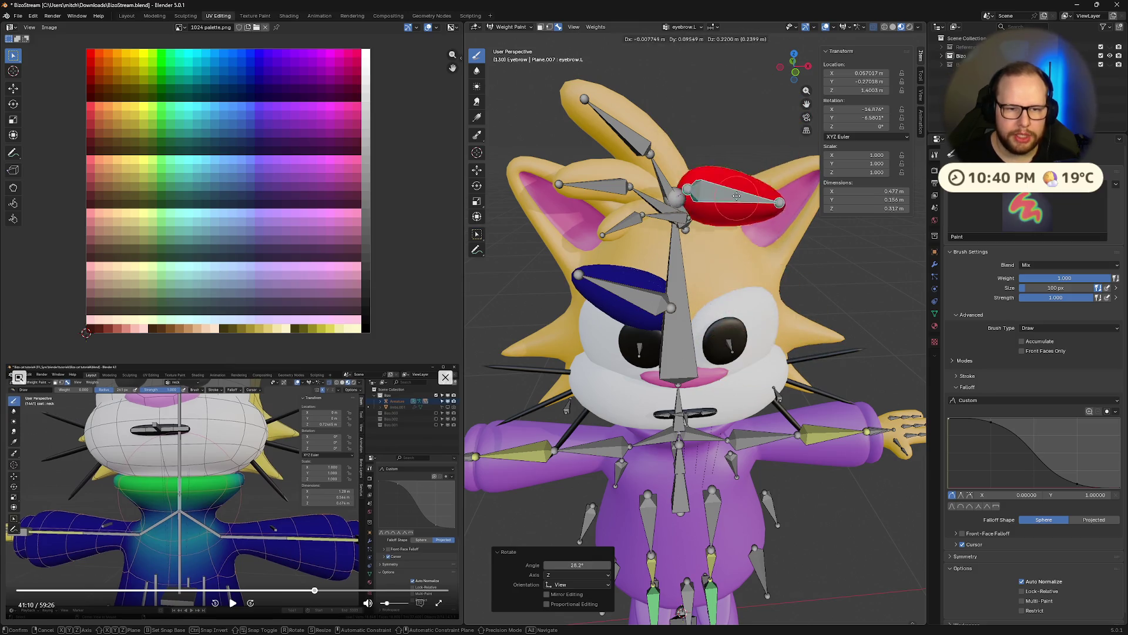
key("Escape")
mouse_move(798, 441)
middle_mouse_down()
mouse_move(771, 378)
mouse_move(699, 310)
mouse_move(733, 333)
mouse_move(600, 361)
mouse_move(716, 384)
mouse_move(770, 234)
mouse_move(718, 303)
middle_mouse_up()
scroll(599, 361, "up", 5)
scroll(715, 384, "down", 5)
key("KP_Divide")
scroll(717, 386, "up", 5)
scroll(605, 441, "up", 5)
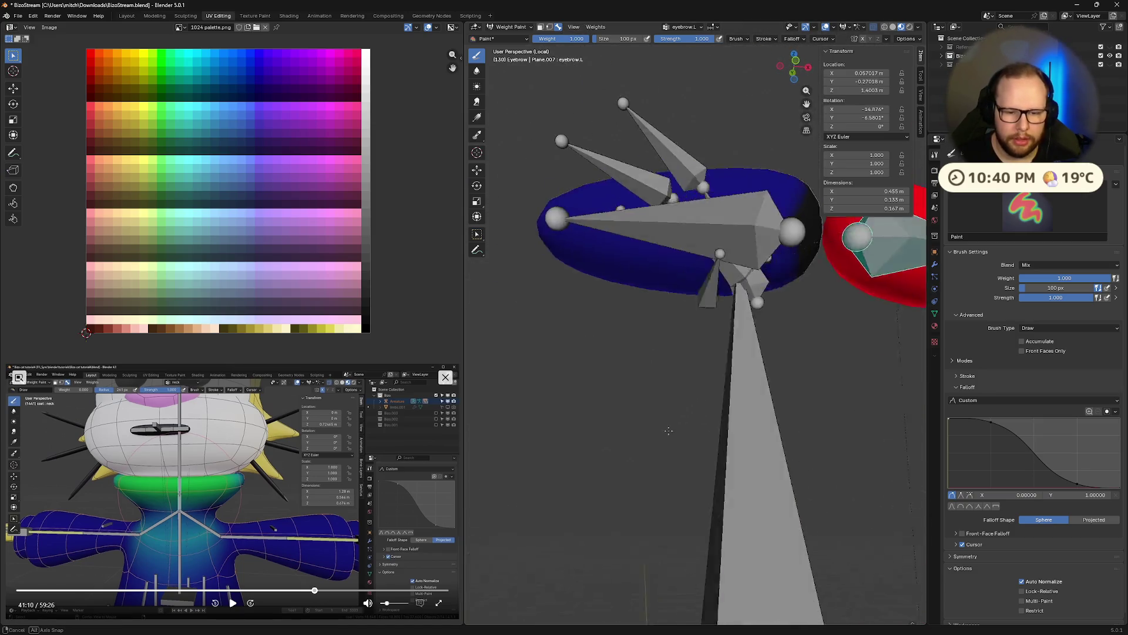
middle_click_drag(668, 429, 630, 397)
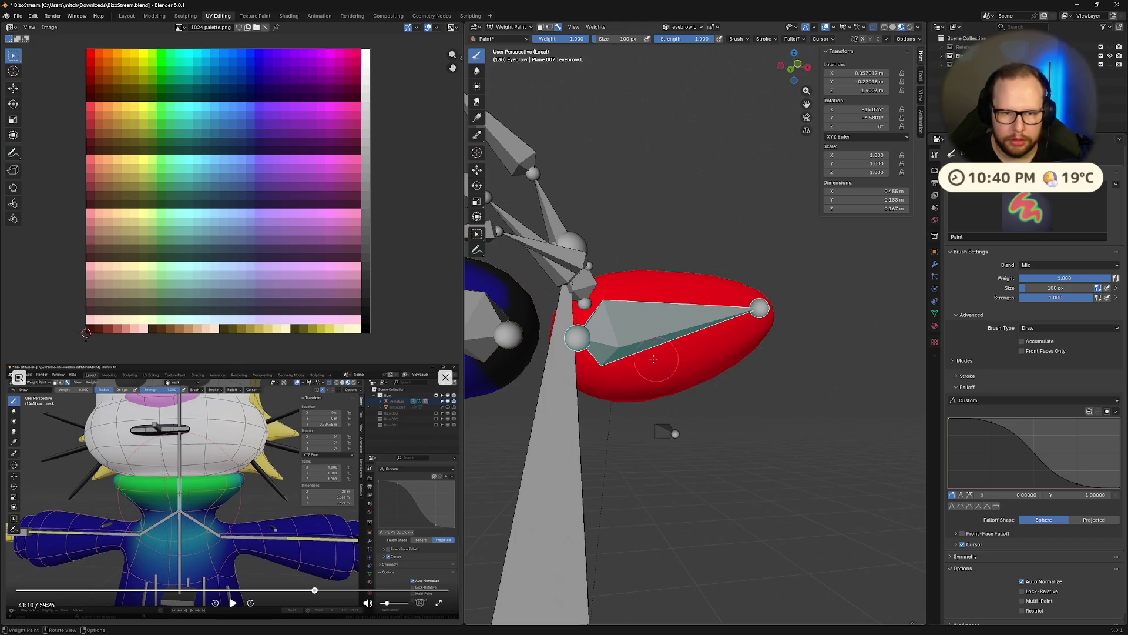
scroll(663, 361, "down", 5)
mouse_move(819, 347)
middle_mouse_down()
mouse_move(638, 369)
mouse_move(622, 360)
middle_mouse_up()
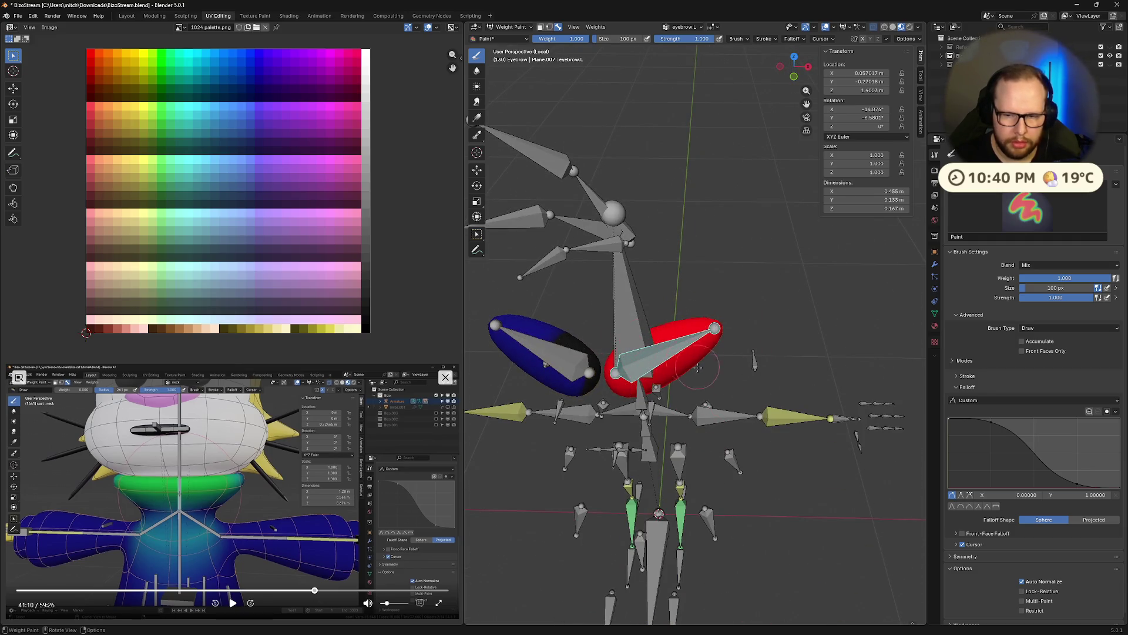
middle_click_drag(693, 361, 743, 266)
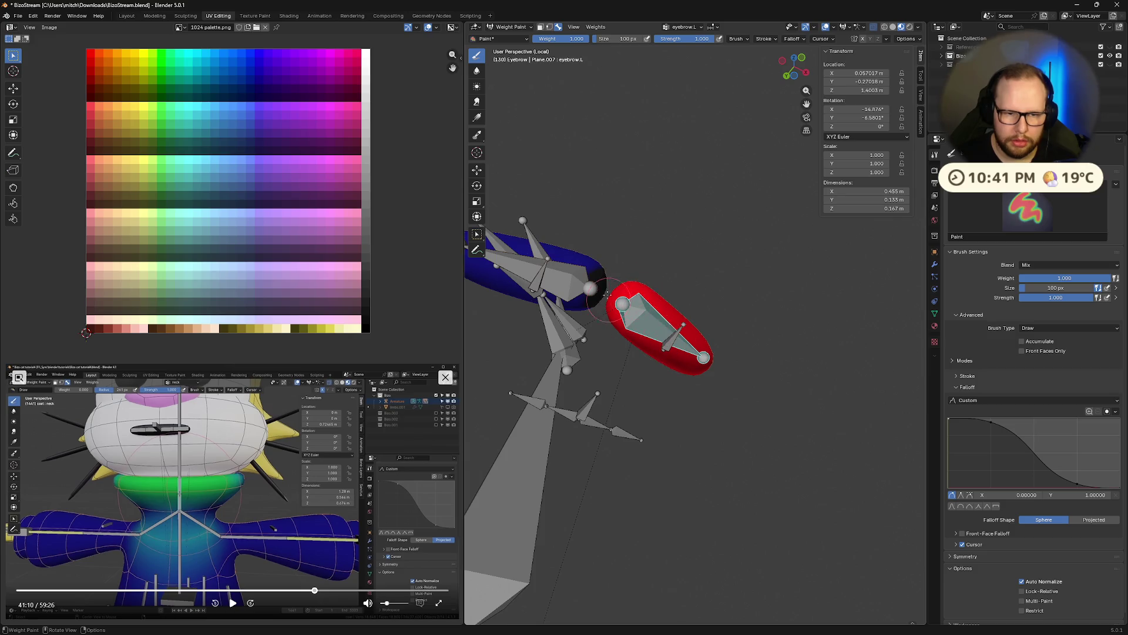
mouse_move(713, 343)
middle_mouse_down()
mouse_move(721, 352)
mouse_move(704, 371)
middle_mouse_up()
mouse_move(712, 316)
middle_mouse_down()
mouse_move(657, 347)
mouse_move(671, 385)
middle_mouse_up()
key("r")
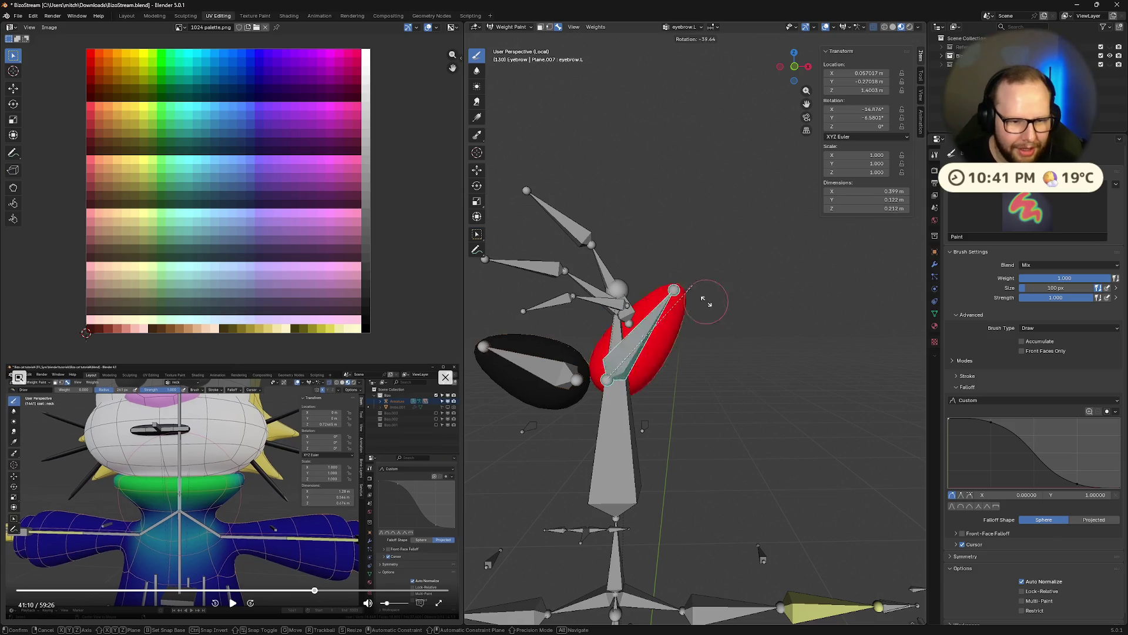
left_click(734, 307)
key("ctrl+z")
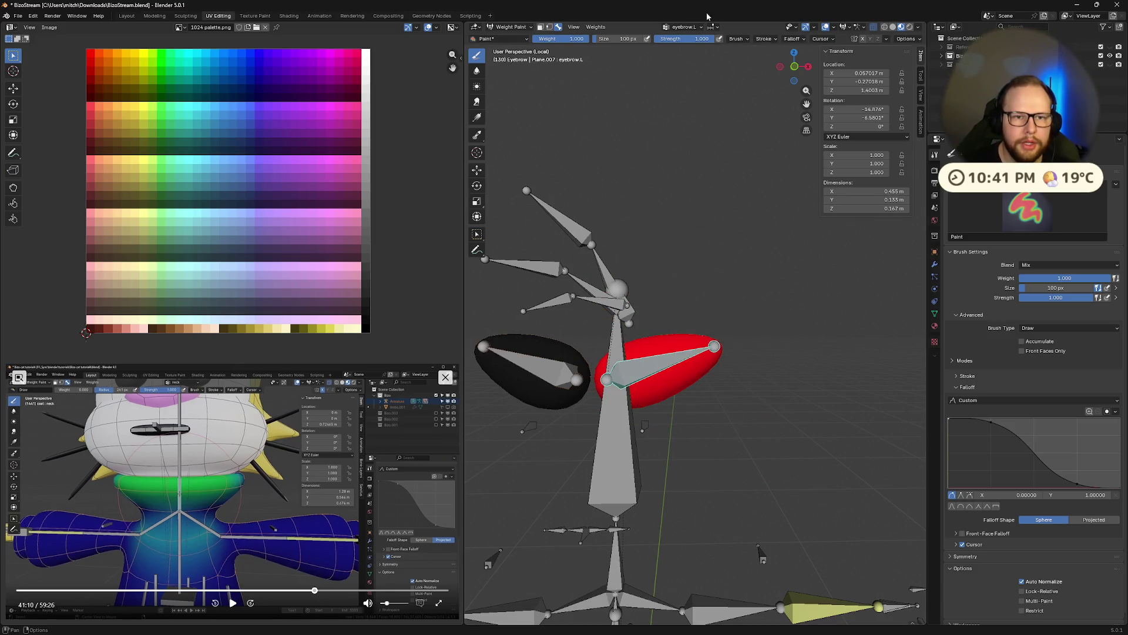
Make eyebrow.R the active vertex group and inspect its weights, cancelling a test rotation.
left_click(687, 28)
left_click_drag(679, 89, 676, 309)
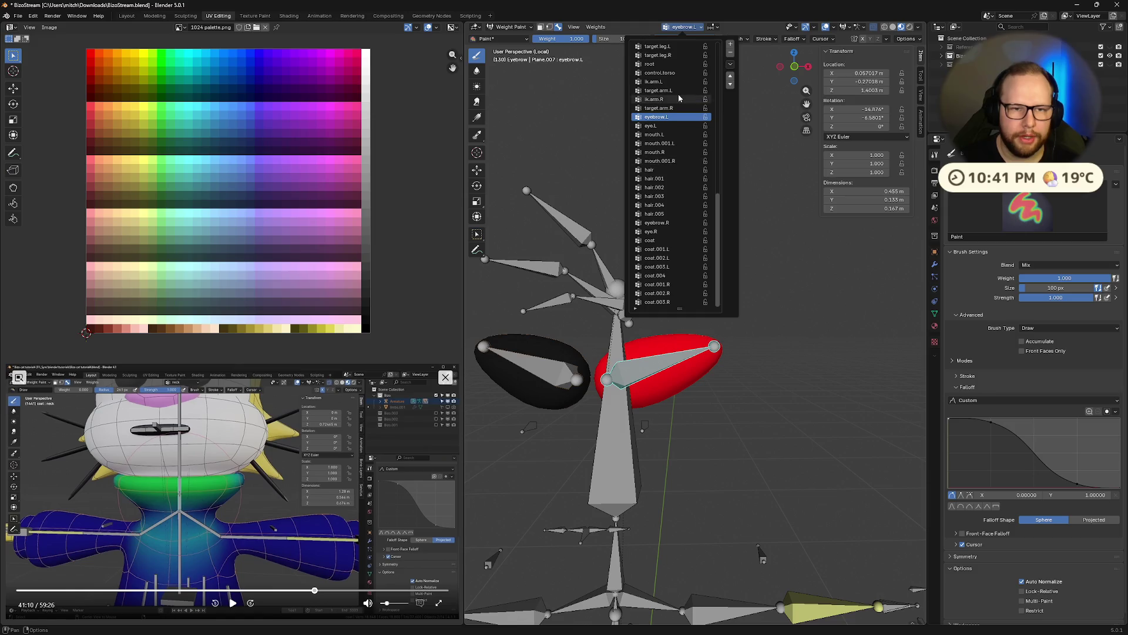
left_click(672, 222)
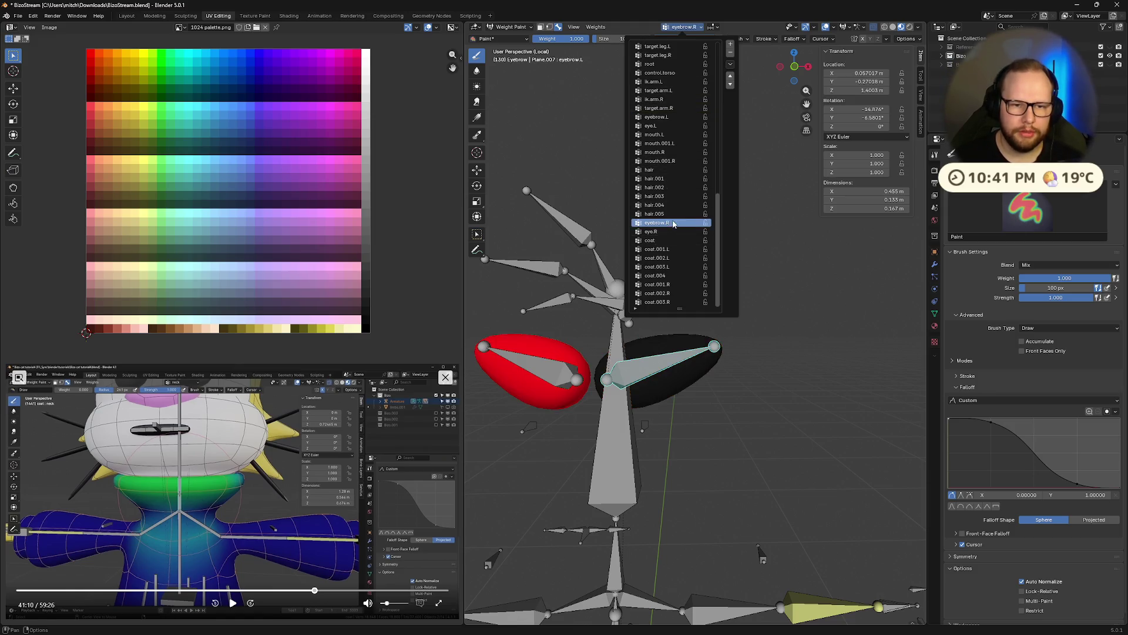
middle_click_drag(559, 326, 766, 297)
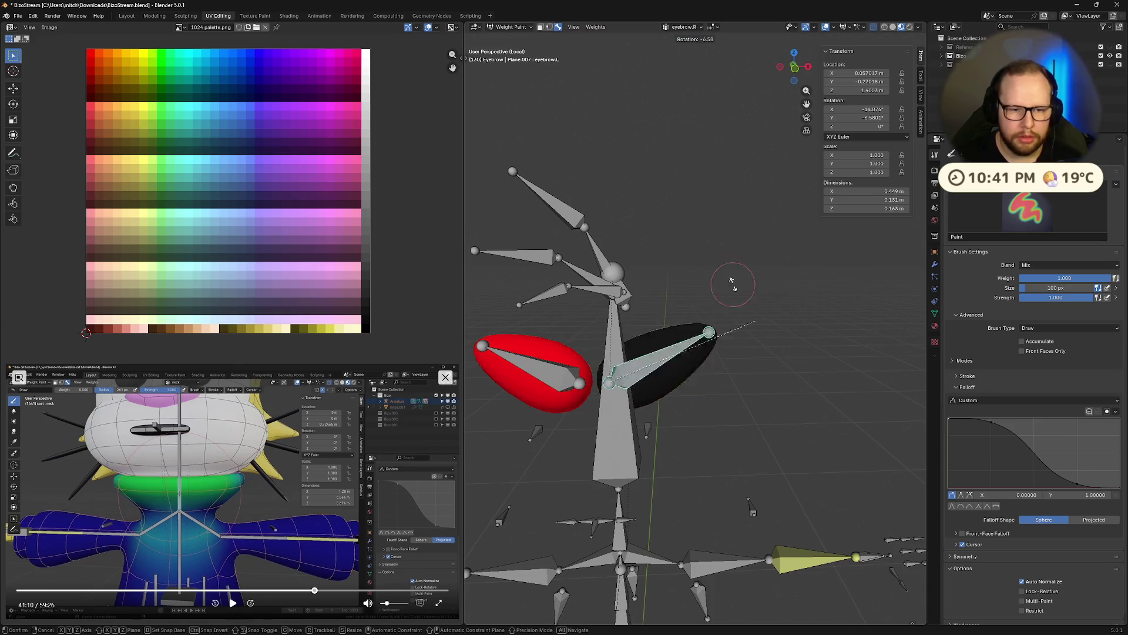
key("Escape")
mouse_move(731, 441)
middle_mouse_down()
mouse_move(754, 372)
mouse_move(700, 313)
middle_mouse_up()
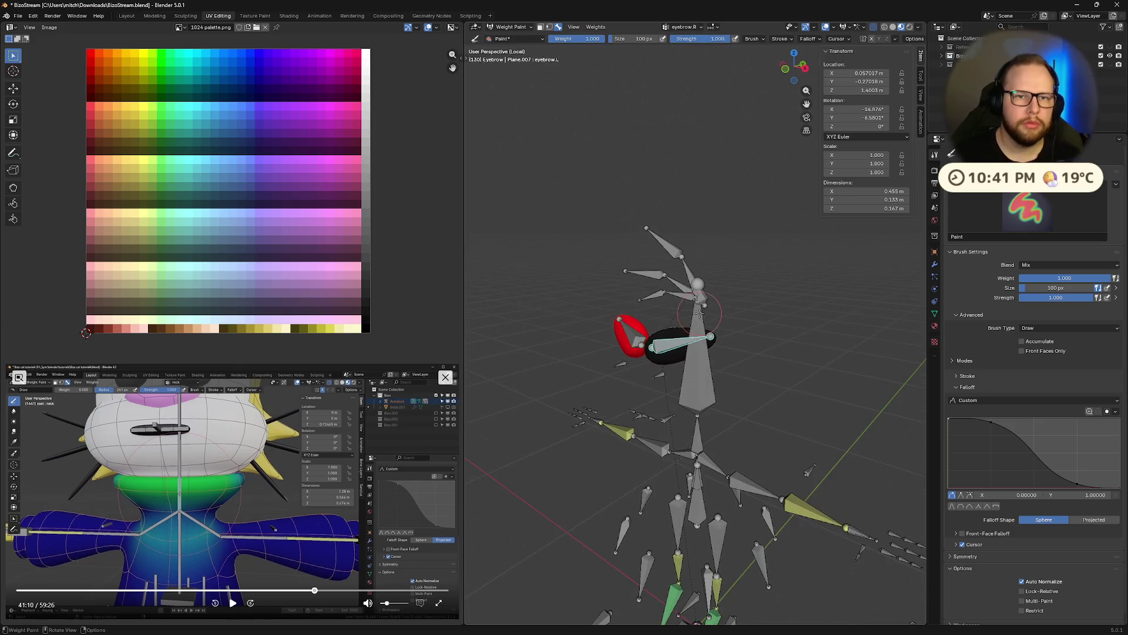
Switch the eyebrow mesh into edit mode via the mode pie.
left_click(681, 27)
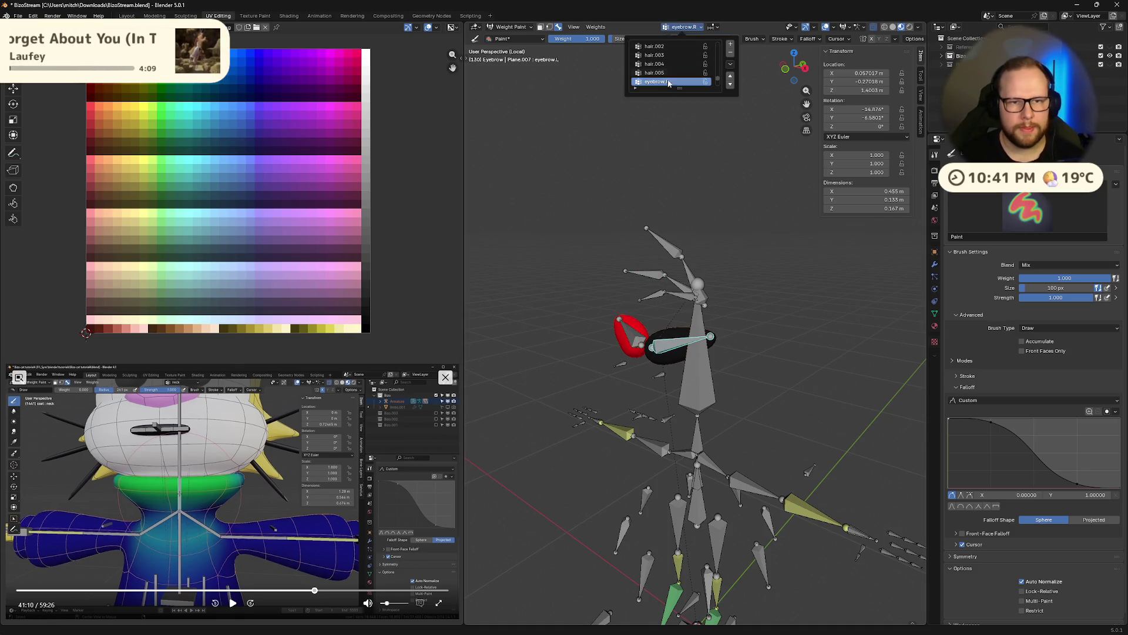
key("ctrl+Tab")
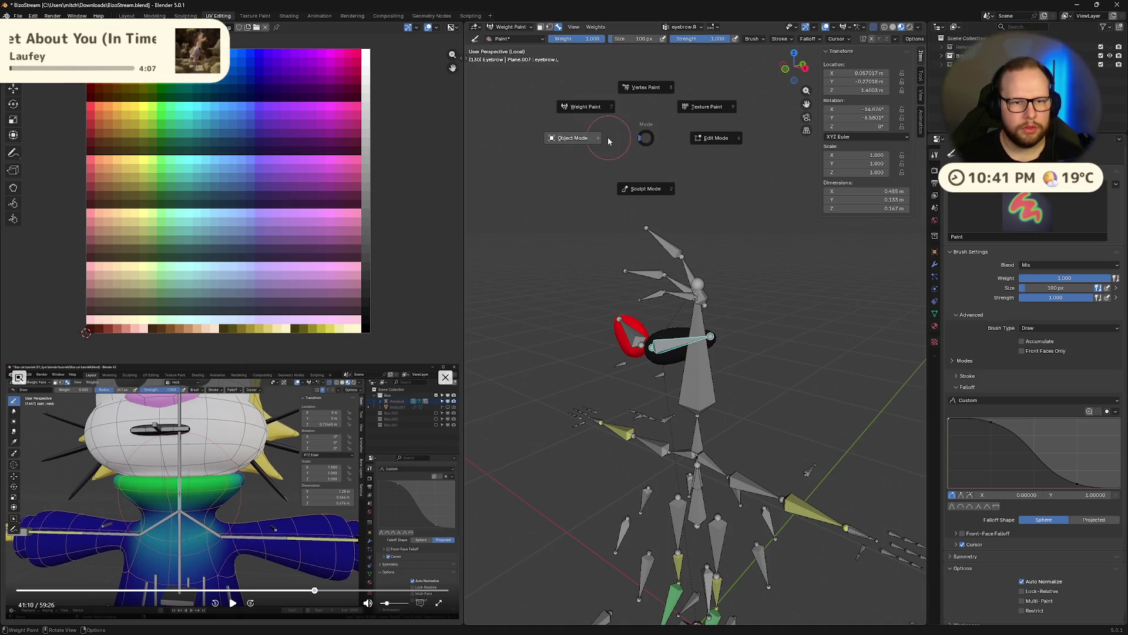
left_click(717, 138)
Frame the eyebrow mesh, leave edit mode and return it to object mode.
middle_click_drag(716, 266, 749, 256)
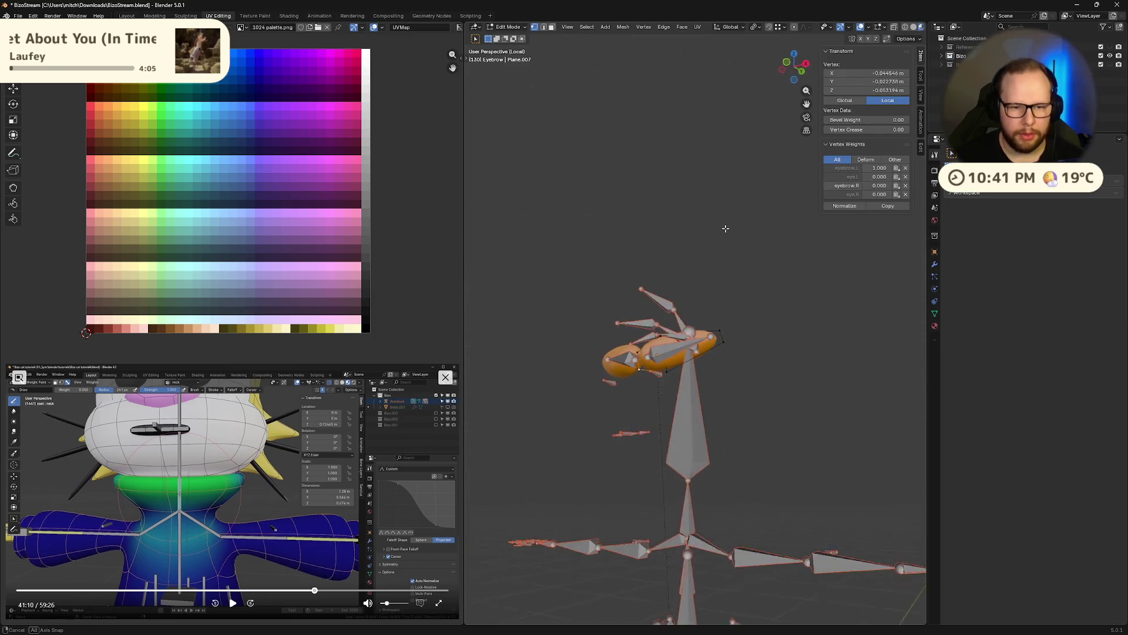
key("KP_Divide")
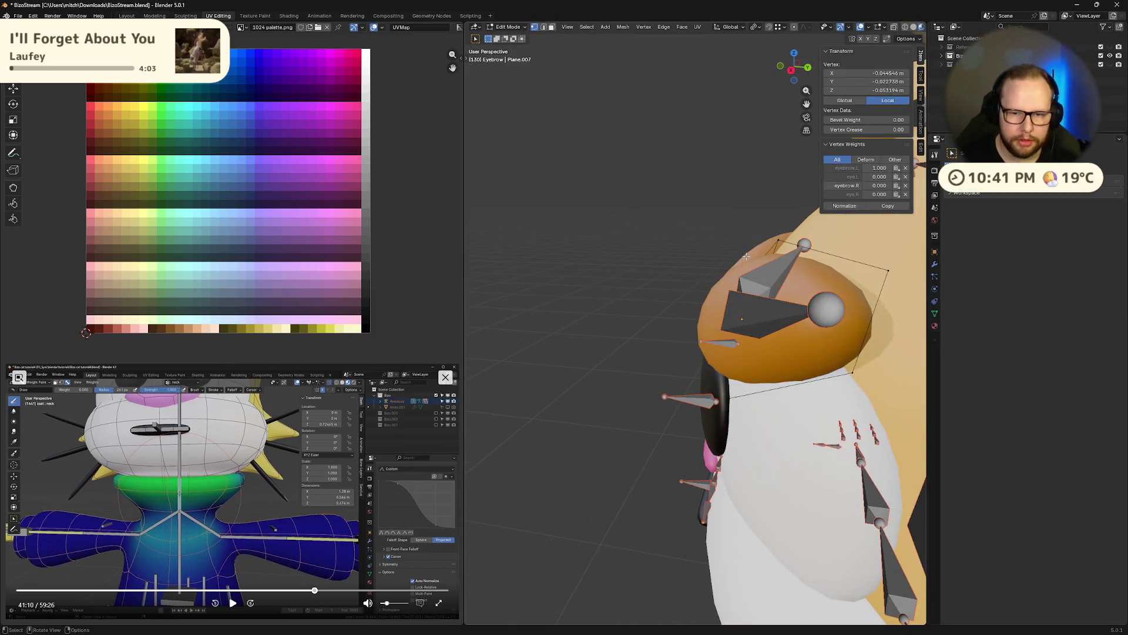
key("ctrl+Tab")
middle_click_drag(575, 309, 838, 323)
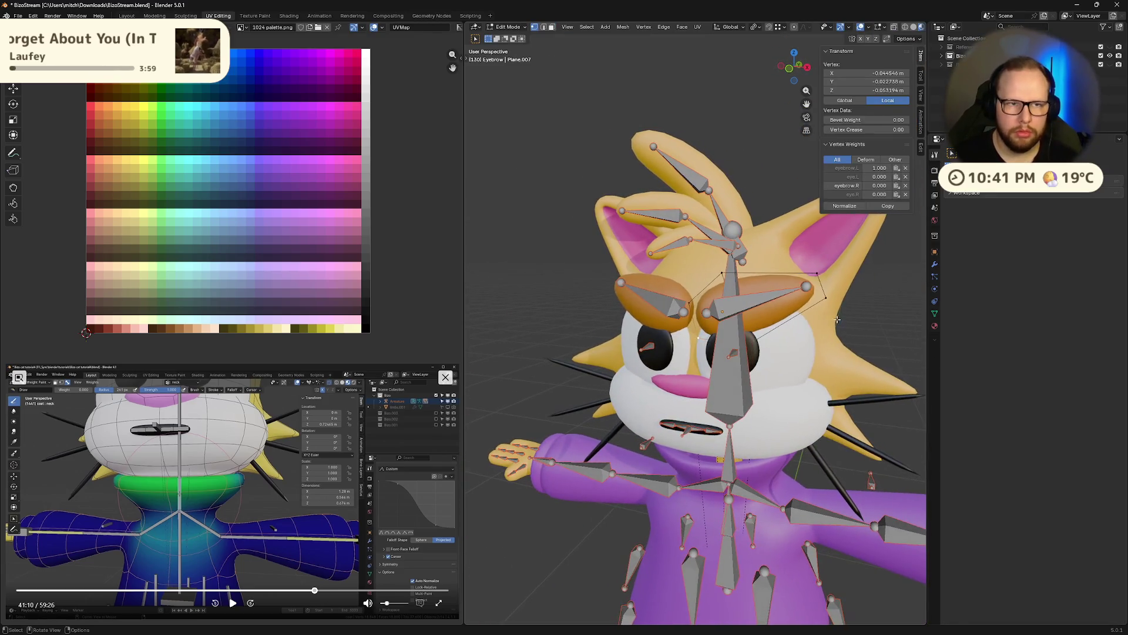
key("ctrl+Tab")
scroll(705, 353, "down", 5)
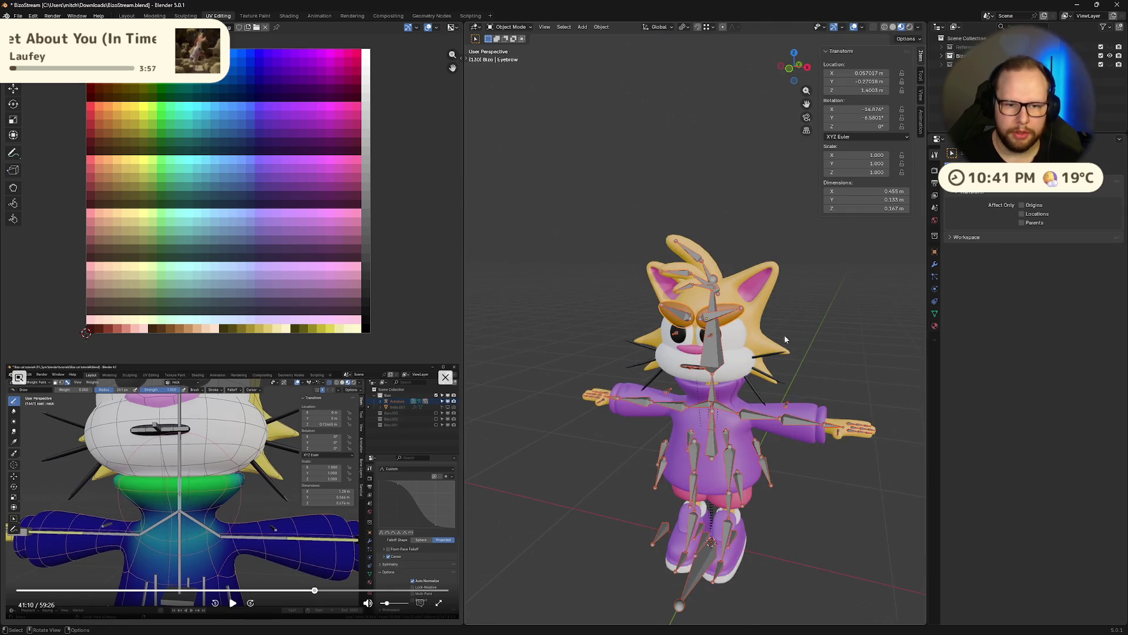
scroll(685, 363, "up", 5)
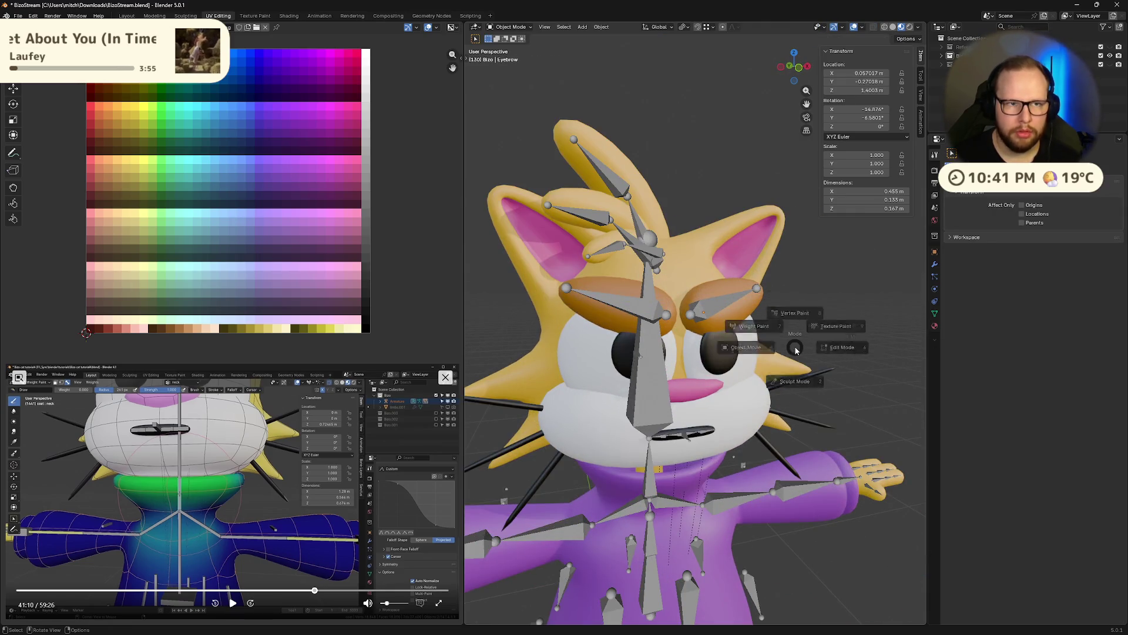
Enter pose mode on the armature and test-move the left eyebrow bone, cancelling each transform.
left_click(729, 352)
key("ctrl+Tab")
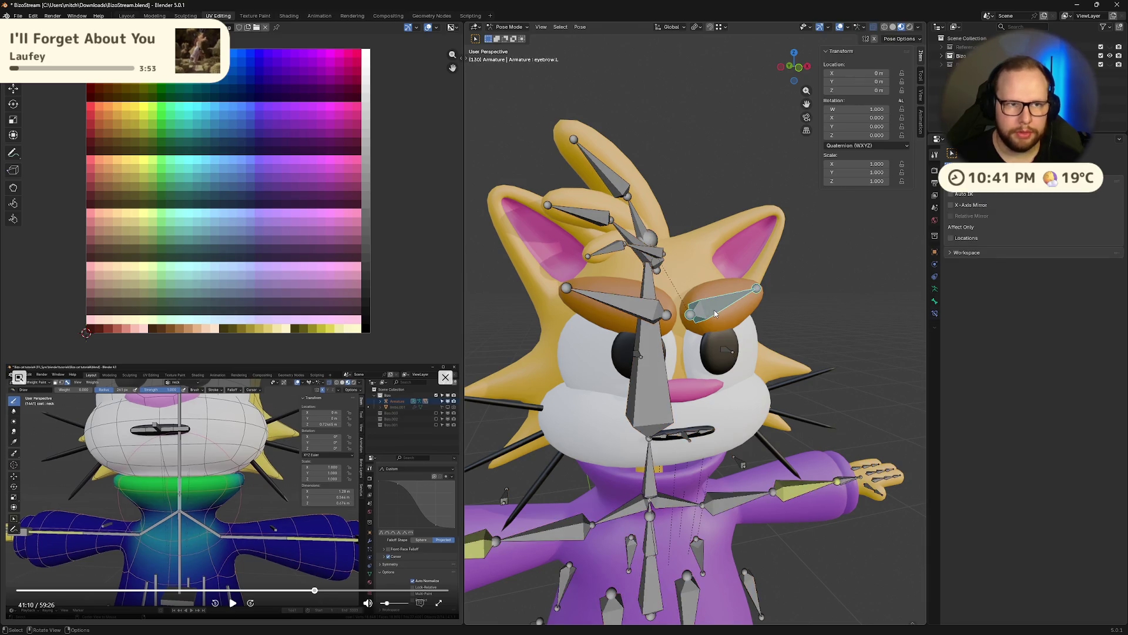
left_click(715, 313)
middle_click_drag(715, 313, 738, 326)
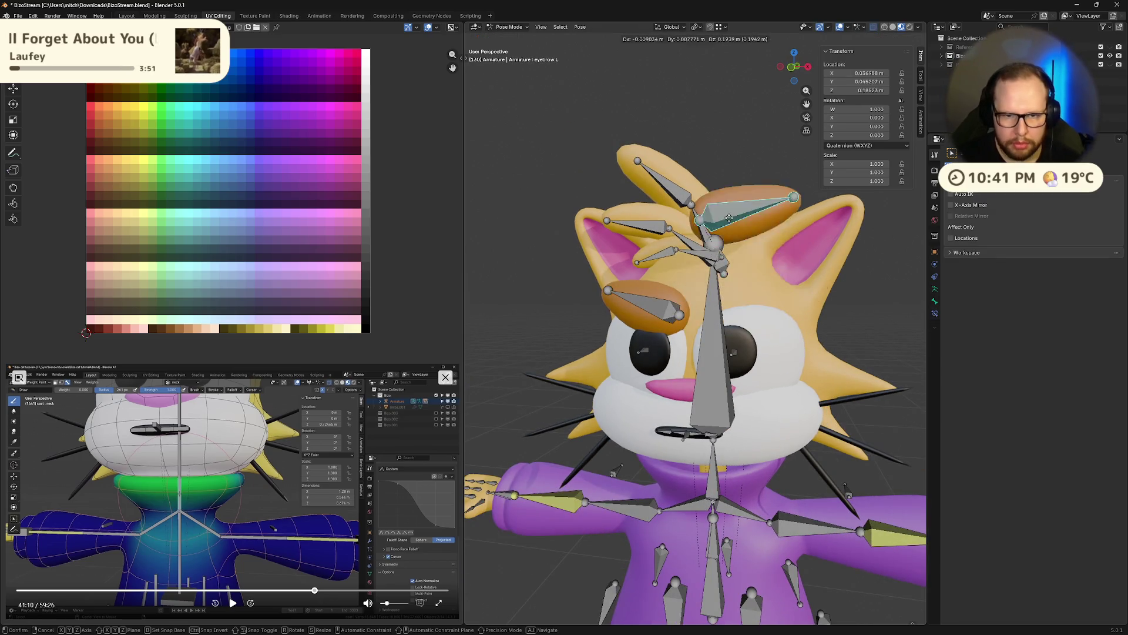
right_click(737, 346)
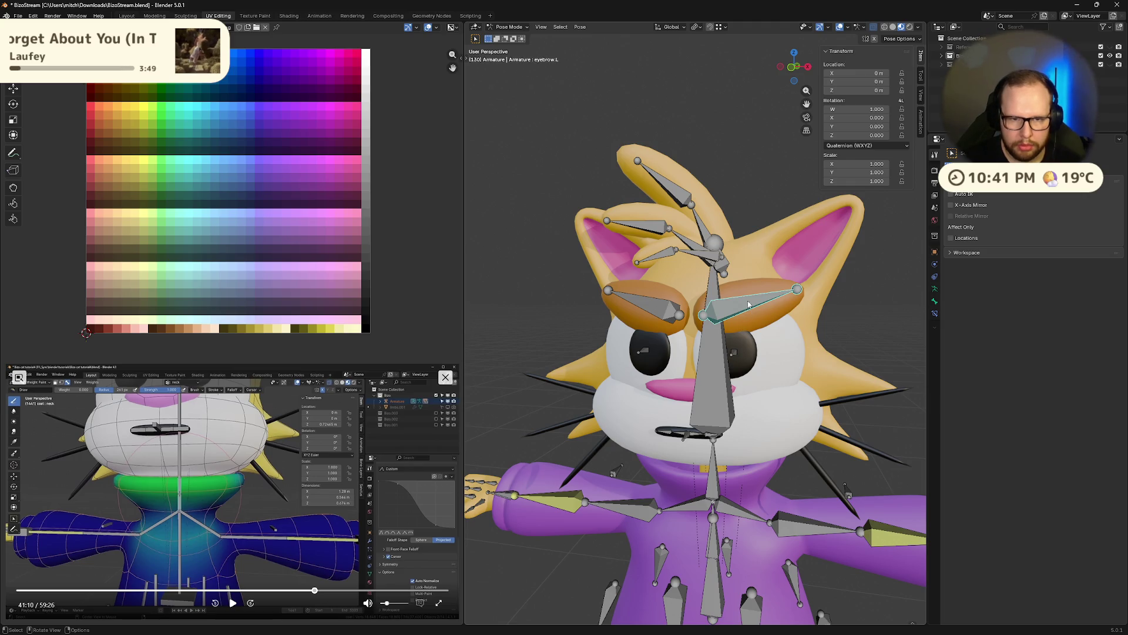
key("r")
right_click(745, 379)
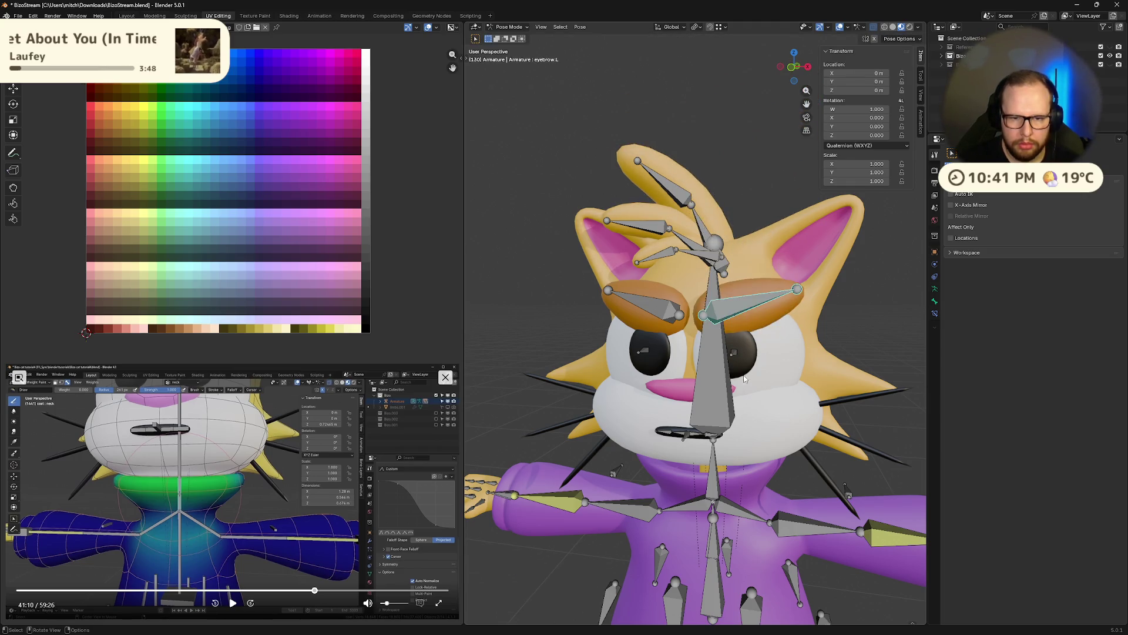
Test-move the eye bone and test-rotate the mouth bone, cancelling both, then enter armature edit mode.
middle_click_drag(744, 378, 743, 364)
key("g")
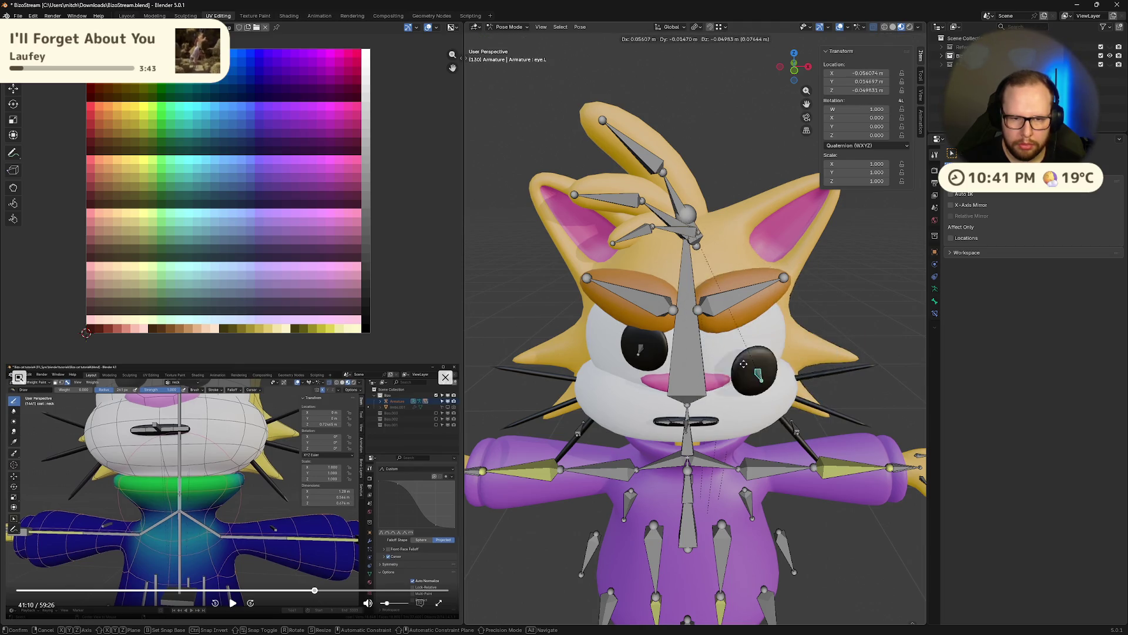
right_click(759, 365)
middle_click_drag(759, 366, 686, 451)
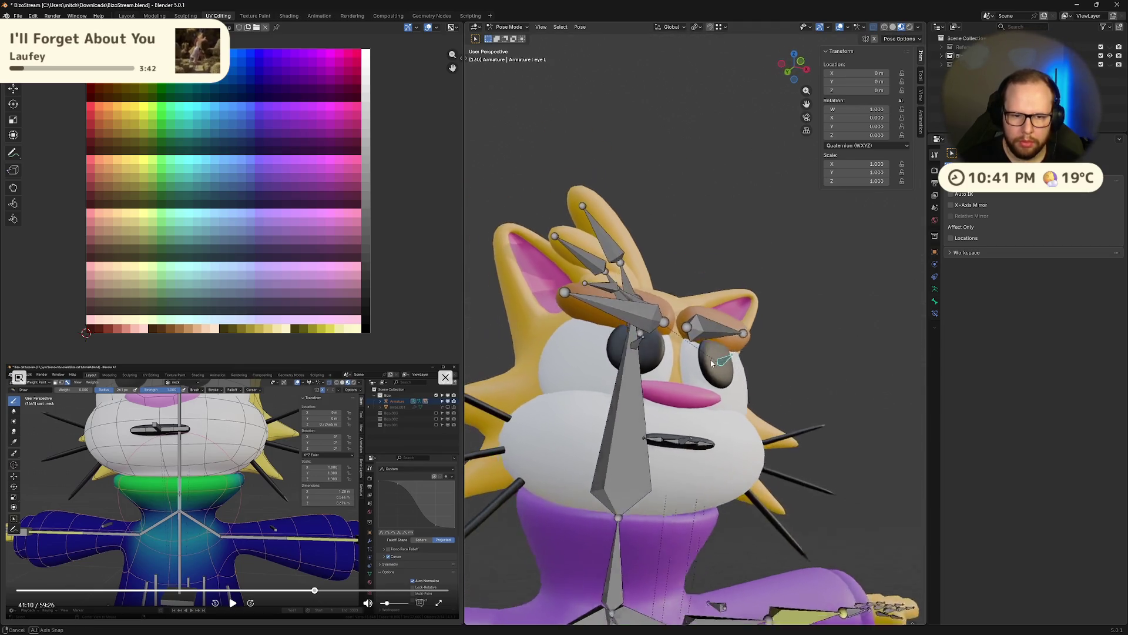
left_click(707, 446)
key("r")
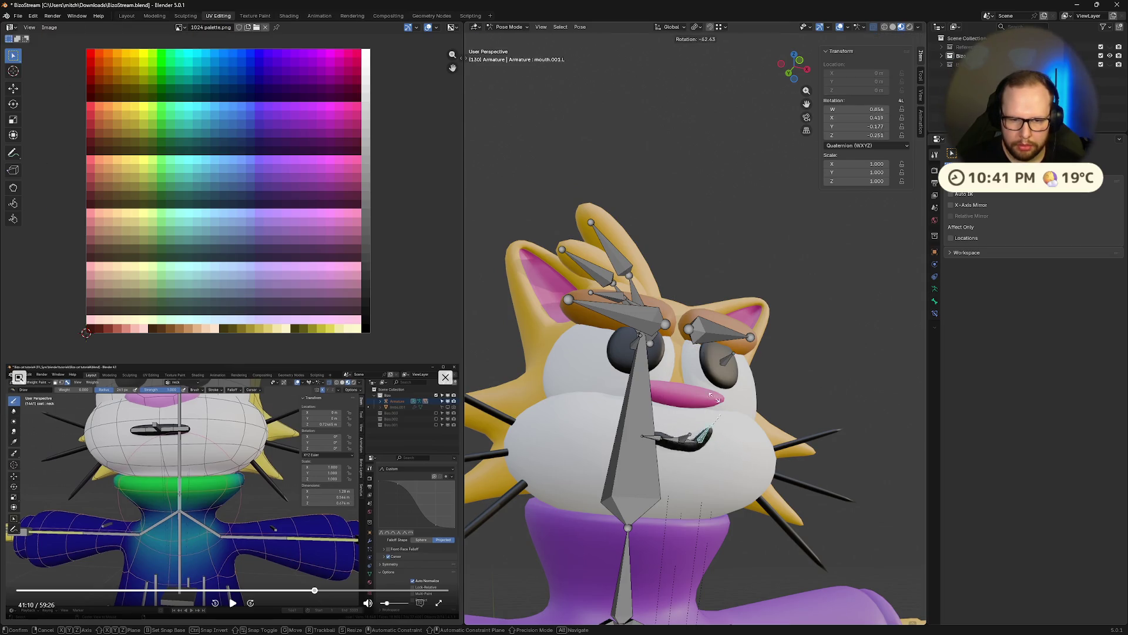
right_click(725, 451)
middle_click_drag(745, 425, 766, 518)
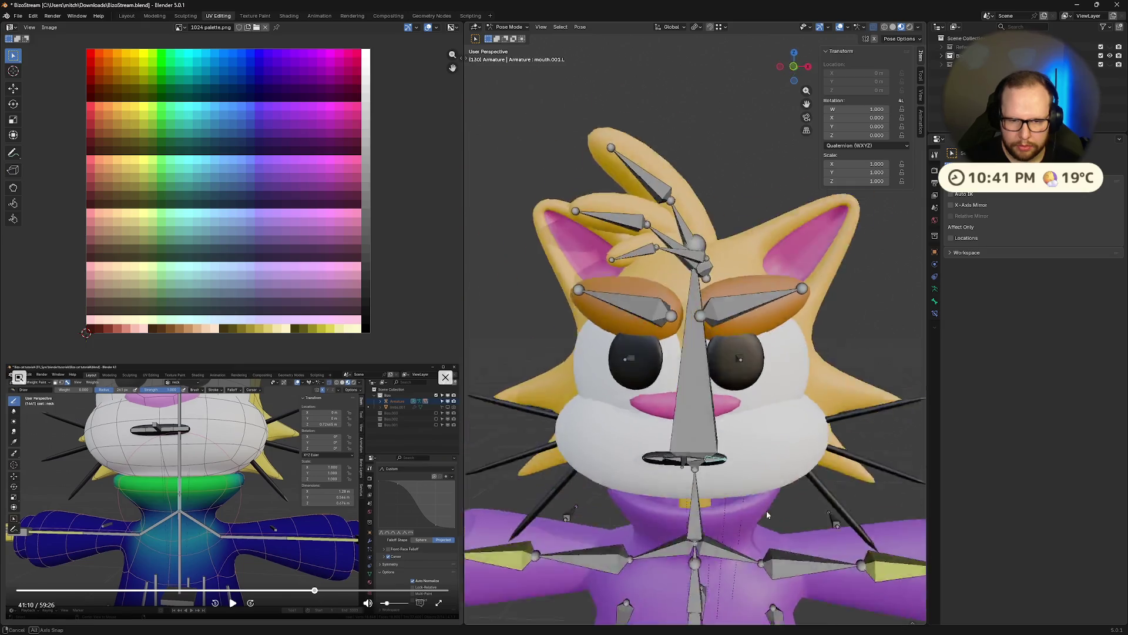
scroll(741, 477, "up", 2)
scroll(705, 415, "up", 2)
scroll(670, 362, "up", 2)
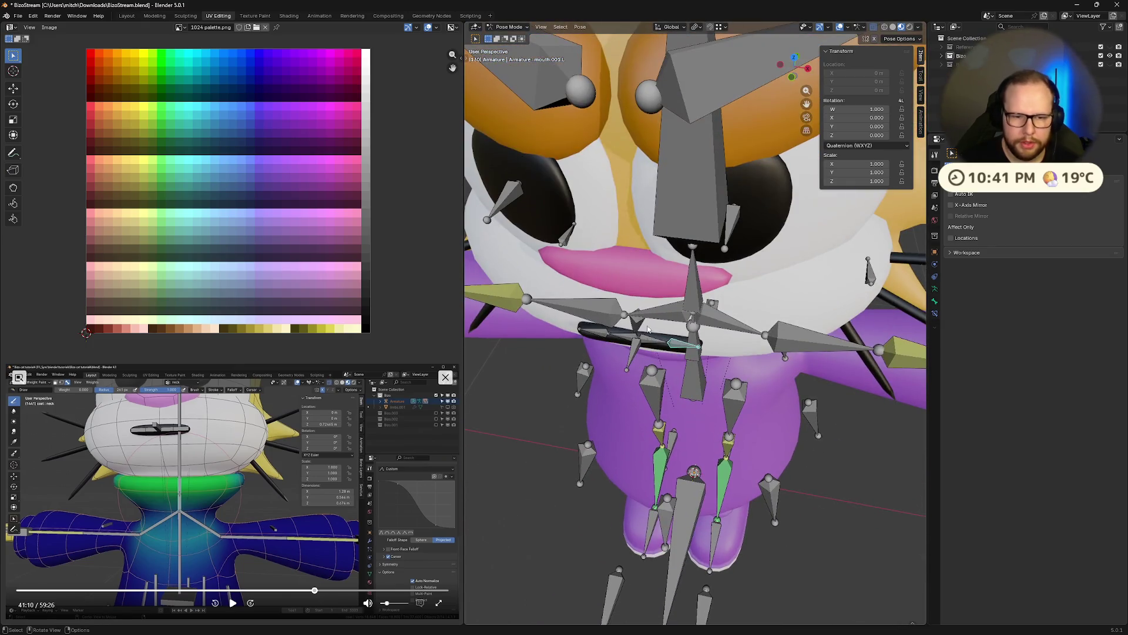
key("Tab")
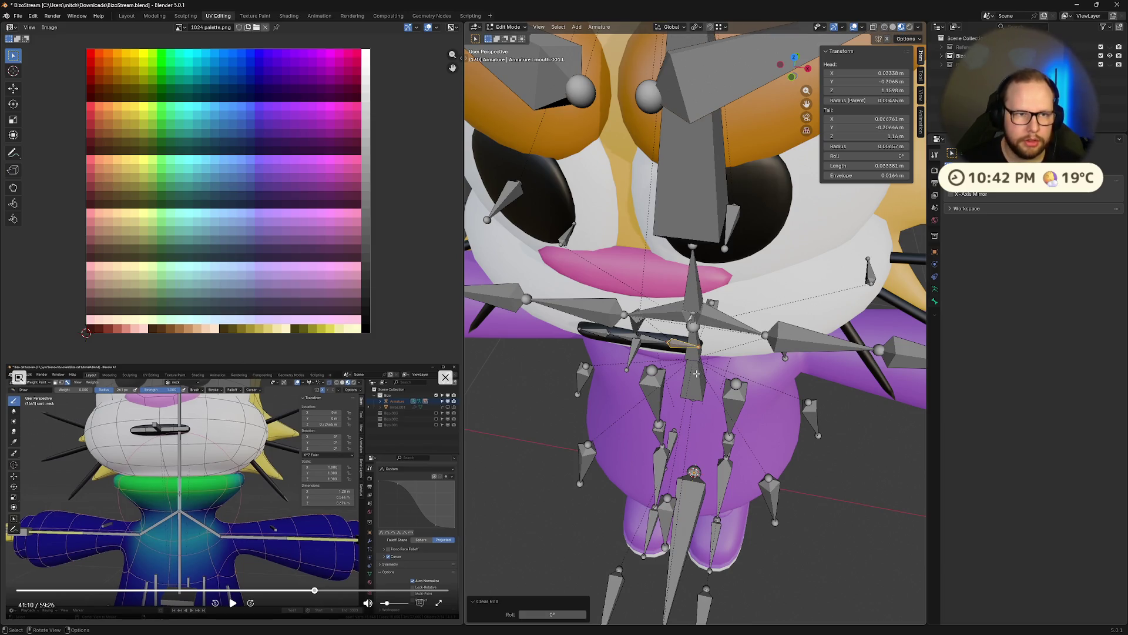
Return the armature from edit mode through pose mode to object mode.
key("Tab")
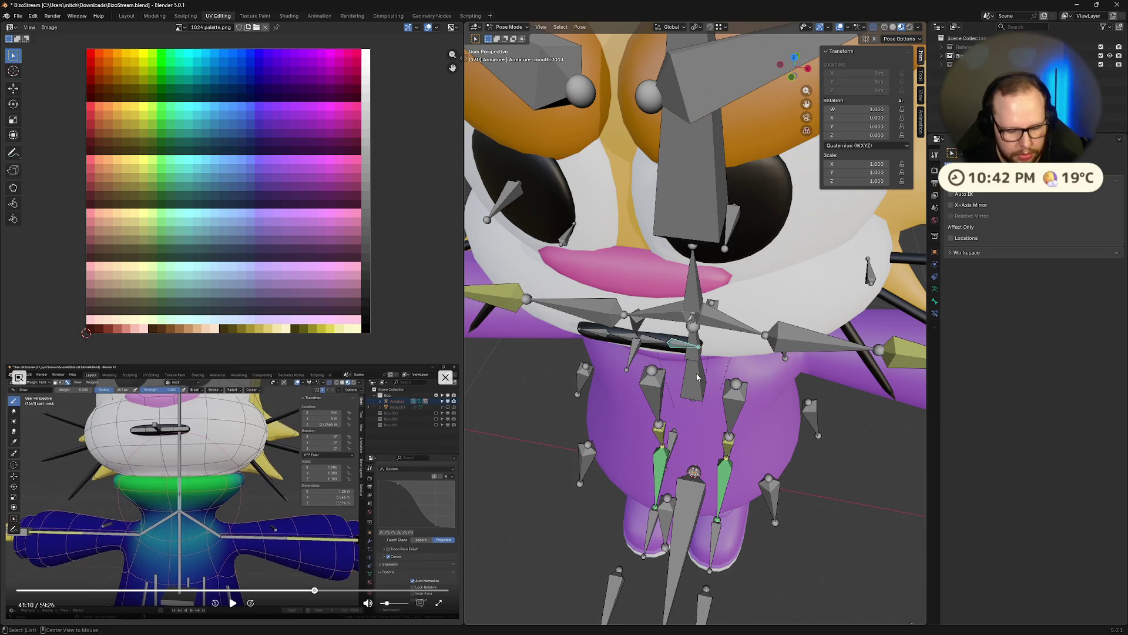
key("ctrl+Tab")
scroll(679, 364, "down", 3)
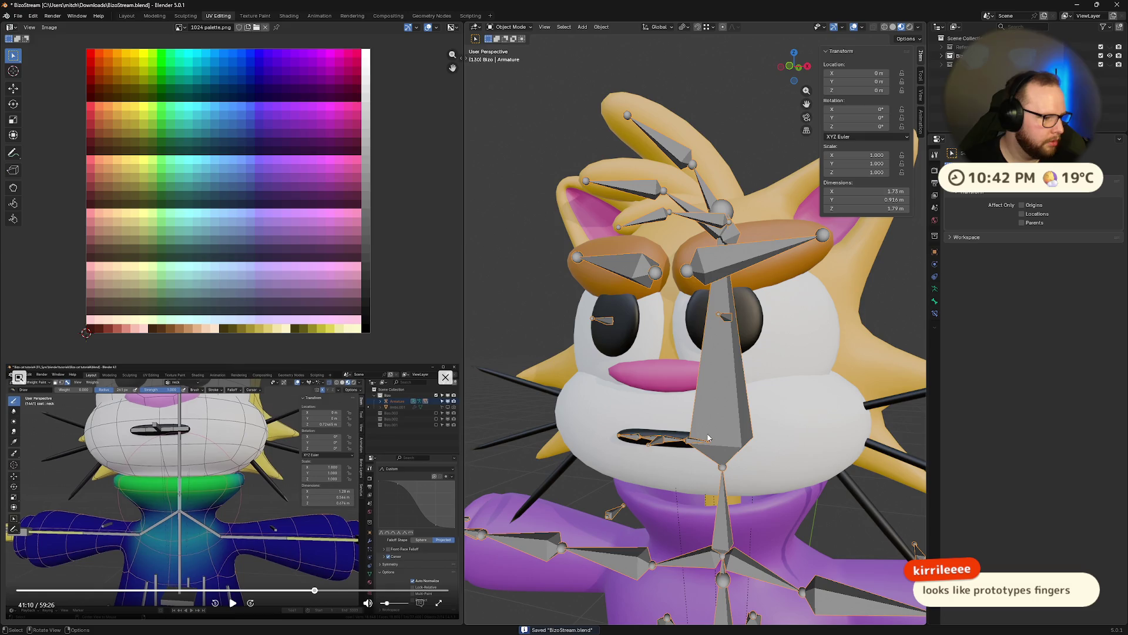
Inspect the character from several angles, enter pose mode and start grabbing the torso control bone.
mouse_move(729, 402)
middle_mouse_down()
mouse_move(748, 446)
mouse_move(685, 408)
middle_mouse_up()
scroll(685, 408, "up", 2)
scroll(691, 416, "up", 2)
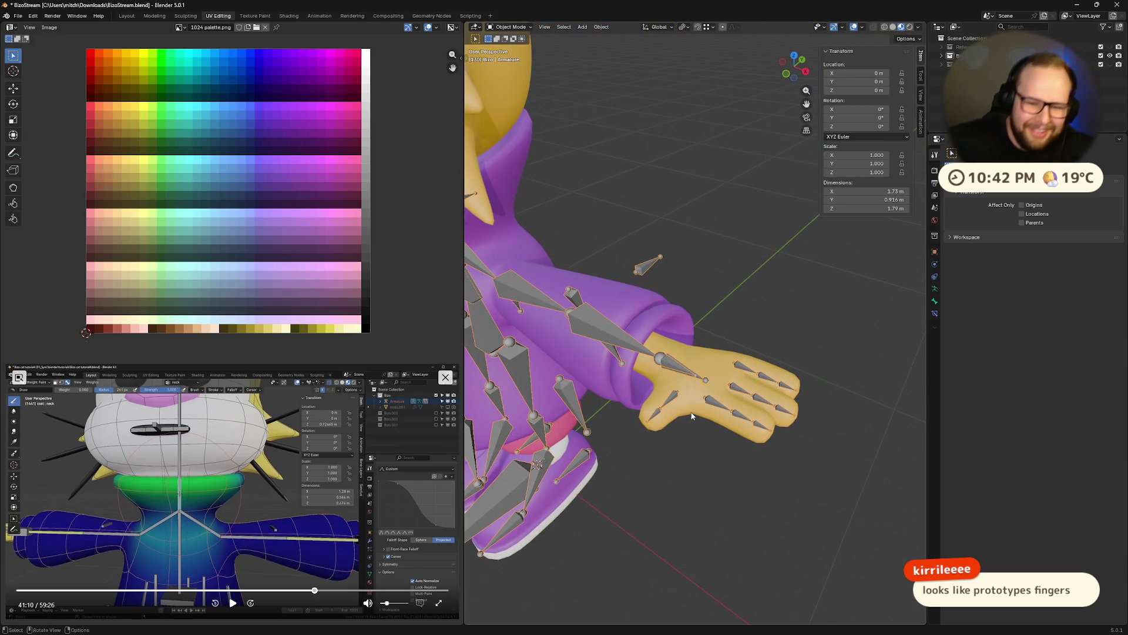
mouse_move(798, 433)
middle_mouse_down()
mouse_move(741, 503)
mouse_move(705, 451)
middle_mouse_up()
scroll(705, 451, "down", 3)
scroll(597, 400, "down", 2)
mouse_move(597, 400)
middle_mouse_down()
mouse_move(802, 406)
mouse_move(691, 394)
mouse_move(783, 387)
mouse_move(623, 355)
middle_mouse_up()
scroll(776, 391, "up", 2)
scroll(801, 406, "up", 4)
scroll(783, 386, "down", 4)
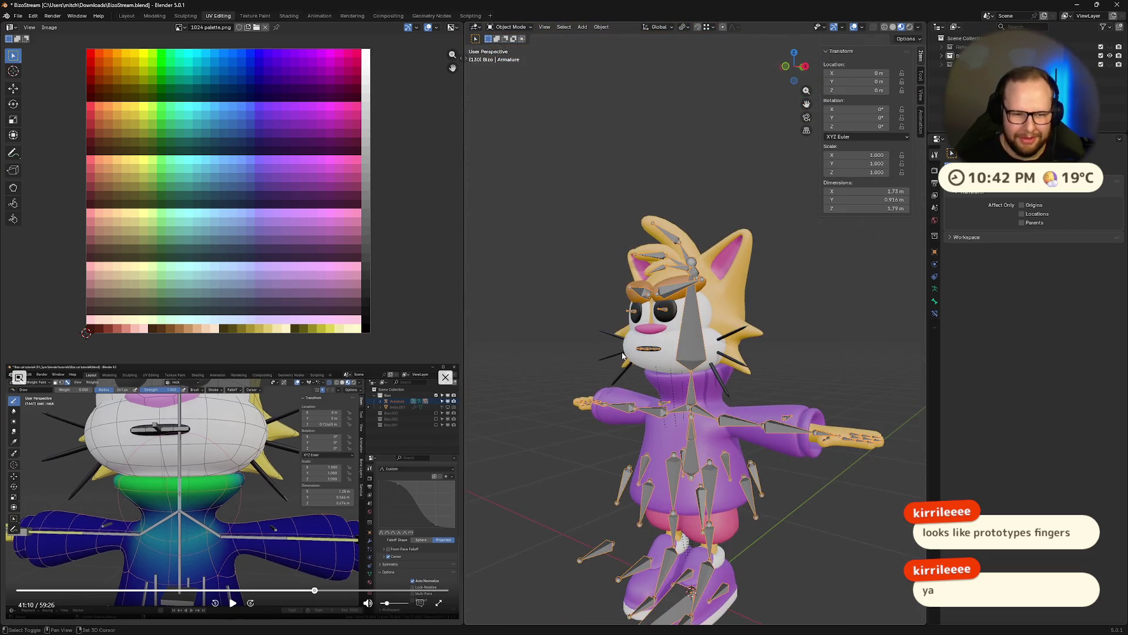
scroll(623, 356, "up", 3)
scroll(559, 417, "up", 2)
mouse_move(559, 417)
middle_mouse_down()
mouse_move(785, 355)
mouse_move(743, 412)
mouse_move(880, 312)
mouse_move(667, 368)
middle_mouse_up()
scroll(667, 387, "down", 5)
middle_click_drag(664, 409, 657, 432)
scroll(657, 433, "up", 4)
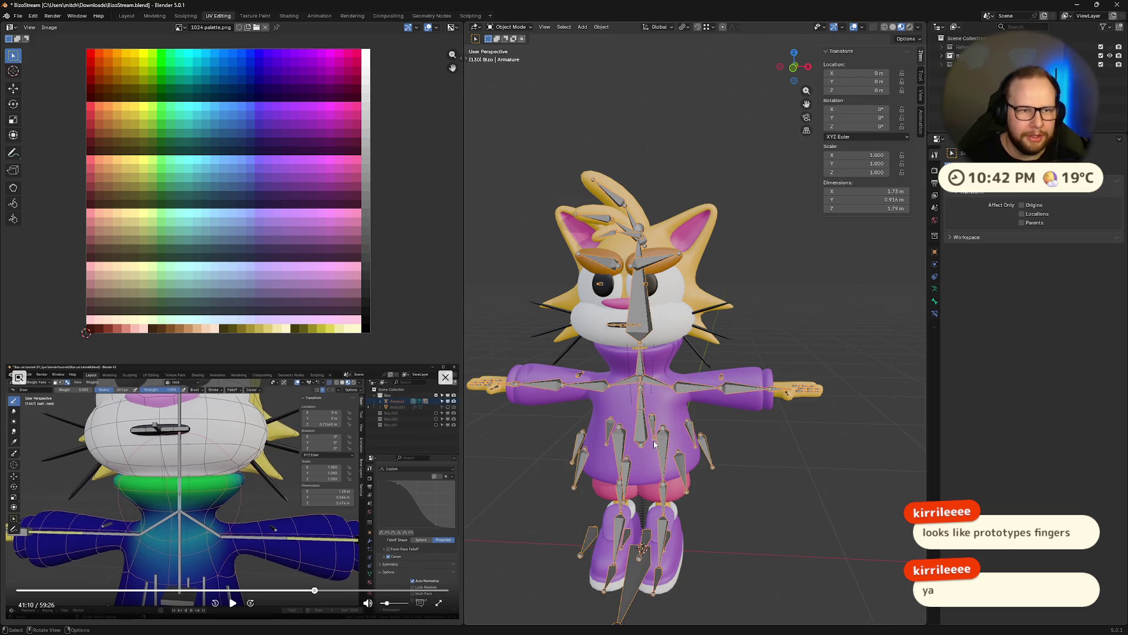
key("ctrl+Tab")
key("g")
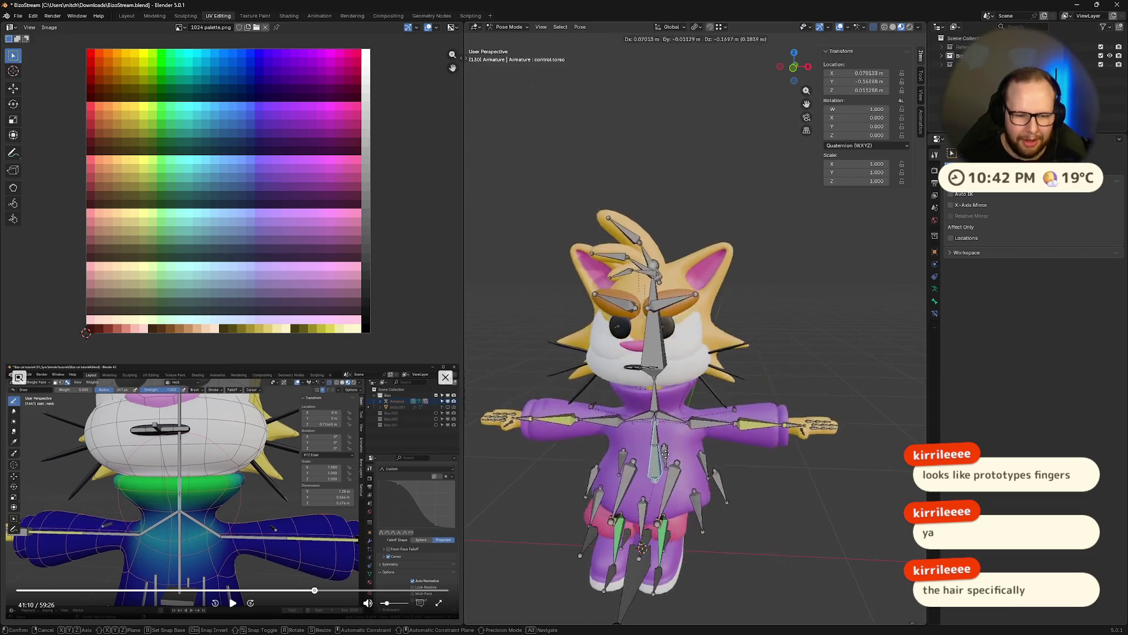
Cancel the torso move, test-grab the torso control again and cancel to restore rest pose.
key("Escape")
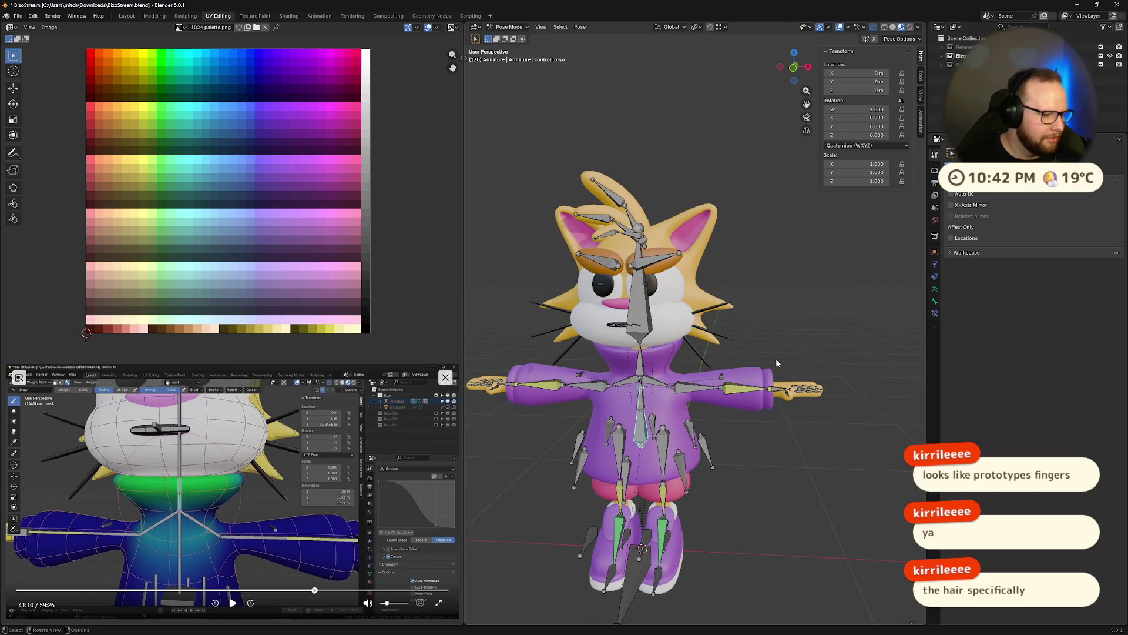
scroll(774, 357, "up", 2)
scroll(776, 353, "up", 1)
scroll(778, 338, "up", 1)
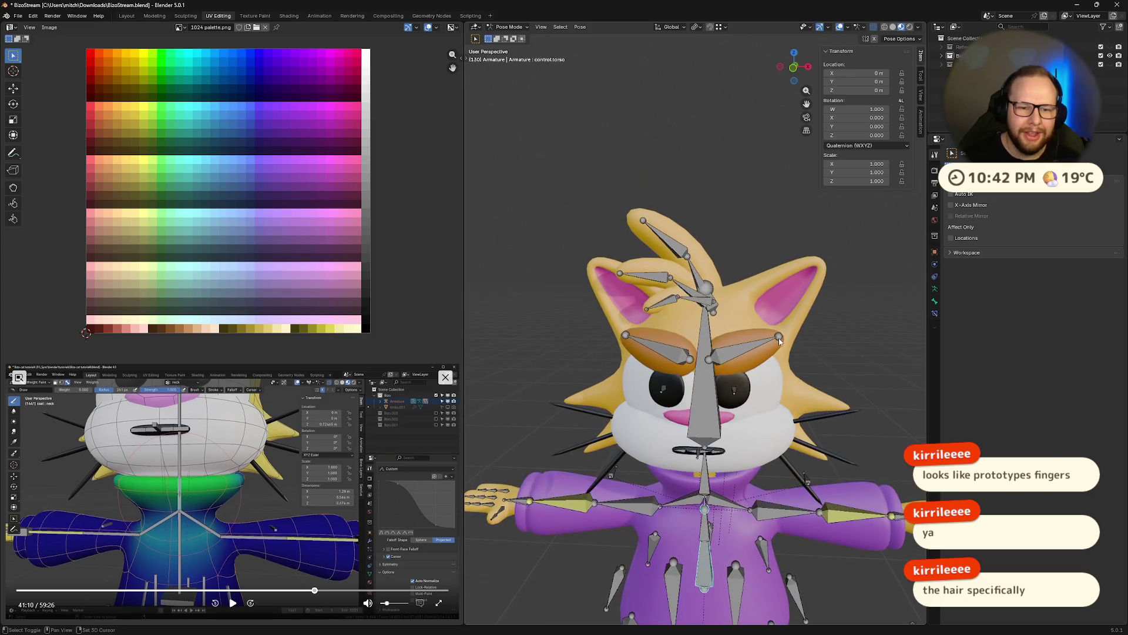
scroll(778, 338, "up", 1)
scroll(776, 339, "up", 1)
scroll(721, 331, "up", 2)
scroll(770, 352, "down", 1)
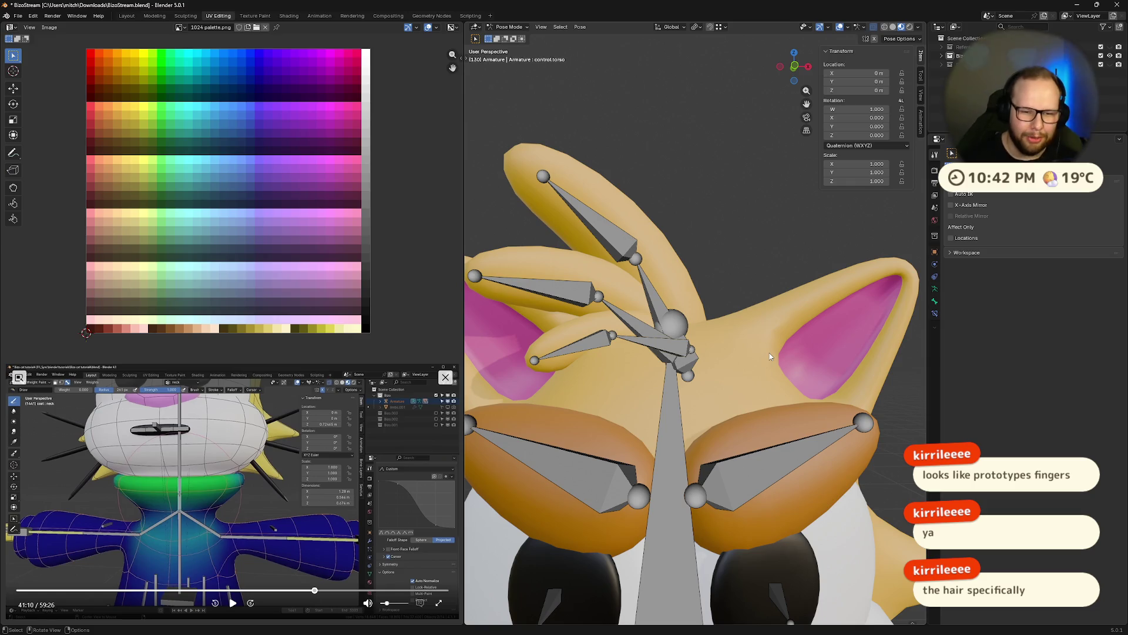
scroll(770, 353, "down", 3)
scroll(761, 459, "down", 3)
scroll(778, 488, "down", 3)
middle_click_drag(778, 491, 784, 470)
scroll(784, 470, "down", 2)
scroll(813, 391, "up", 2)
scroll(634, 459, "up", 3)
scroll(634, 458, "down", 3)
mouse_move(635, 458)
middle_mouse_down()
mouse_move(705, 346)
mouse_move(747, 412)
mouse_move(745, 378)
middle_mouse_up()
middle_click_drag(739, 334, 675, 327)
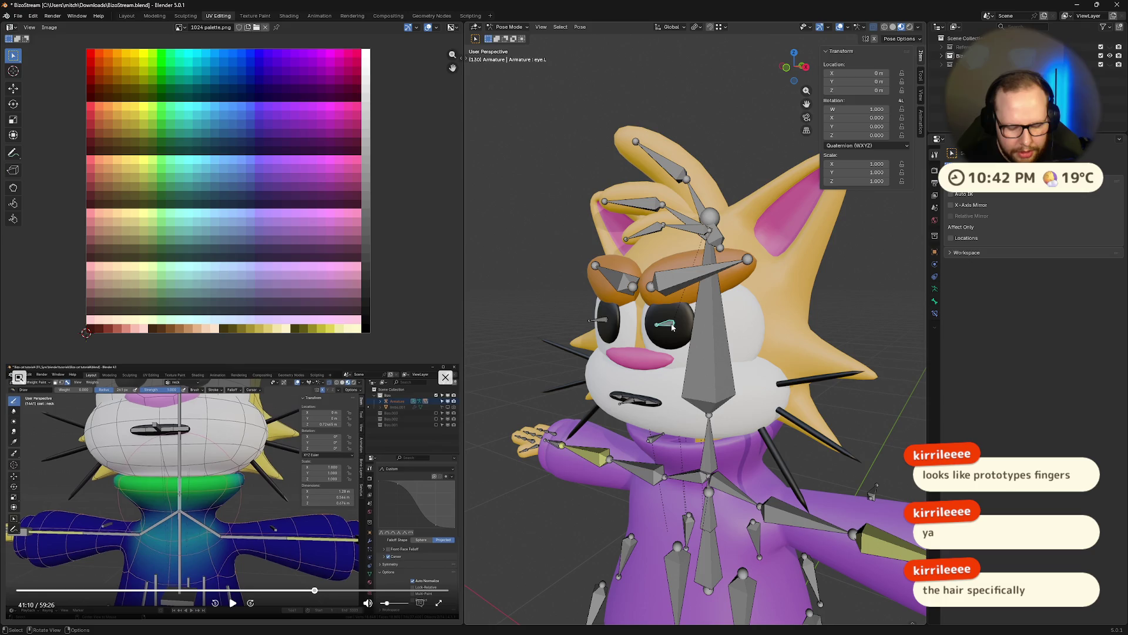
scroll(693, 490, "down", 4)
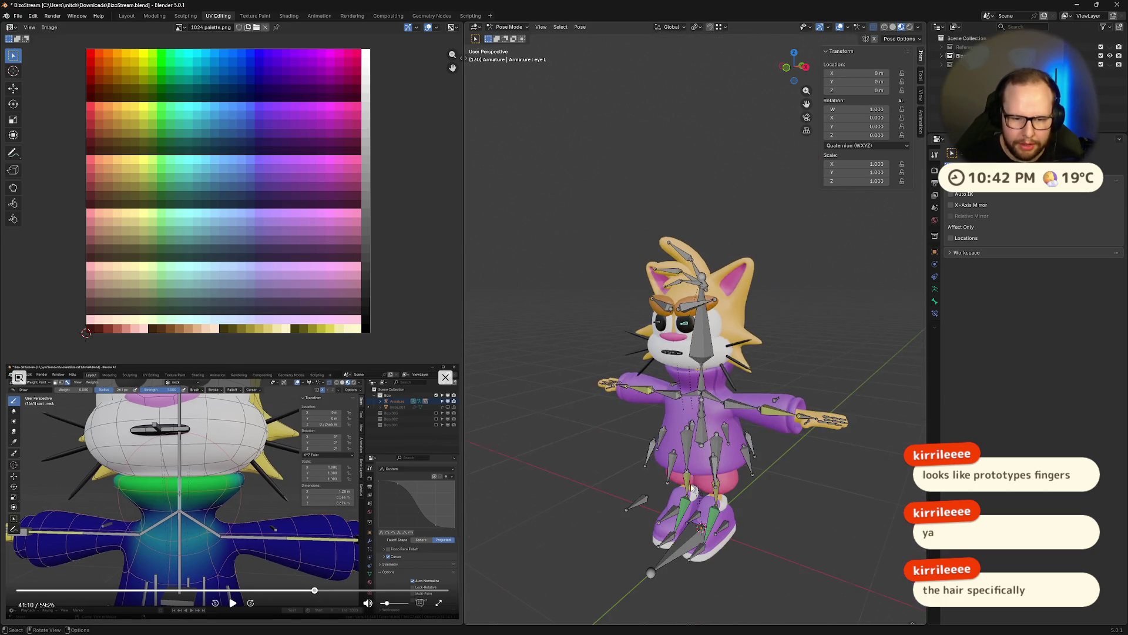
key("g")
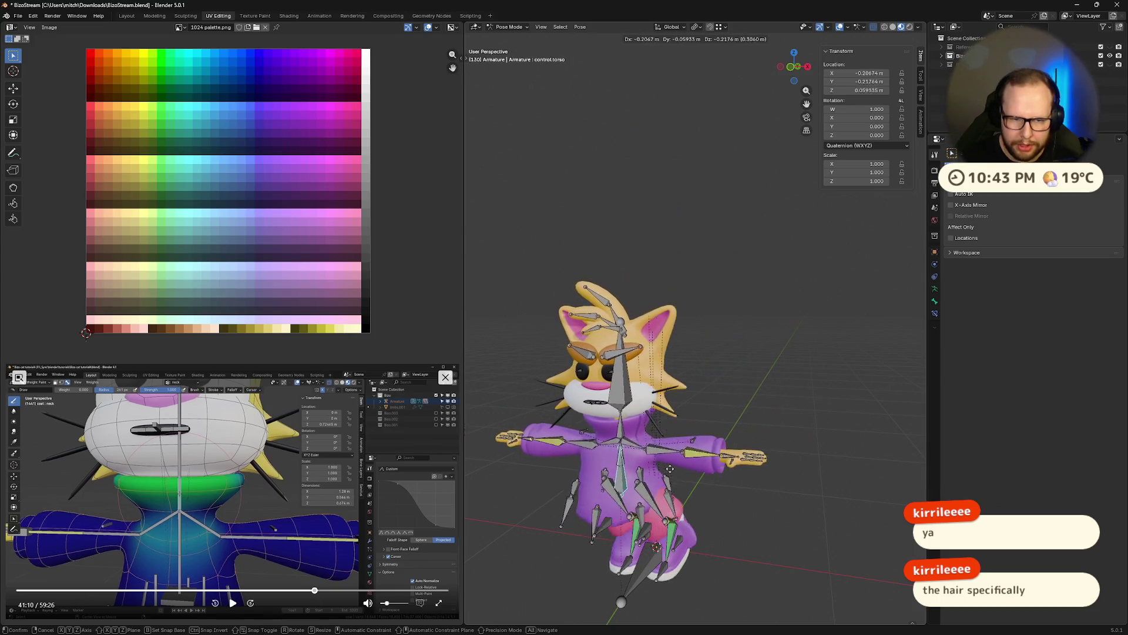
key("Escape")
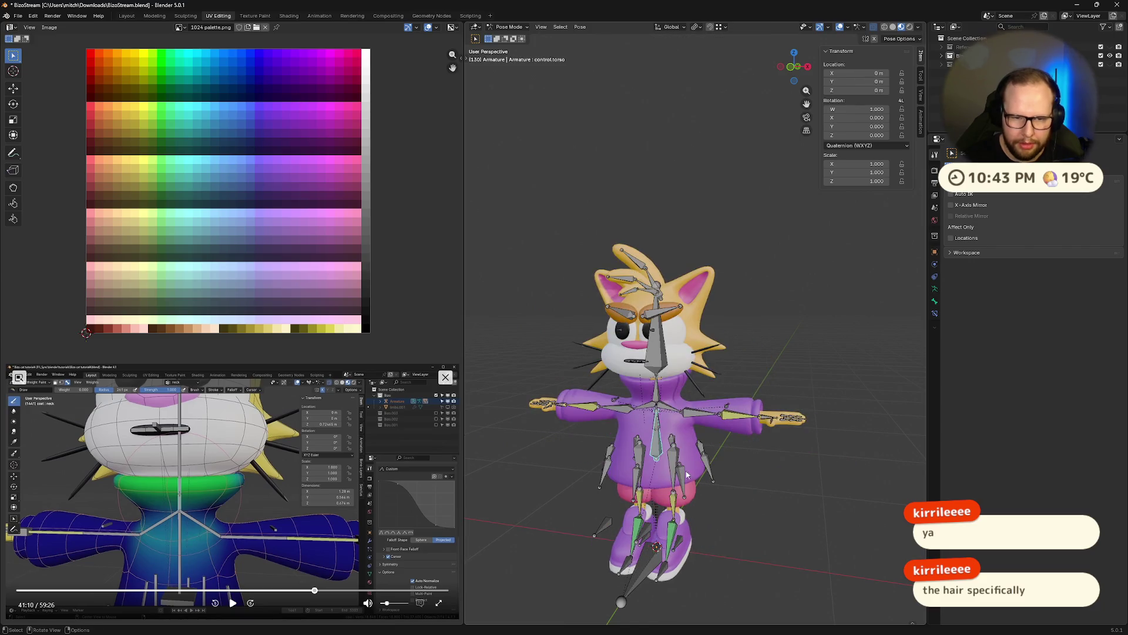
scroll(591, 436, "up", 5)
Briefly enter armature edit mode, return to posing, then leave for object mode.
mouse_move(591, 436)
middle_mouse_down()
mouse_move(763, 432)
mouse_move(740, 435)
middle_mouse_up()
scroll(729, 434, "up", 3)
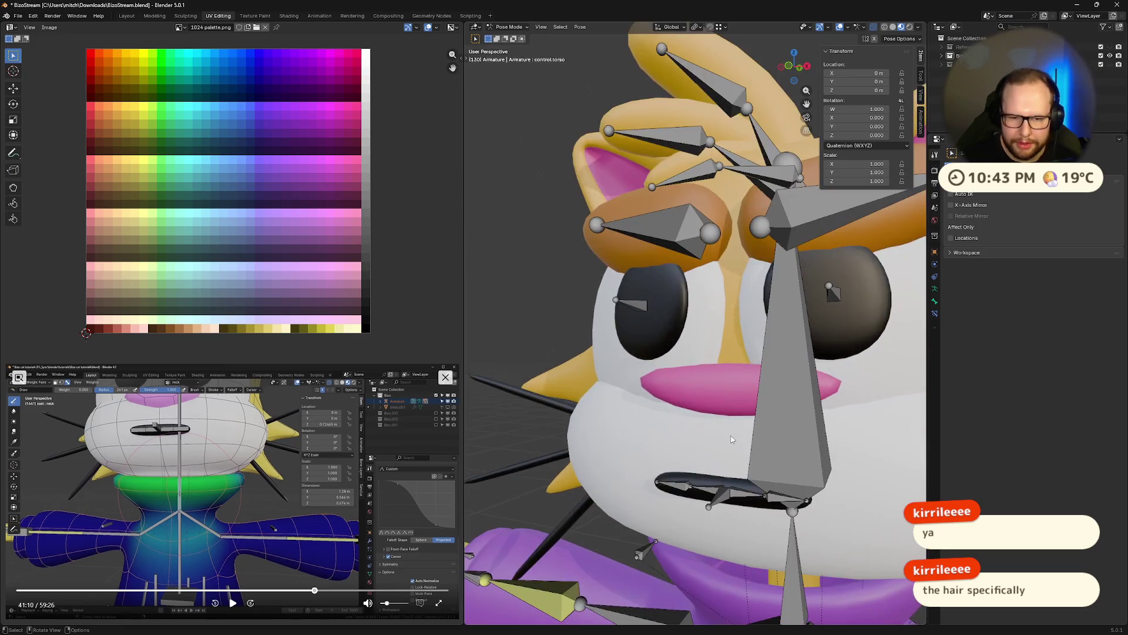
scroll(706, 450, "up", 2)
scroll(664, 474, "up", 1)
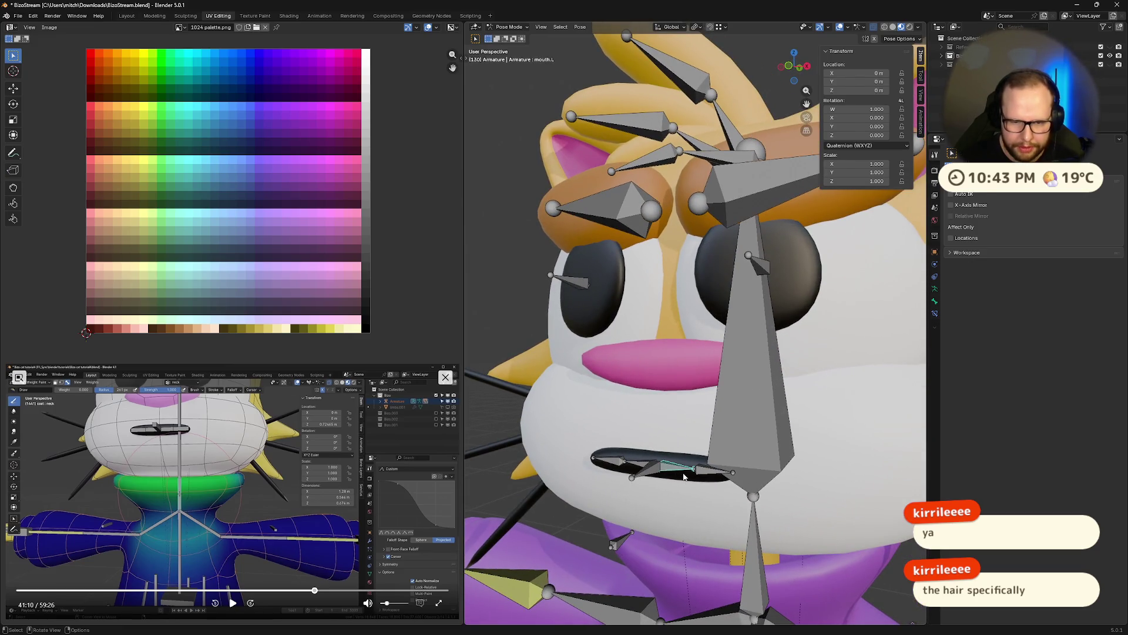
key("Tab")
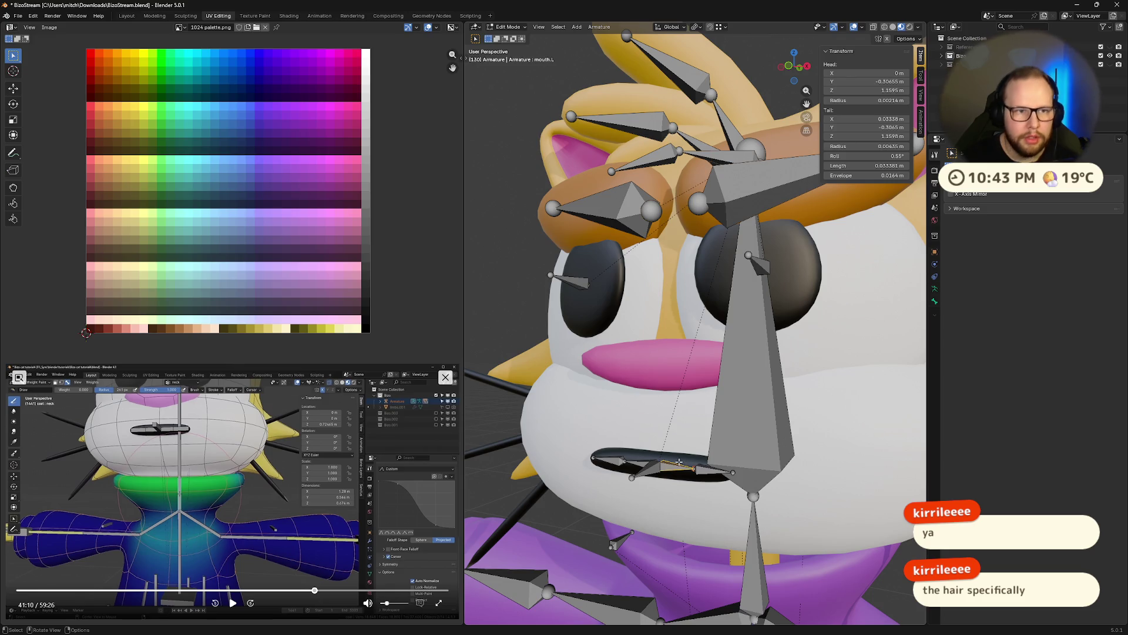
key("Tab")
key("ctrl+Tab")
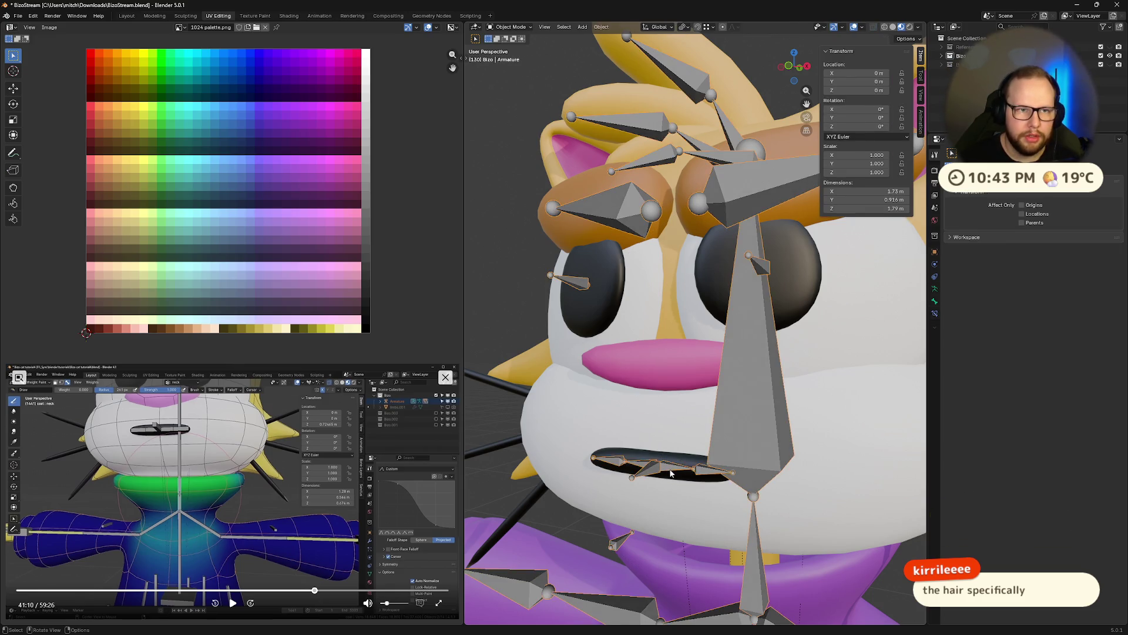
Put the mouth mesh into weight paint and show the mouth.L vertex group weights.
left_click(688, 462)
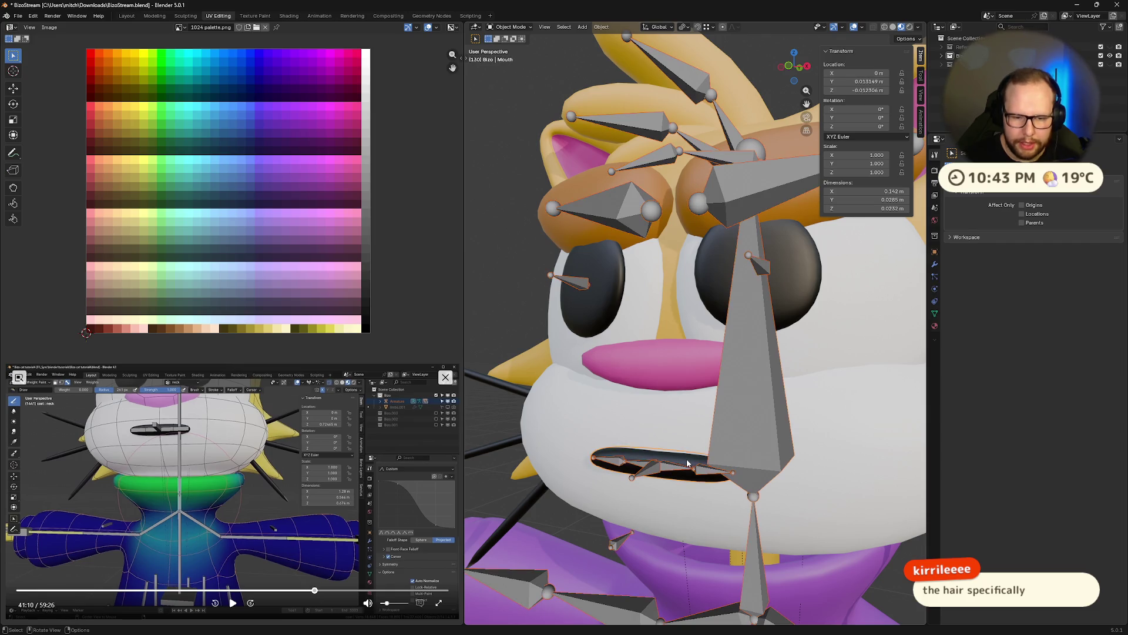
key("ctrl+Tab")
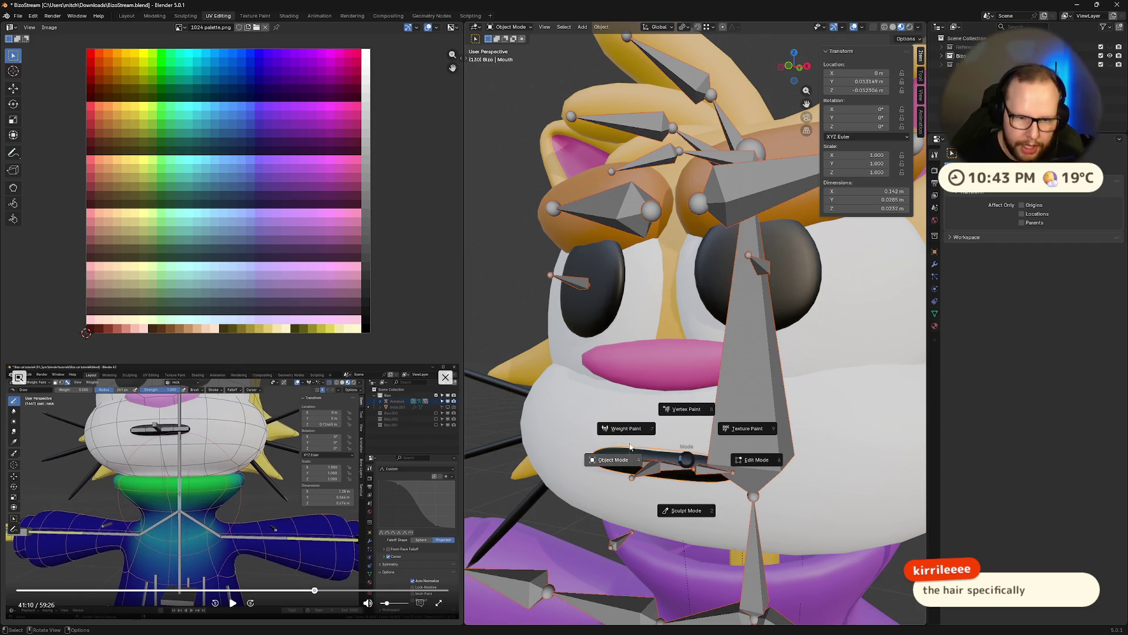
left_click(627, 430)
middle_click_drag(606, 532, 605, 379)
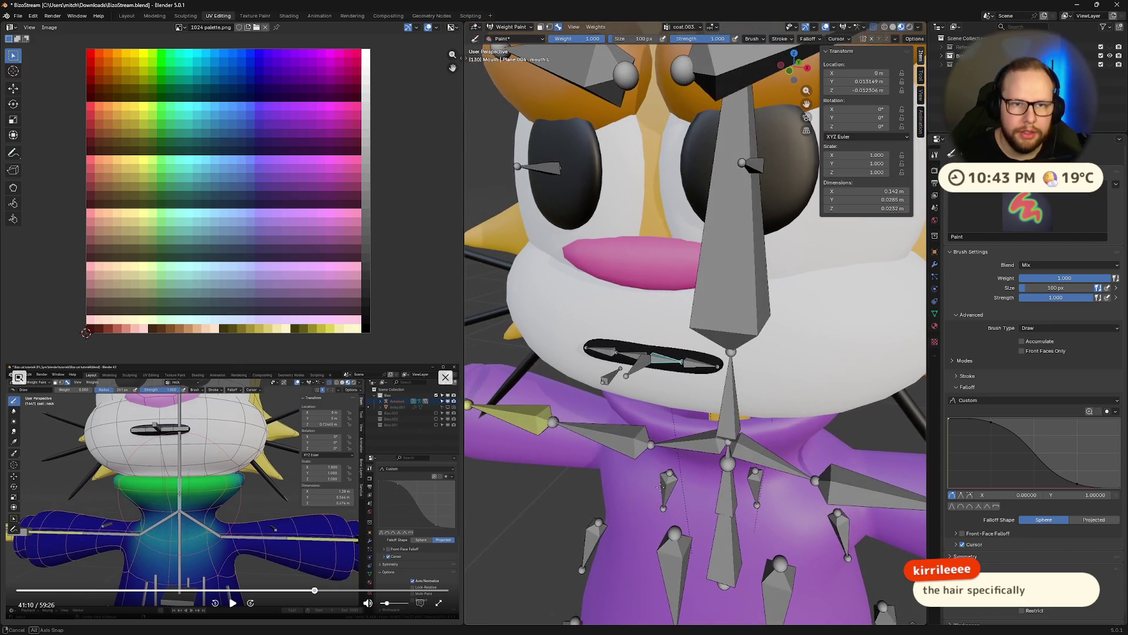
left_click(687, 27)
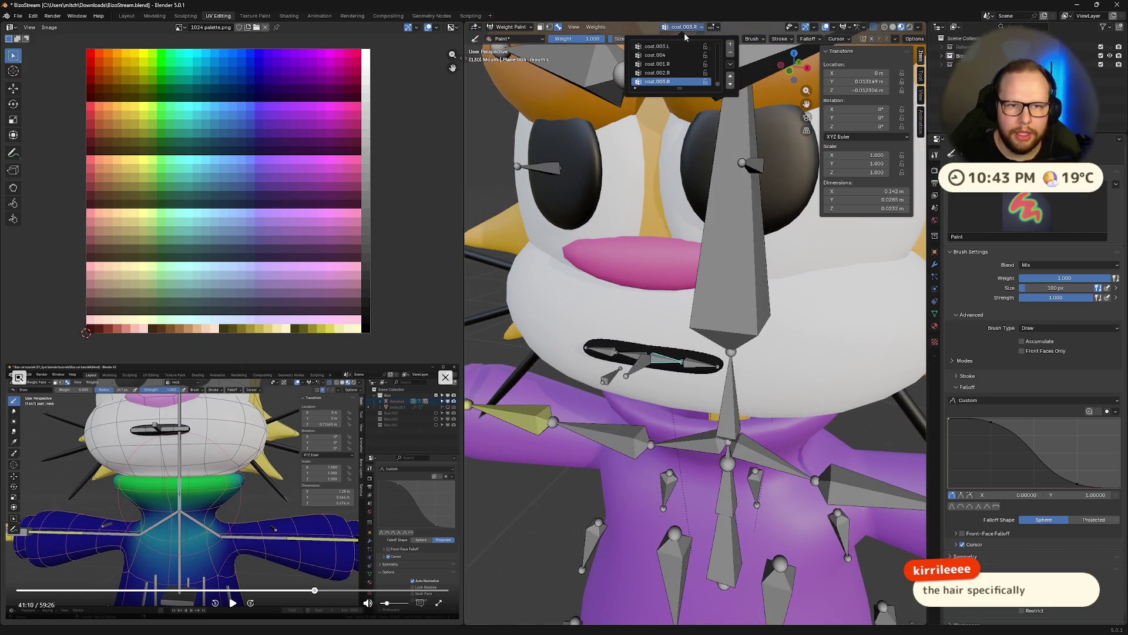
left_click_drag(675, 88, 676, 512)
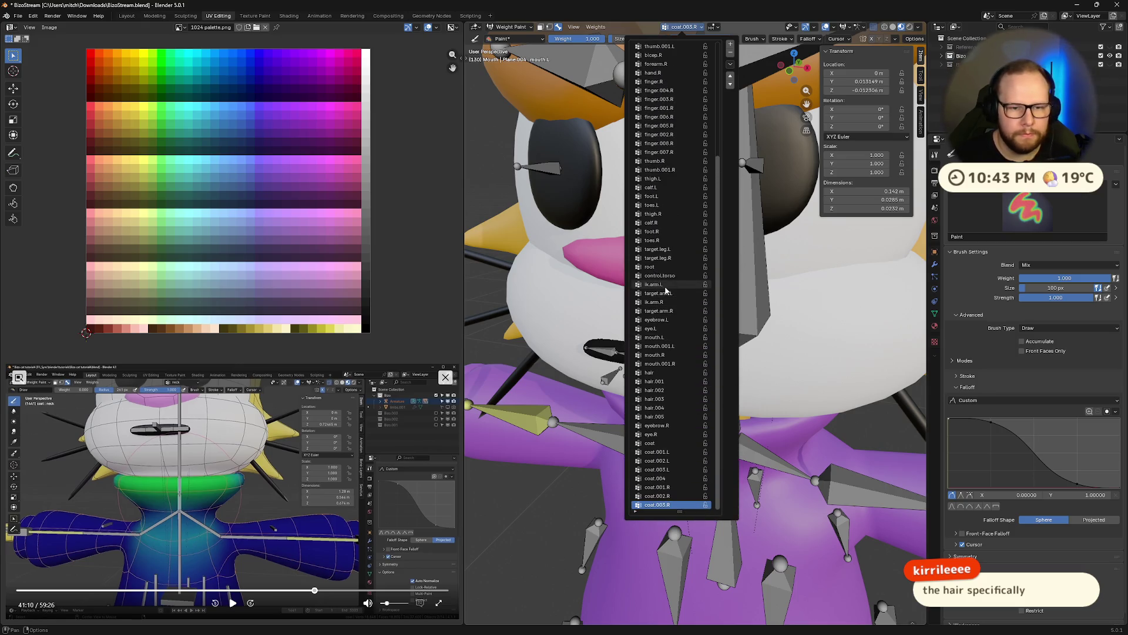
left_click(679, 338)
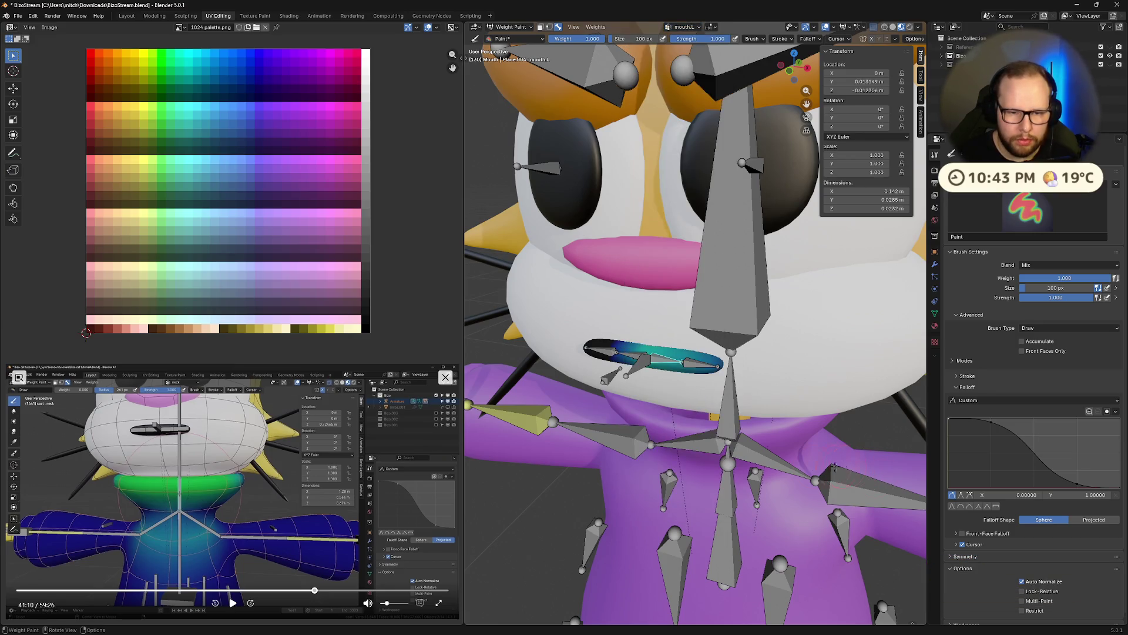
scroll(842, 467, "down", 3)
Check the mouth mesh briefly in edit mode, then return it to object mode.
middle_click_drag(842, 468, 636, 287)
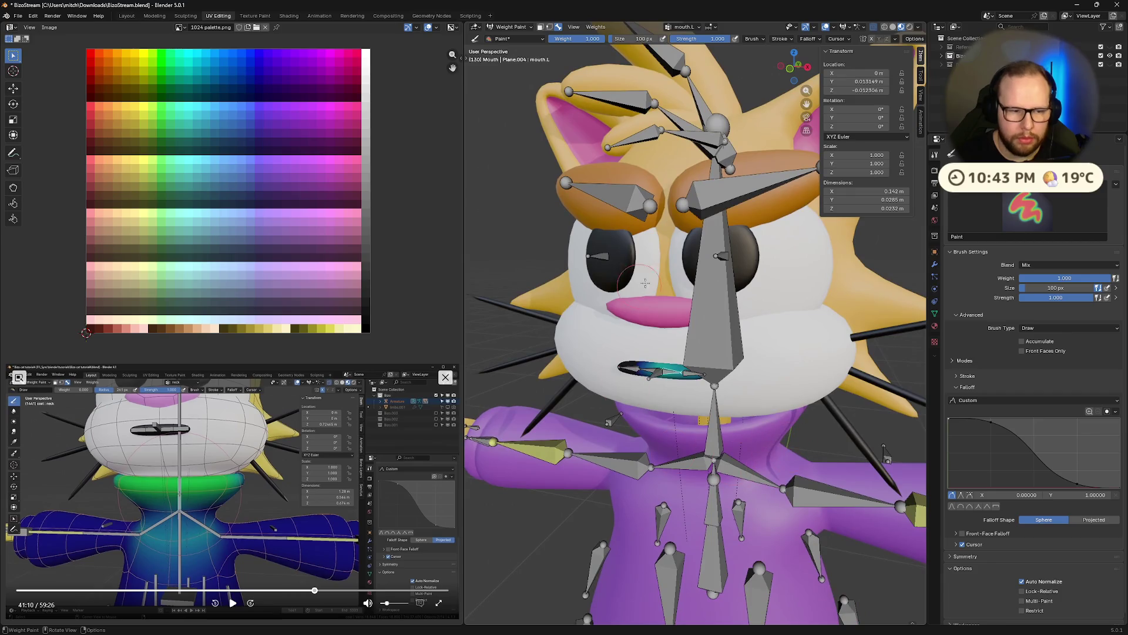
left_click(684, 27)
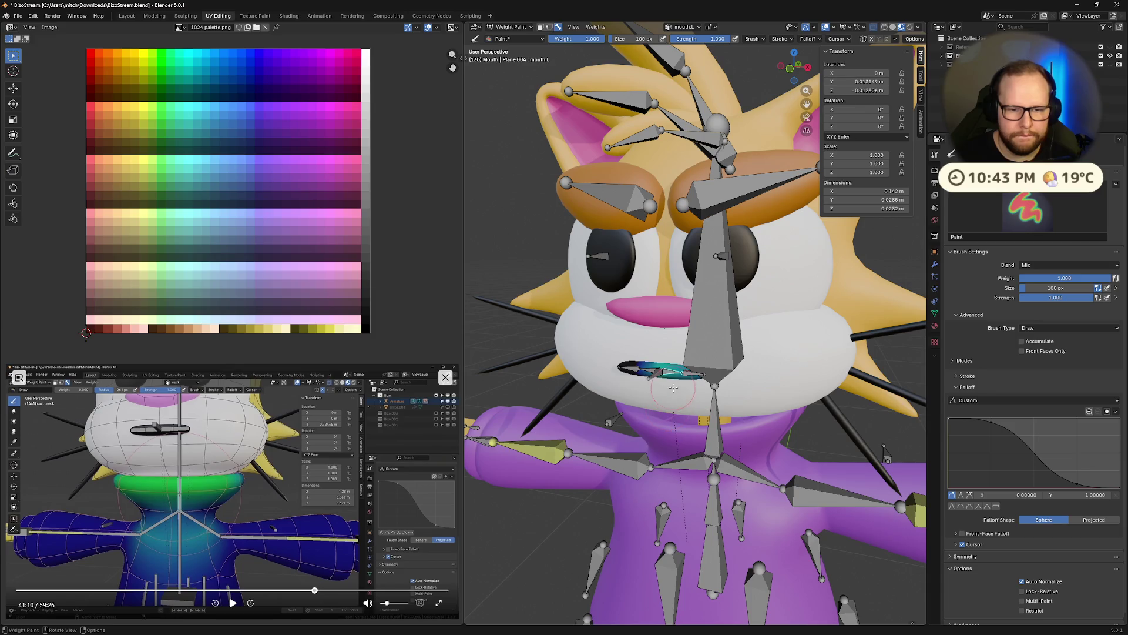
key("Tab")
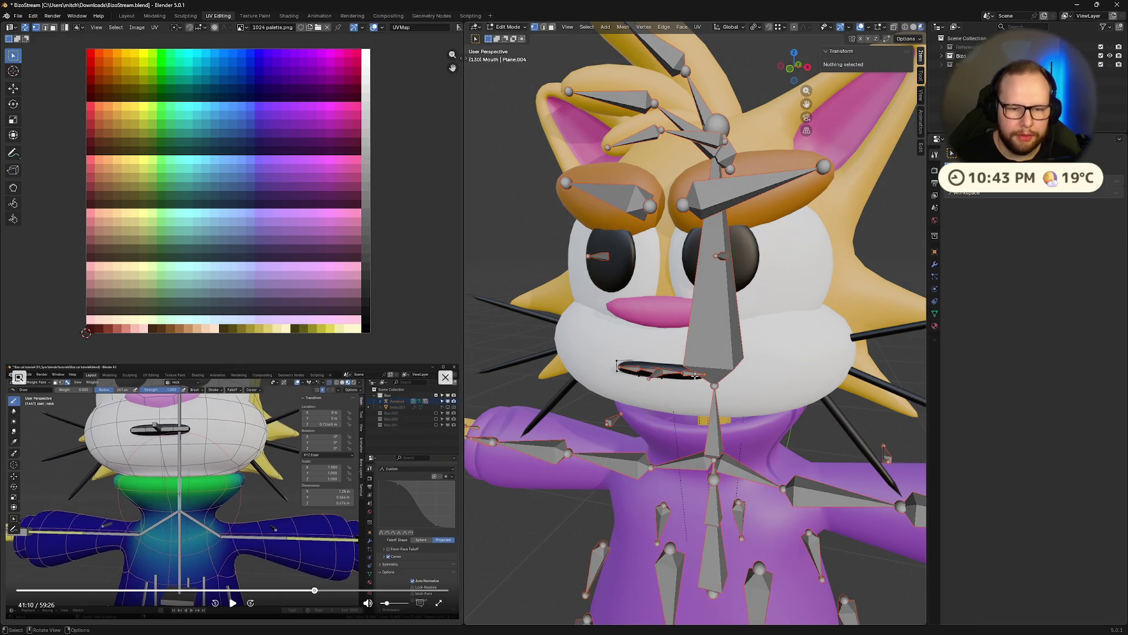
middle_click_drag(724, 371, 705, 353)
key("Tab")
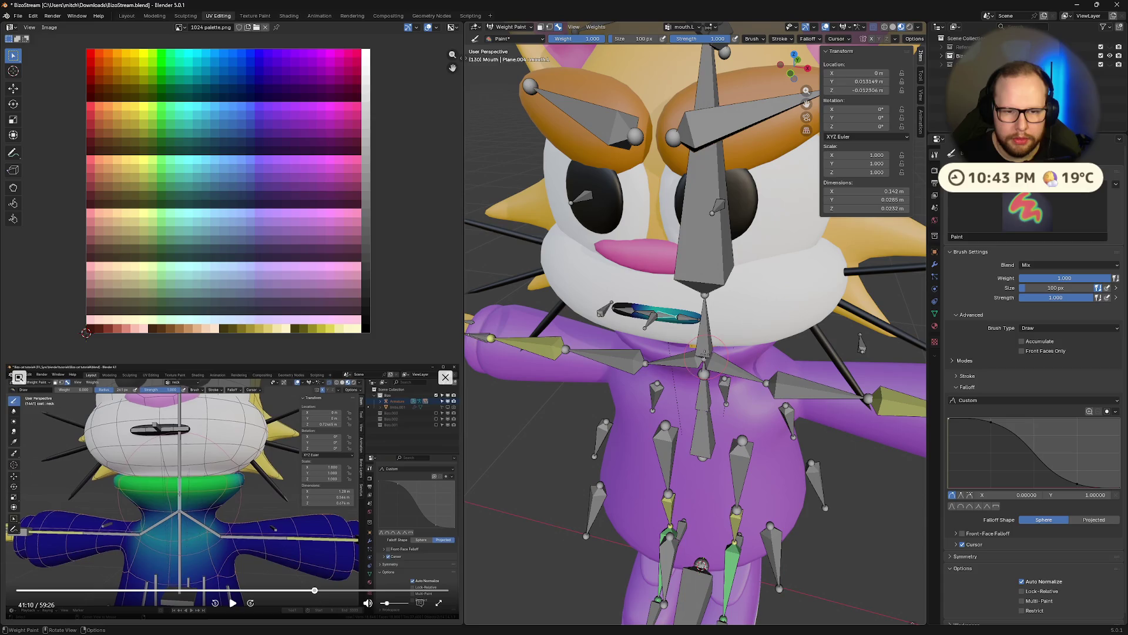
key("ctrl+Tab")
left_click(688, 323)
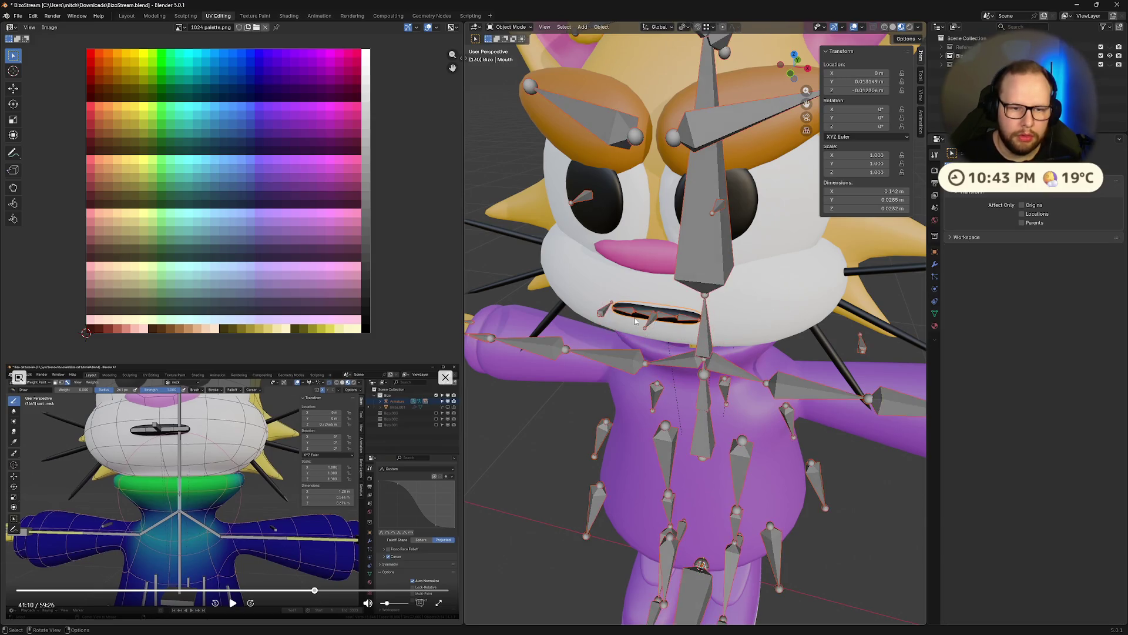
scroll(688, 327, "up", 2)
Test-rotate and move the mouth bone in Pose Mode, then reset it to rest with Alt+R.
left_click(688, 326)
key("ctrl+Tab")
key("ctrl+Tab")
key("ctrl+Tab")
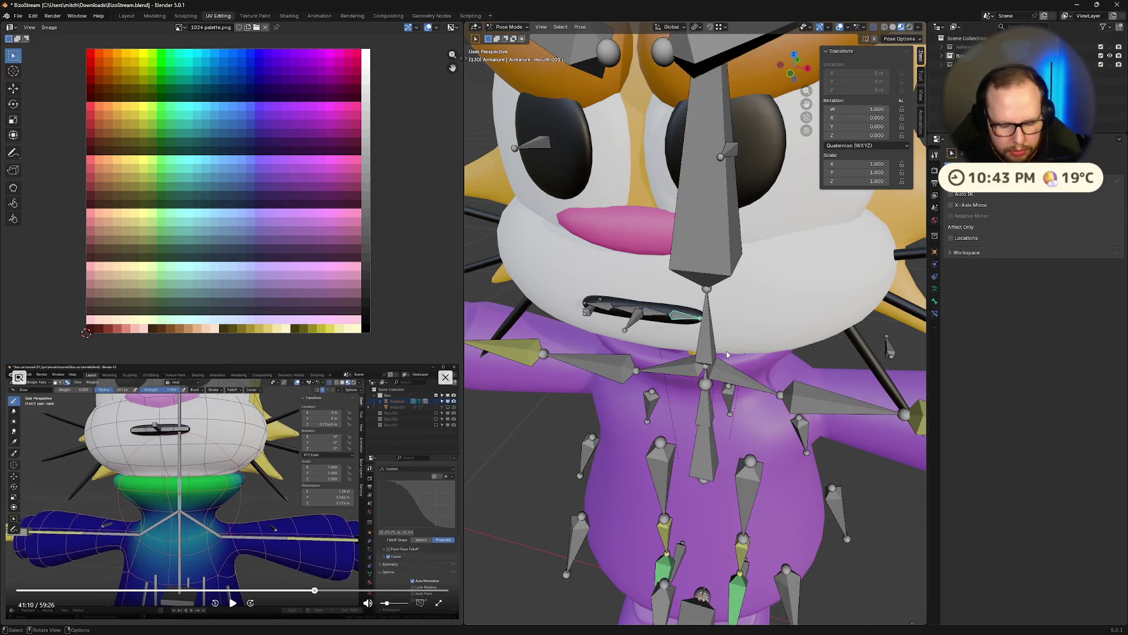
key("r")
key("g")
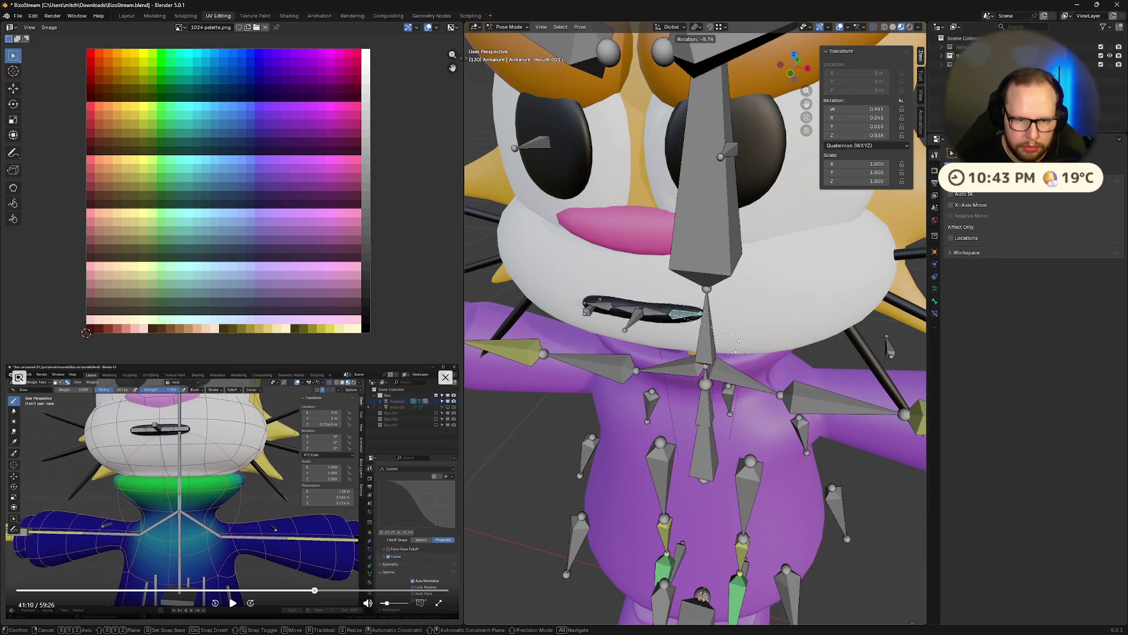
left_click(725, 310)
scroll(715, 404, "down", 3)
scroll(706, 429, "down", 2)
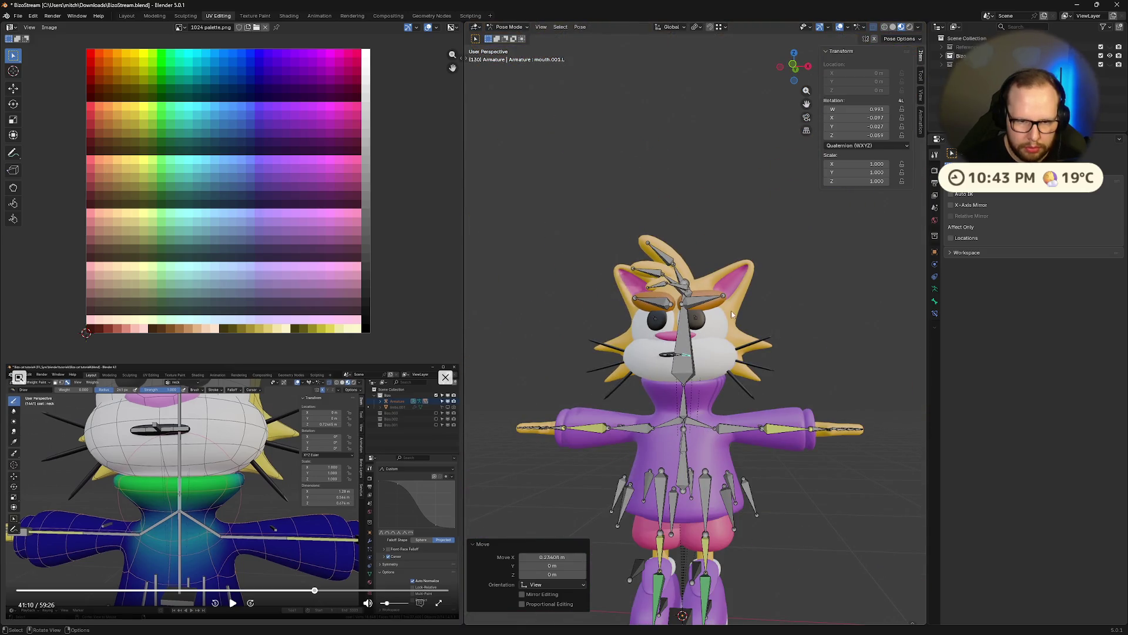
key("r")
left_click(703, 385)
mouse_move(703, 384)
middle_mouse_down()
mouse_move(654, 343)
mouse_move(822, 343)
mouse_move(704, 320)
middle_mouse_up()
scroll(655, 344, "up", 4)
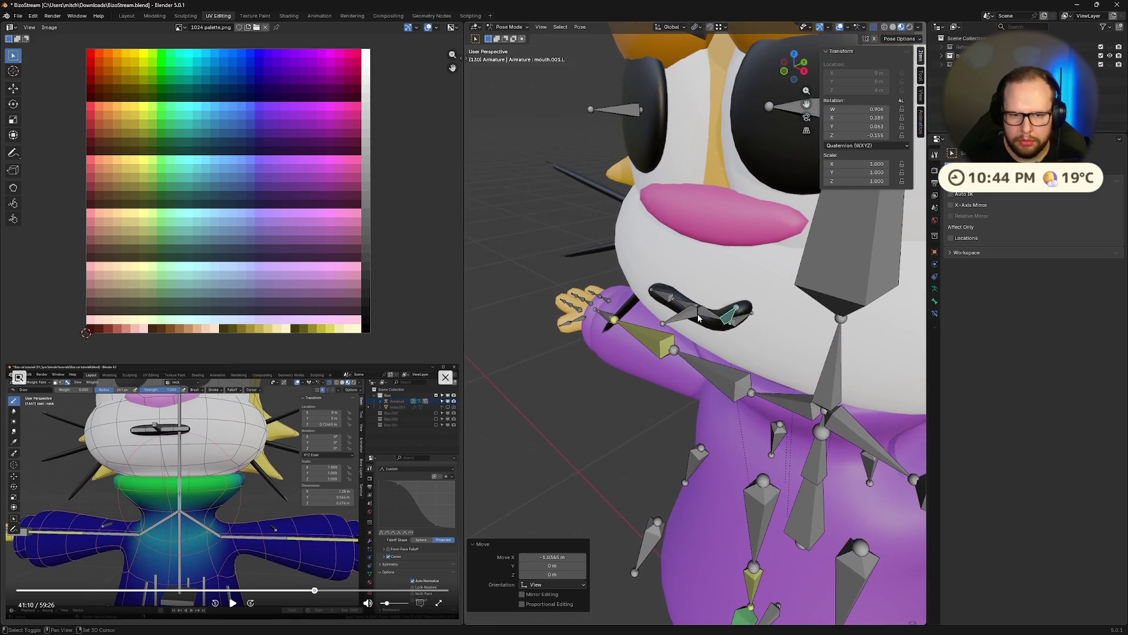
key("alt+r")
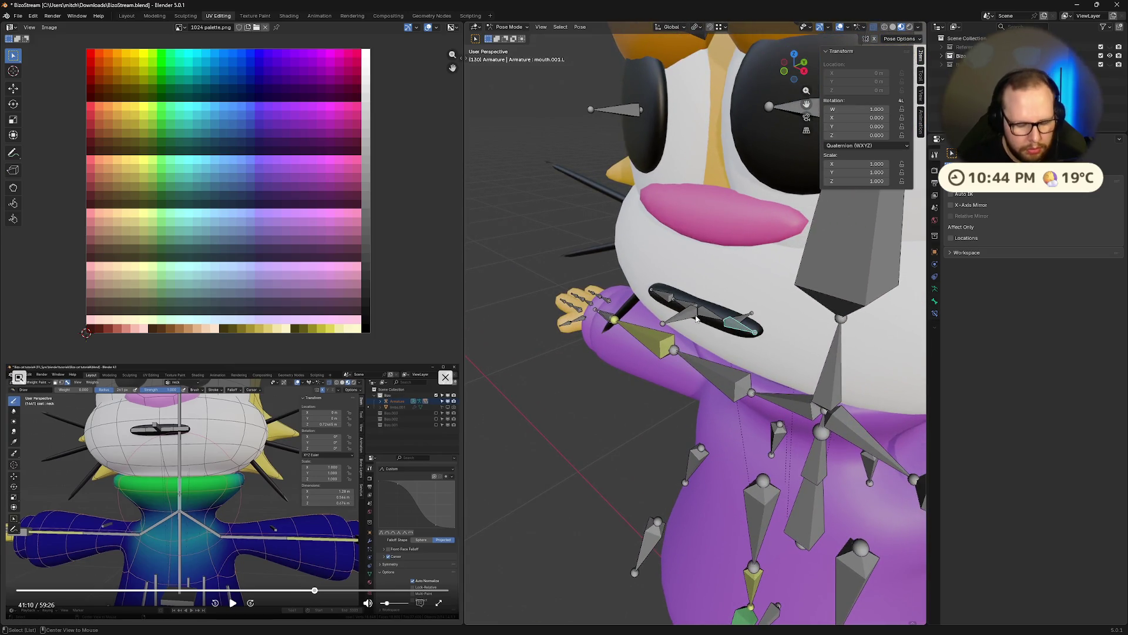
Test-move the control.mouth bone and reset it to its rest position with Alt+G.
left_click(671, 322)
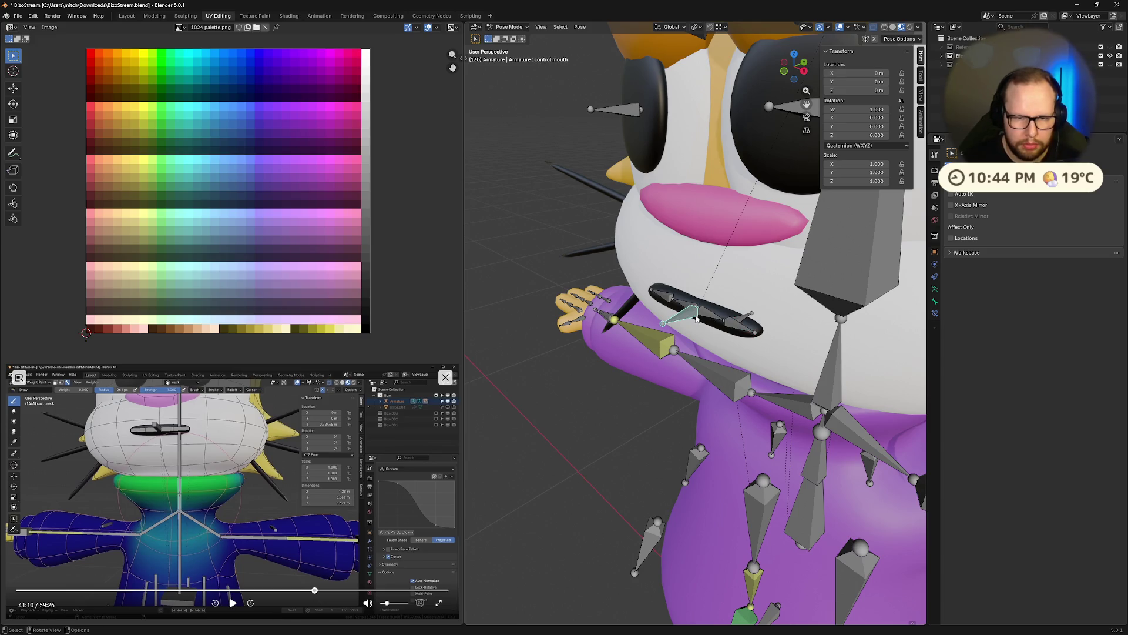
key("g")
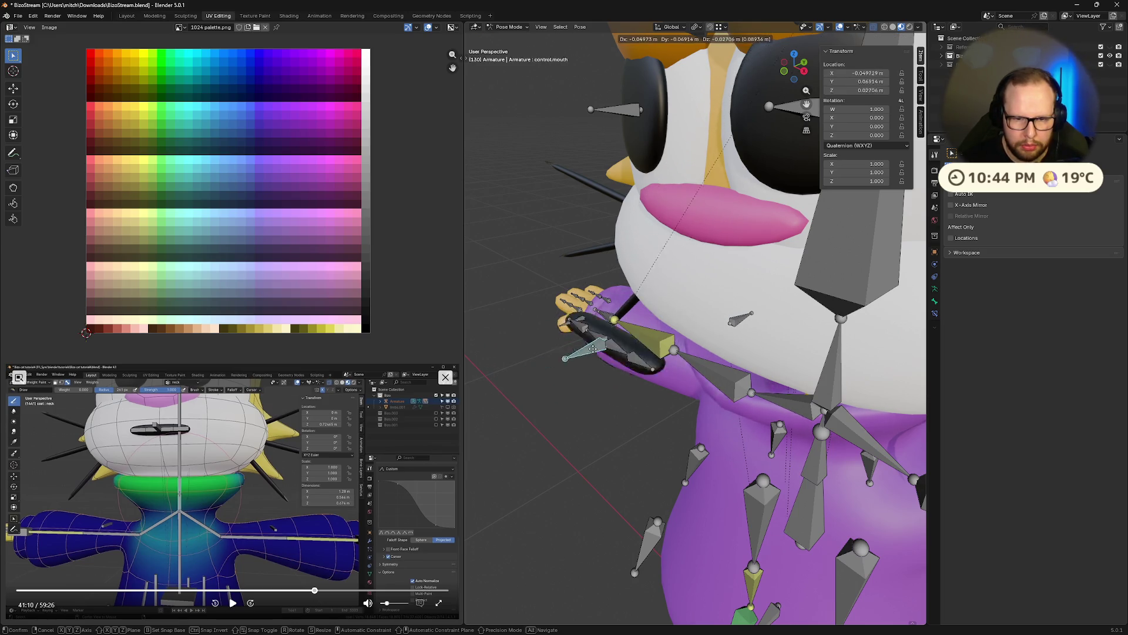
left_click(617, 355)
mouse_move(705, 318)
middle_mouse_down()
mouse_move(620, 353)
mouse_move(695, 403)
mouse_move(672, 433)
middle_mouse_up()
key("alt+g")
Return the armature to Object Mode and select it together with the purple body mesh.
left_click(630, 340)
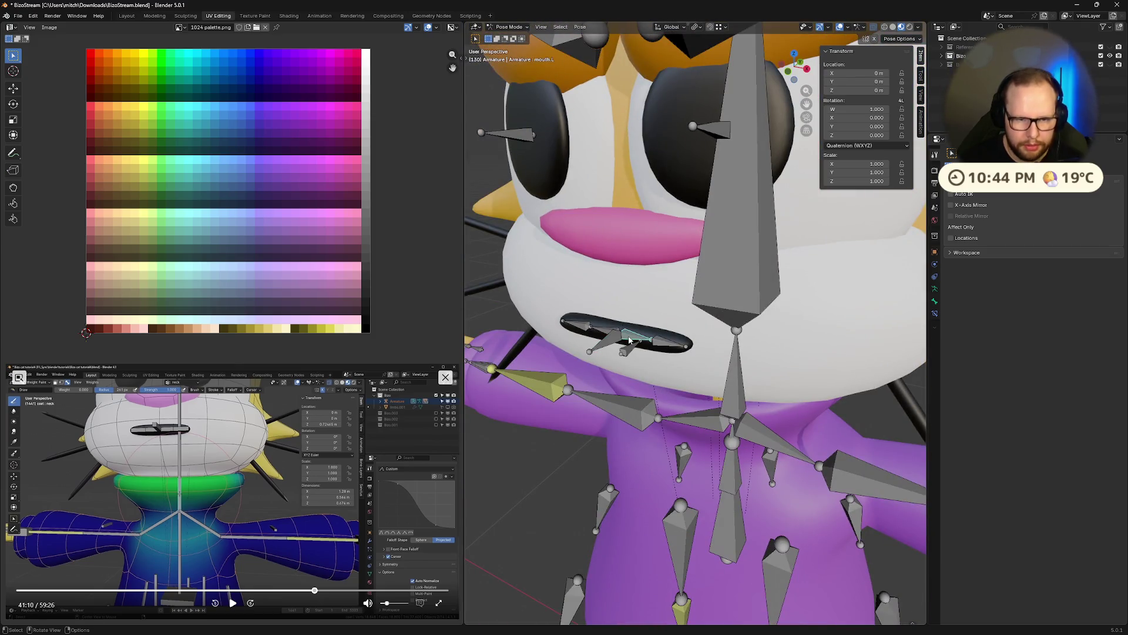
key("Tab")
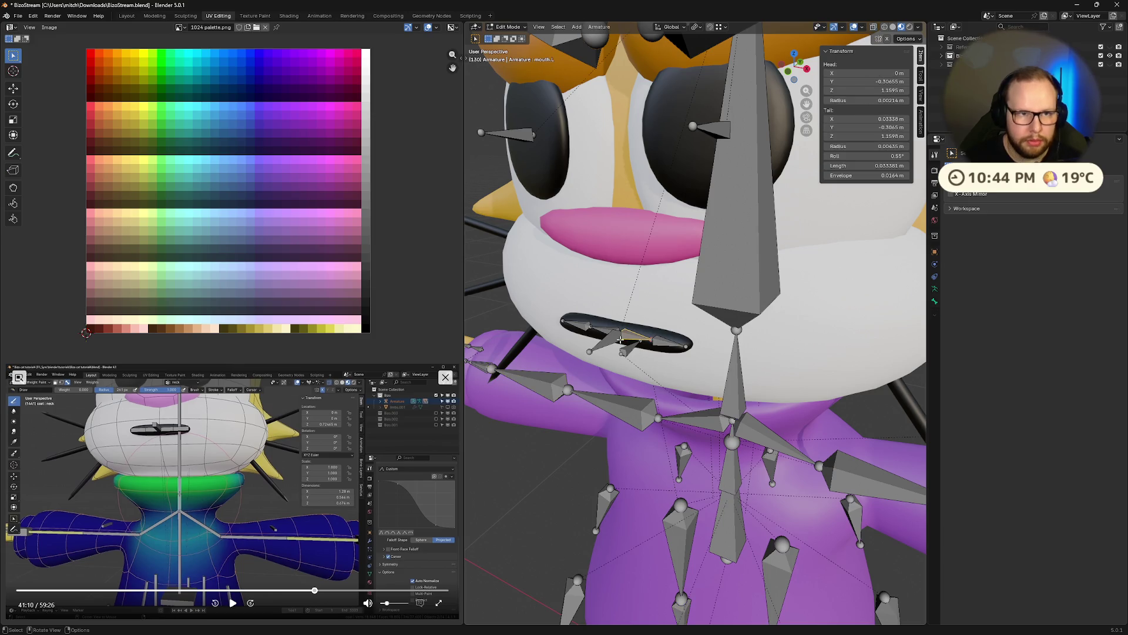
key("Tab")
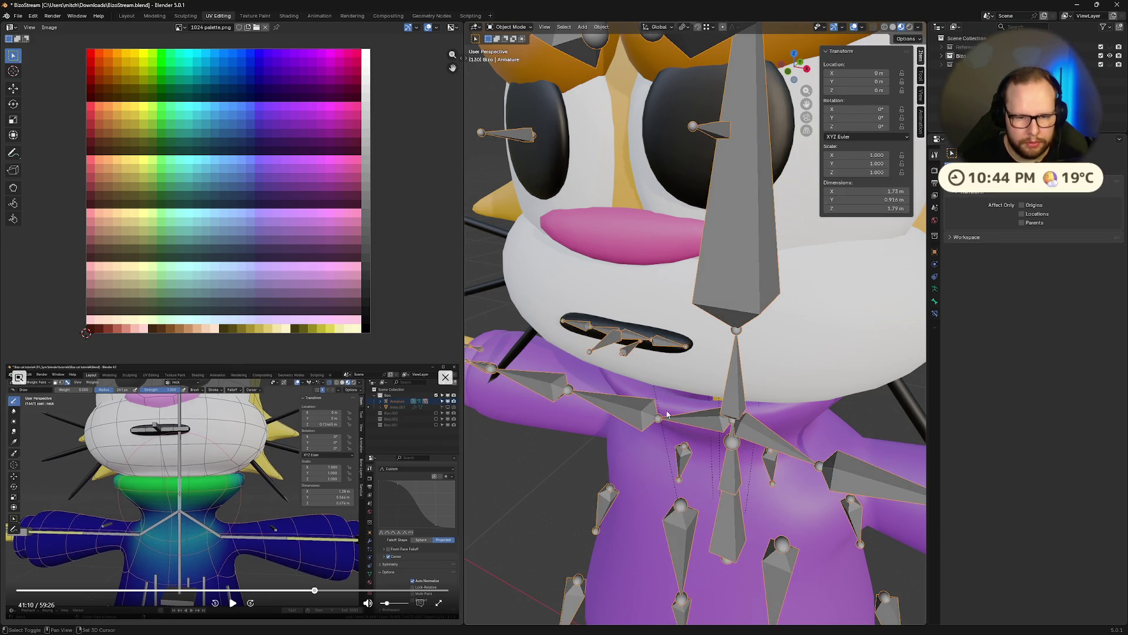
left_click(664, 403)
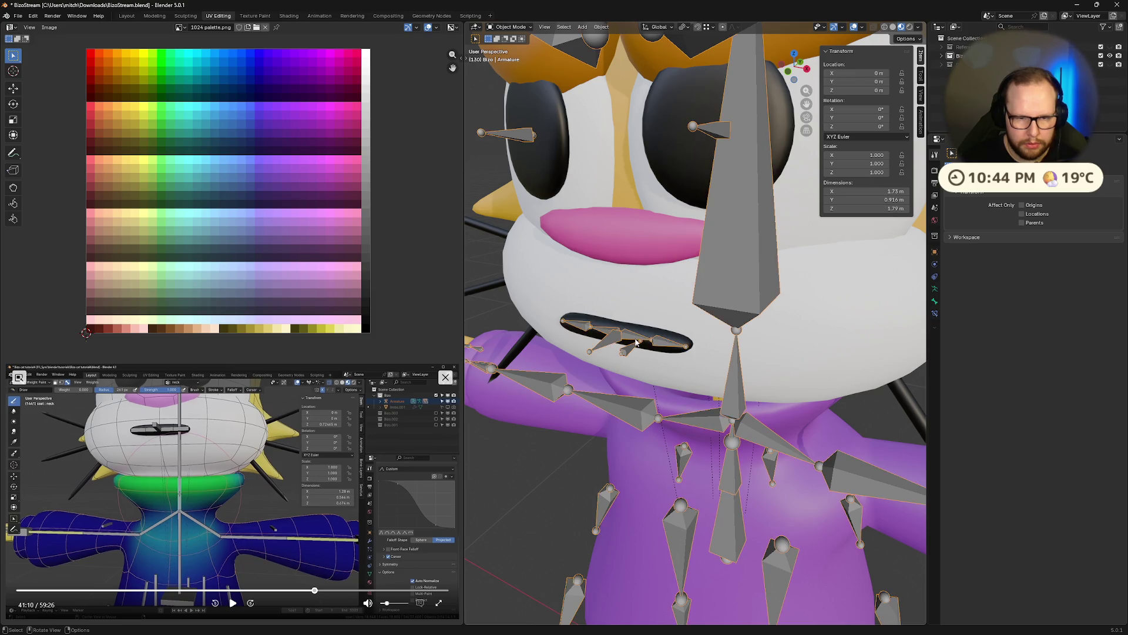
left_click(675, 415, "shift")
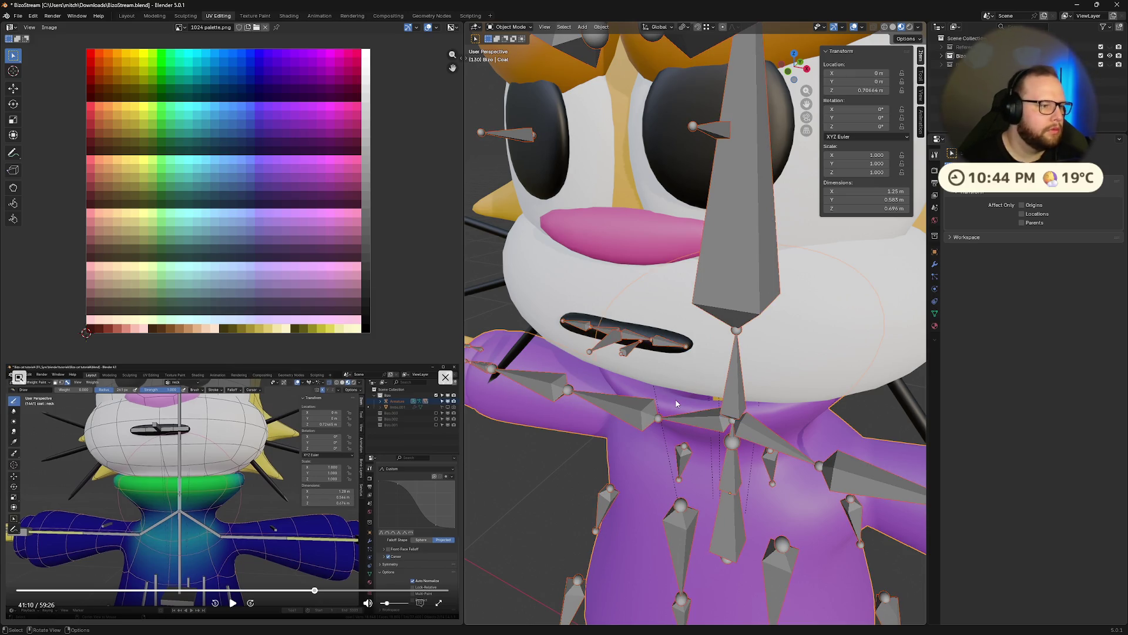
middle_click_drag(756, 366, 755, 366)
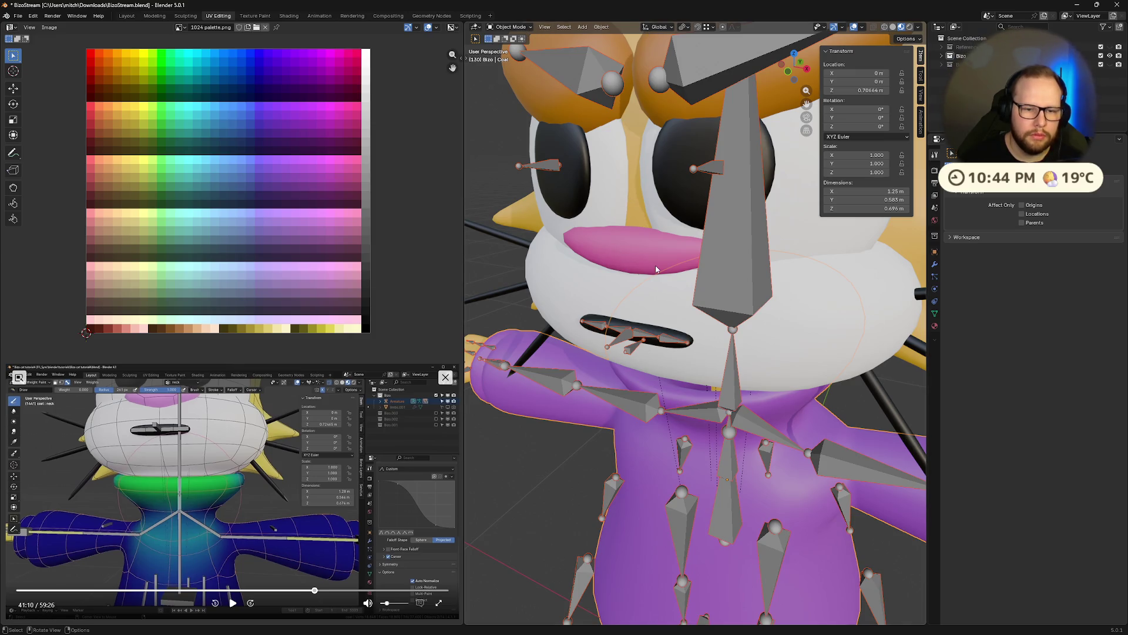
key("ctrl+Tab")
Enter Weight Paint mode on the body and make the mouth.L vertex group active.
left_click(589, 234)
middle_click_drag(729, 432, 700, 450)
scroll(671, 516, "down", 3)
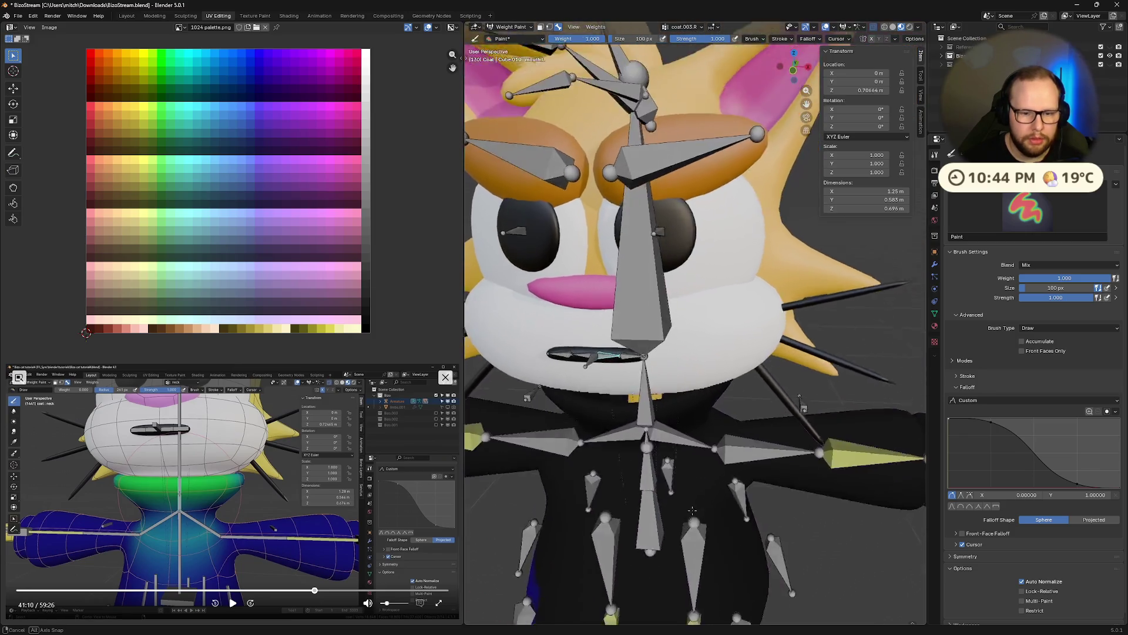
scroll(671, 515, "down", 3)
mouse_move(670, 516)
middle_mouse_down()
mouse_move(717, 459)
mouse_move(671, 518)
mouse_move(684, 494)
middle_mouse_up()
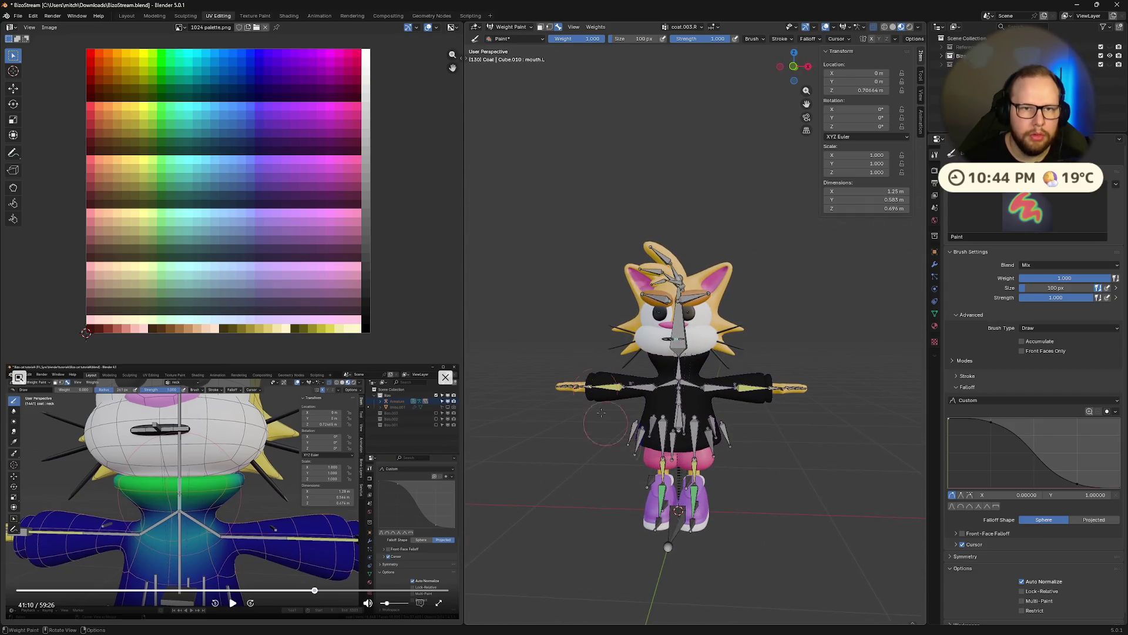
left_click(679, 28)
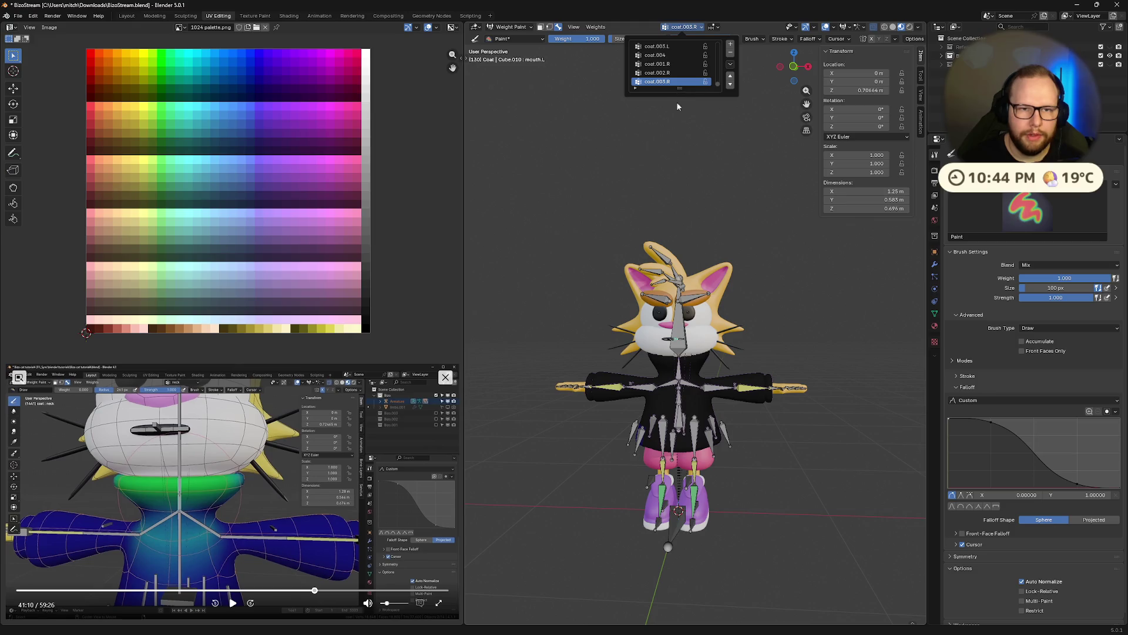
left_click_drag(673, 92, 672, 369)
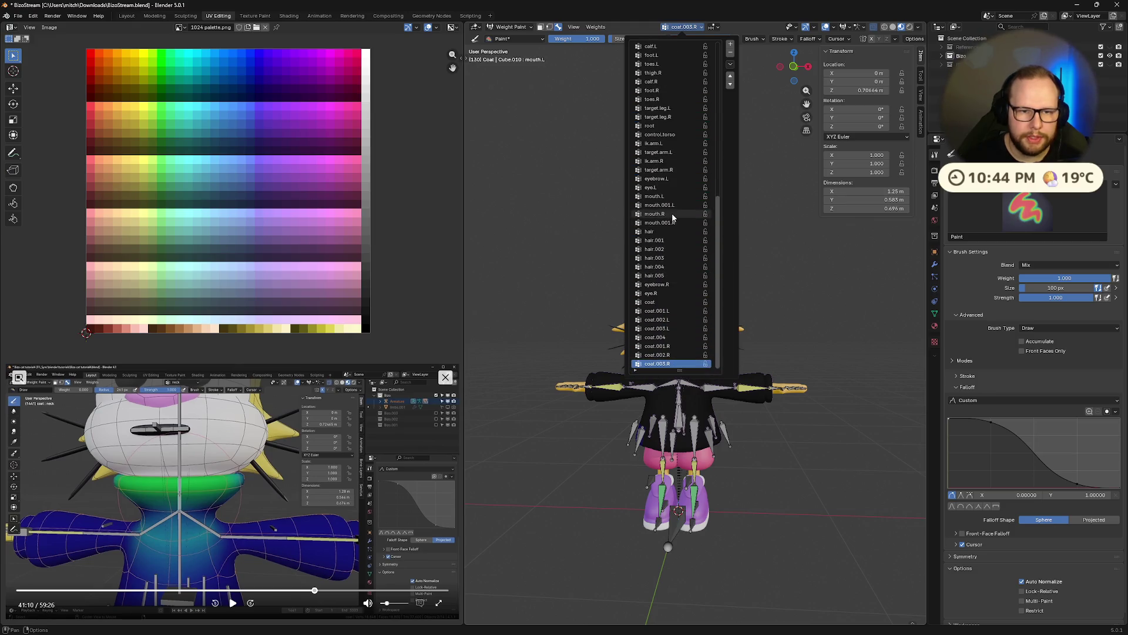
left_click(661, 249)
scroll(657, 261, "up", 3)
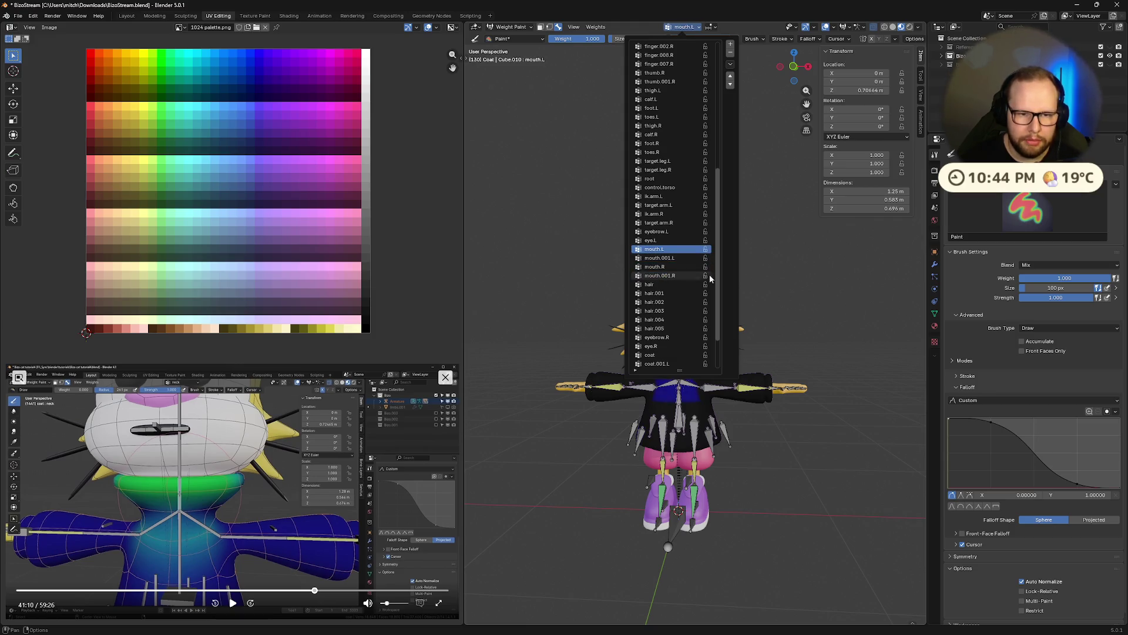
key("KP_1")
scroll(657, 503, "up", 5)
scroll(654, 503, "down", 4)
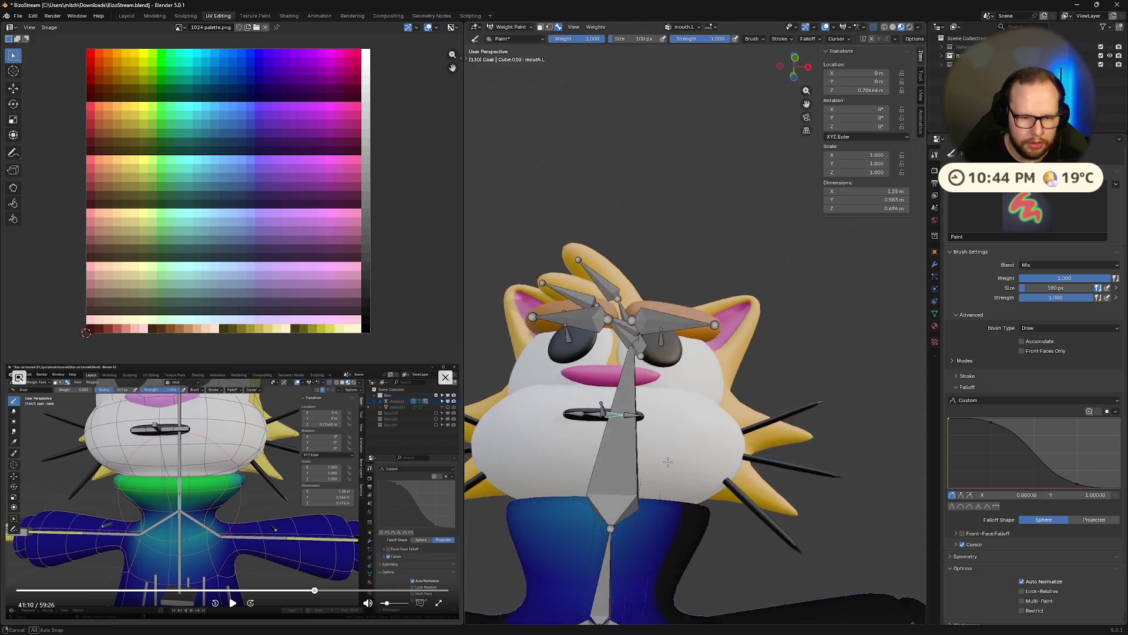
scroll(662, 490, "up", 2)
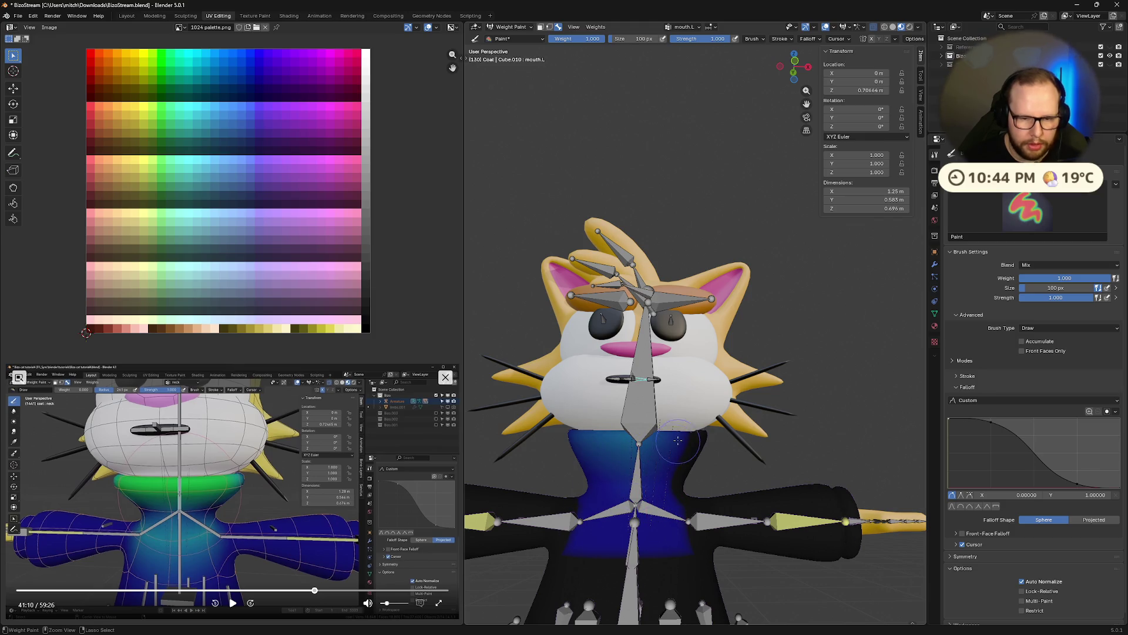
scroll(648, 477, "down", 2)
scroll(648, 477, "down", 2)
Set the brush falloff shape to Projected and test a bone rotation.
left_click(1093, 519)
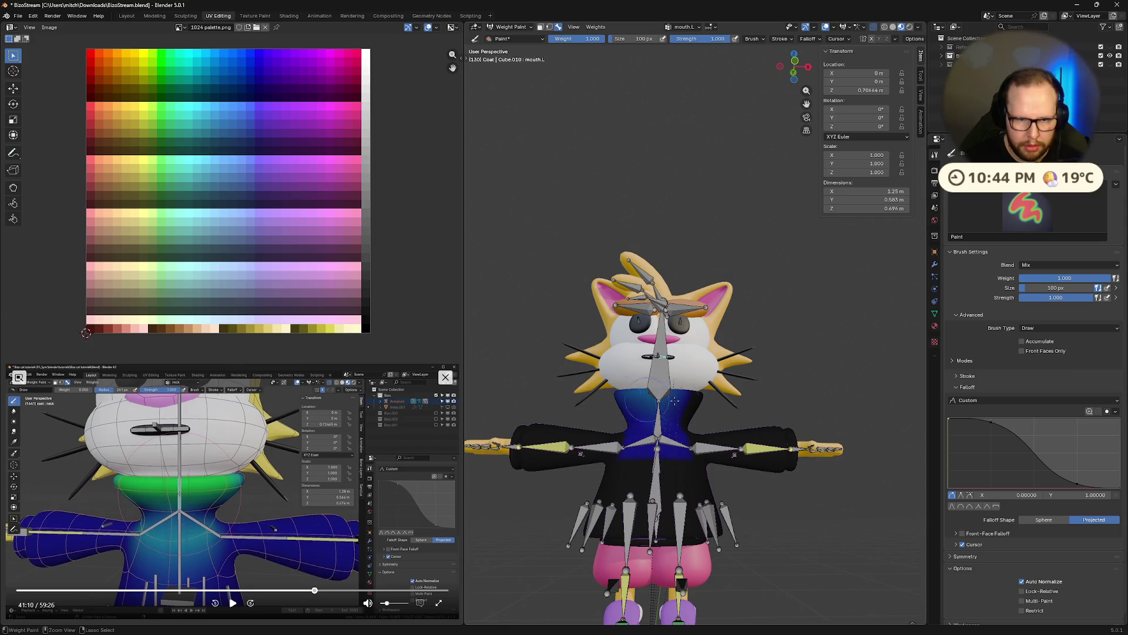
scroll(699, 475, "up", 3)
middle_click_drag(700, 475, 713, 462)
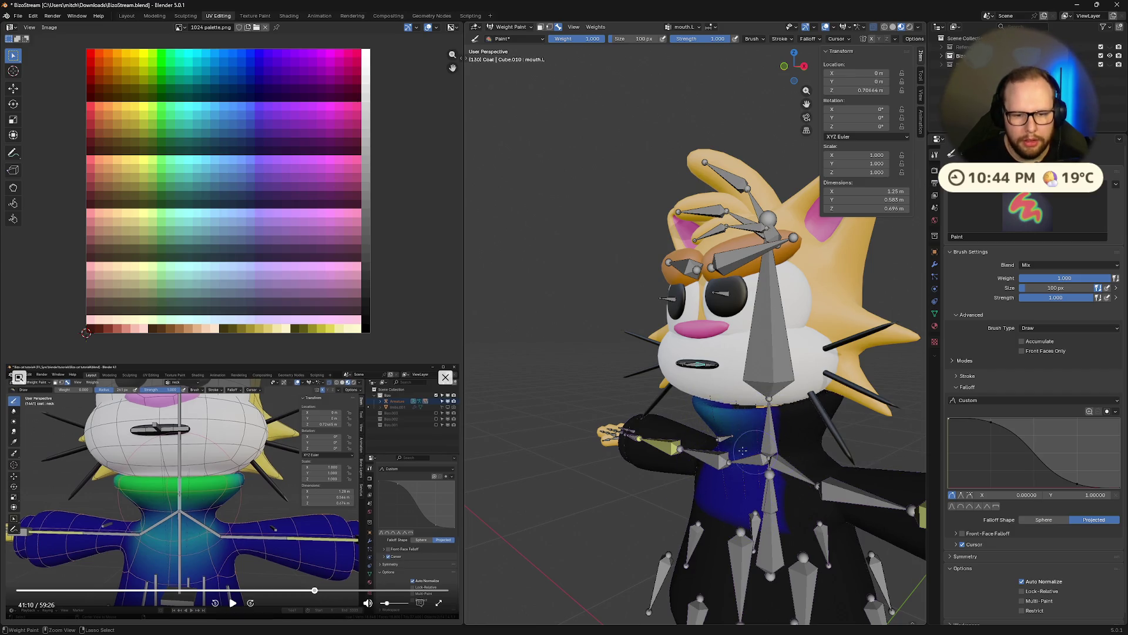
middle_click_drag(743, 473, 651, 463)
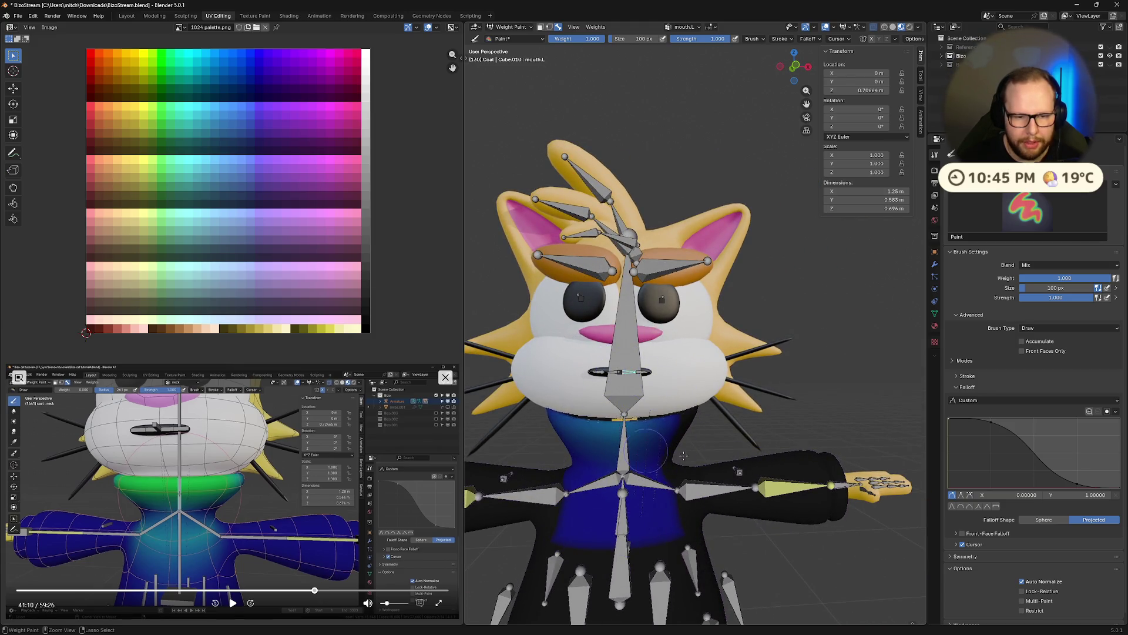
middle_click_drag(657, 448, 706, 467)
key("r")
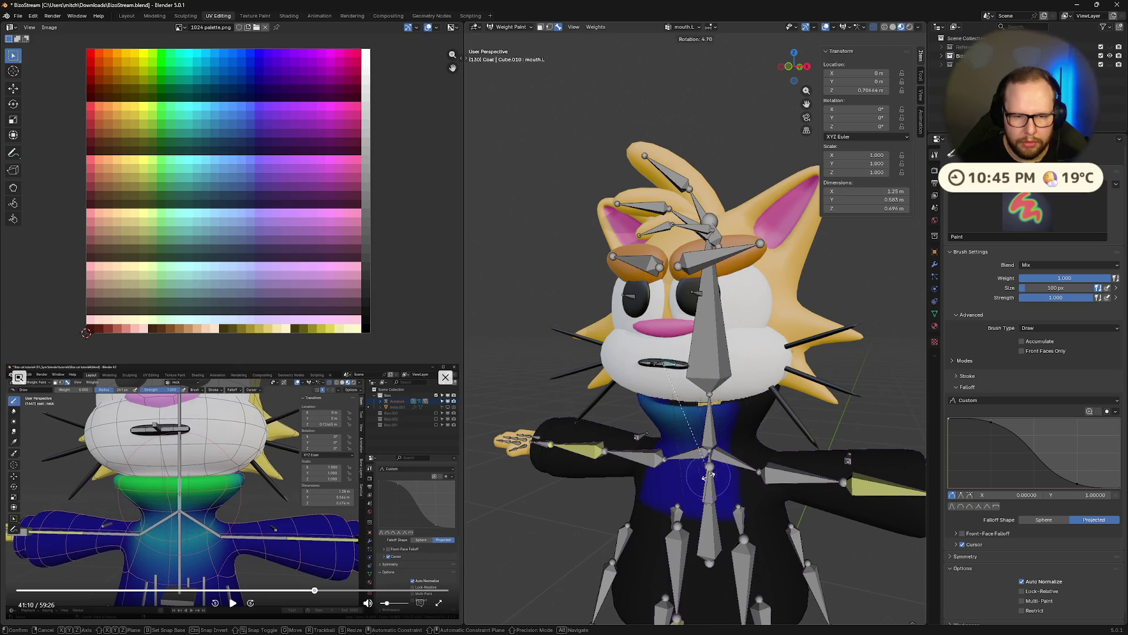
left_click(710, 473)
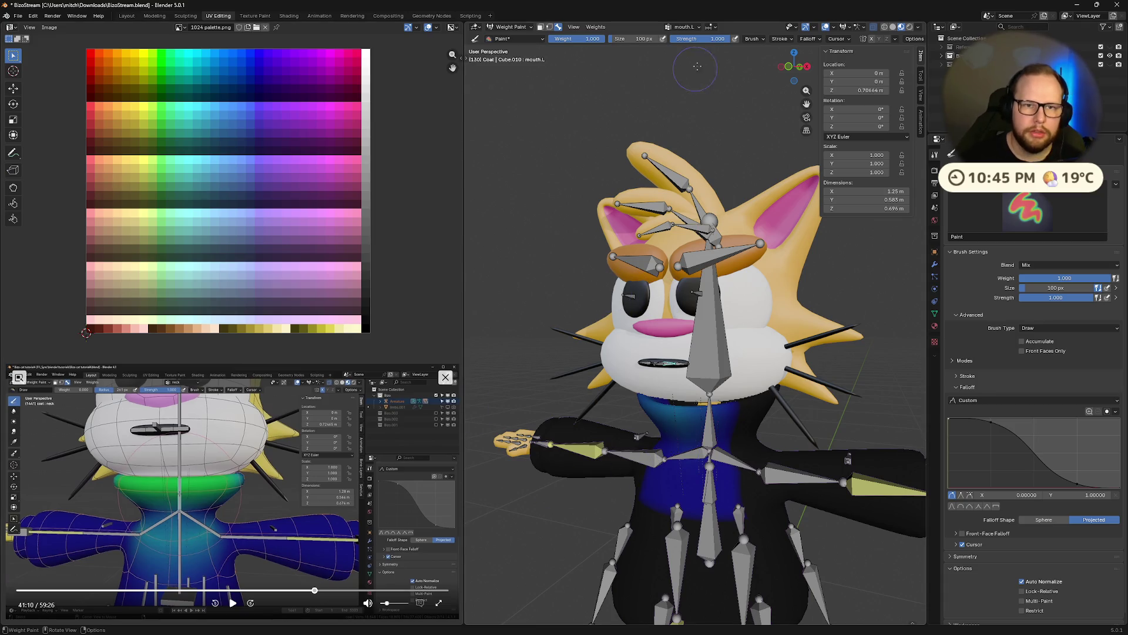
left_click(683, 27)
scroll(667, 79, "down", 2)
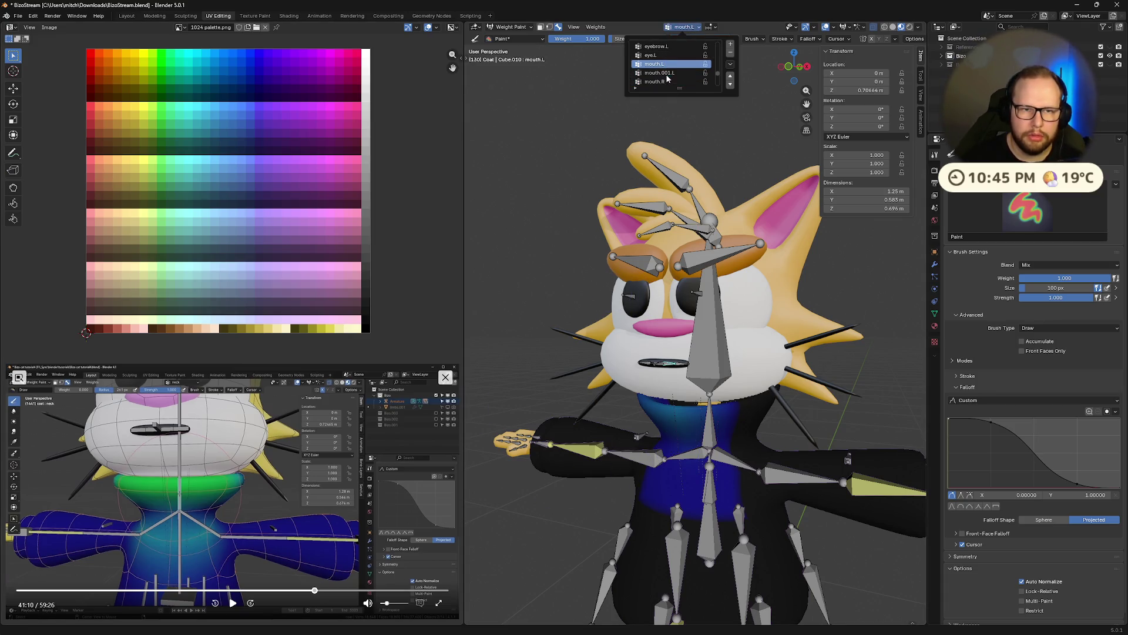
Switch to the mouth.R vertex group, paint full weight across the upper torso, and enable Auto Normalize.
left_click(668, 72)
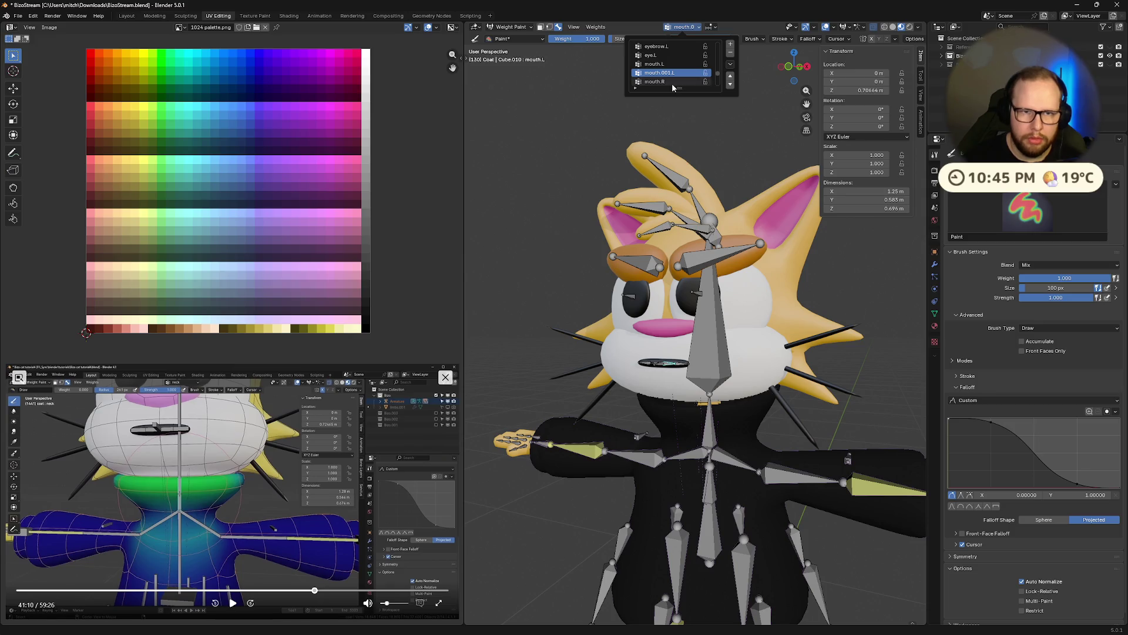
left_click(668, 81)
left_click_drag(683, 426, 637, 411)
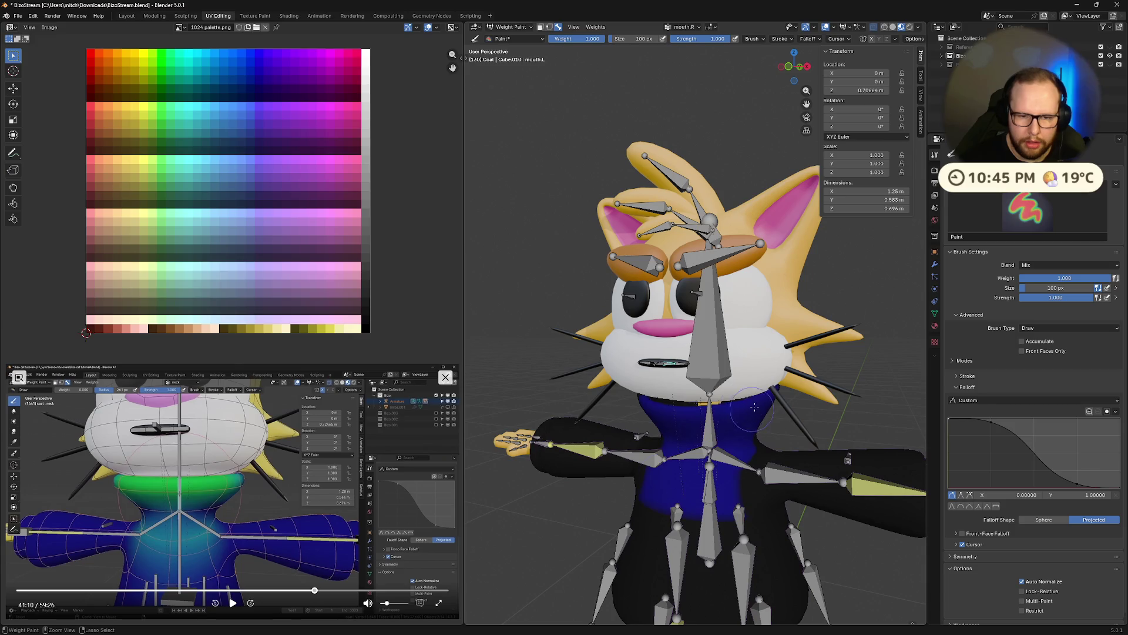
middle_click_drag(638, 405, 873, 442)
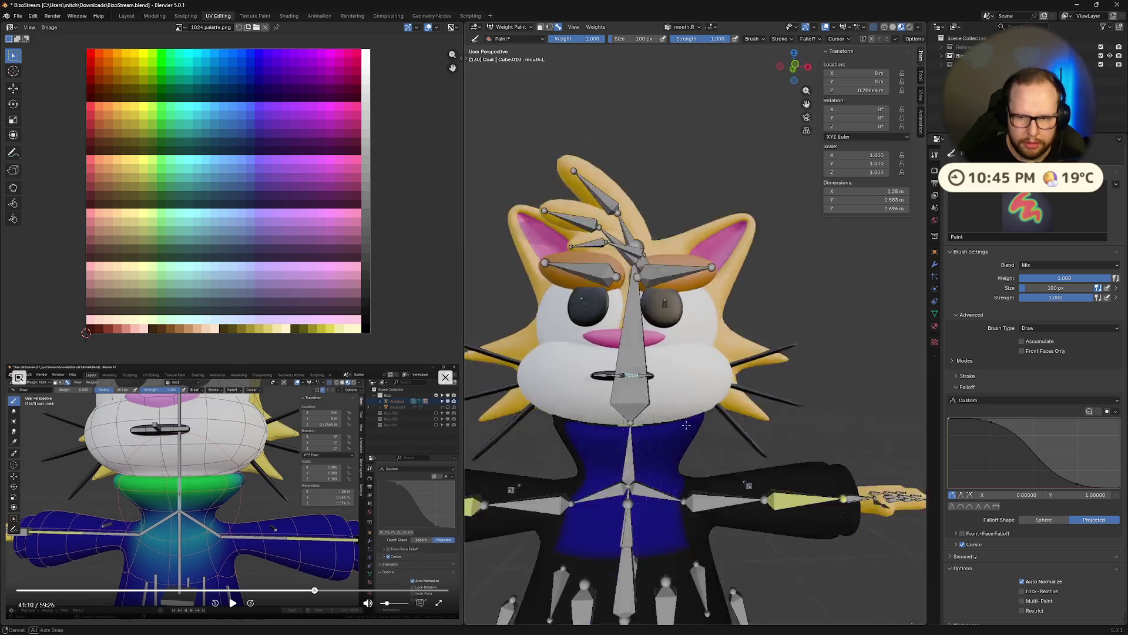
scroll(1020, 500, "down", 1)
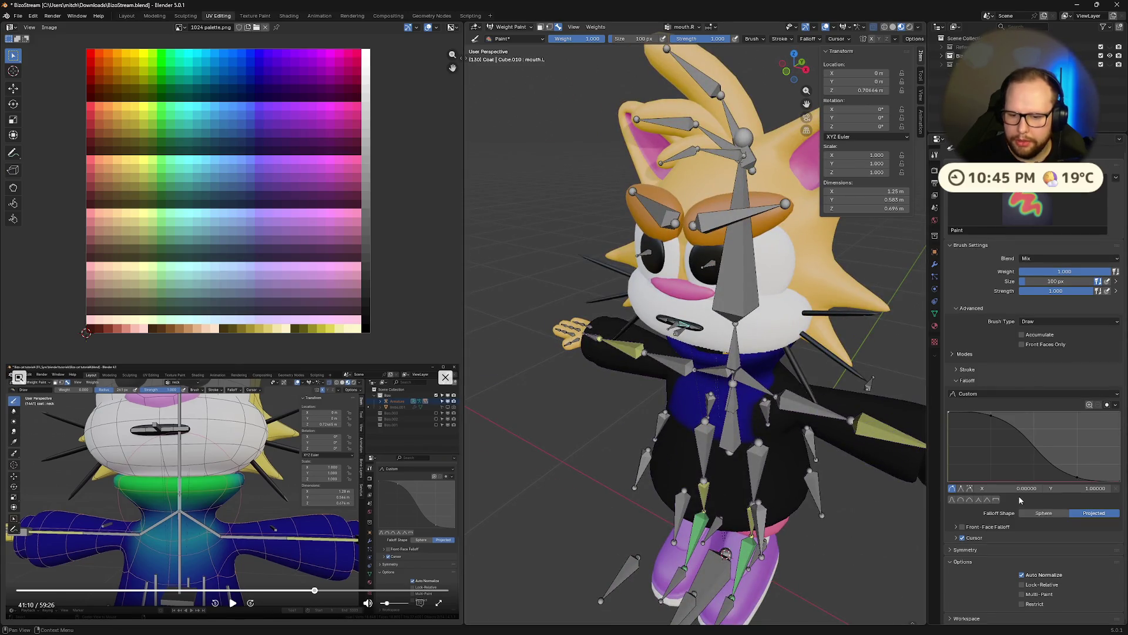
left_click(1022, 575)
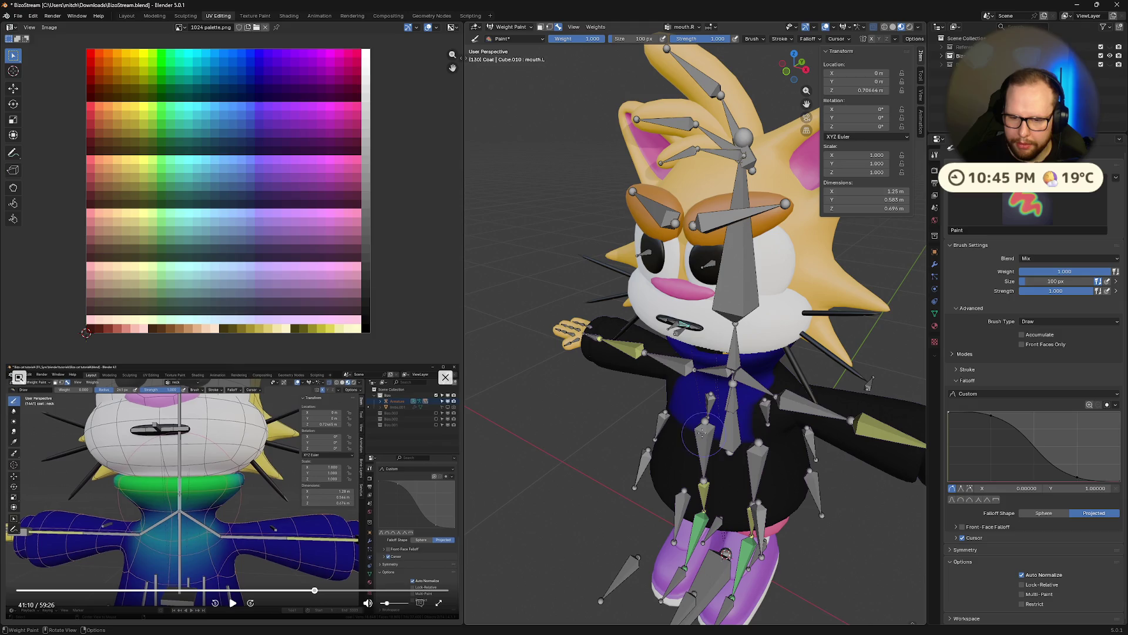
middle_click_drag(679, 322, 697, 291)
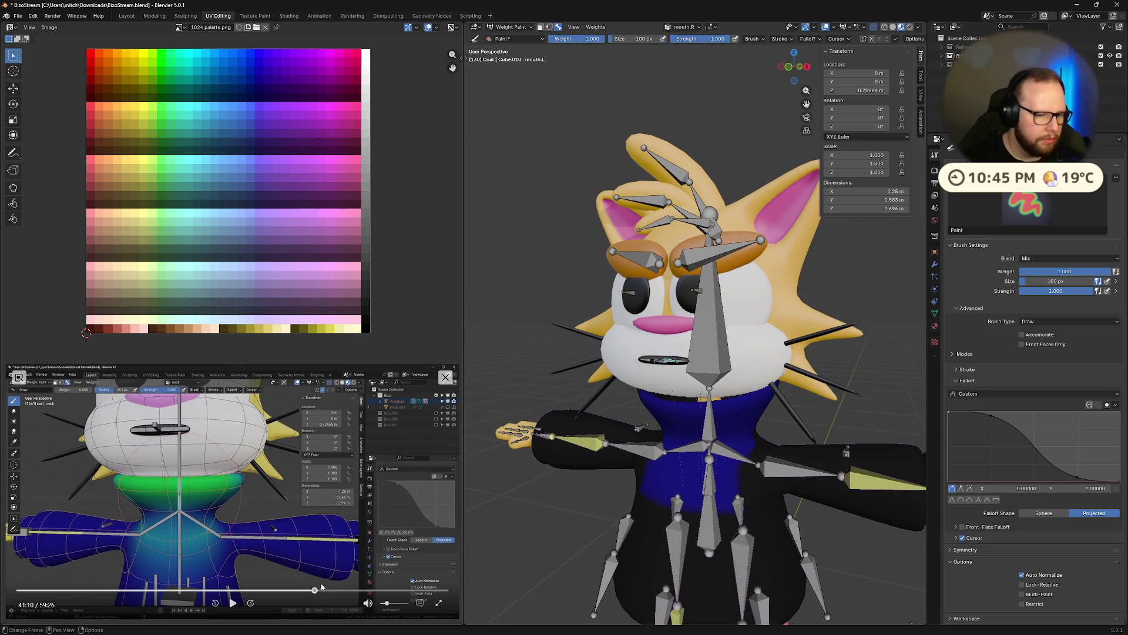
Rewind, play and pause the reference tutorial video at the brush falloff segment.
left_click(311, 592)
left_click(232, 603)
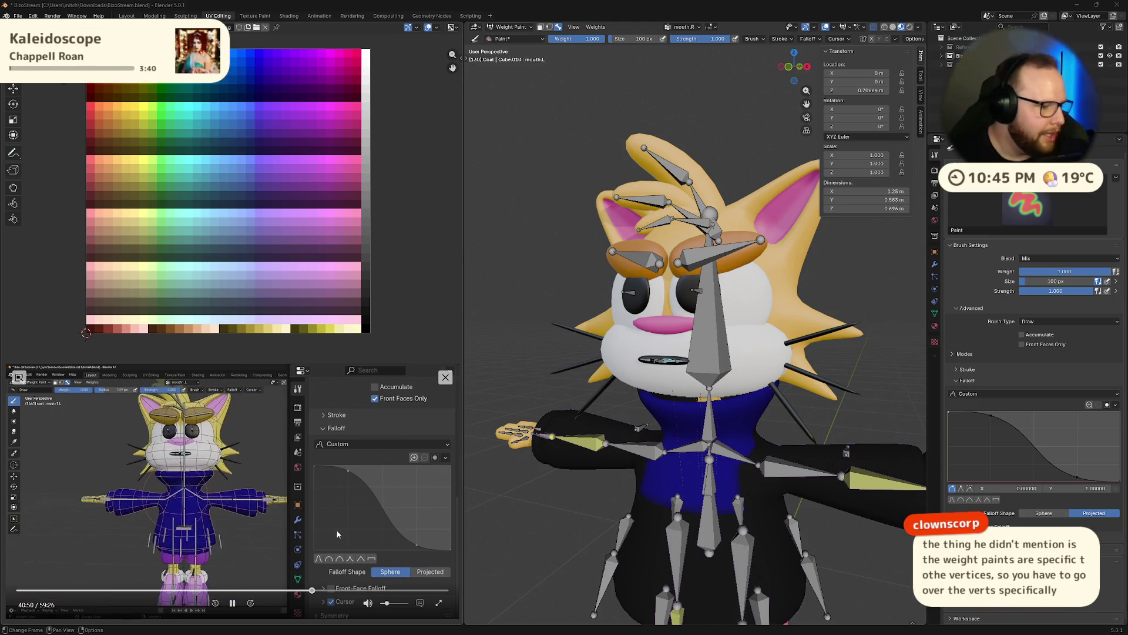
left_click(246, 569)
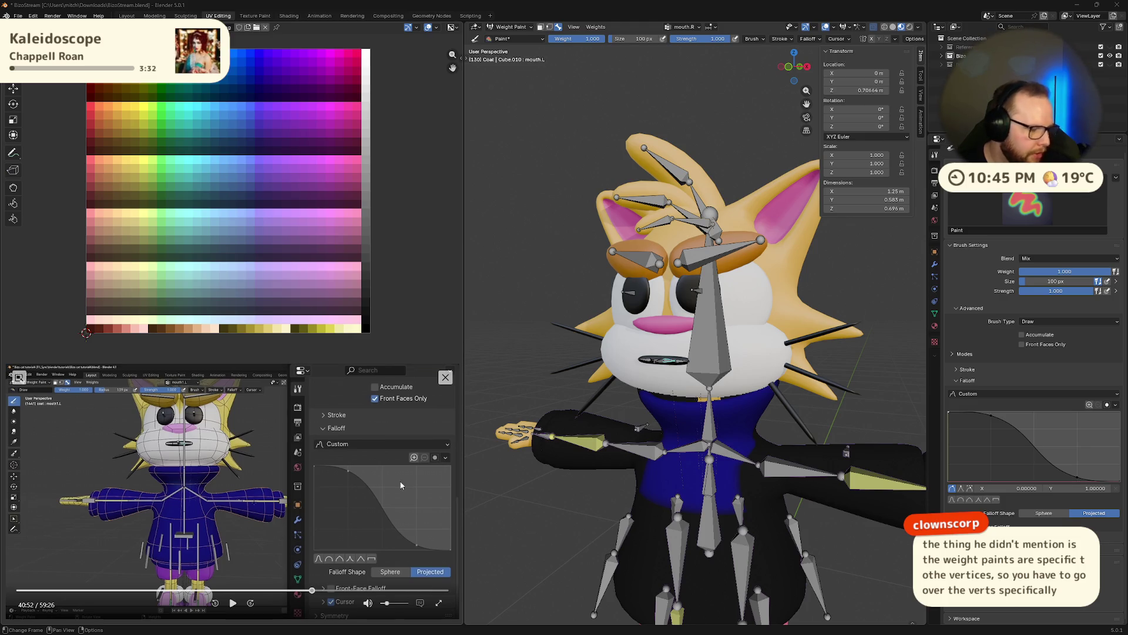
Cycle the viewport between Wireframe, Solid and Material Preview shading and inspect the shading options.
left_click(890, 27)
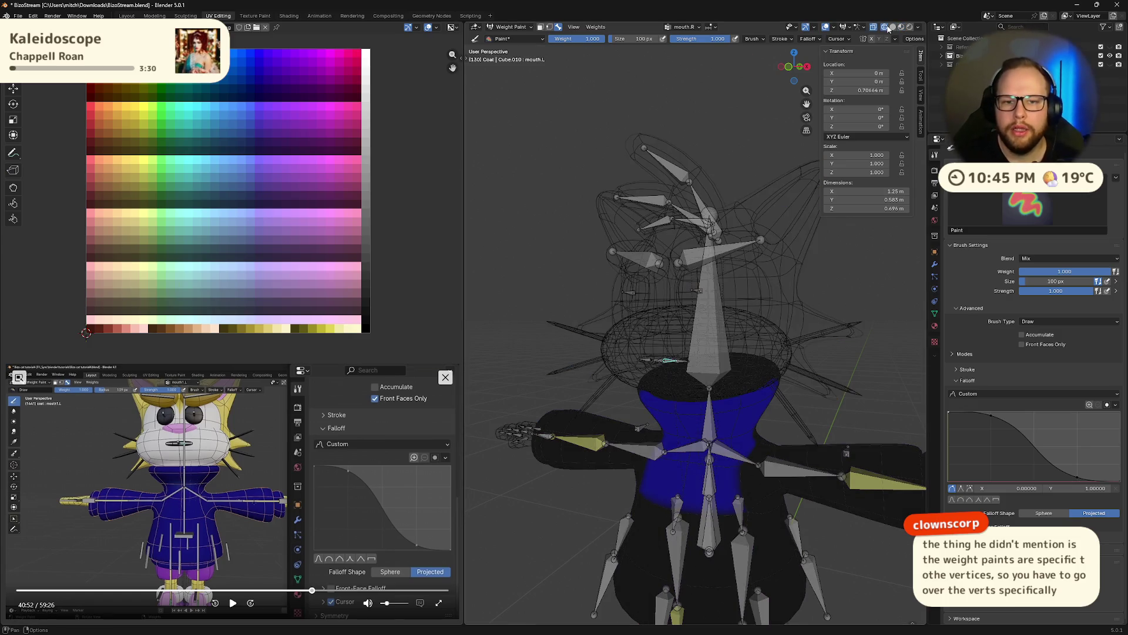
left_click(892, 28)
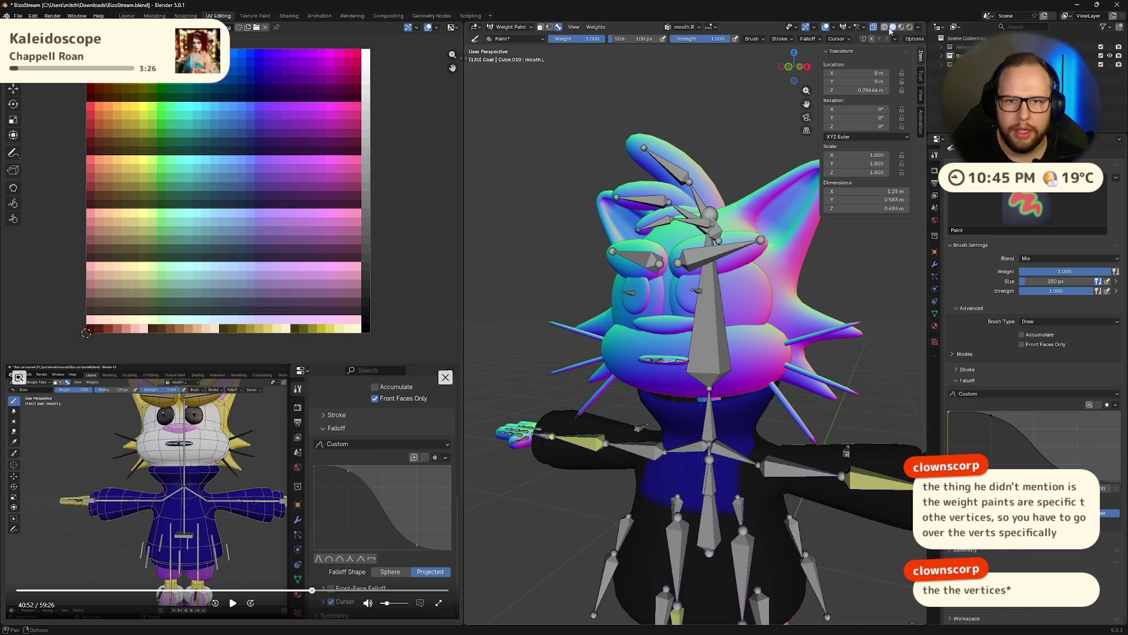
left_click(900, 27)
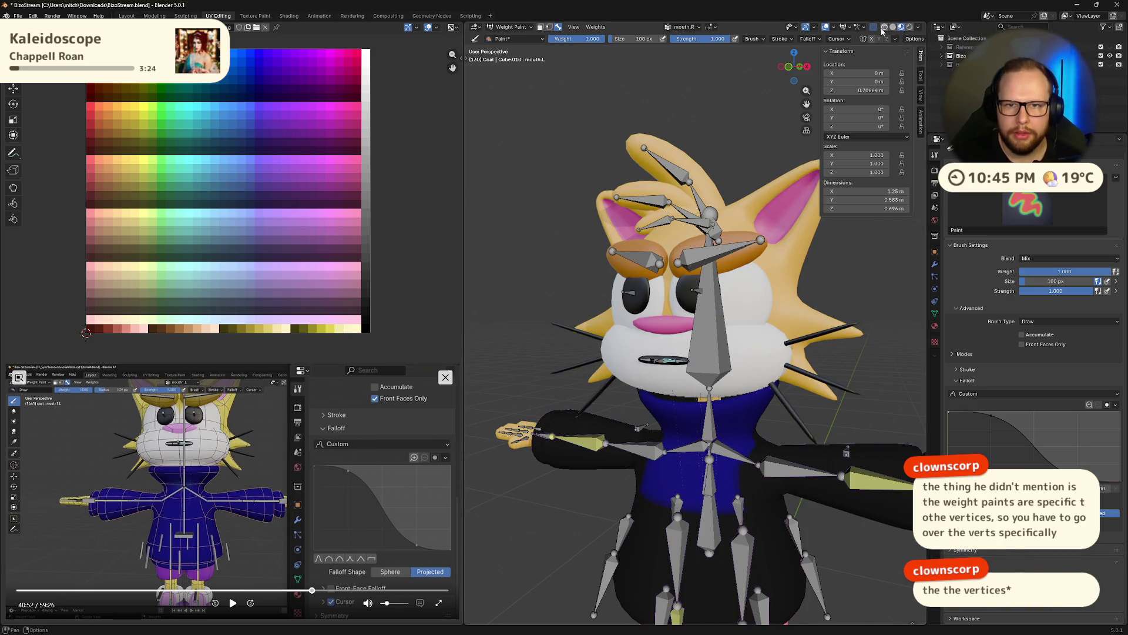
left_click(920, 29)
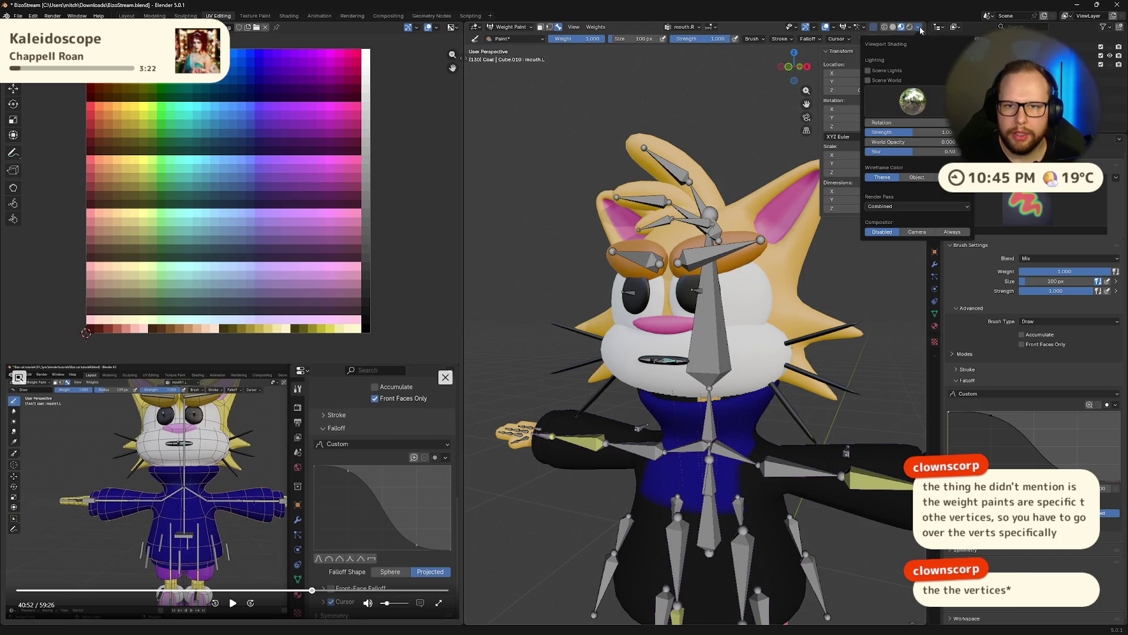
left_click(886, 27)
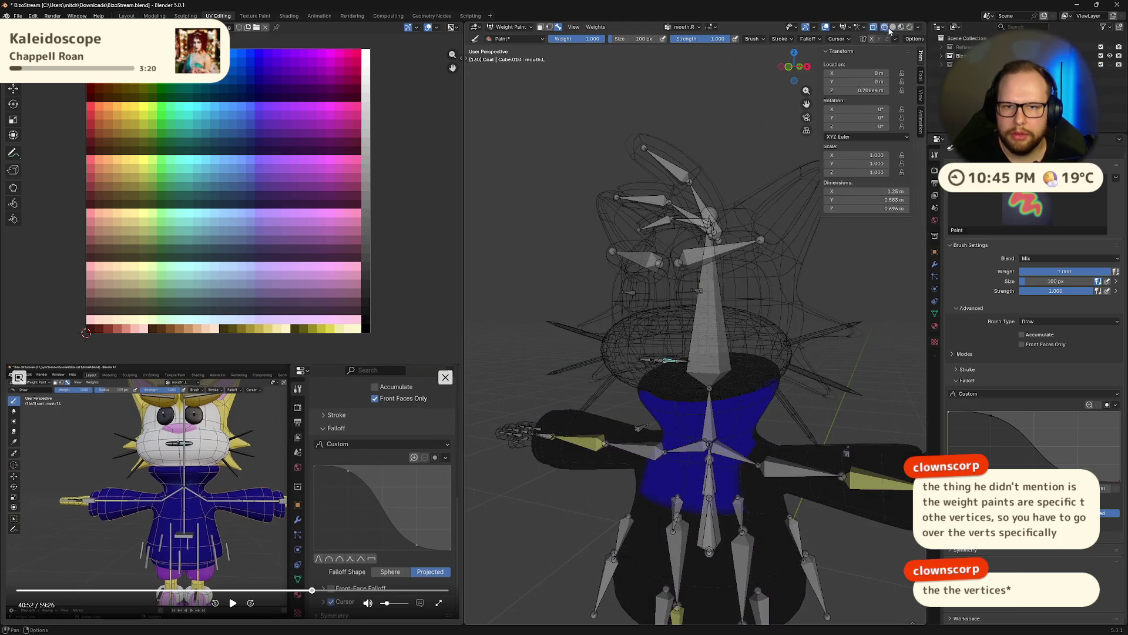
left_click(920, 29)
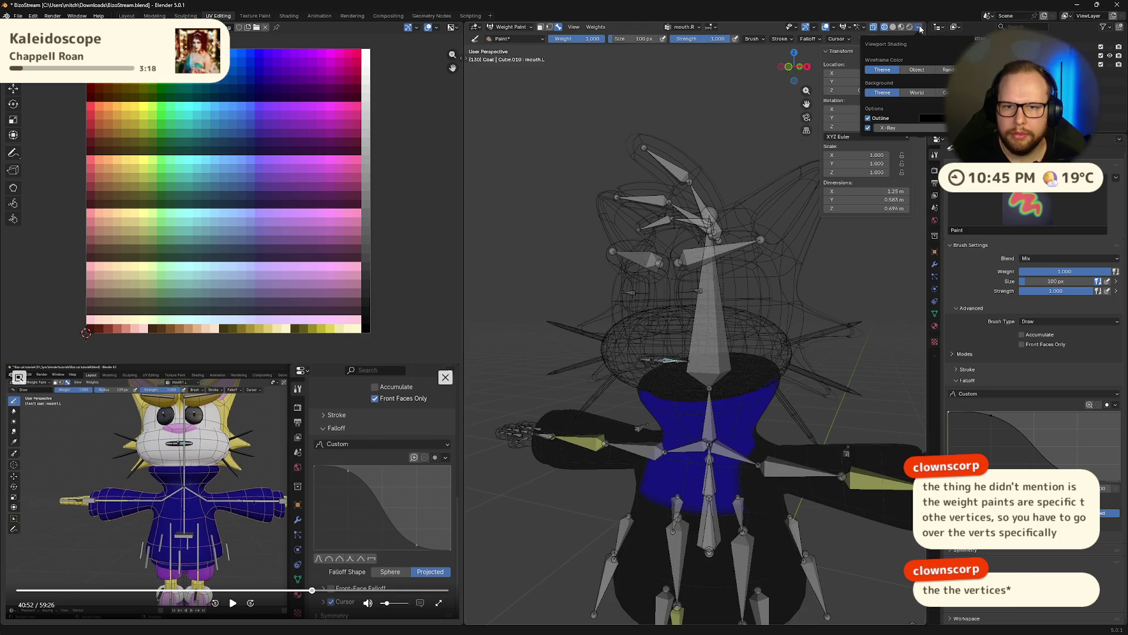
left_click(920, 30)
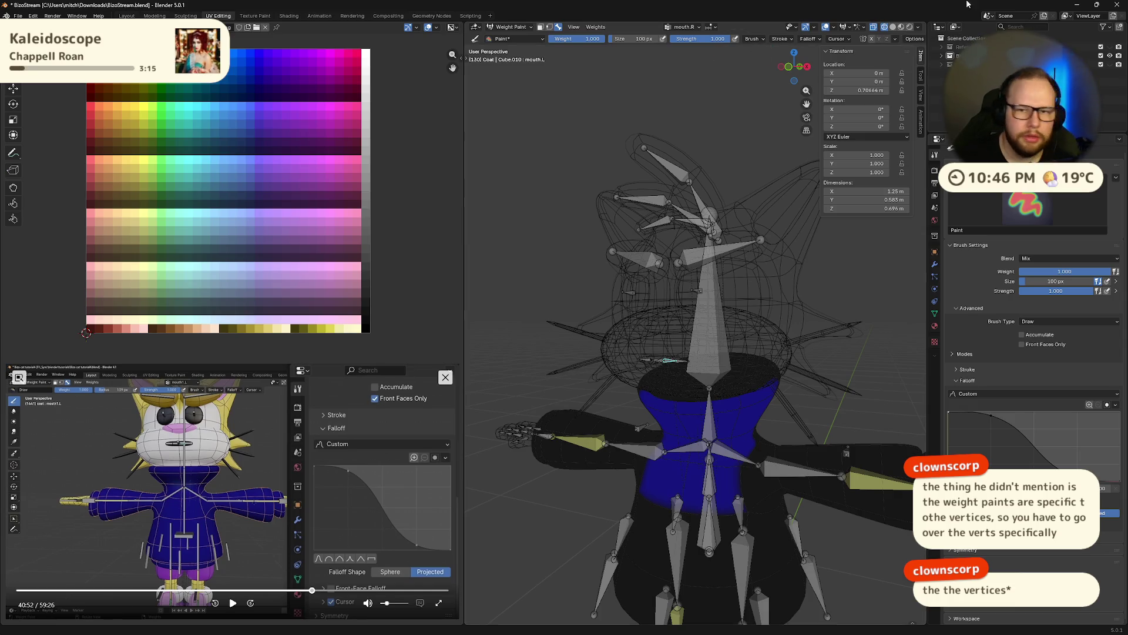
Set the viewport back to Material Preview and check the weight paint Options and Mirror dropdowns.
left_click(919, 41)
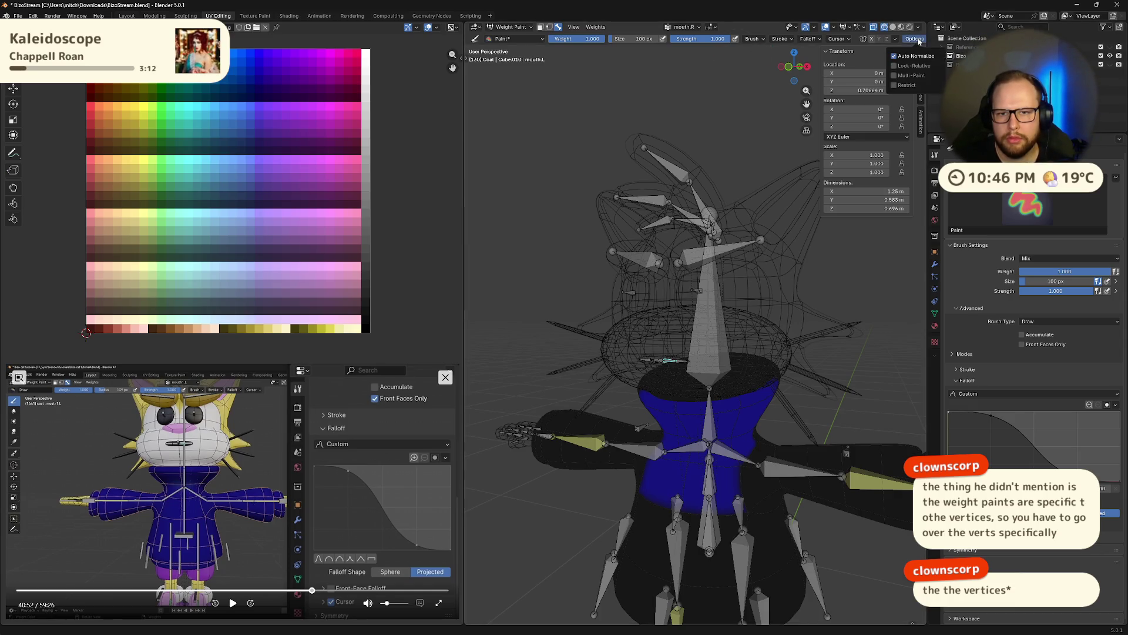
left_click(920, 30)
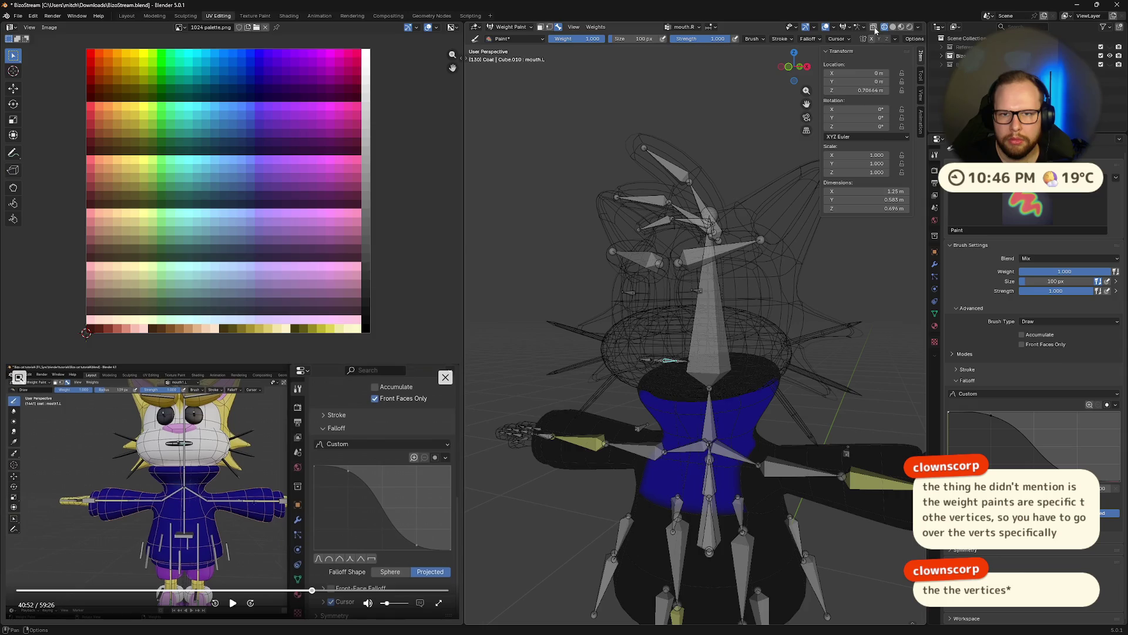
left_click(892, 28)
scroll(696, 335, "up", 4)
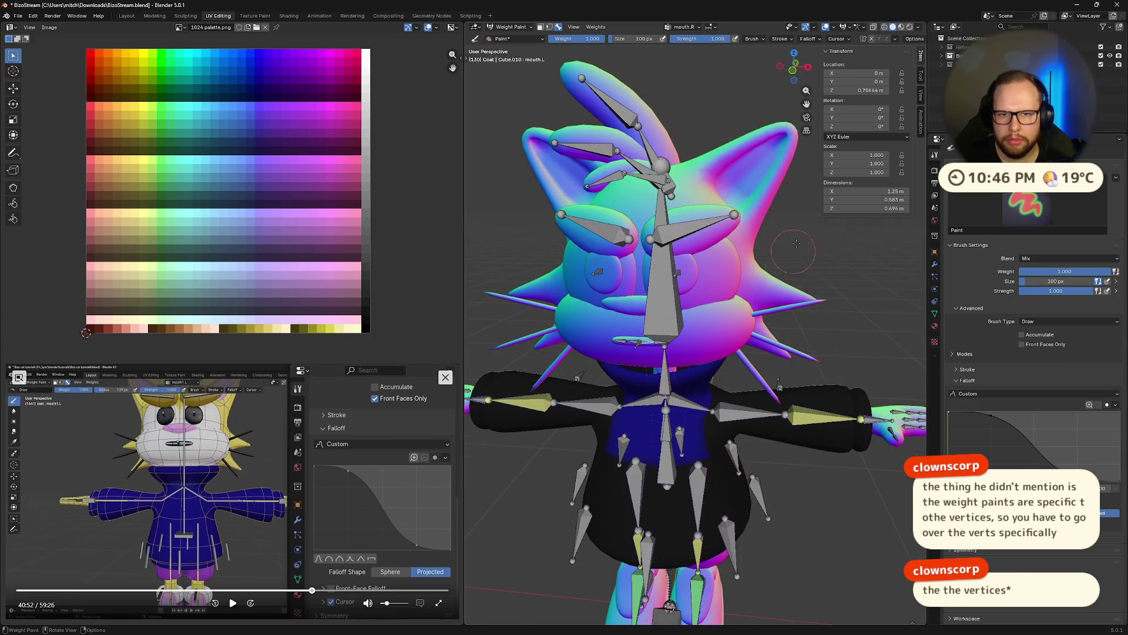
left_click(901, 29)
middle_click_drag(802, 224, 892, 39)
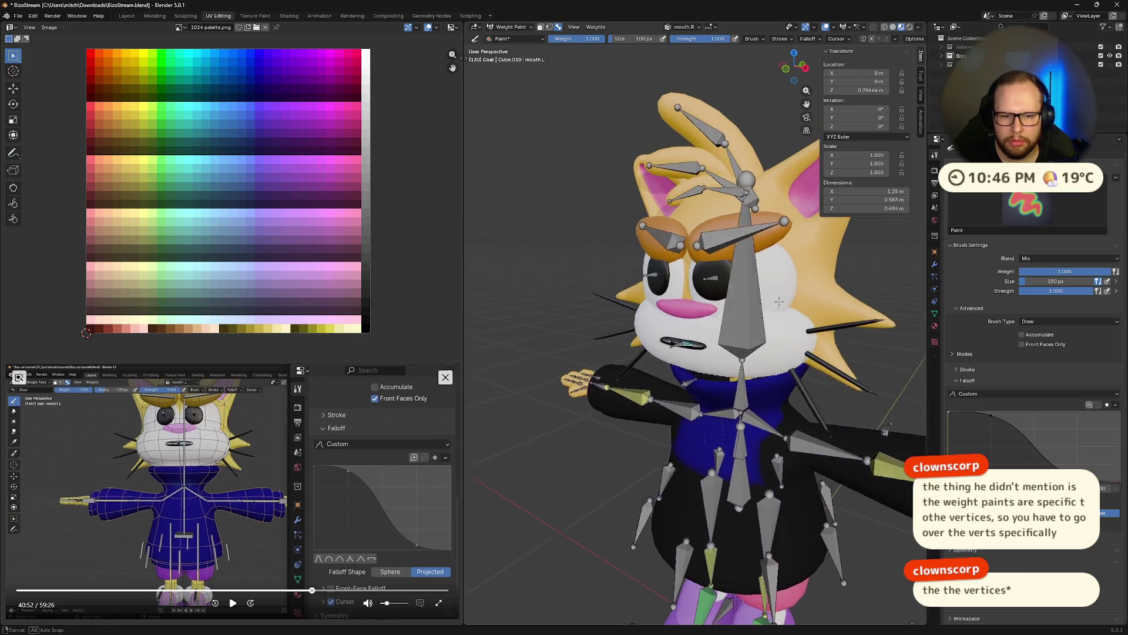
left_click(895, 40)
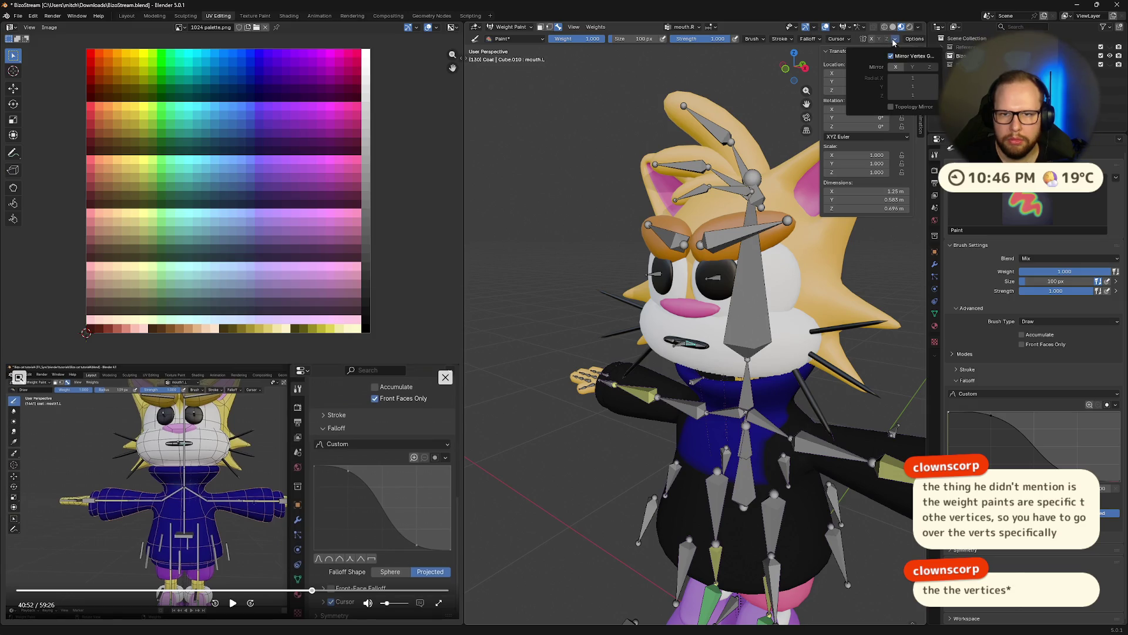
left_click(917, 28)
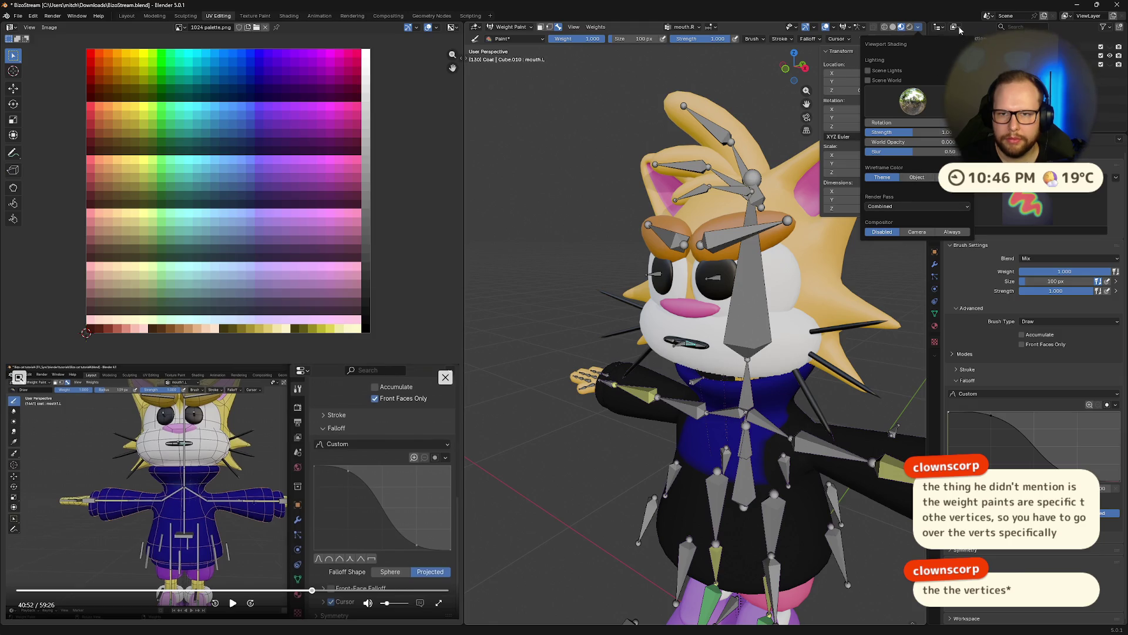
left_click(921, 30)
left_click(895, 40)
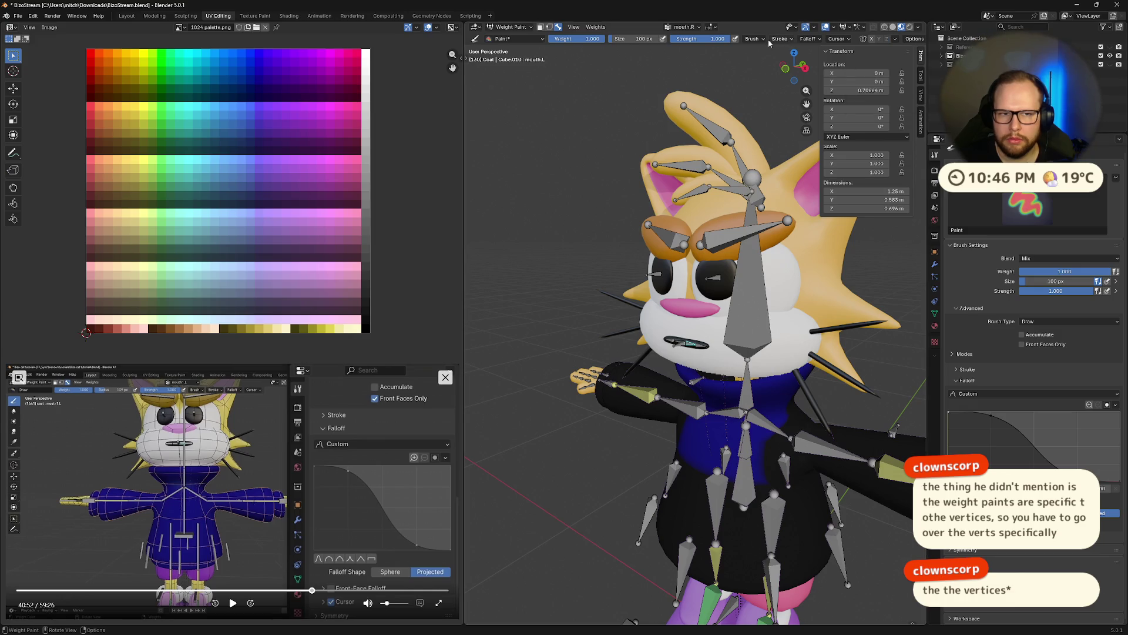
left_click(571, 28)
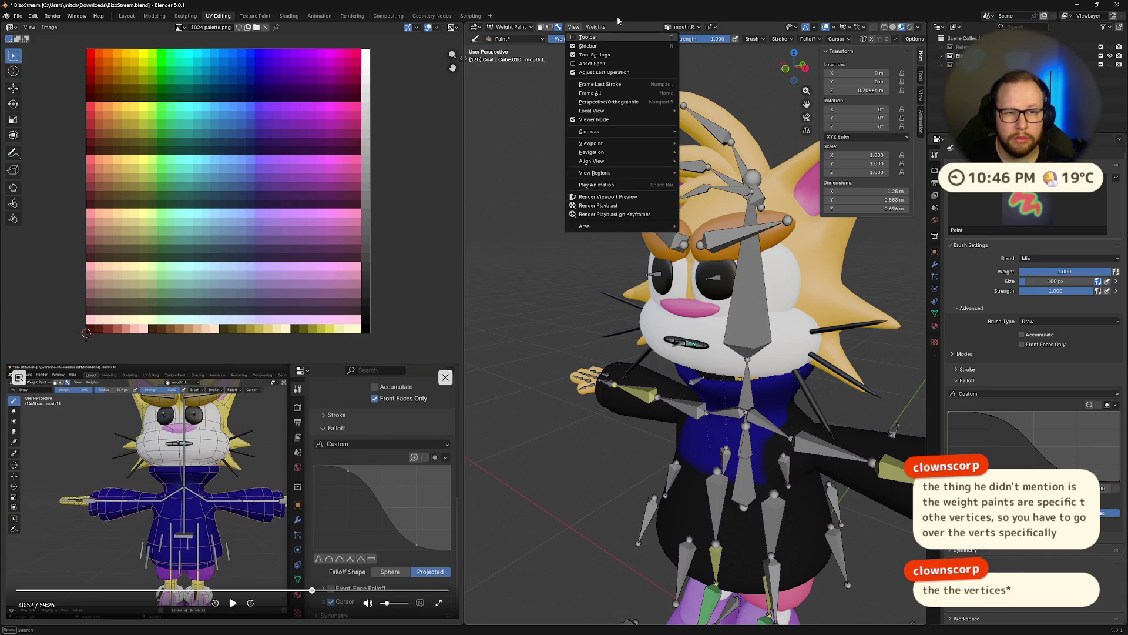
Enable vertex selection masking and the Wireframe overlay over the cat mesh.
key("v")
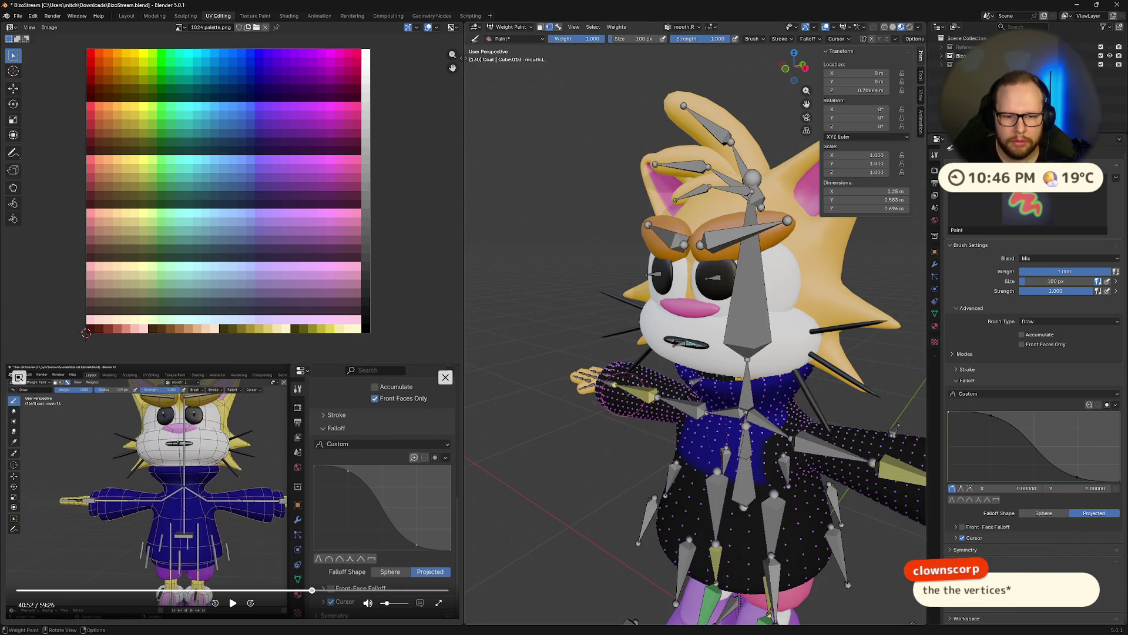
middle_click_drag(614, 390, 645, 407)
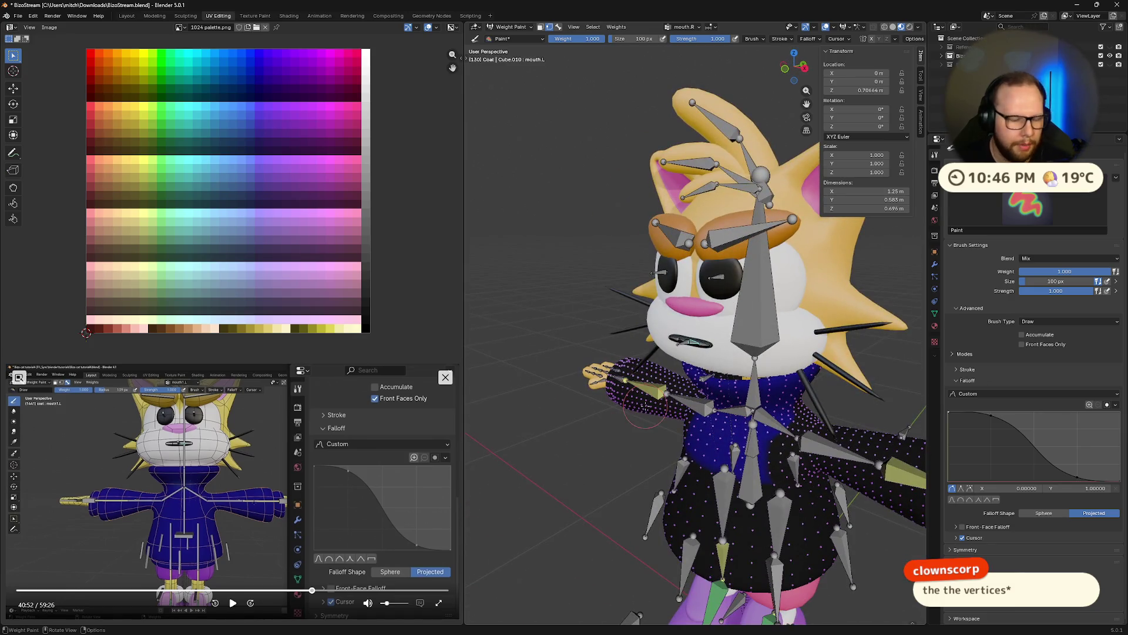
middle_click_drag(644, 412, 724, 368)
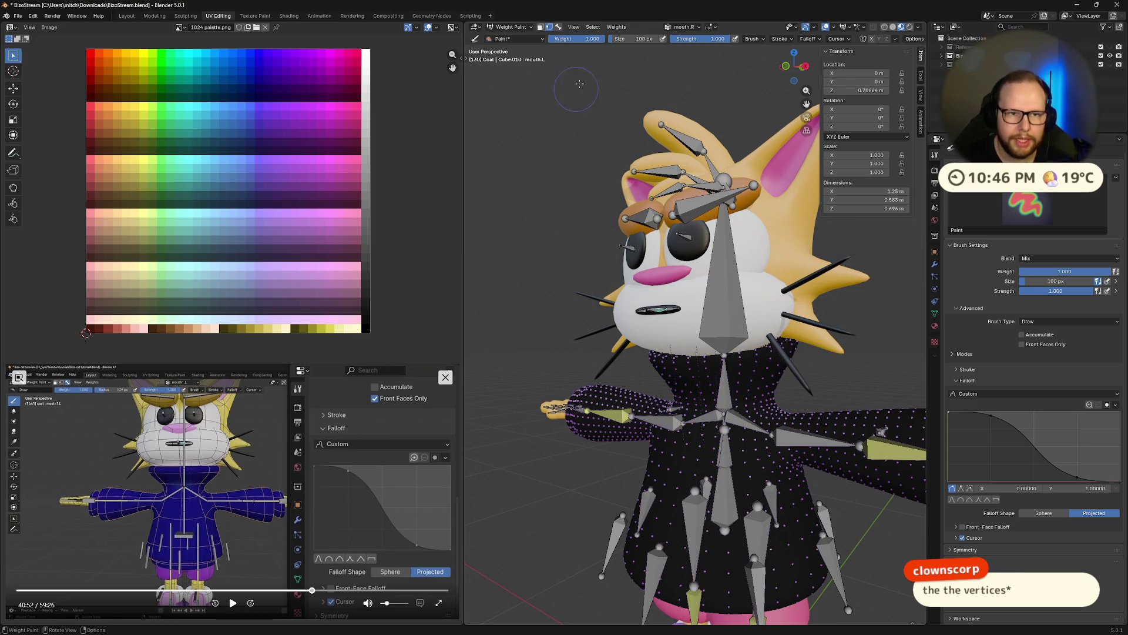
mouse_move(564, 119)
middle_mouse_down()
mouse_move(801, 430)
mouse_move(871, 46)
middle_mouse_up()
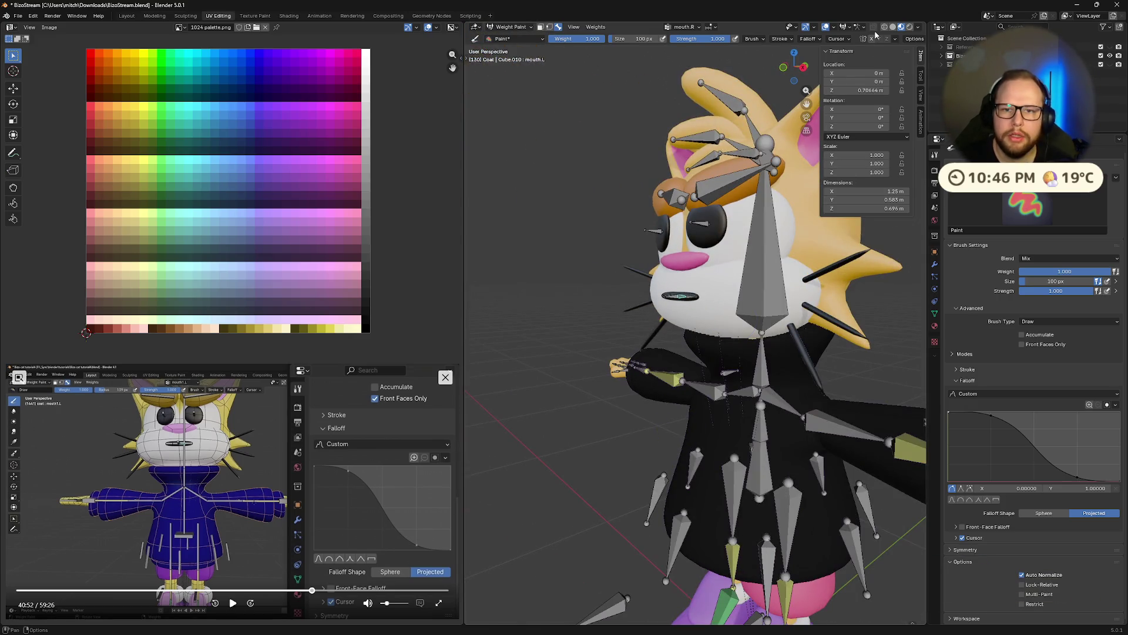
left_click(834, 27)
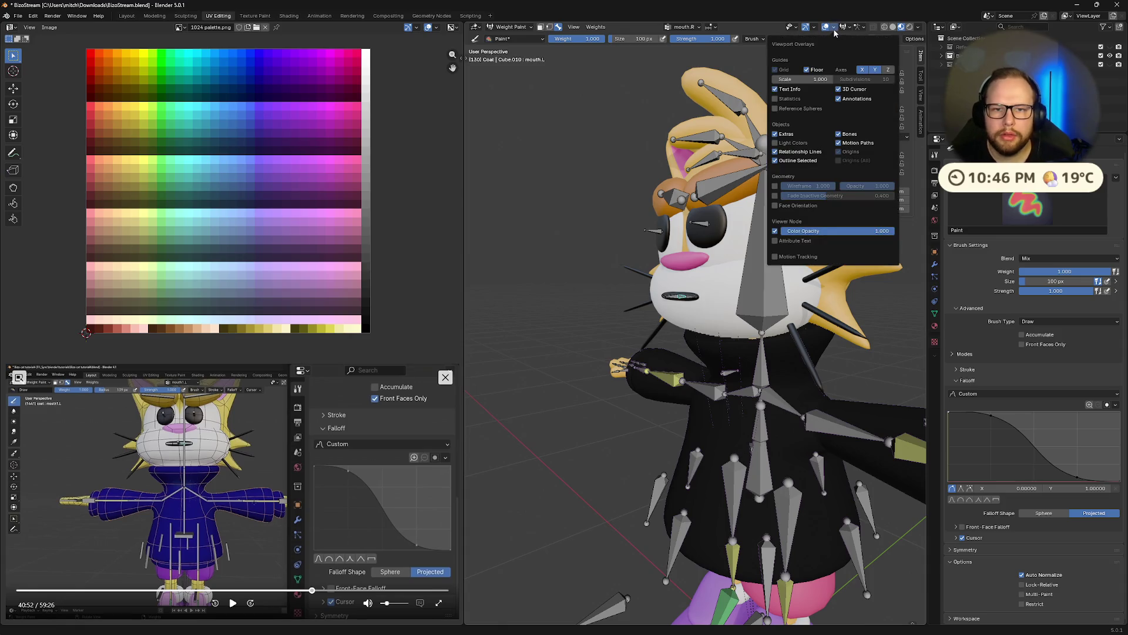
left_click(775, 187)
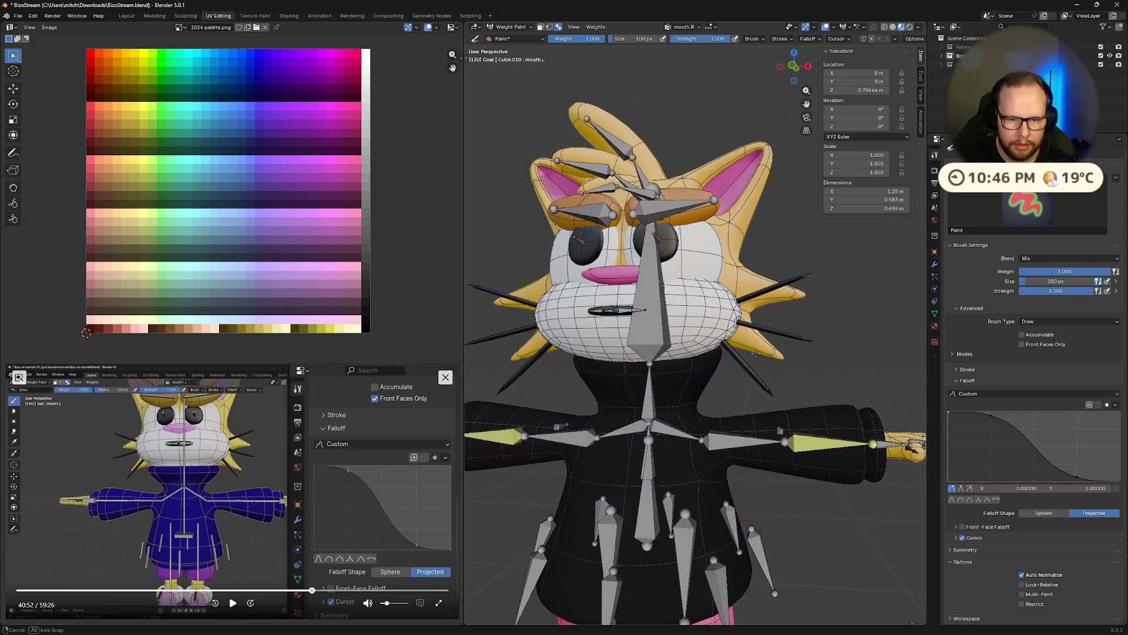
Paint weight onto the cat's neck and along its right side.
middle_click_drag(739, 351, 651, 348)
left_click(651, 348)
left_click_drag(649, 342, 707, 350)
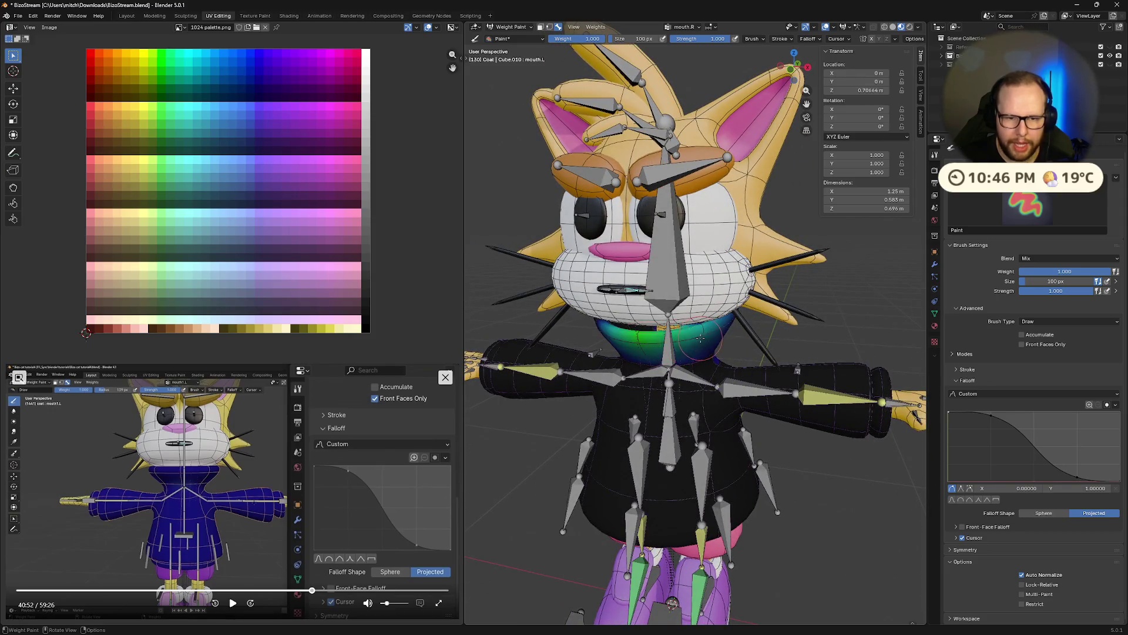
mouse_move(728, 366)
middle_mouse_down()
mouse_move(821, 377)
mouse_move(677, 342)
middle_mouse_up()
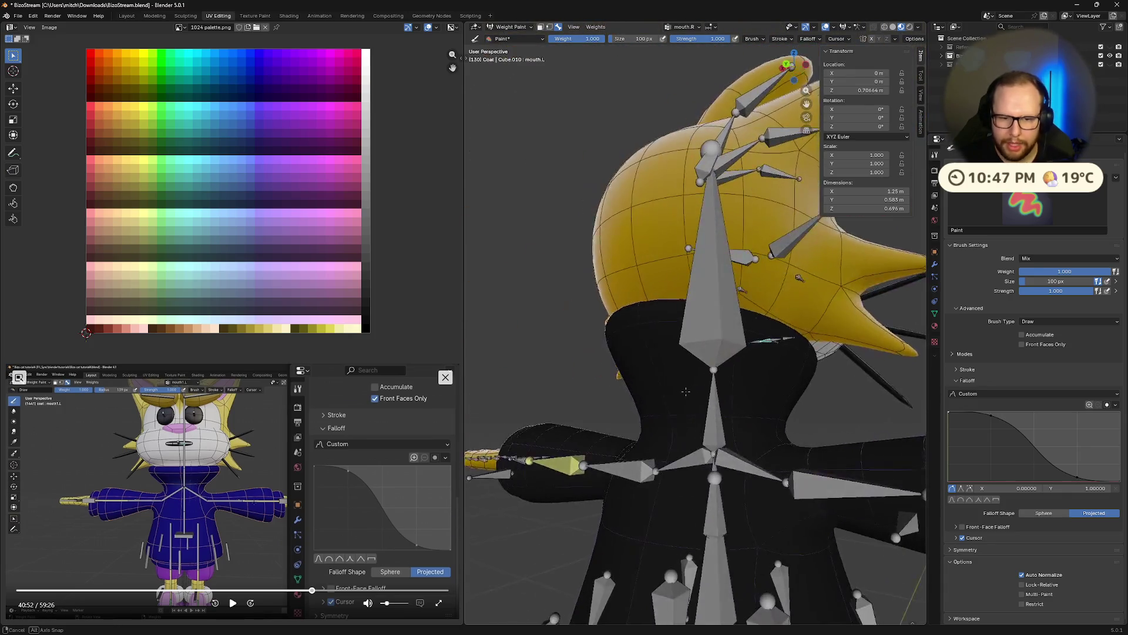
scroll(677, 342, "up", 2)
scroll(732, 326, "up", 2)
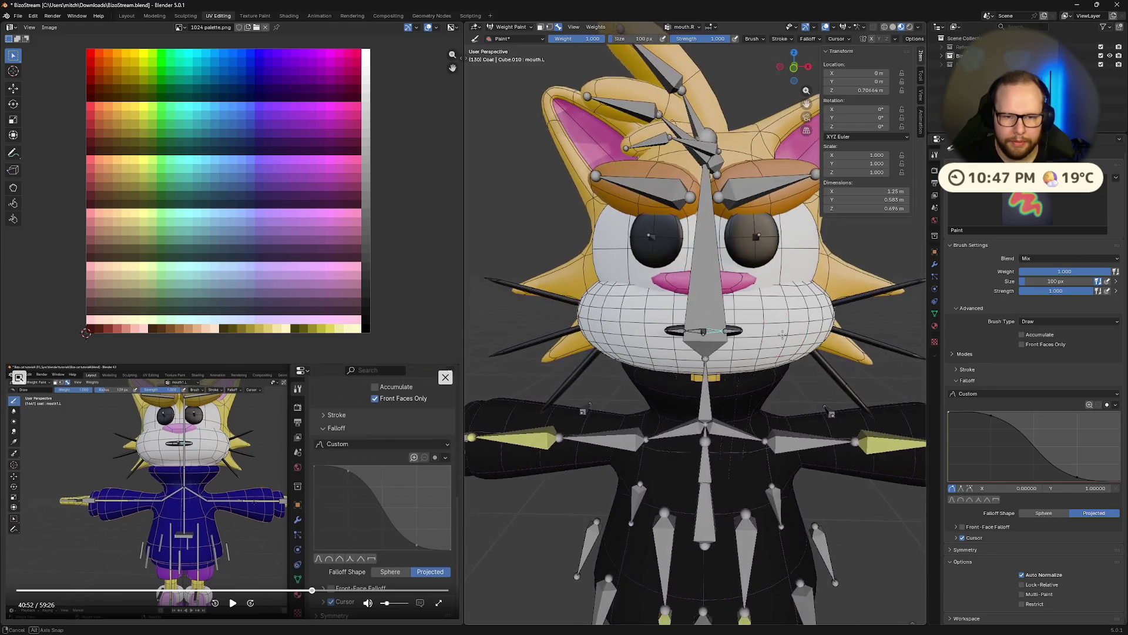
scroll(791, 311, "up", 2)
left_click(702, 28)
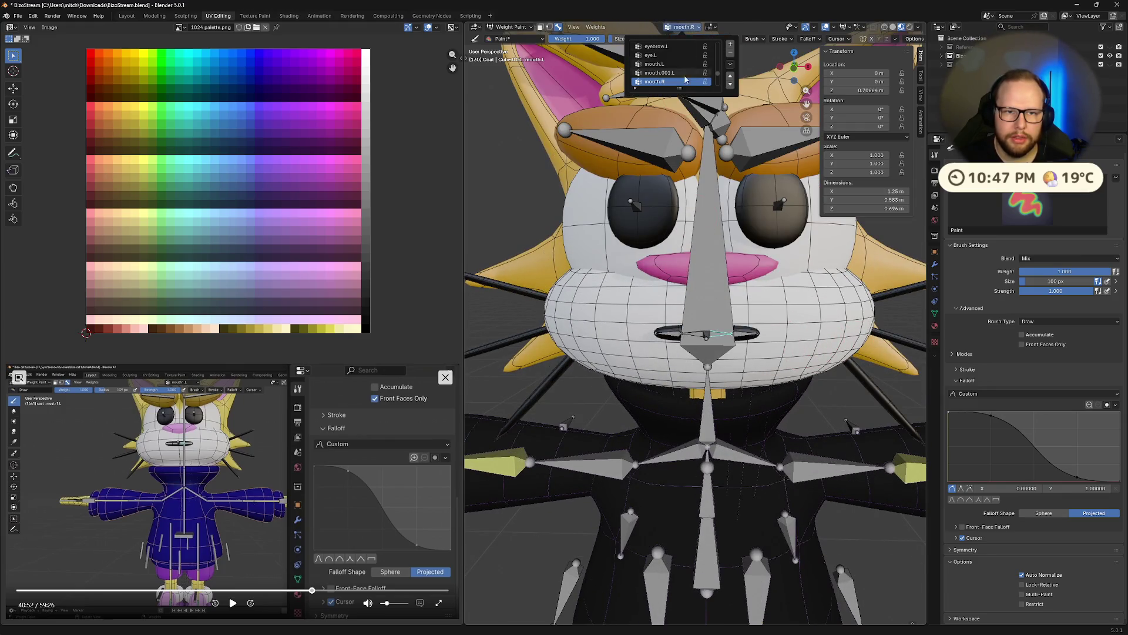
Make mouth.L the active vertex group and rotate the mouth bone level to test the deformation.
left_click(670, 65)
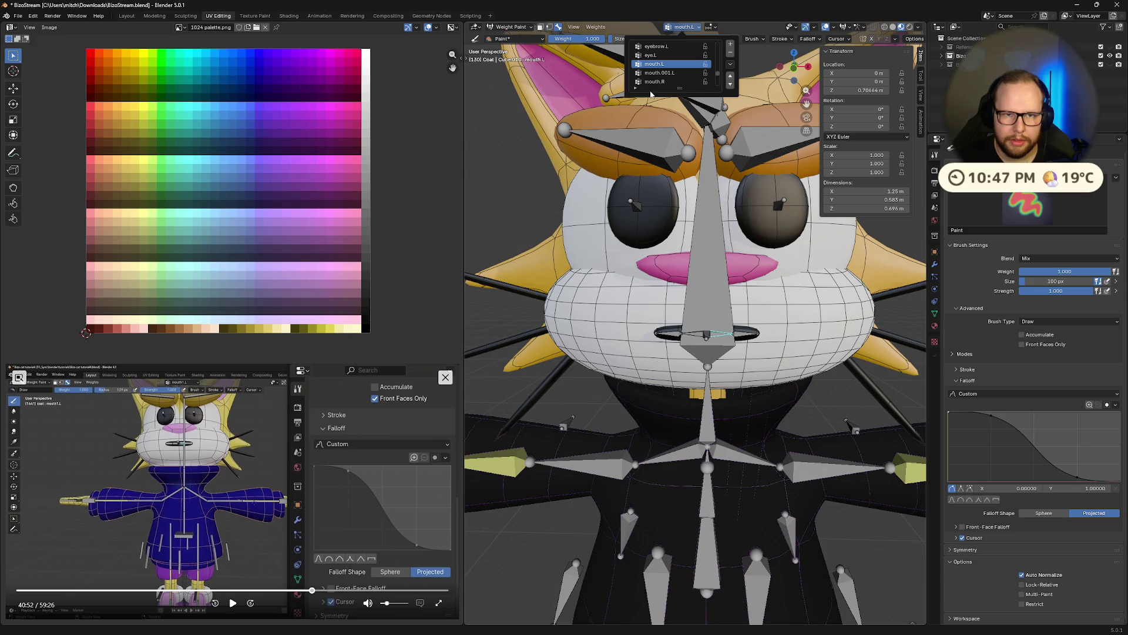
scroll(649, 95, "down", 3, "ctrl")
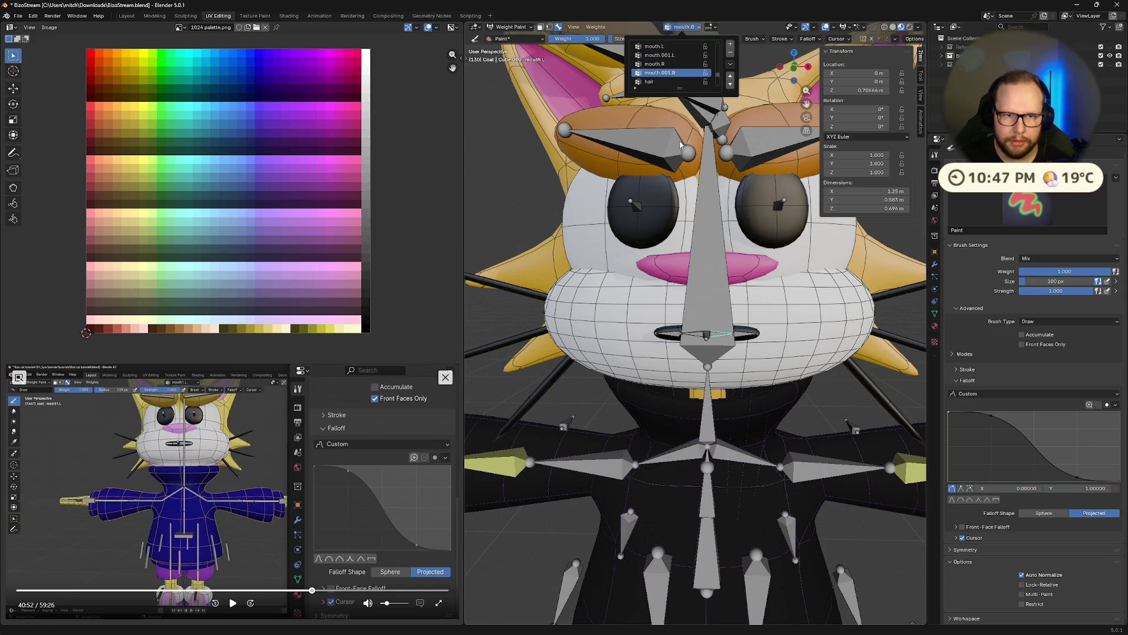
key("r")
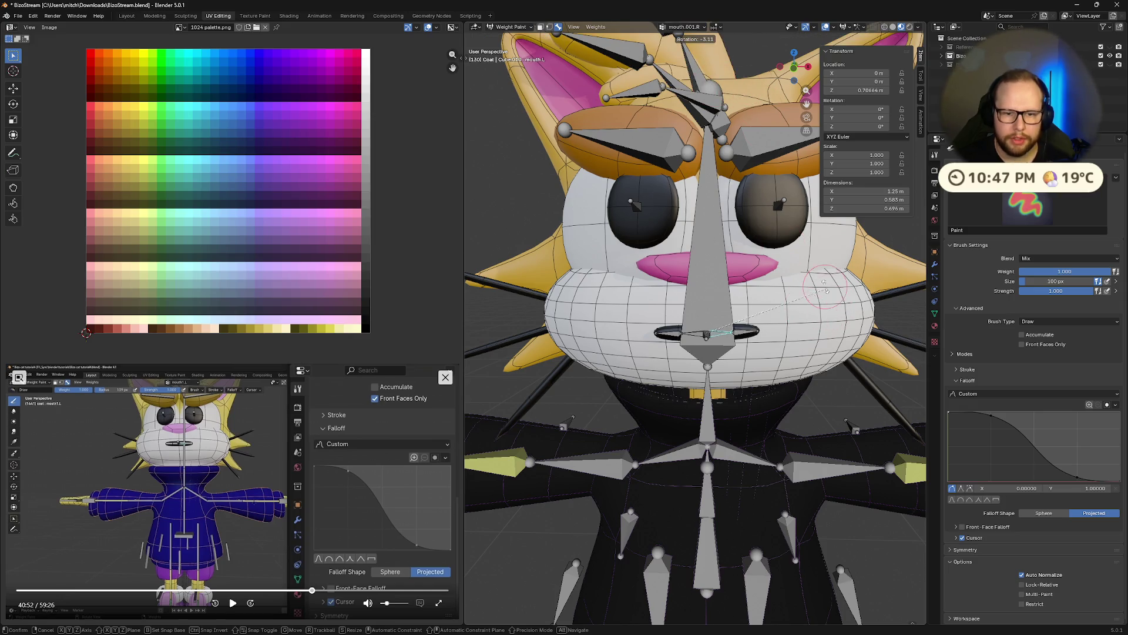
left_click(765, 342)
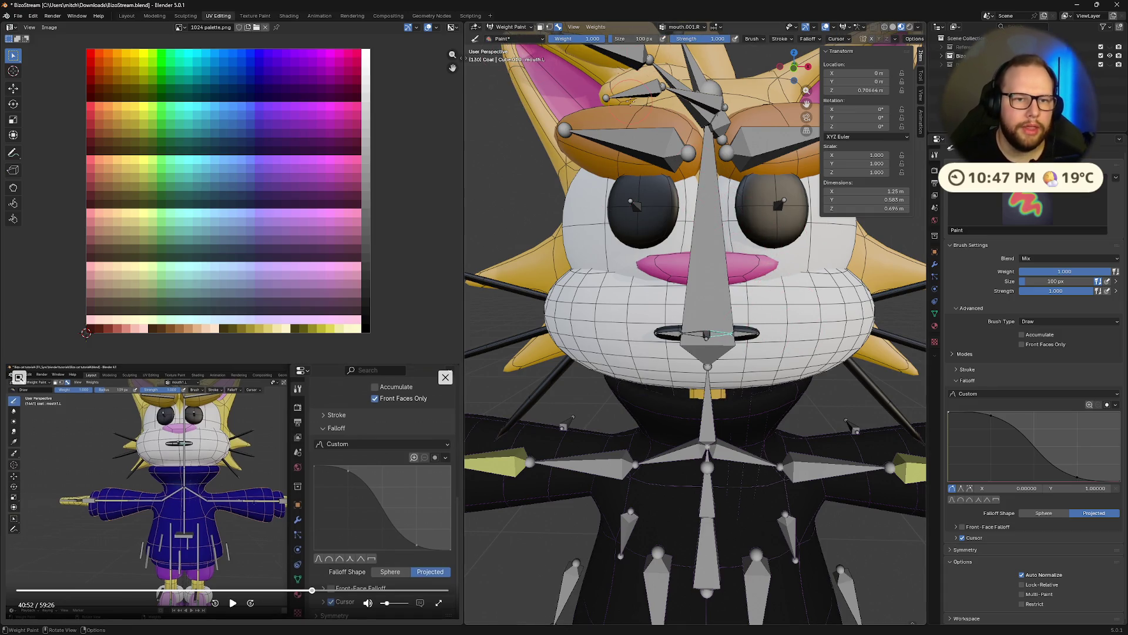
scroll(705, 317, "down", 5)
mouse_move(715, 255)
middle_mouse_down()
mouse_move(716, 218)
mouse_move(727, 247)
mouse_move(720, 303)
middle_mouse_up()
scroll(728, 247, "up", 5)
scroll(723, 282, "up", 2)
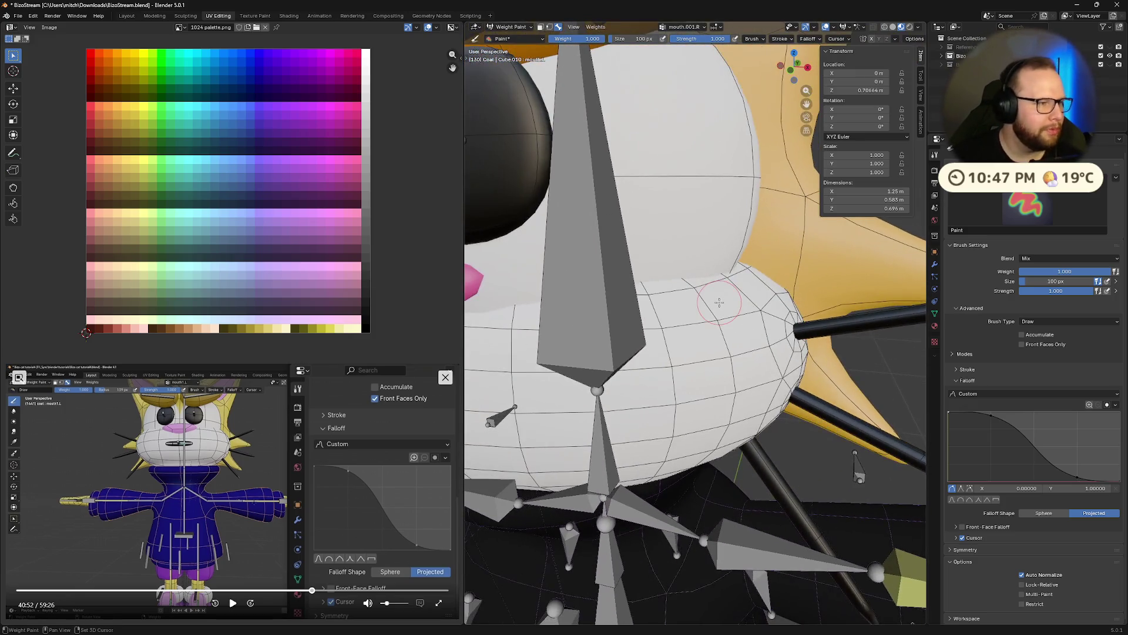
scroll(720, 303, "down", 3)
scroll(720, 303, "down", 2)
scroll(697, 309, "up", 1)
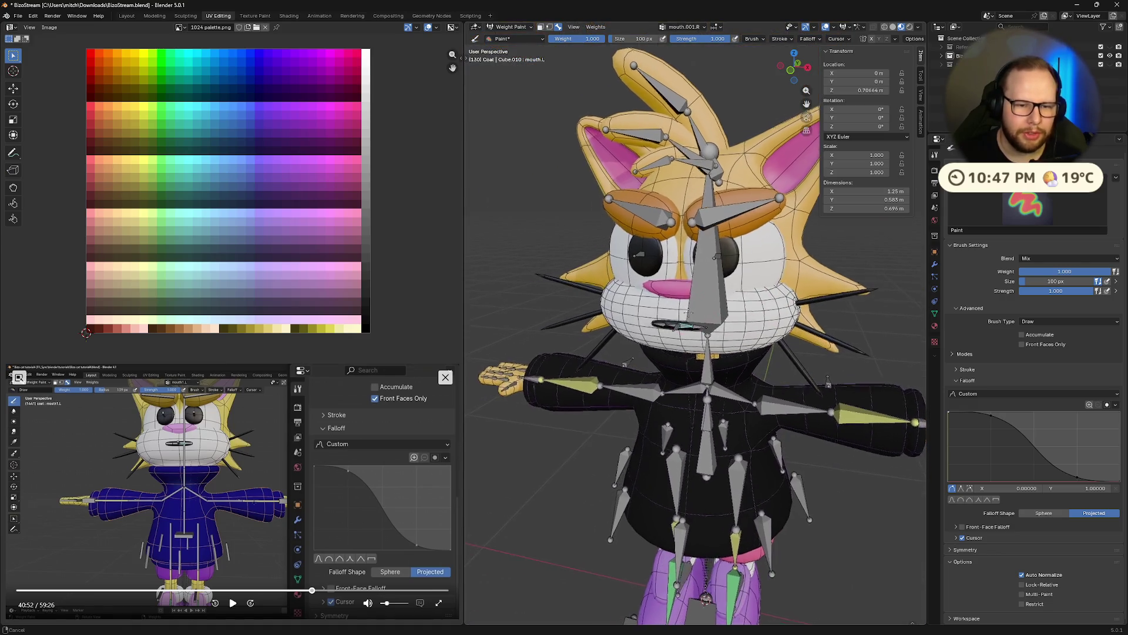
scroll(685, 312, "up", 3)
key("ctrl+Tab")
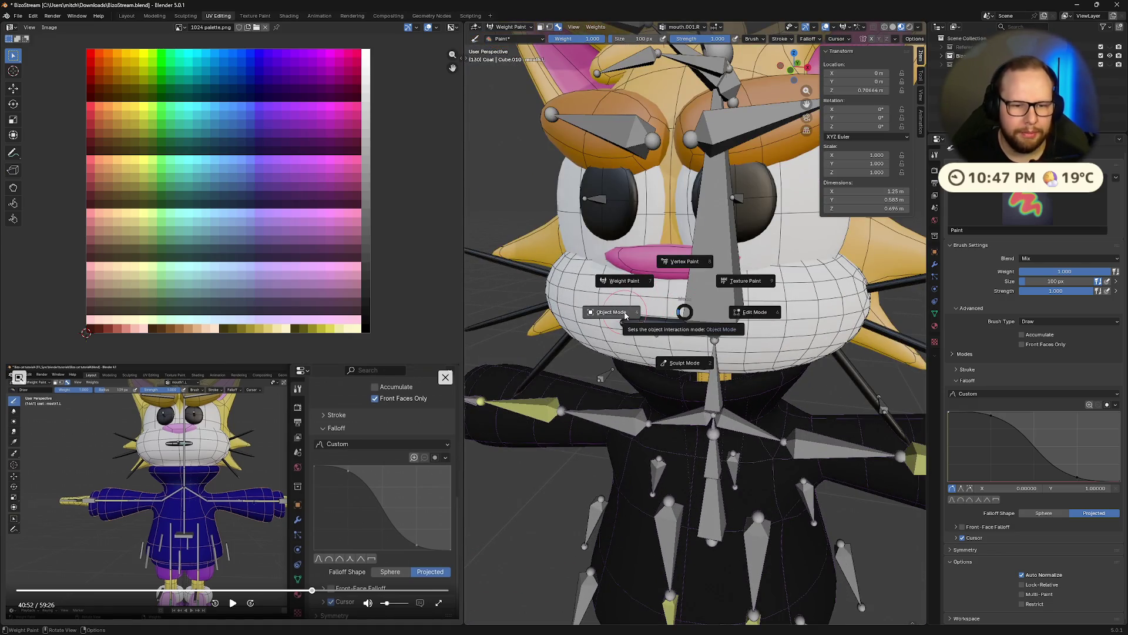
Leave weight painting for Object Mode, then put the cat's armature into Pose Mode with the mouth bone selected.
left_click(628, 317)
key("Tab")
scroll(688, 318, "down", 4)
scroll(705, 318, "up", 3)
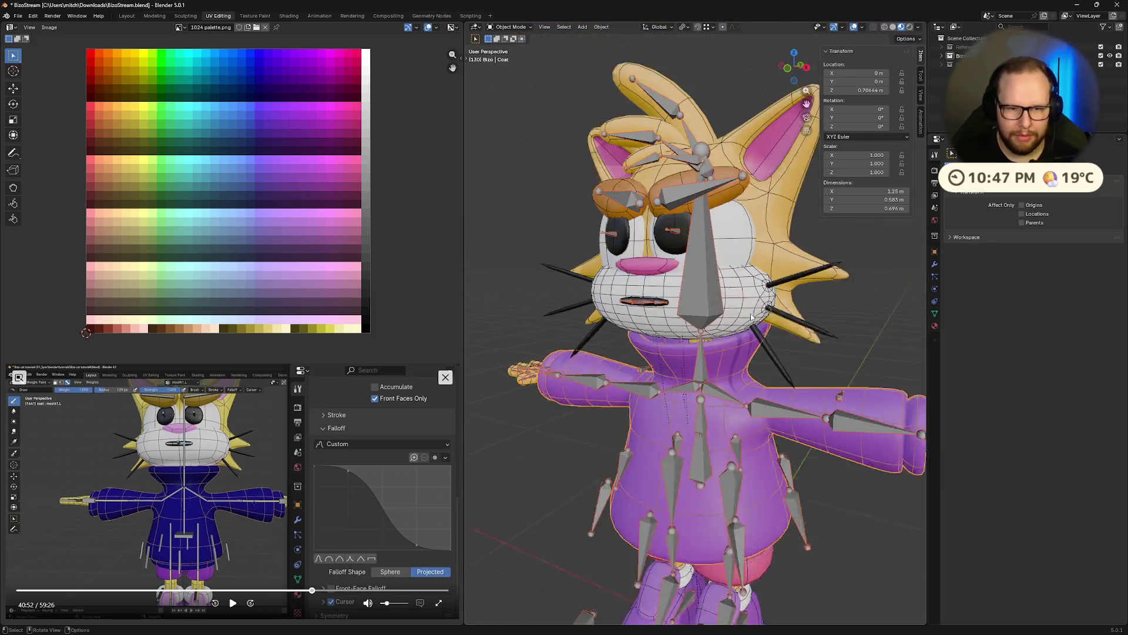
scroll(752, 314, "up", 2)
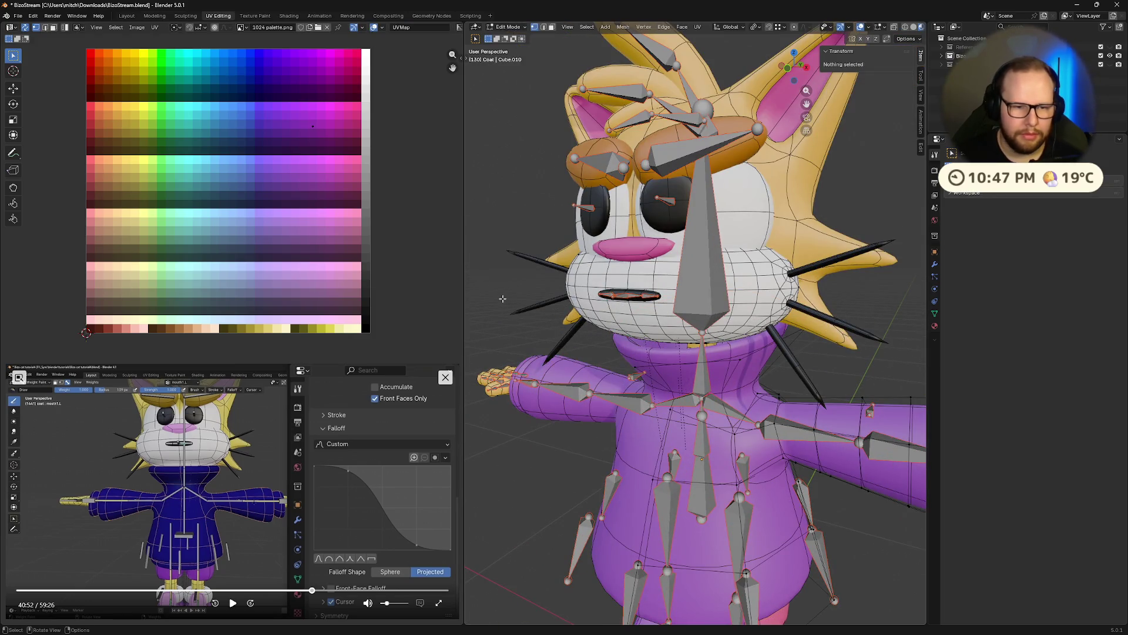
key("Tab")
scroll(520, 274, "down", 4)
mouse_move(532, 300)
middle_mouse_down()
mouse_move(574, 308)
mouse_move(553, 287)
middle_mouse_up()
scroll(745, 281, "up", 4)
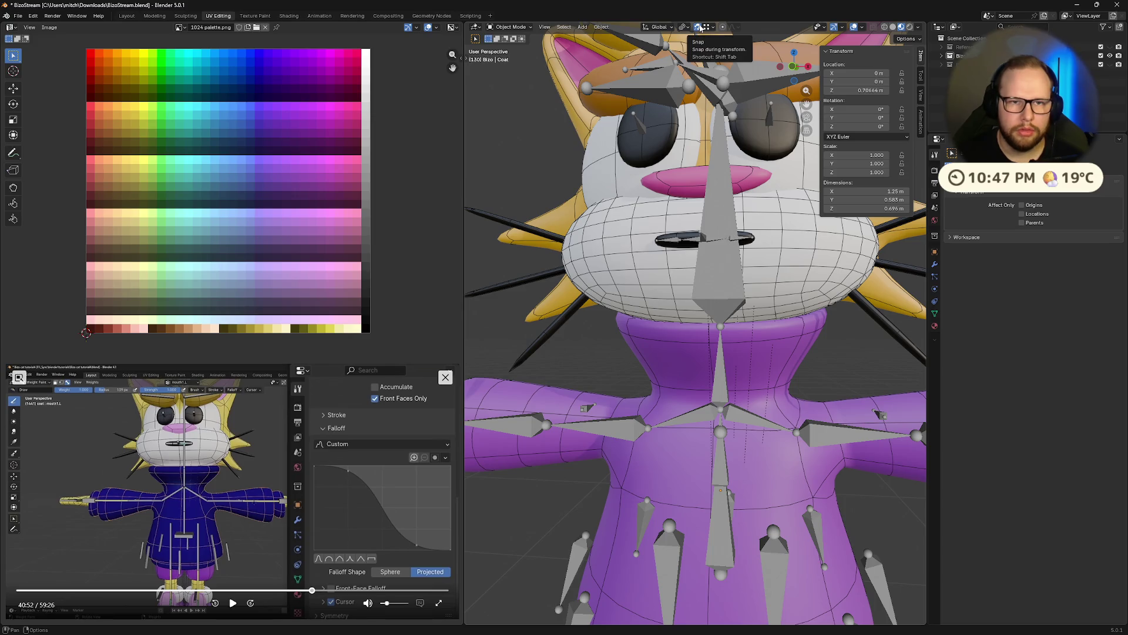
mouse_move(635, 146)
middle_mouse_down()
mouse_move(598, 325)
mouse_move(640, 338)
mouse_move(630, 293)
middle_mouse_up()
left_click(598, 325)
key("ctrl+Tab")
left_click(630, 294)
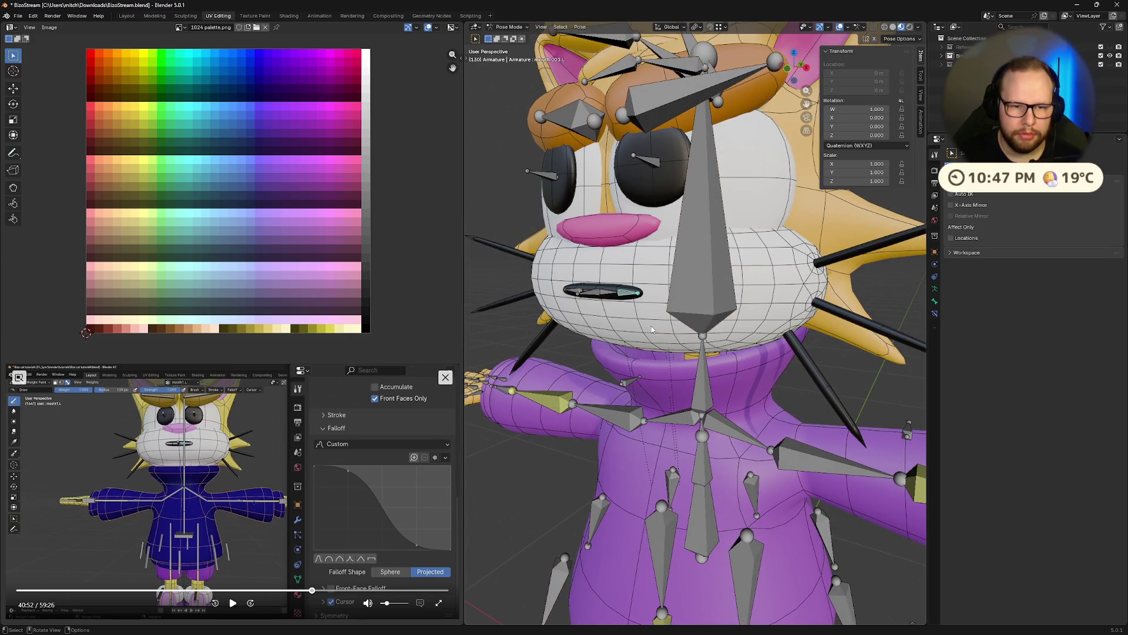
Trial-rotate the mouth bone several times in Pose Mode, cancelling each rotation.
key("r")
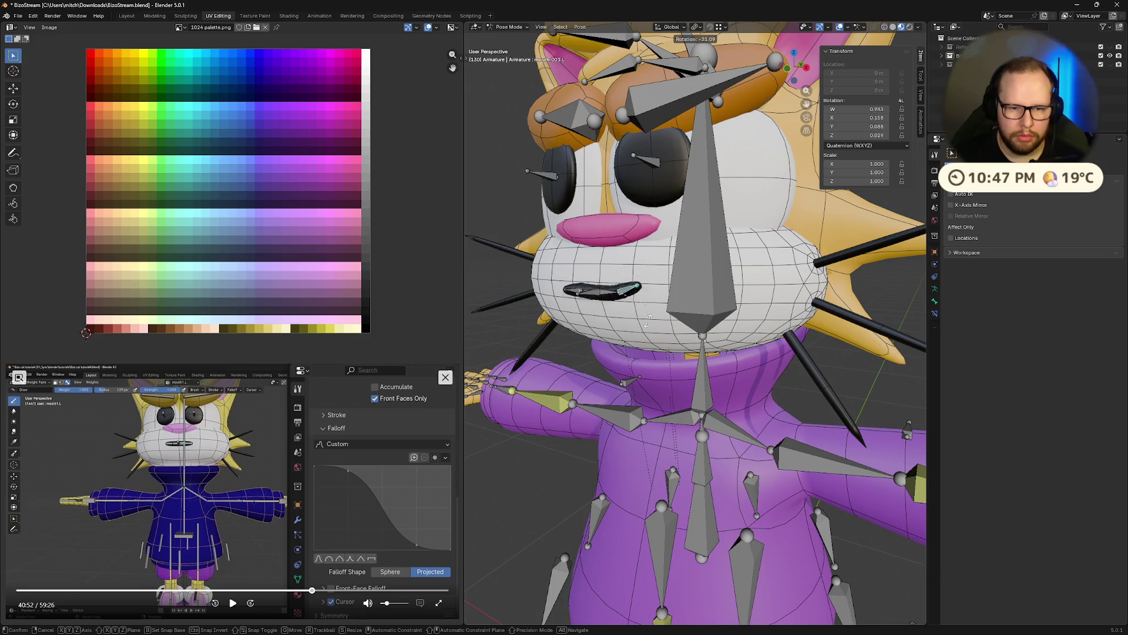
key("Escape")
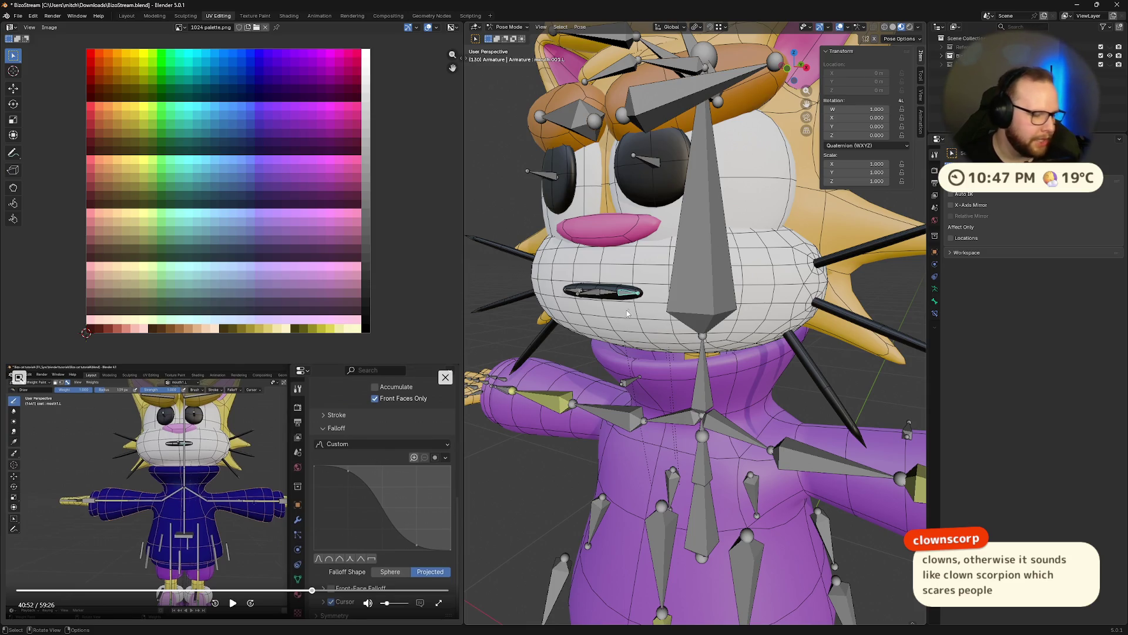
middle_click_drag(625, 311, 701, 289)
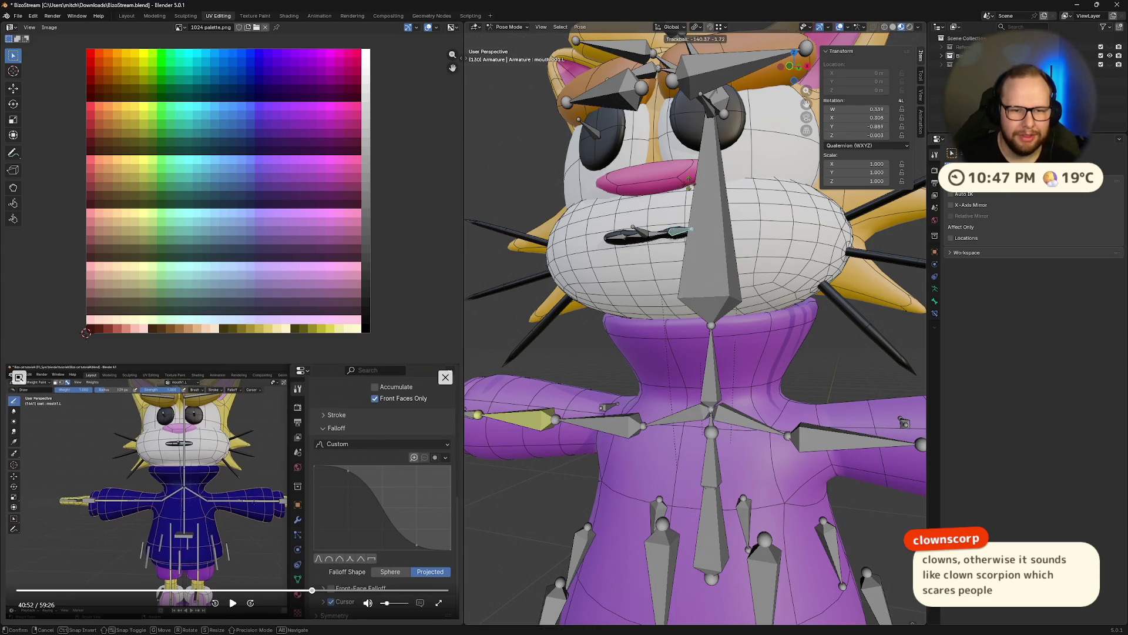
mouse_move(670, 231)
middle_mouse_down()
mouse_move(708, 314)
mouse_move(646, 319)
middle_mouse_up()
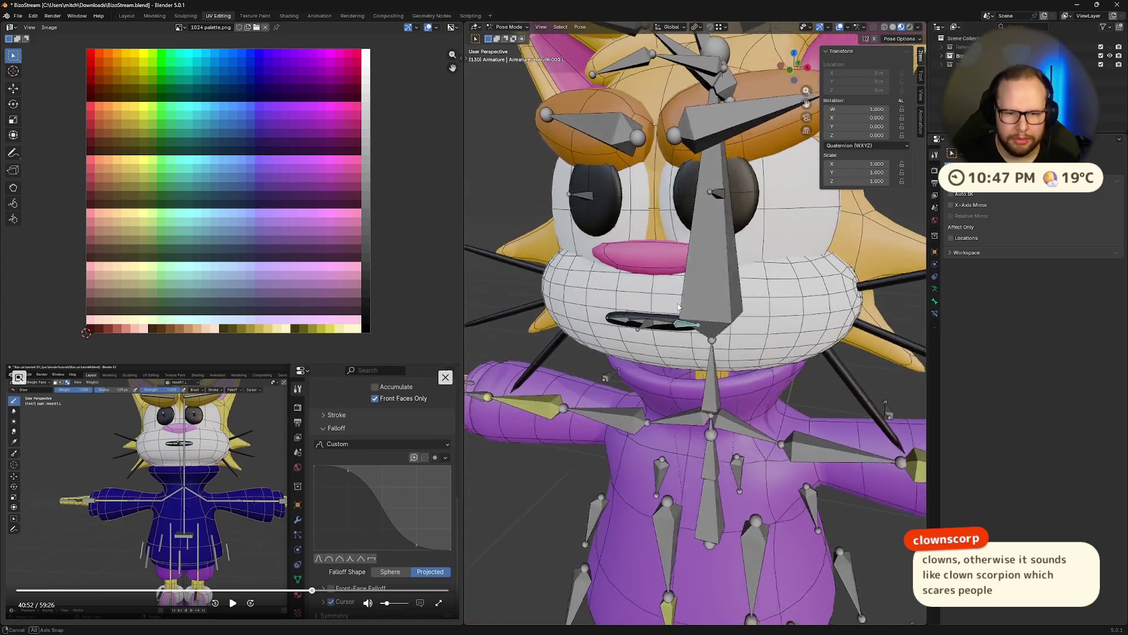
left_click(647, 319)
key("r")
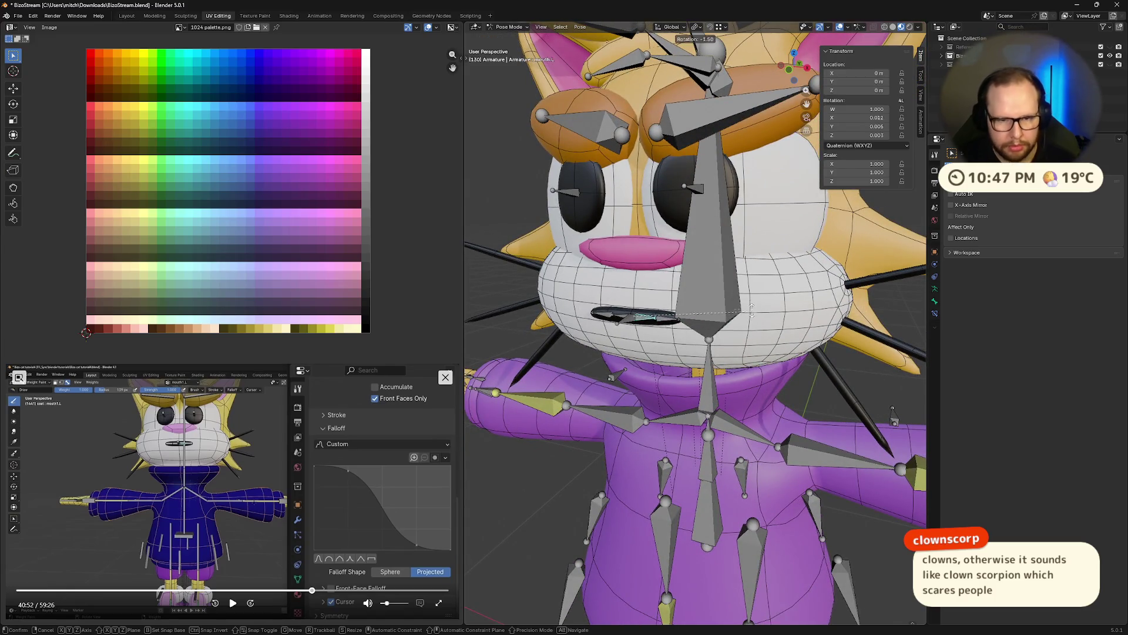
key("Escape")
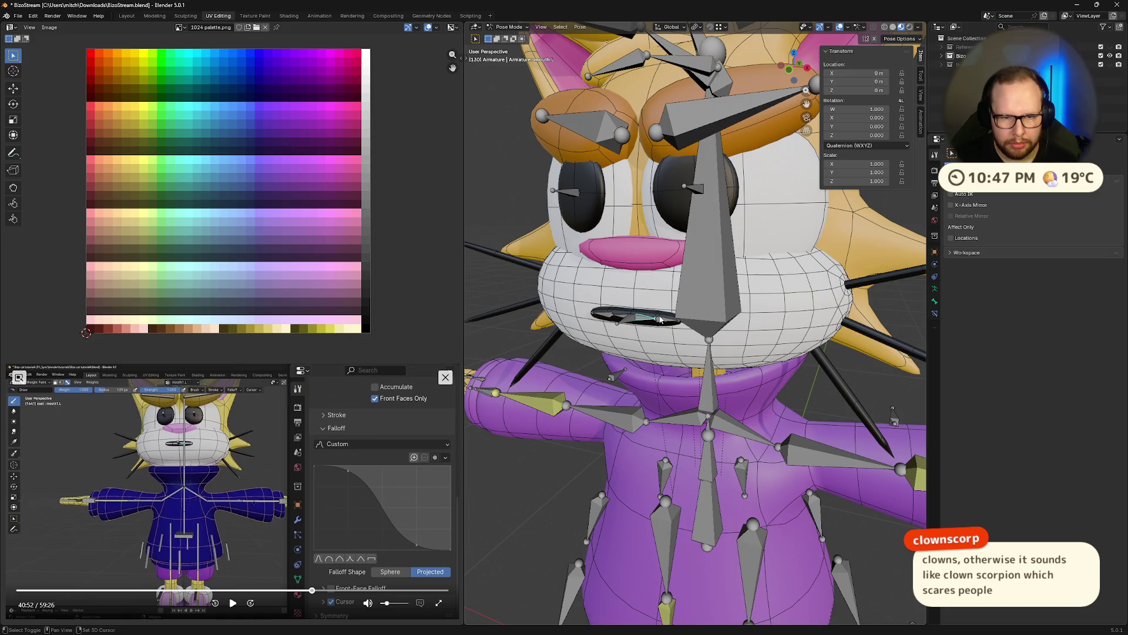
left_click(660, 319, "shift")
key("r")
key("Escape")
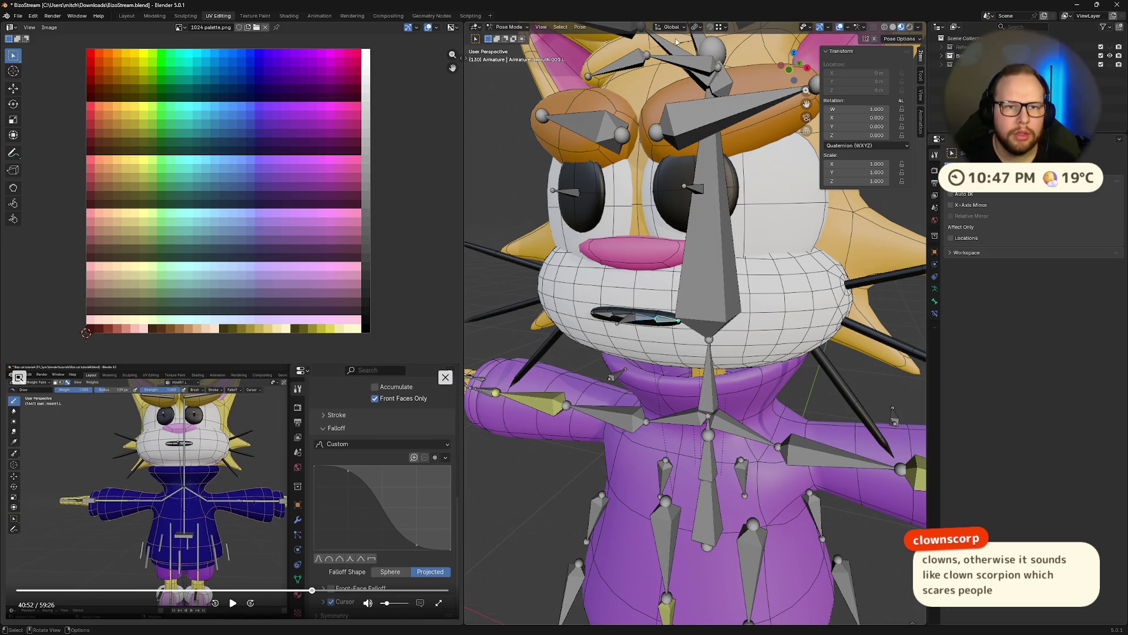
Set the pivot to Individual Origins and test local-X rotations of the mouth bone, cancelling each.
left_click(700, 27)
left_click(719, 70)
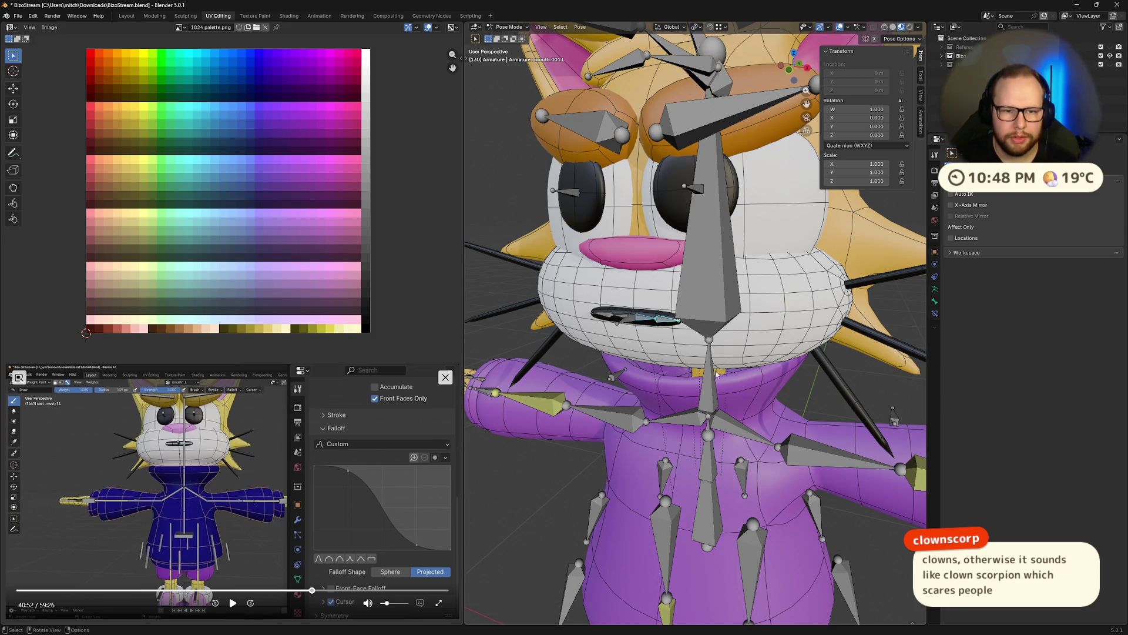
key("r")
key("Escape")
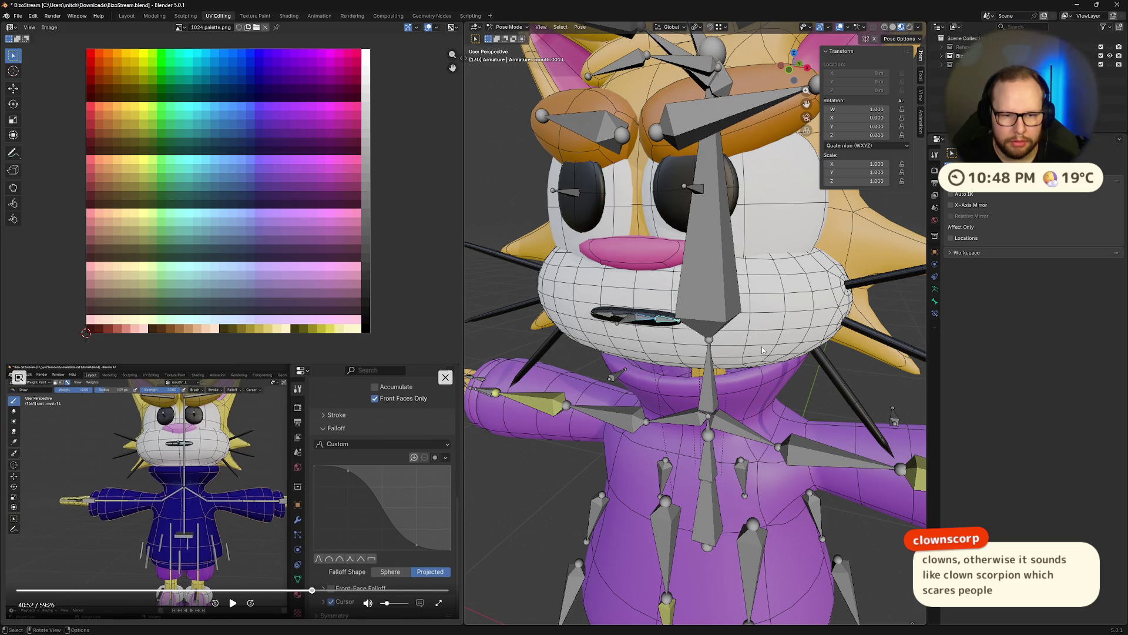
key("r")
key("x")
key("x")
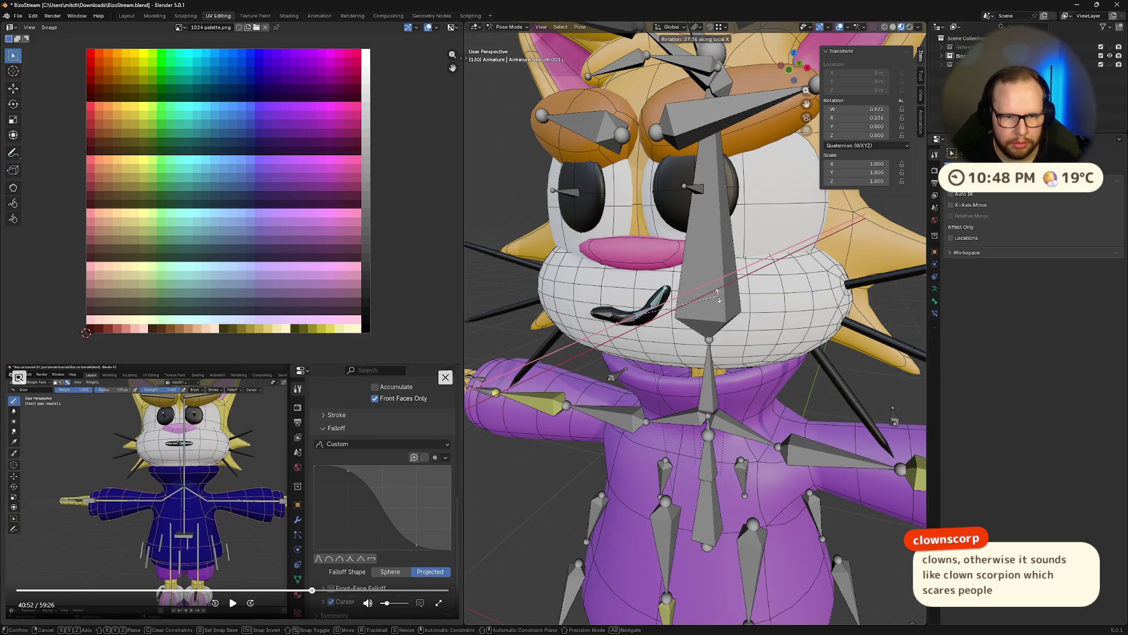
key("Escape")
middle_click_drag(719, 297, 649, 331)
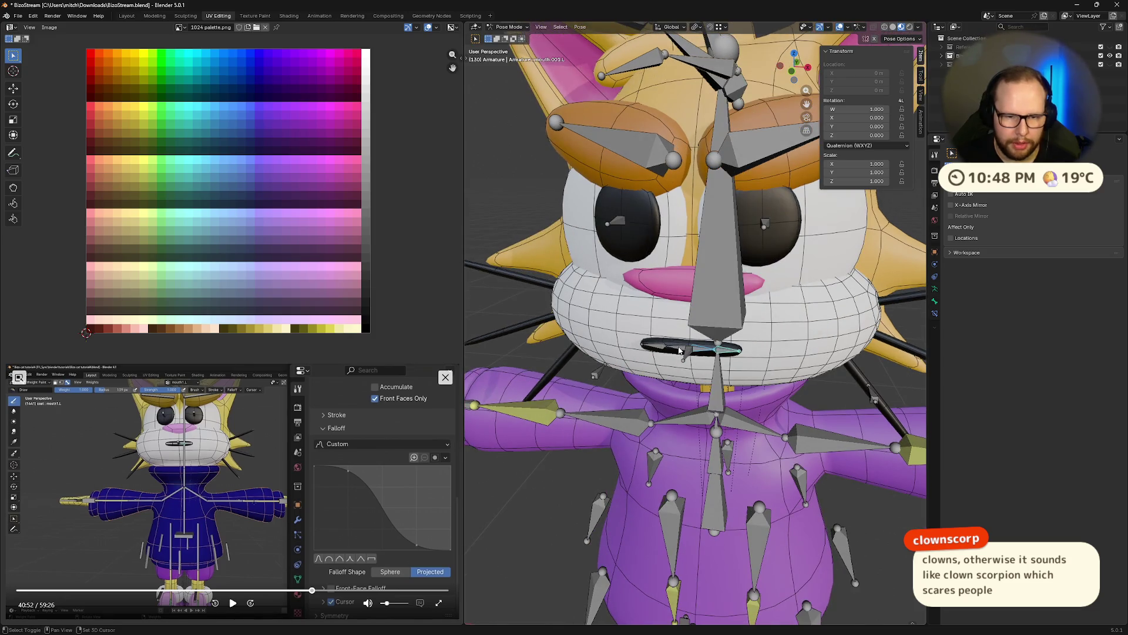
key("r")
key("x")
key("x")
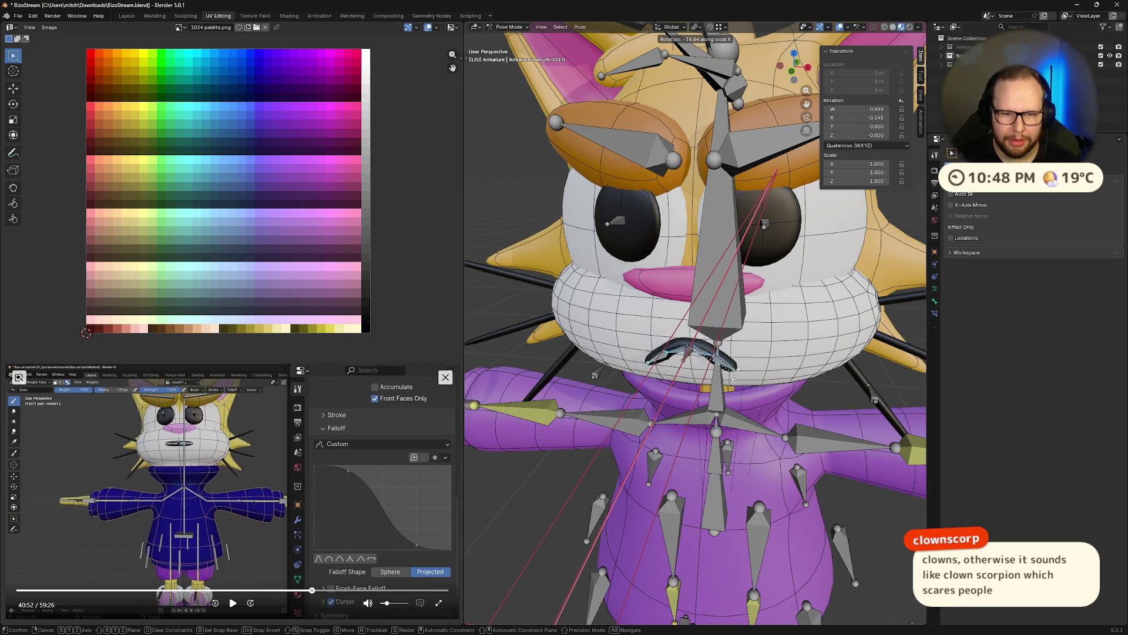
key("Escape")
scroll(763, 357, "down", 5)
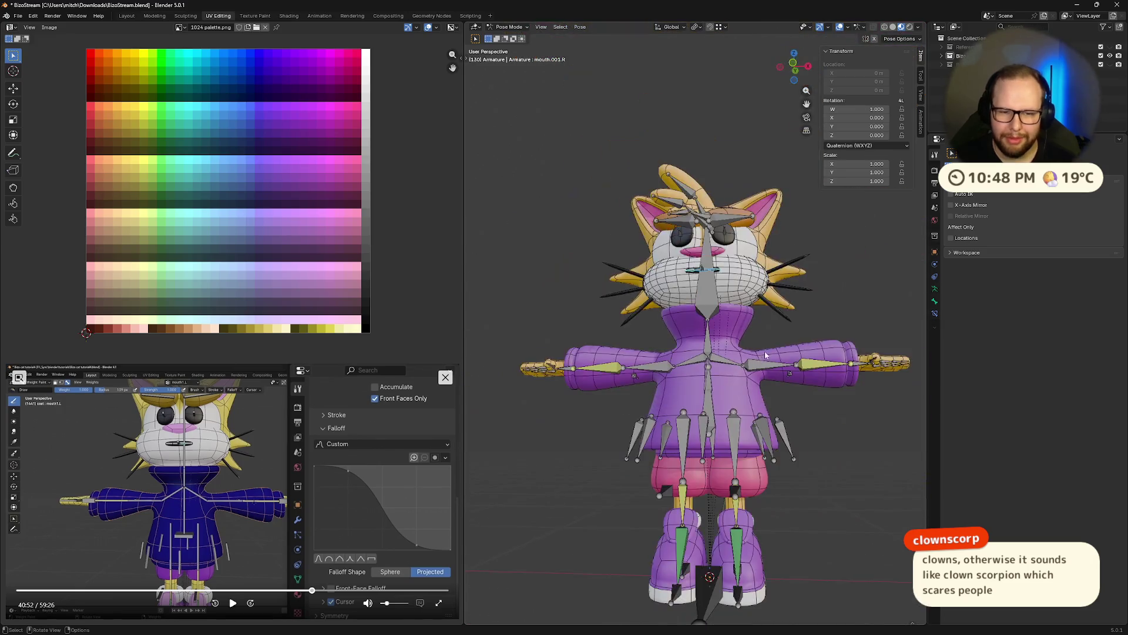
Save the blend file and take the armature out of Pose Mode into Edit Mode.
middle_click_drag(763, 356, 734, 368)
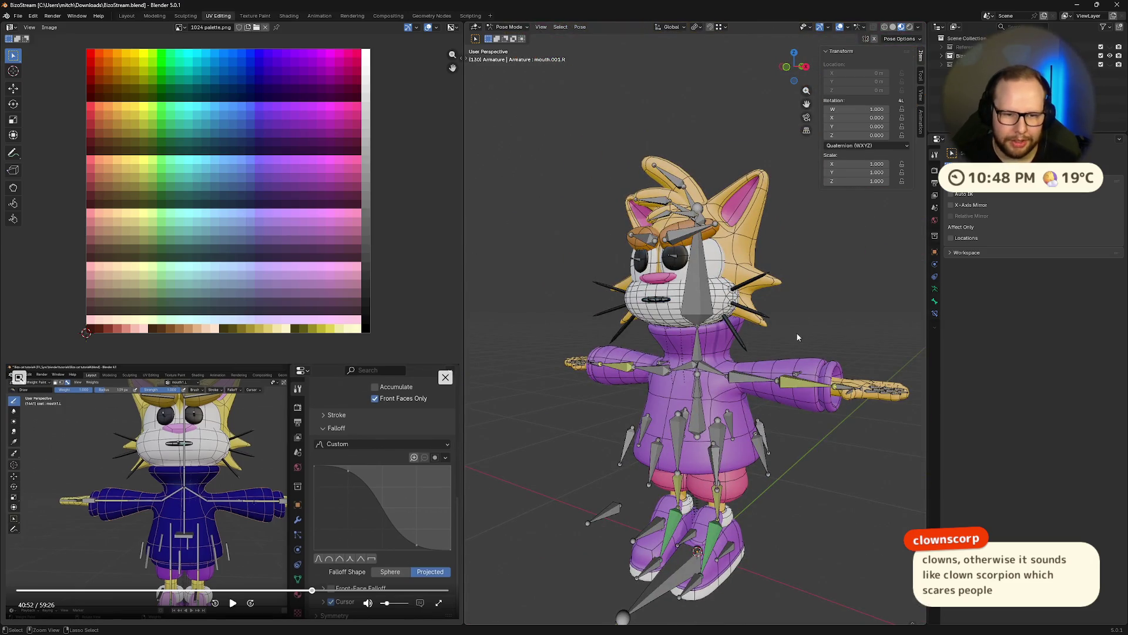
key("ctrl+s")
key("ctrl+Tab")
key("Tab")
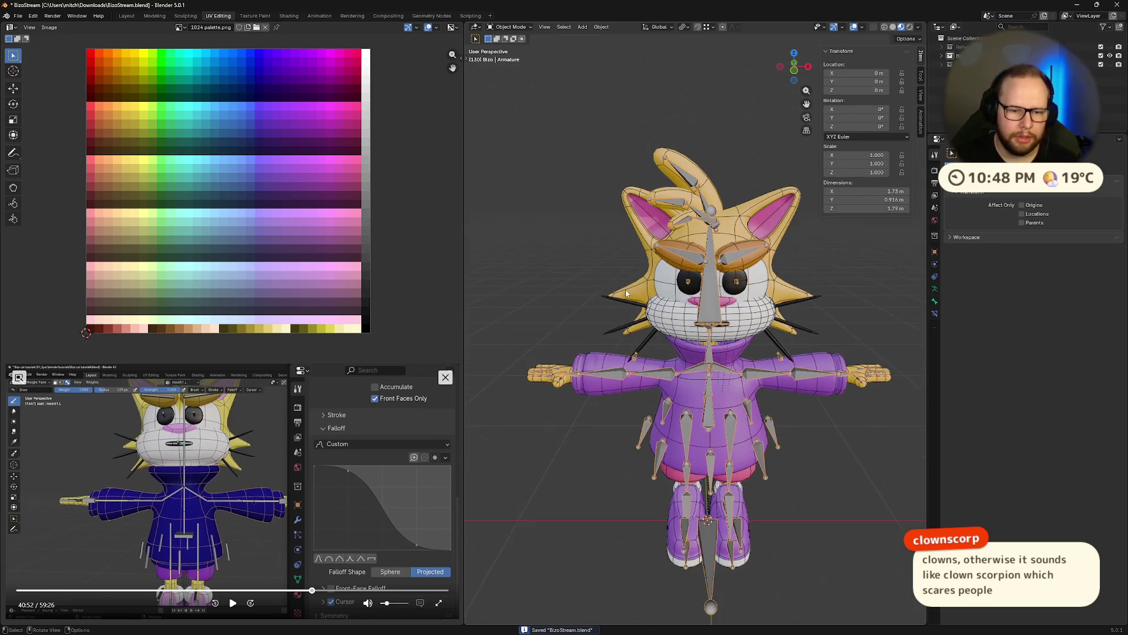
Leave armature Edit Mode, select the Eye mesh and bring up its interaction mode pie.
mouse_move(584, 282)
middle_mouse_down()
mouse_move(765, 345)
mouse_move(846, 299)
mouse_move(616, 265)
mouse_move(610, 305)
mouse_move(615, 266)
middle_mouse_up()
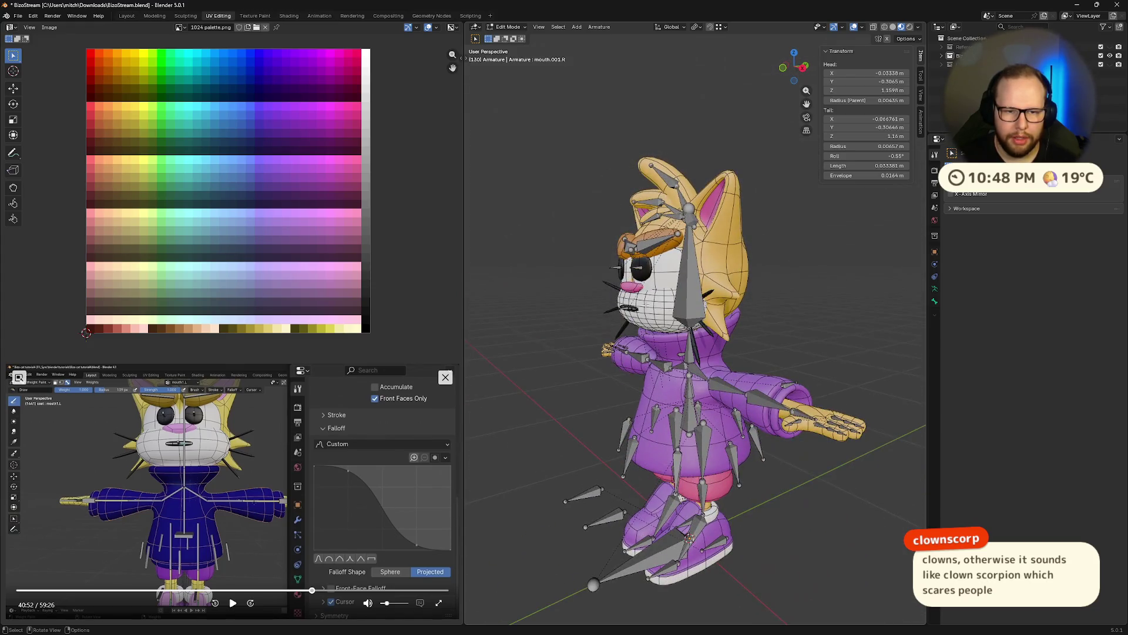
left_click(681, 278)
scroll(681, 279, "up", 4)
mouse_move(684, 264)
middle_mouse_down()
mouse_move(688, 244)
mouse_move(636, 233)
middle_mouse_up()
key("Tab")
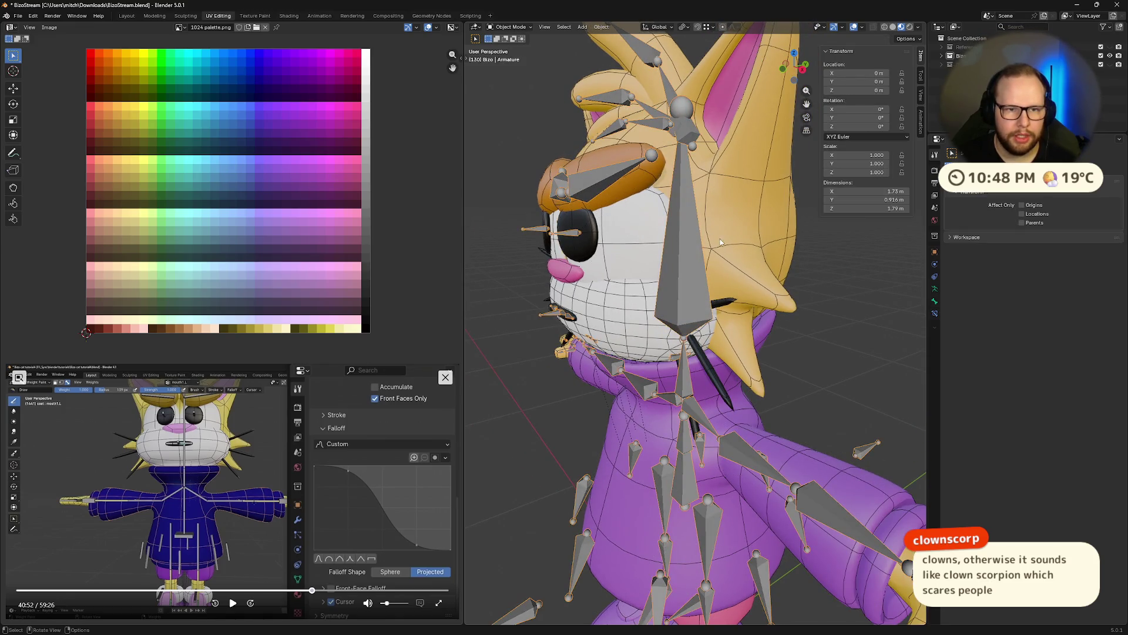
left_click(623, 234)
mouse_move(624, 235)
middle_mouse_down()
mouse_move(629, 260)
mouse_move(671, 245)
middle_mouse_up()
key("ctrl+Tab")
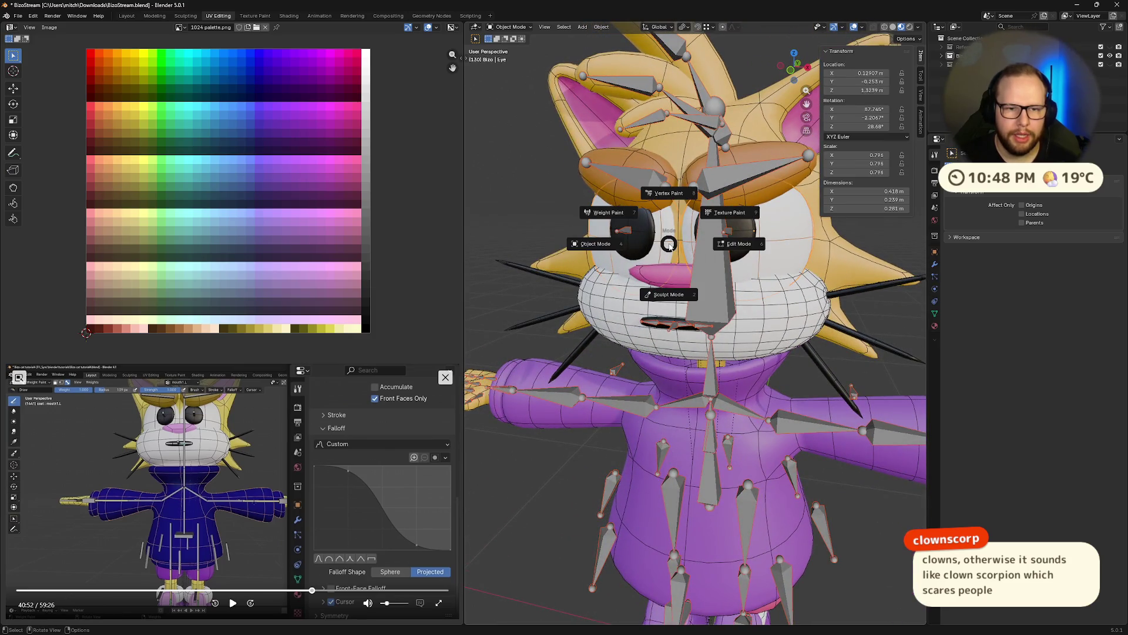
Weight-paint the Eye mesh and inspect the head vertex group's weights from several angles.
left_click(609, 212)
middle_click_drag(837, 279, 772, 274)
scroll(825, 282, "down", 4)
scroll(771, 273, "up", 4)
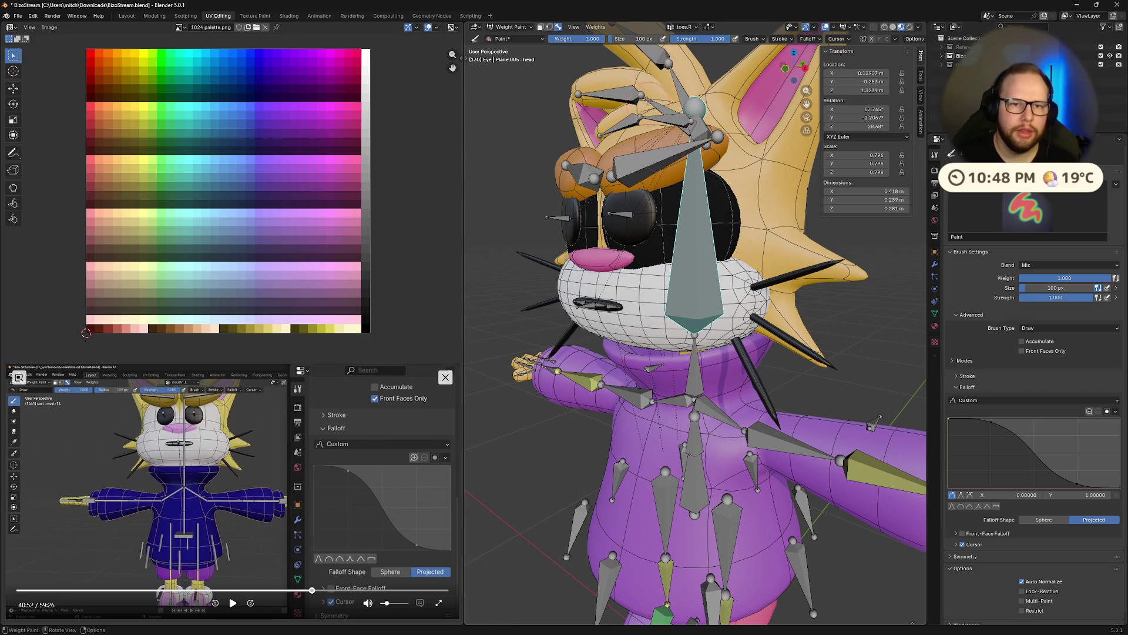
left_click(683, 28)
left_click_drag(678, 88, 679, 453)
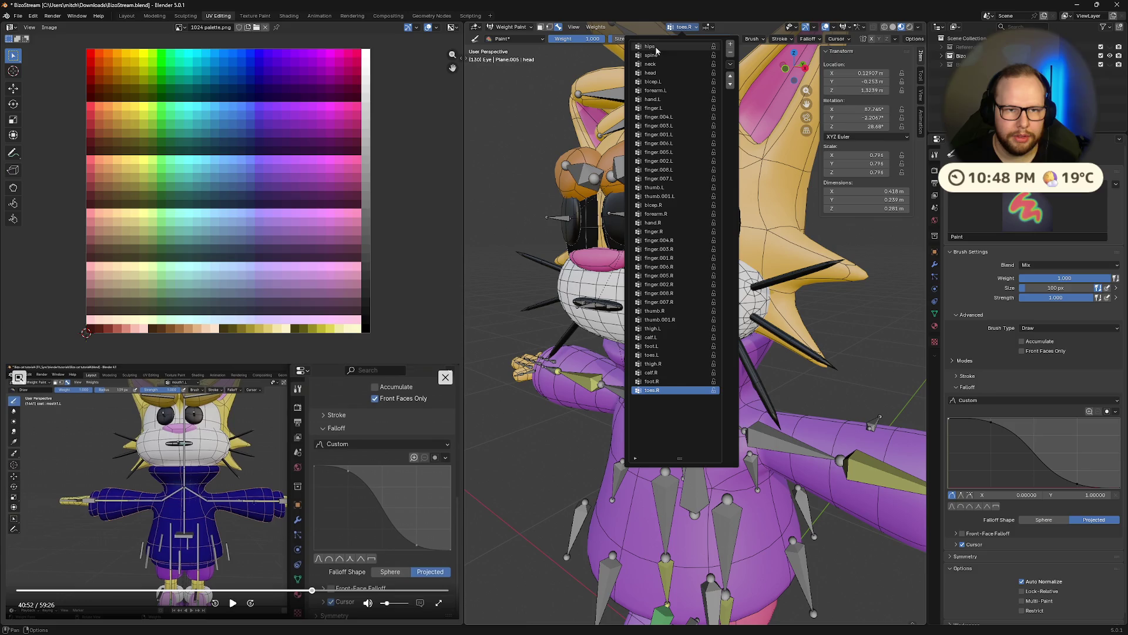
left_click(653, 73)
mouse_move(654, 72)
middle_mouse_down()
mouse_move(789, 232)
mouse_move(576, 253)
mouse_move(694, 302)
middle_mouse_up()
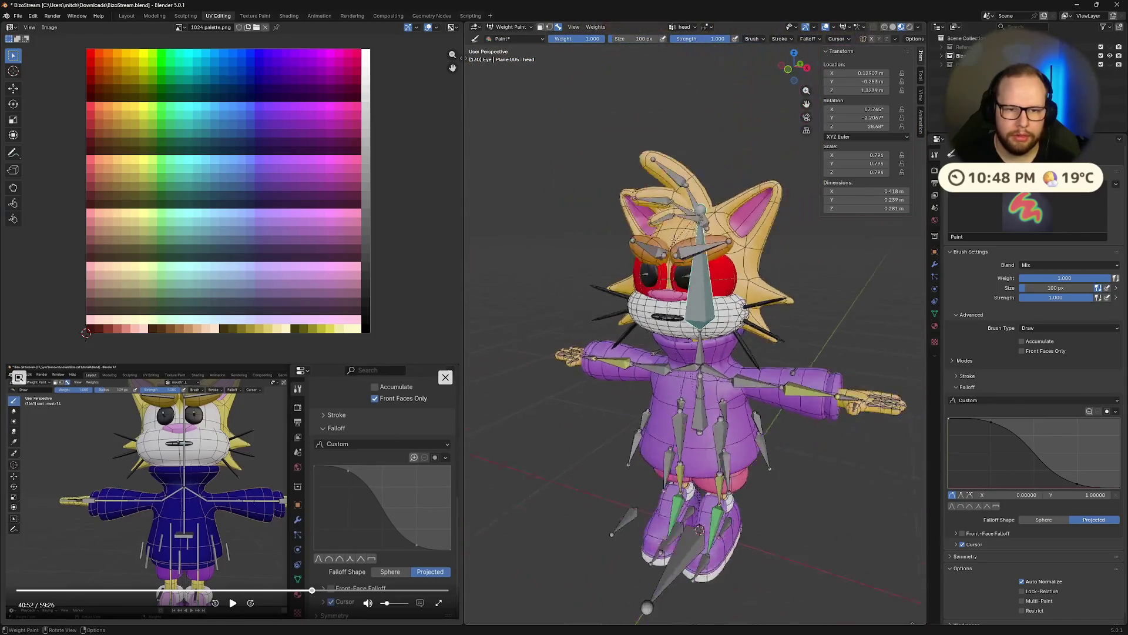
scroll(693, 302, "down", 4)
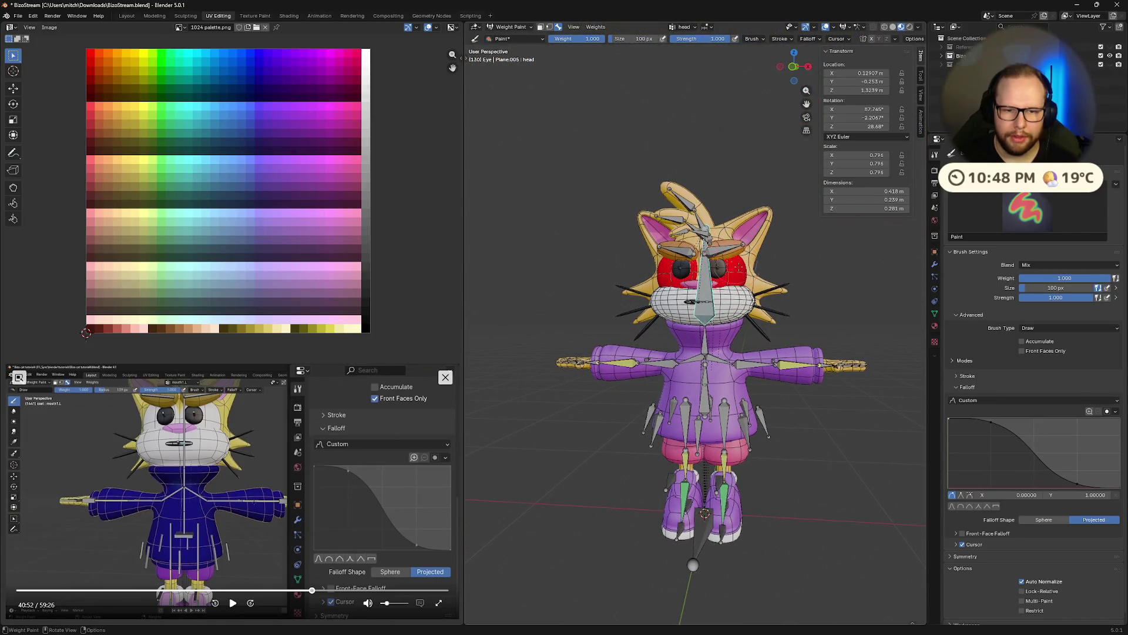
middle_click_drag(691, 303, 671, 303)
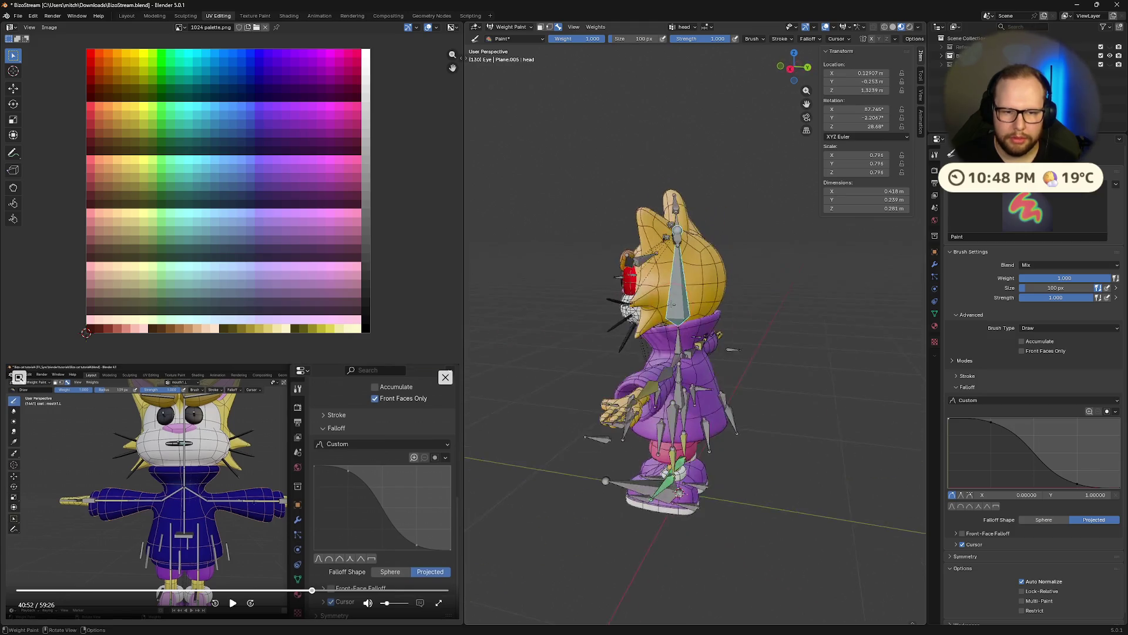
middle_click_drag(619, 272, 710, 294)
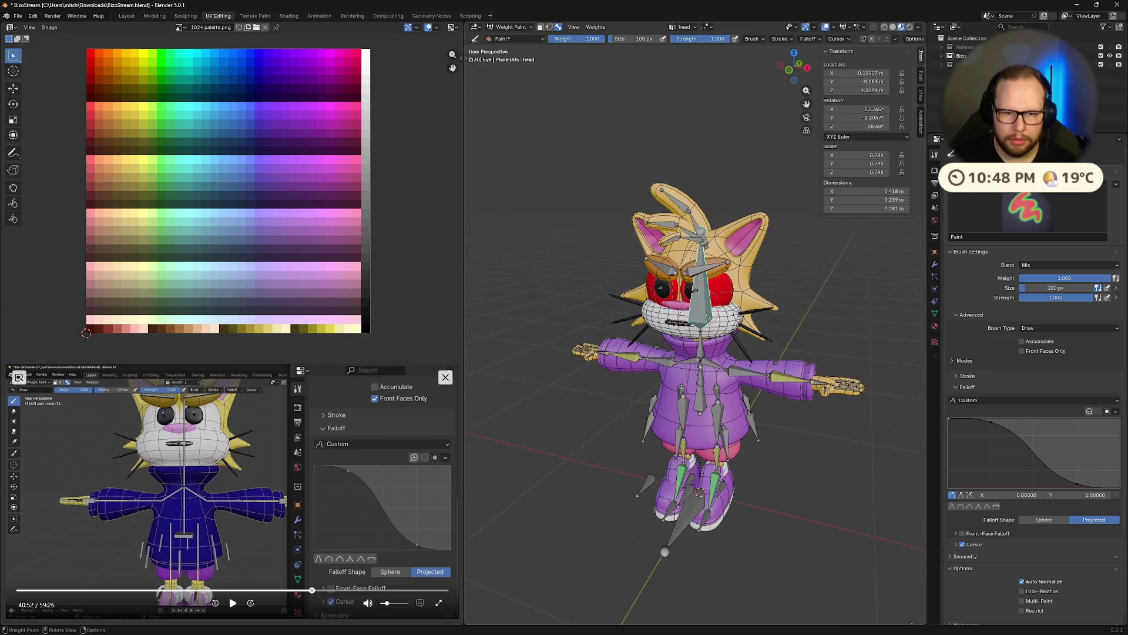
scroll(692, 268, "up", 4)
scroll(701, 283, "up", 2)
scroll(708, 298, "down", 1)
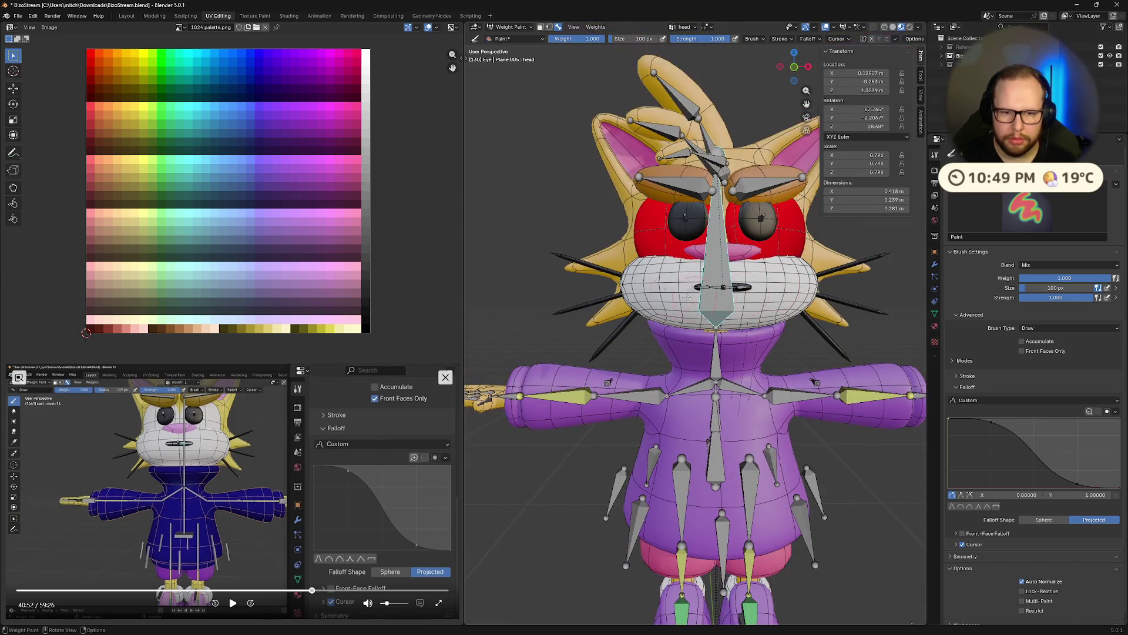
Review the neck and spine vertex group weights on the mesh.
left_click(686, 27)
left_click(665, 65)
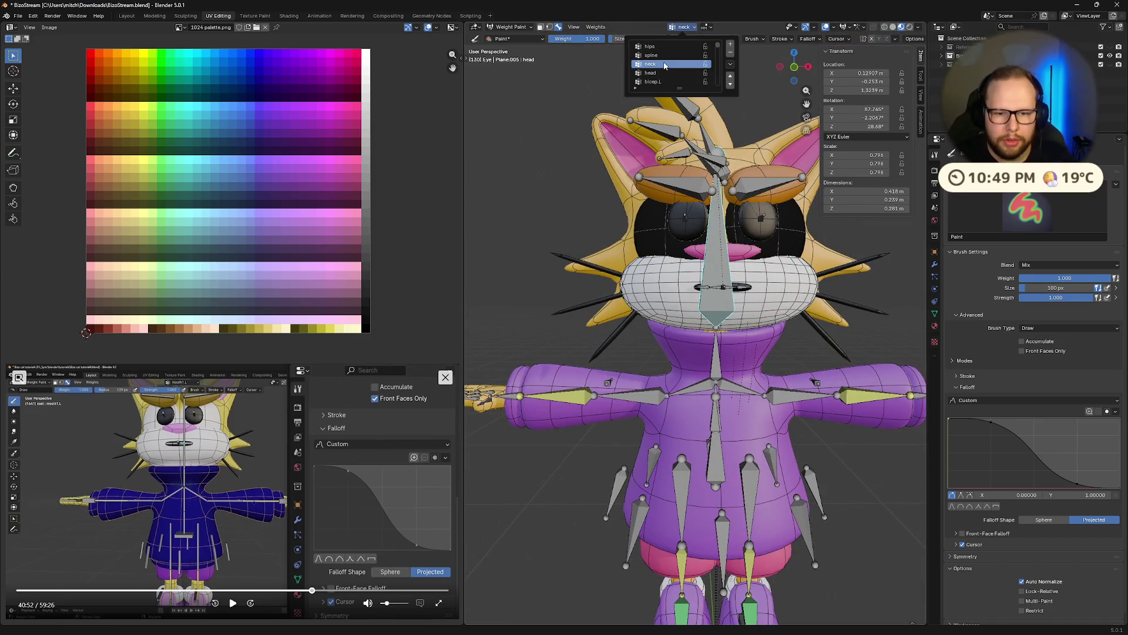
middle_click_drag(664, 132, 617, 142)
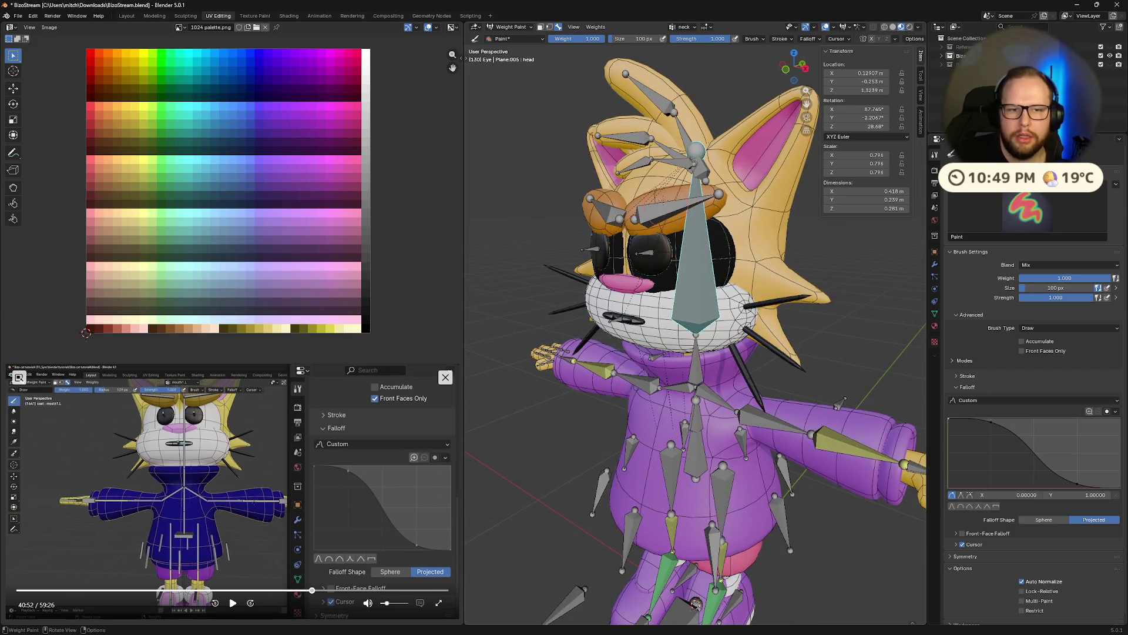
left_click(693, 27)
left_click(657, 54)
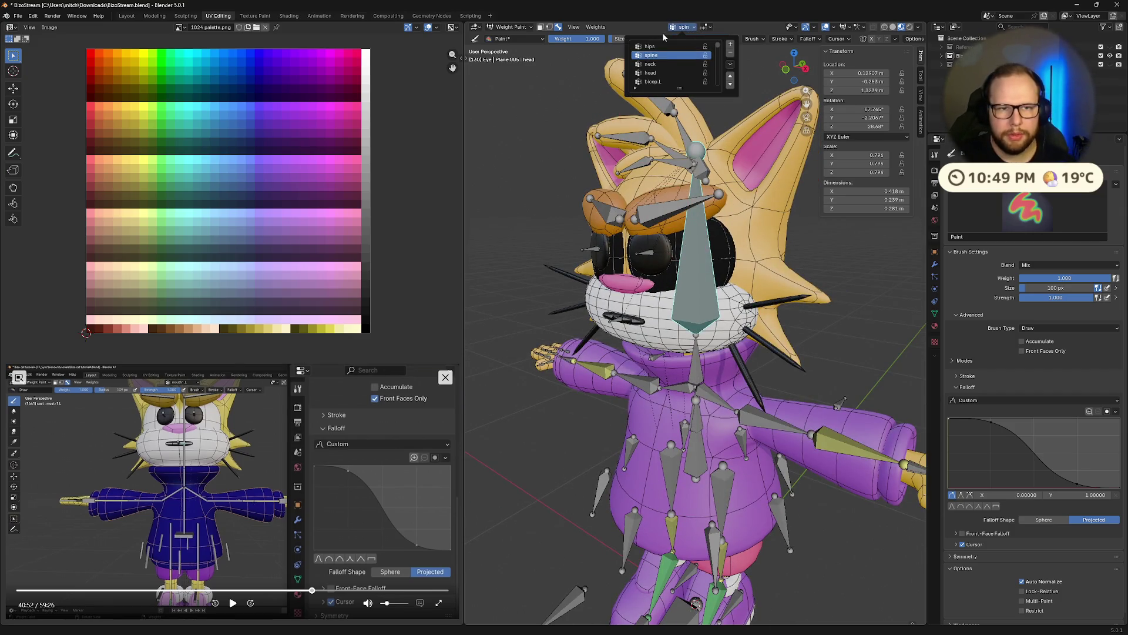
Cycle the mesh through edit and weight-paint modes via the Ctrl+Tab pie and Mode dropdown.
key("ctrl+Tab")
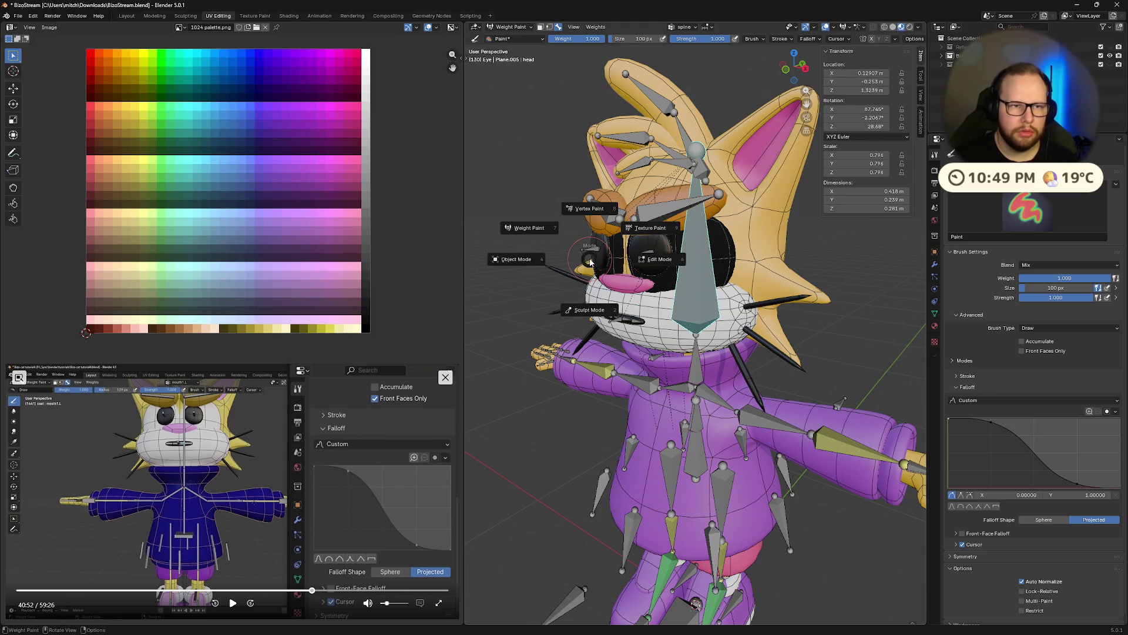
key("Tab")
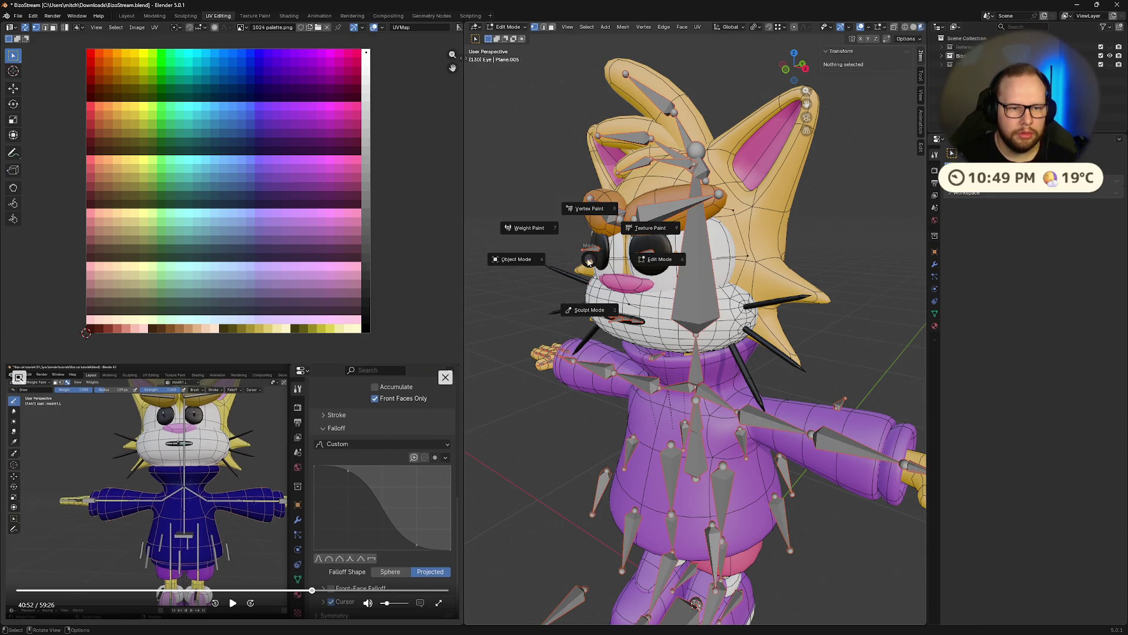
left_click(529, 228)
key("ctrl+Tab")
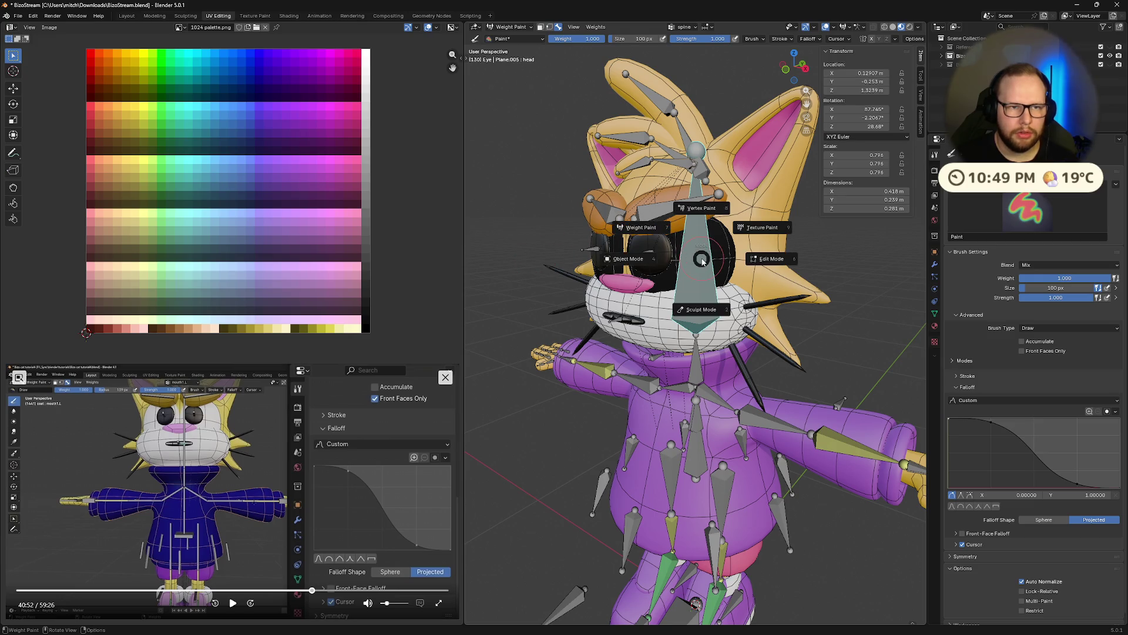
key("Tab")
key("ctrl+Tab")
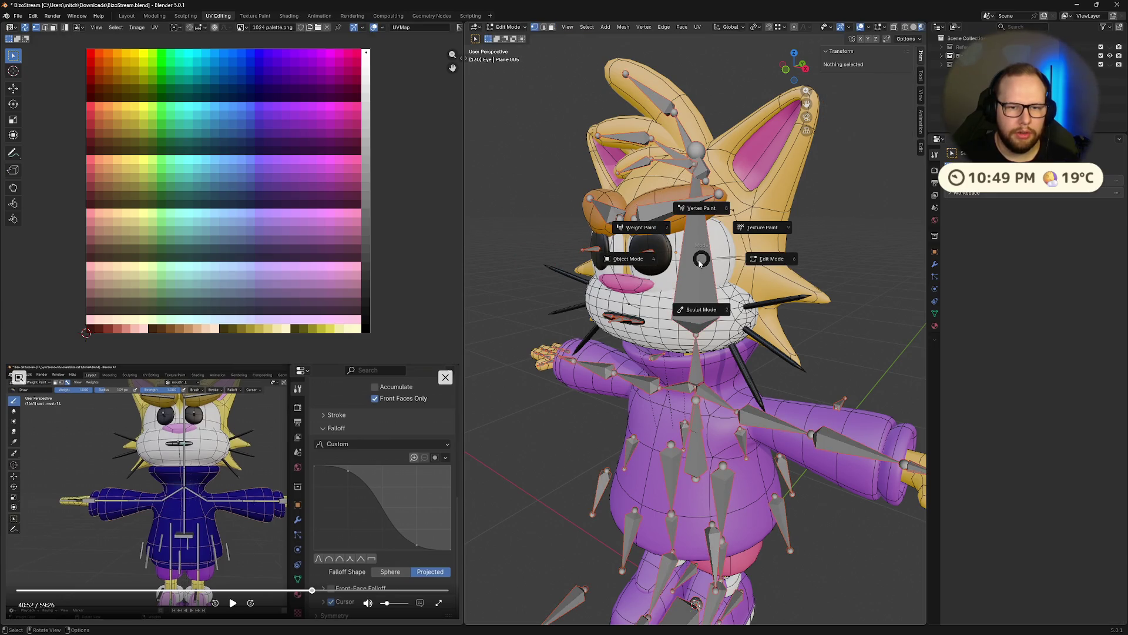
key("Escape")
left_click(515, 27)
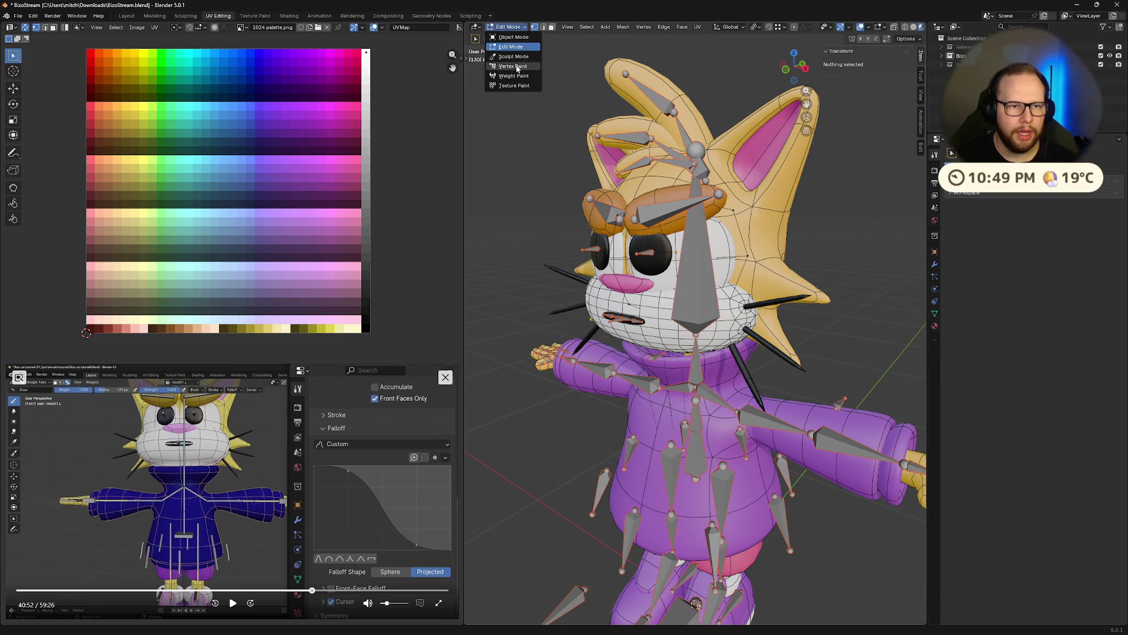
left_click(542, 93)
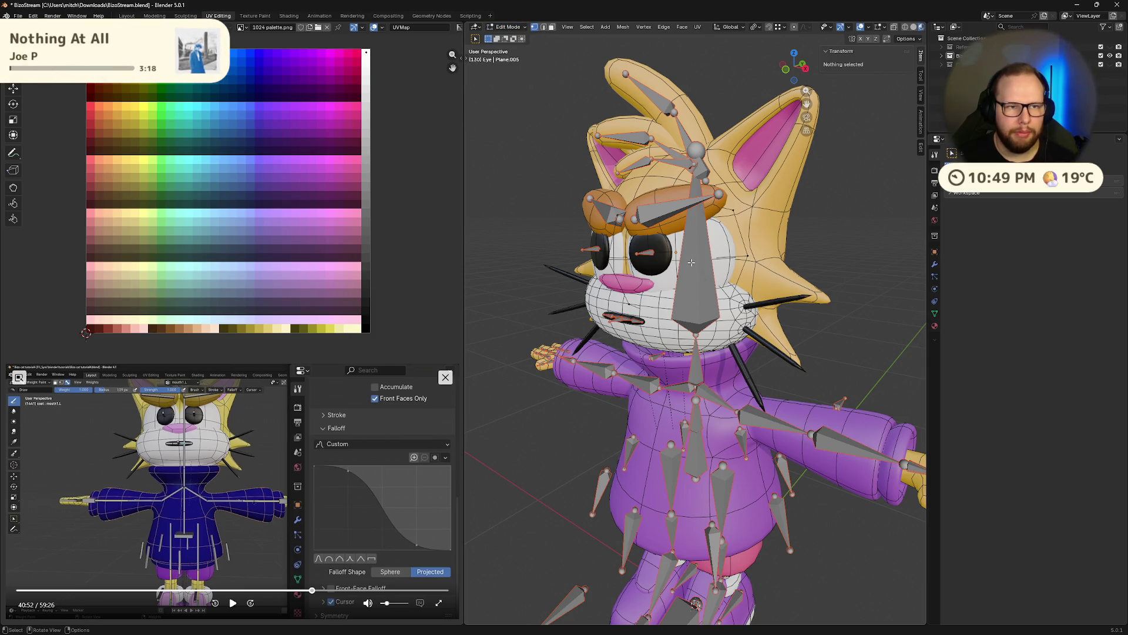
key("ctrl+Tab")
key("ctrl+Tab")
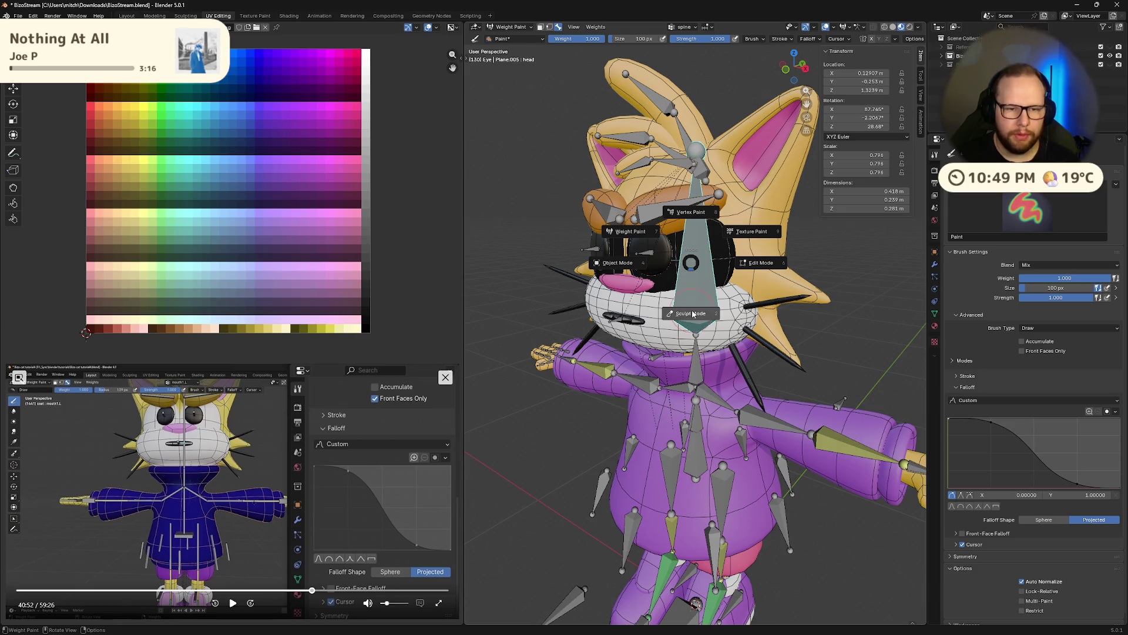
Return to Object Mode, select the armature, enter Pose Mode and begin rotating the head bone.
left_click(614, 277)
left_click(701, 265)
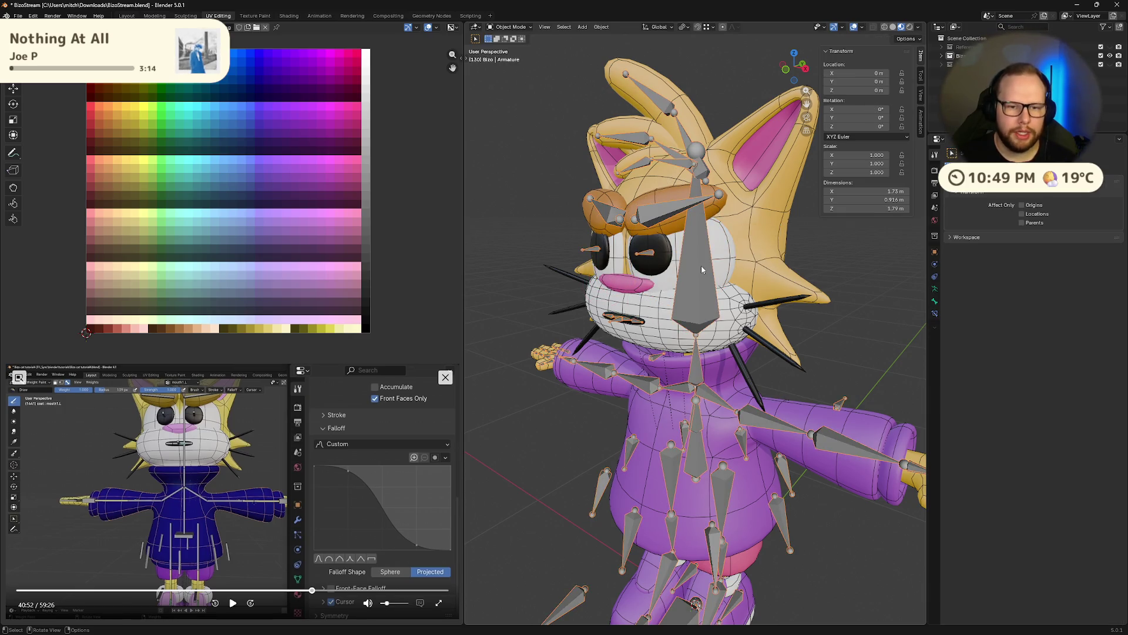
key("ctrl+Tab")
key("r")
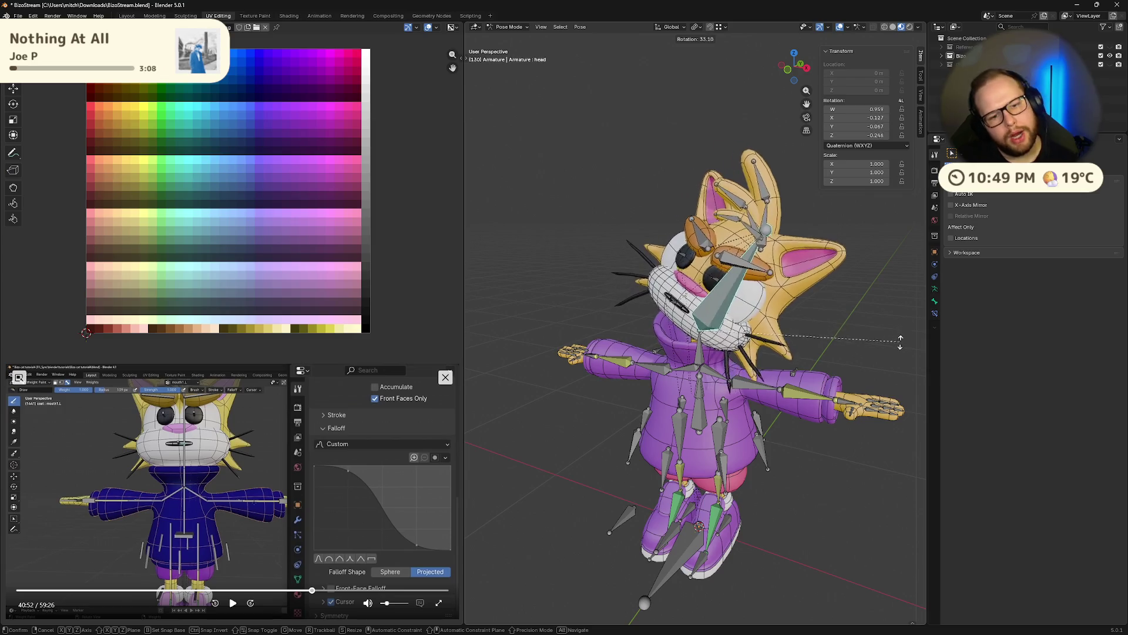
Confirm the head bone rotation, then clear it with Alt+R so the head returns to rest.
left_click(767, 222)
key("alt+r")
scroll(739, 272, "up", 5)
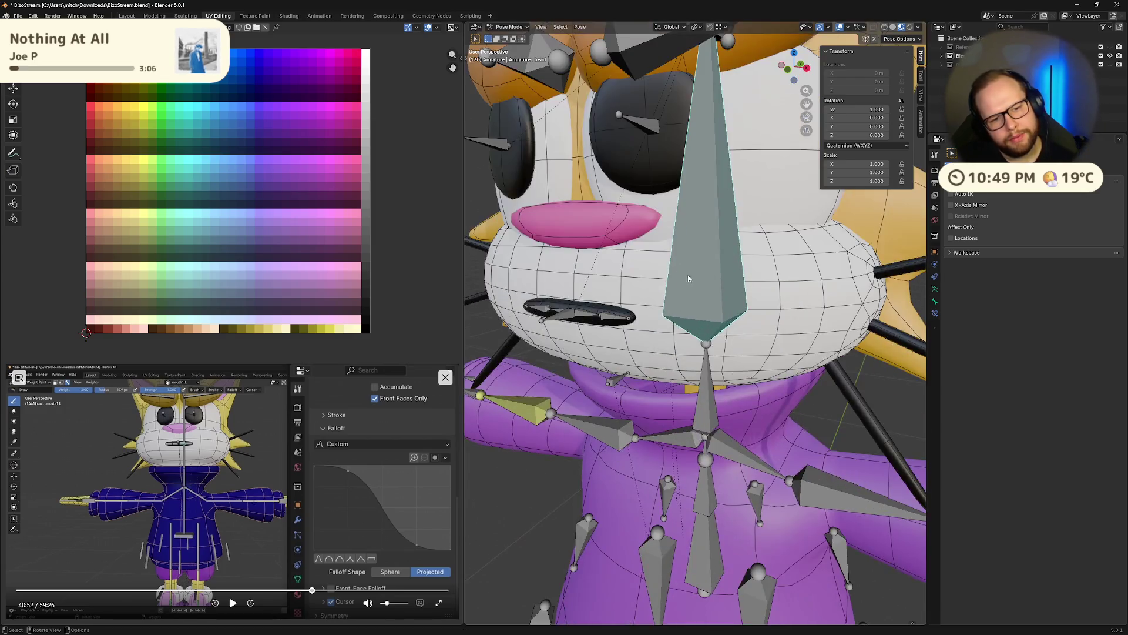
scroll(738, 272, "down", 5)
mouse_move(739, 272)
middle_mouse_down()
mouse_move(746, 299)
mouse_move(647, 274)
middle_mouse_up()
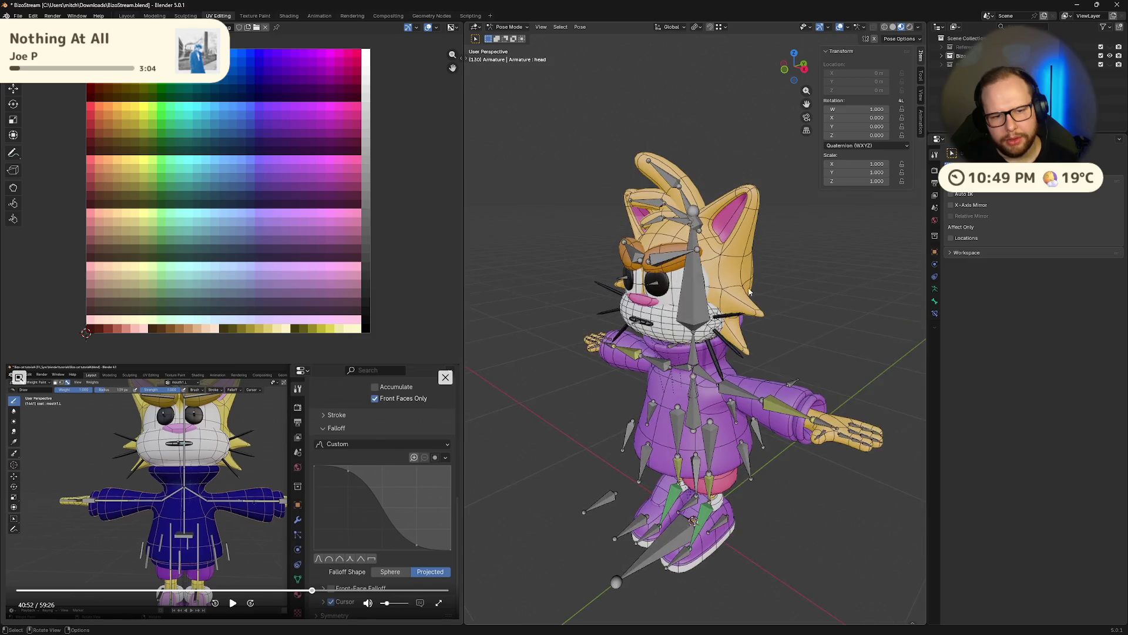
scroll(667, 276, "up", 5)
scroll(666, 276, "down", 3)
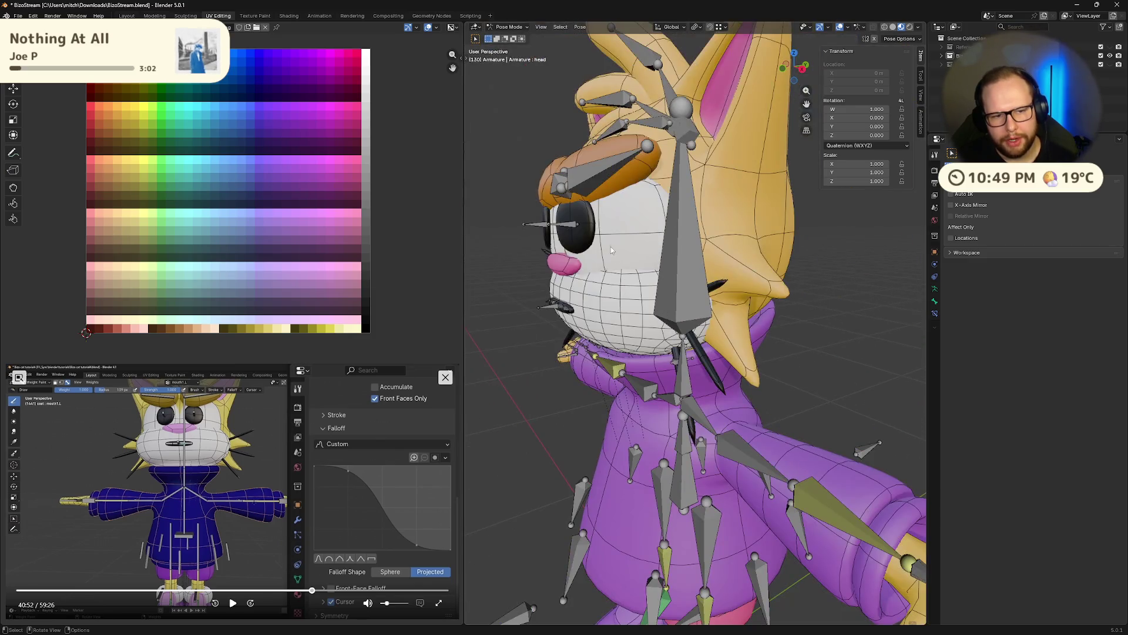
middle_click_drag(624, 249, 648, 255)
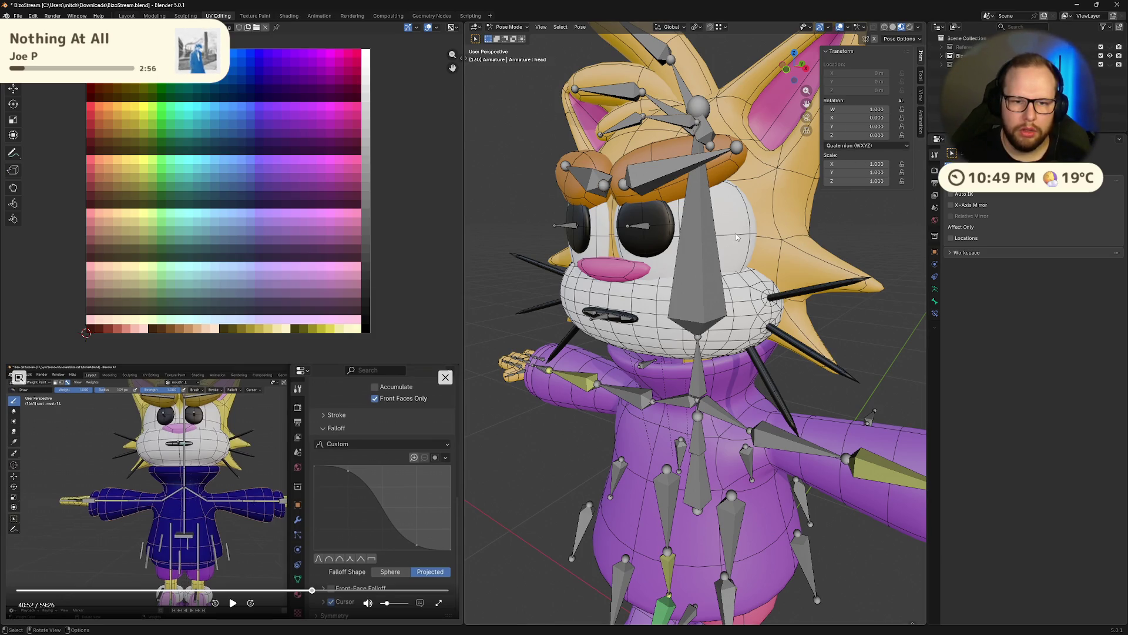
mouse_move(557, 223)
middle_mouse_down()
mouse_move(681, 257)
mouse_move(851, 248)
middle_mouse_up()
Pass the armature through edit and pose modes back to Object Mode and select the Eye mesh.
key("Tab")
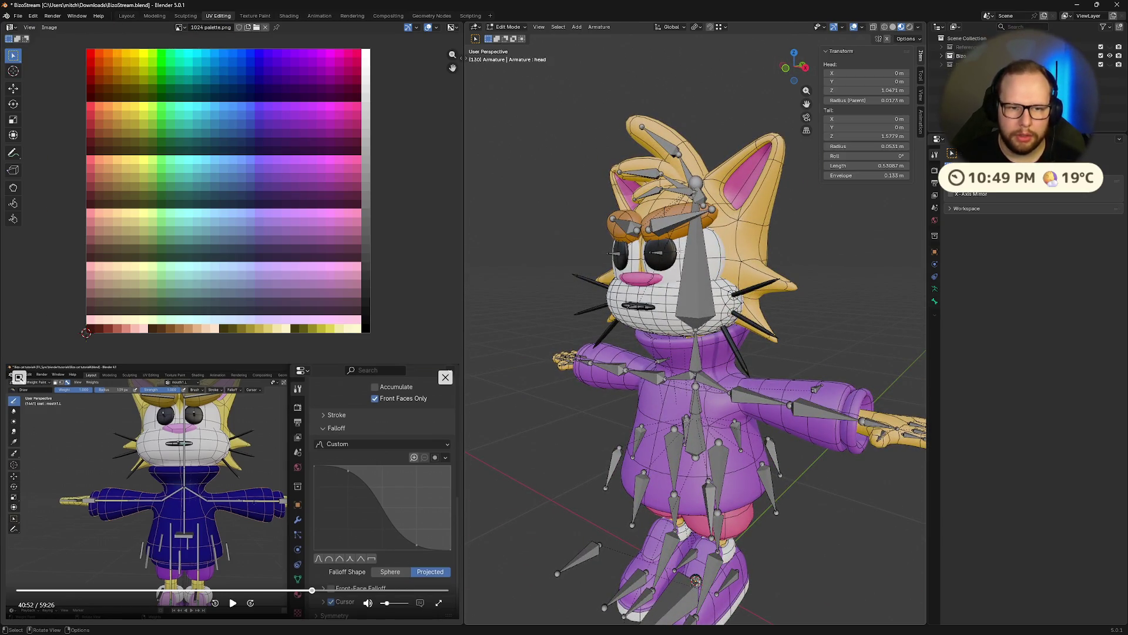
key("ctrl+Tab")
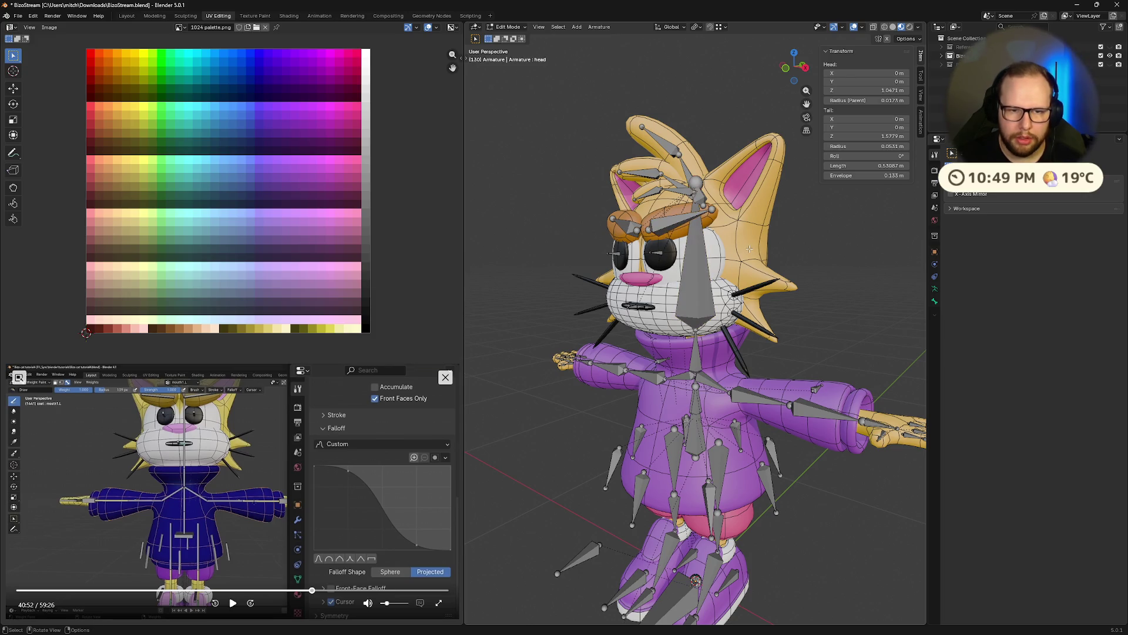
middle_click_drag(794, 265, 846, 255)
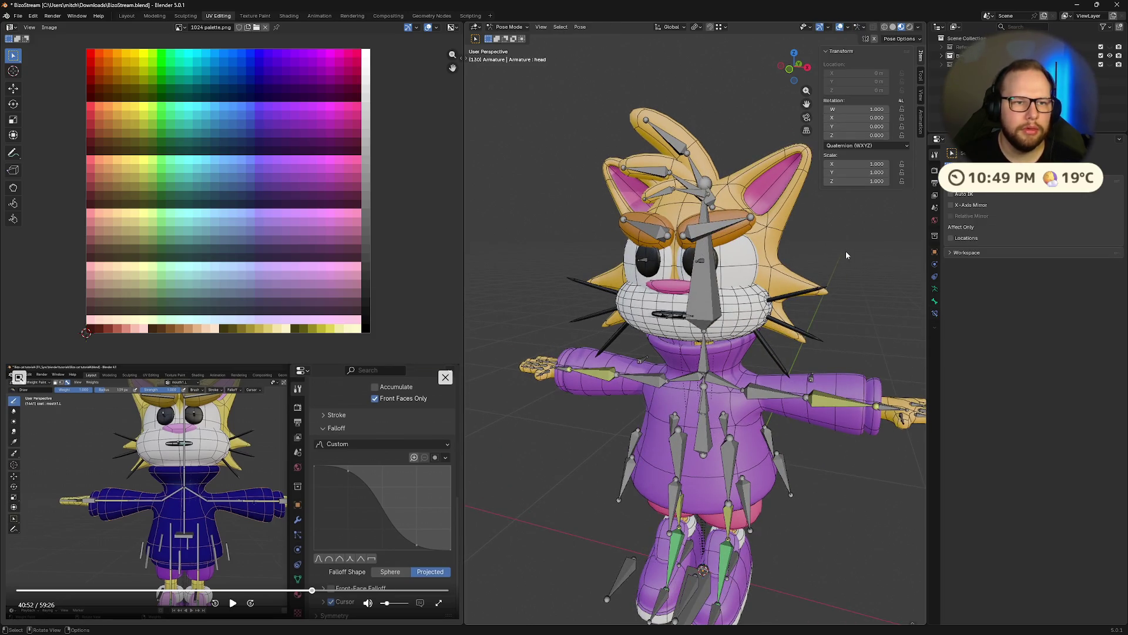
key("ctrl+Tab")
left_click(743, 264)
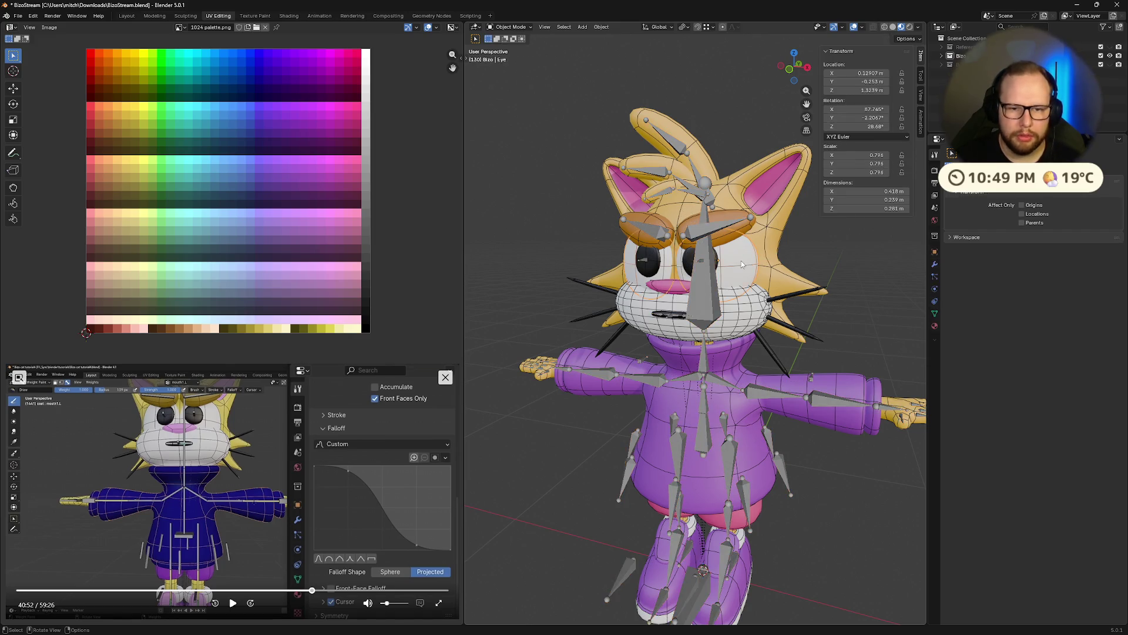
Apply the Eye mesh's location, rotation and scale one by one with Ctrl+A.
middle_click_drag(869, 263, 778, 256)
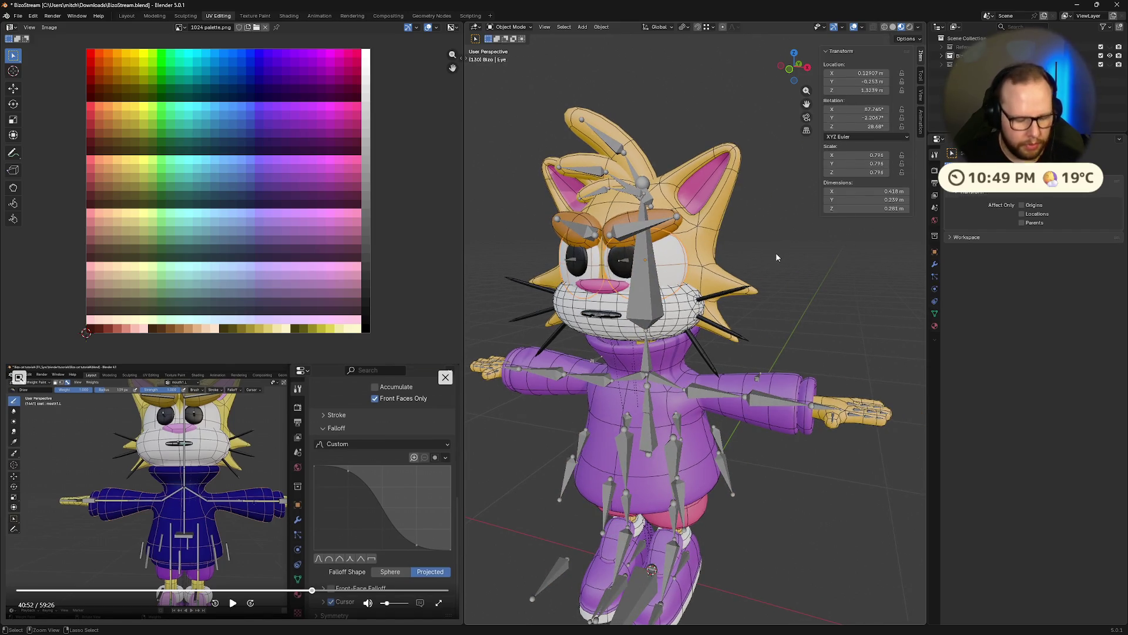
key("shift+a")
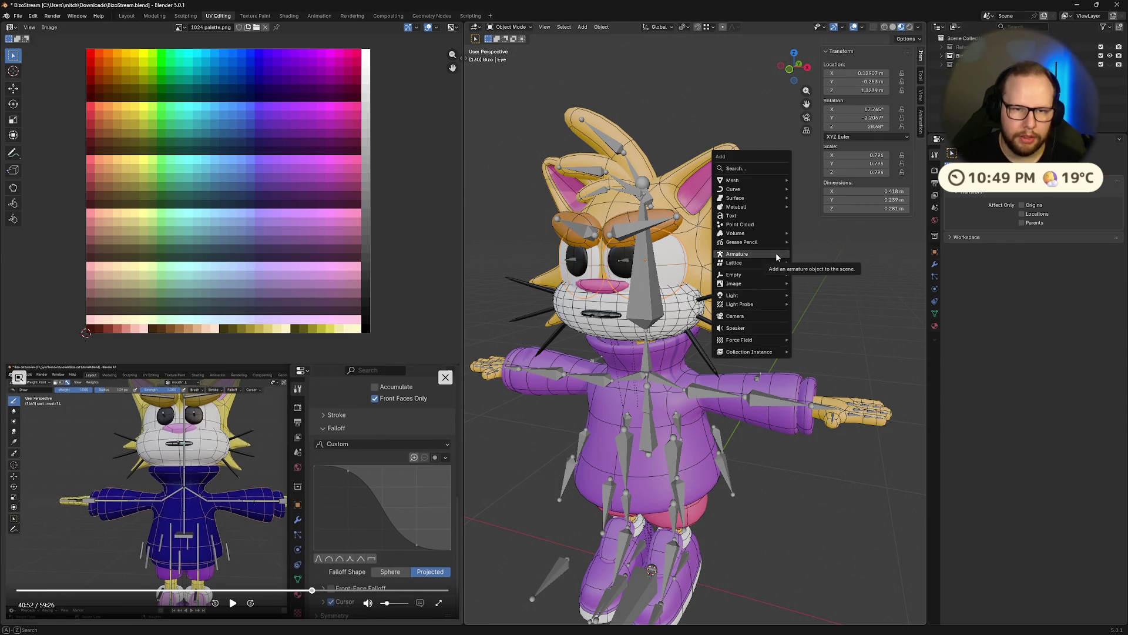
key("Escape")
key("ctrl+a")
left_click(776, 252)
key("ctrl+a")
left_click(774, 261)
key("ctrl+a")
left_click(756, 275)
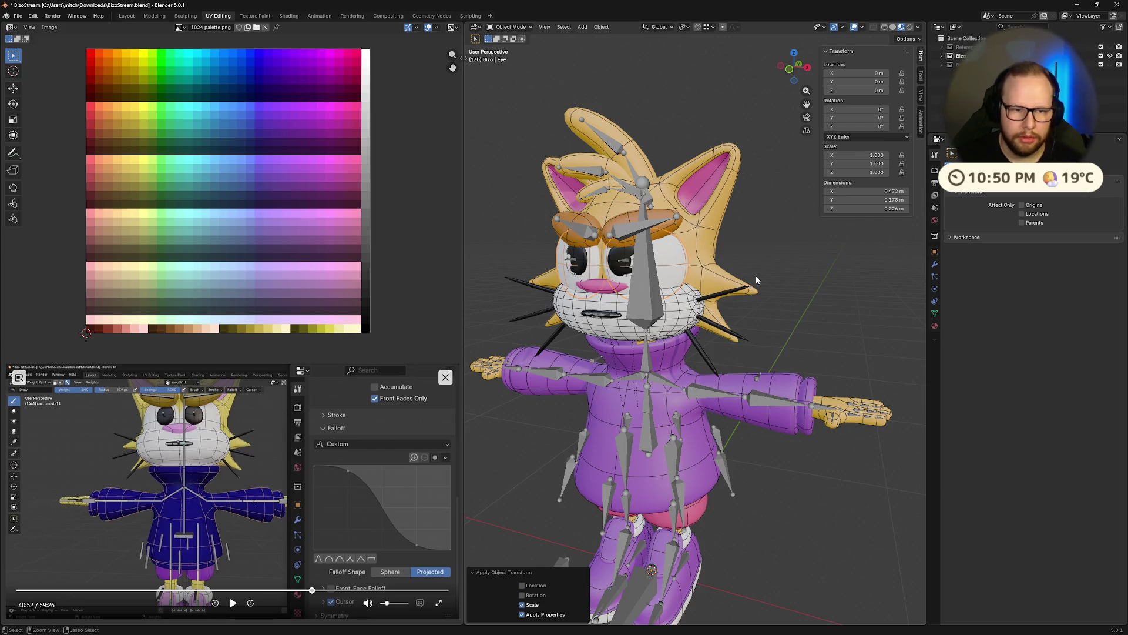
Select the Pupil mesh and apply All Transforms to it.
mouse_move(756, 277)
middle_mouse_down()
mouse_move(793, 278)
mouse_move(742, 277)
middle_mouse_up()
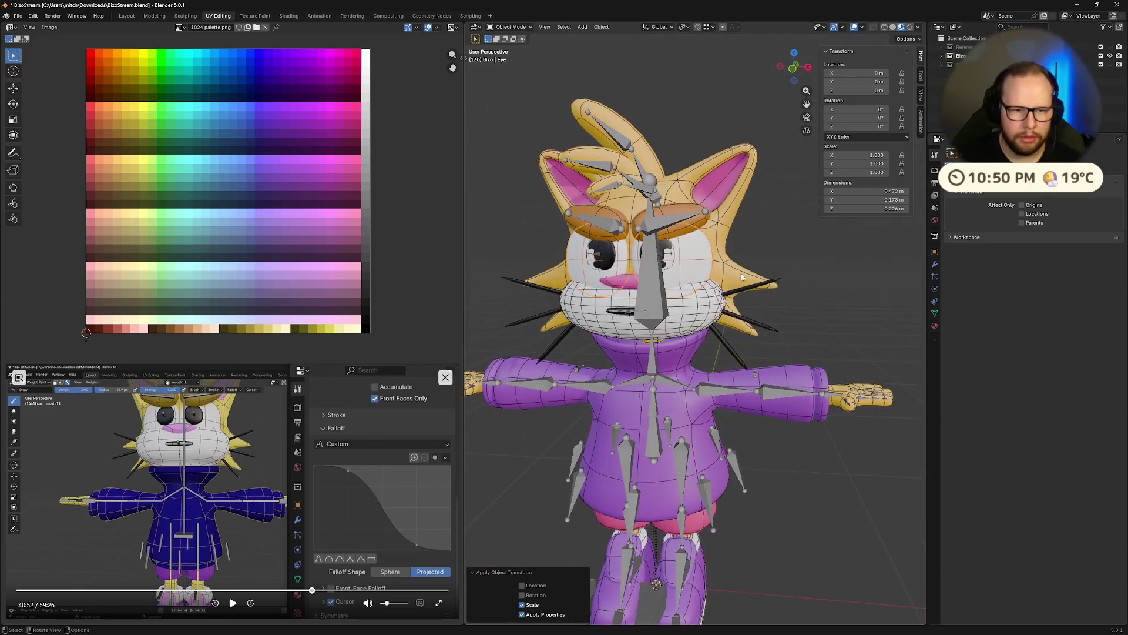
left_click(607, 252)
middle_click_drag(608, 251, 810, 272)
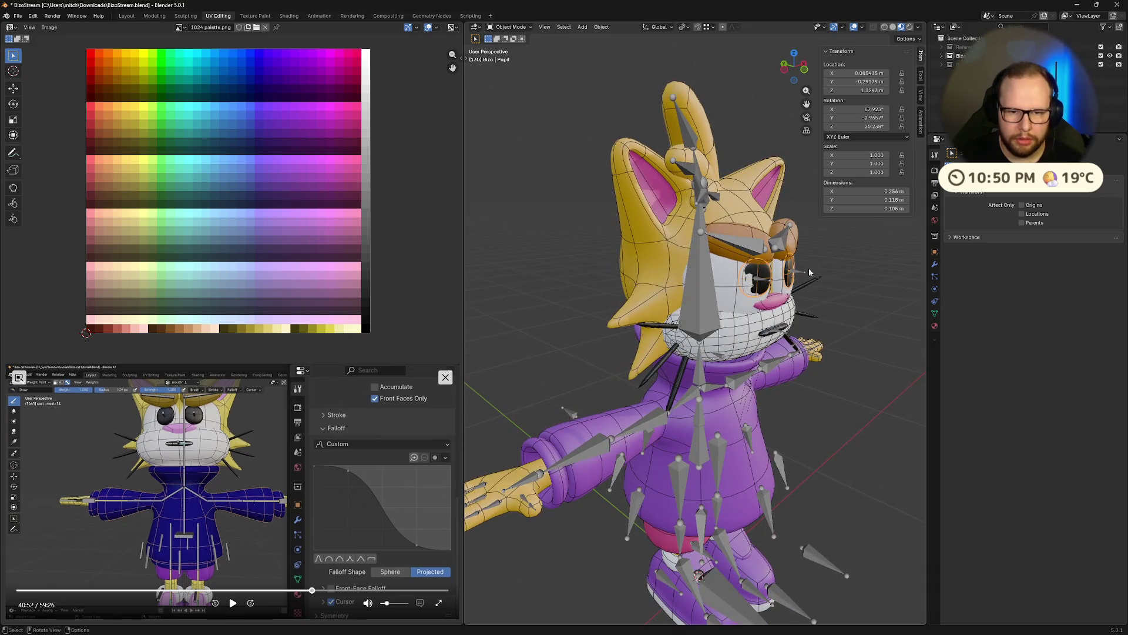
key("ctrl+a")
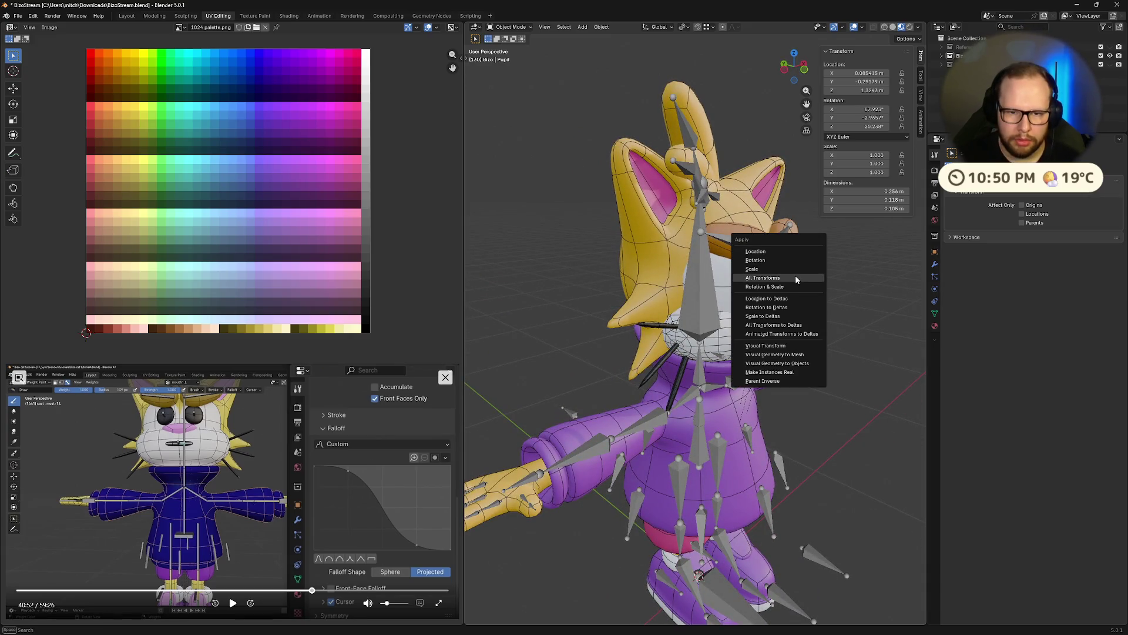
left_click(796, 277)
middle_click_drag(819, 295, 825, 298)
mouse_move(766, 300)
middle_mouse_down()
mouse_move(724, 318)
mouse_move(620, 263)
mouse_move(659, 279)
mouse_move(697, 247)
middle_mouse_up()
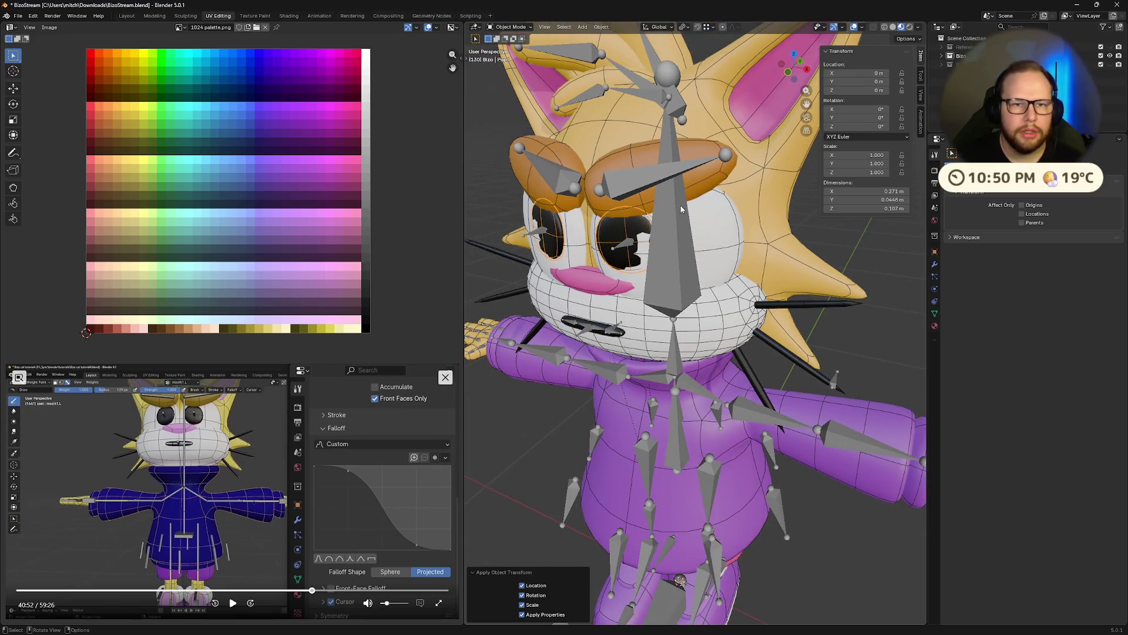
Set the snap target to Face in the Snapping popover.
left_click(713, 28)
left_click(700, 108)
left_click(689, 26)
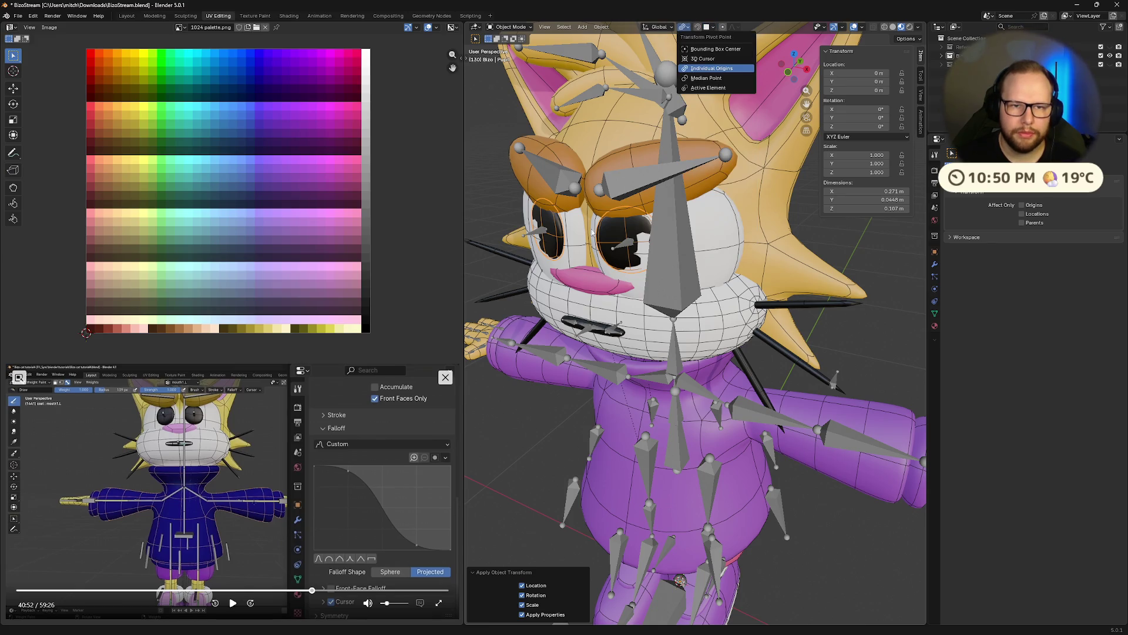
middle_click_drag(624, 238, 646, 235)
scroll(650, 236, "up", 1)
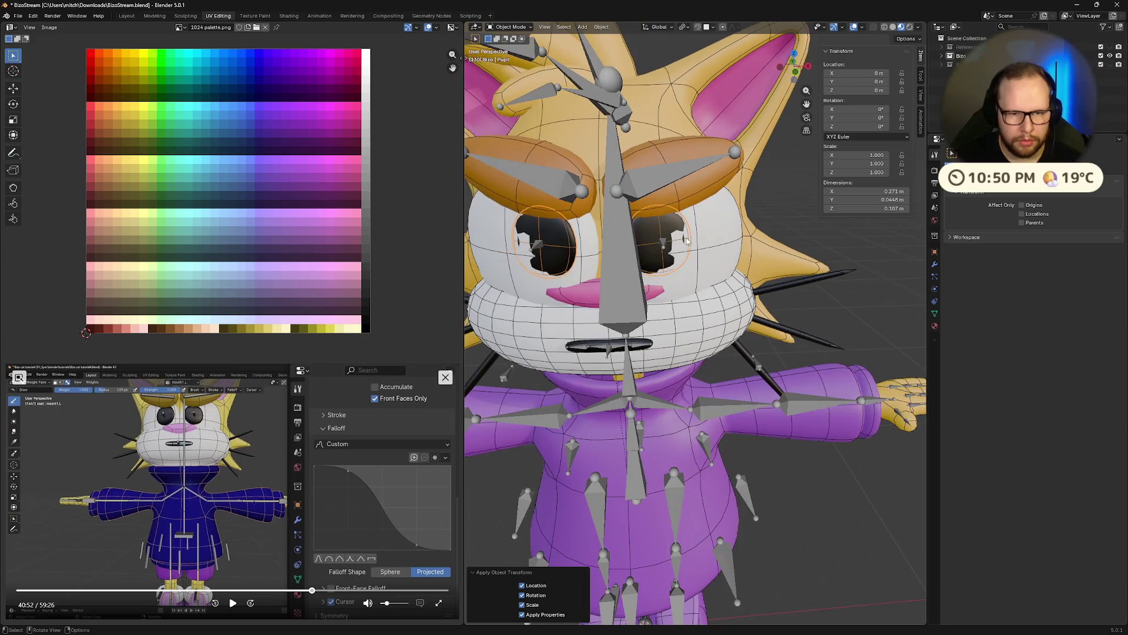
Try a G move on the eyes, then reset them to their origin with Alt+G.
key("g")
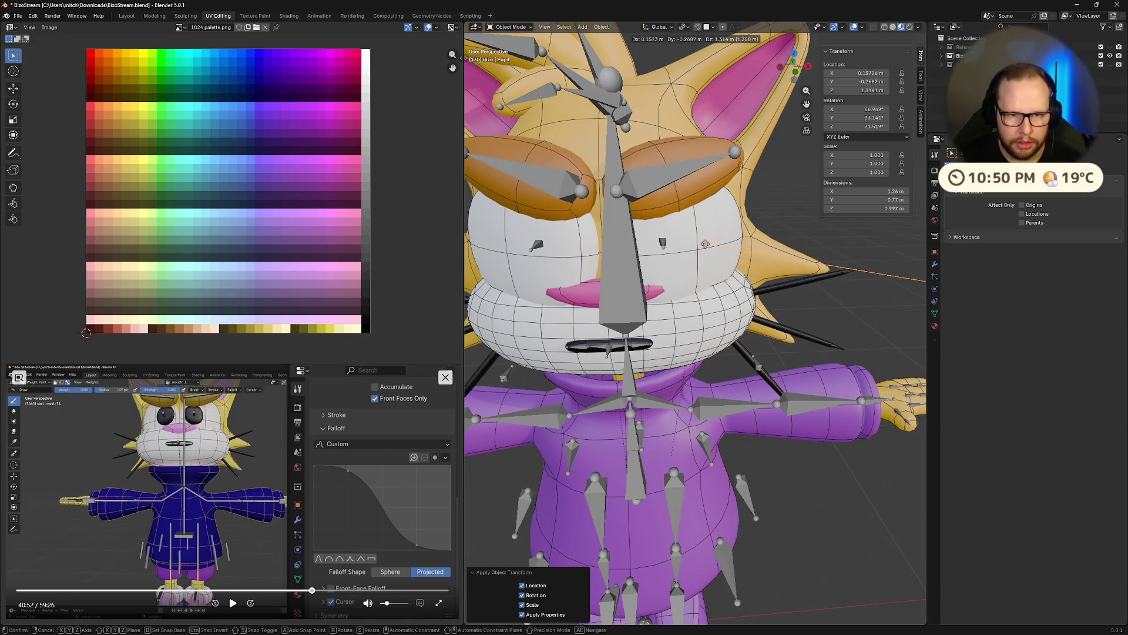
left_click(708, 245)
key("alt+g")
middle_click_drag(720, 261, 685, 249)
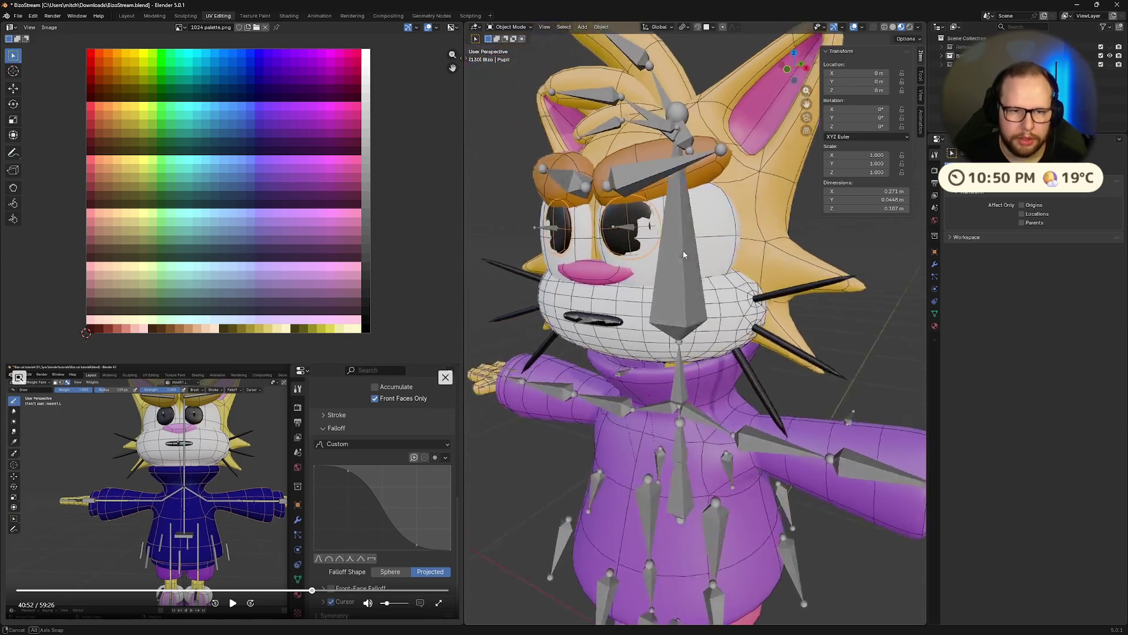
left_click(716, 27)
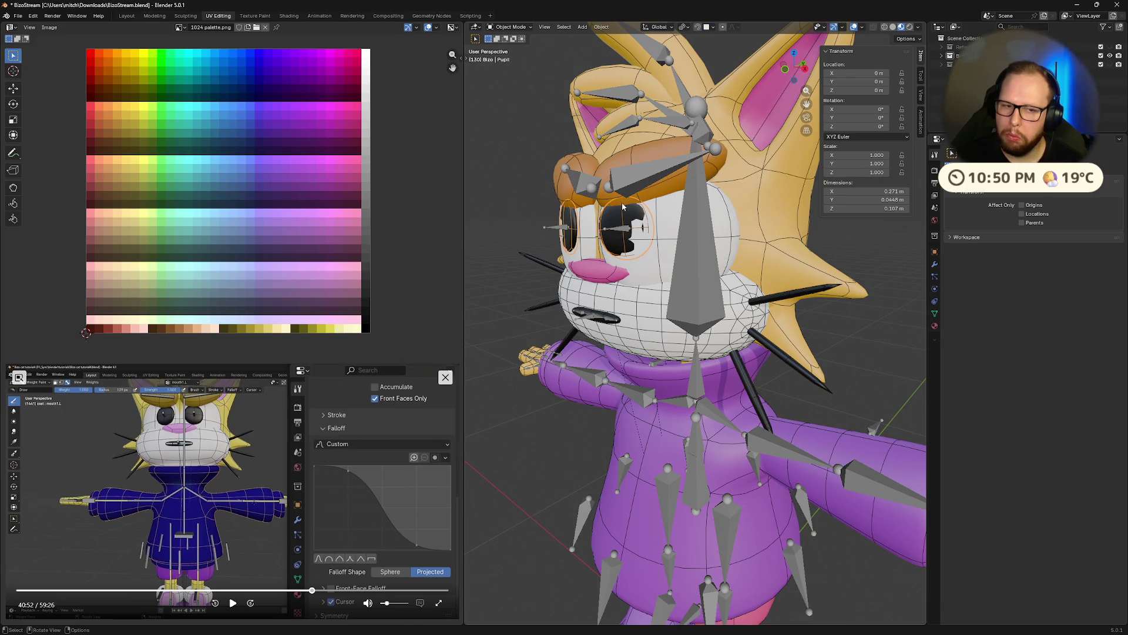
left_click(713, 29)
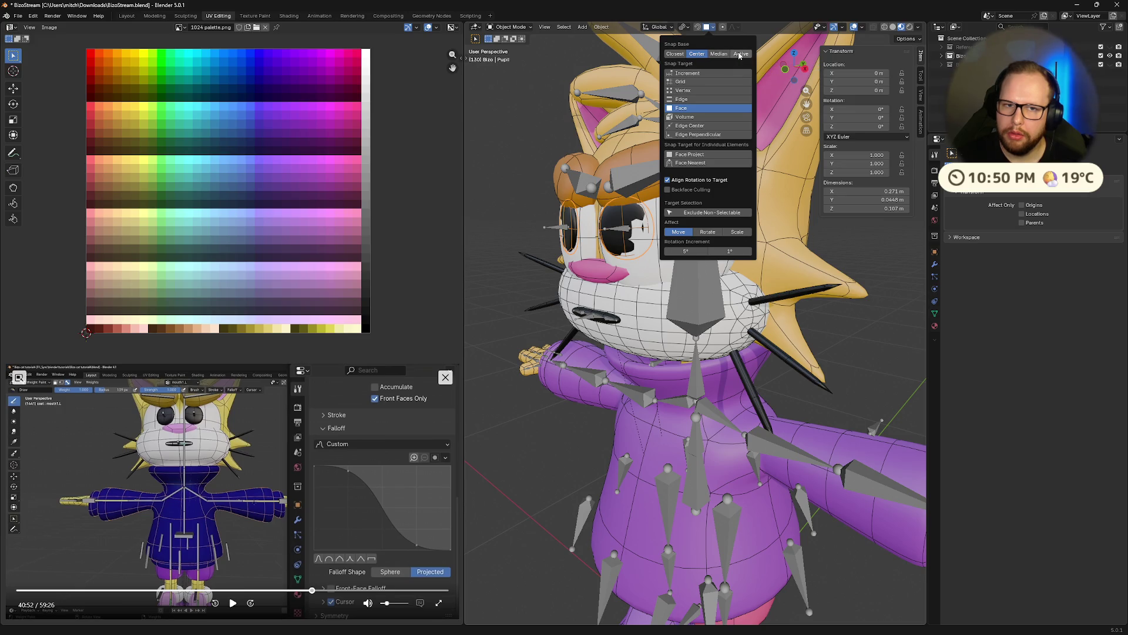
Trial-move the pupil freely and along X, undoing and cancelling so it stays in place.
mouse_move(657, 265)
middle_mouse_down()
mouse_move(623, 234)
mouse_move(651, 239)
middle_mouse_up()
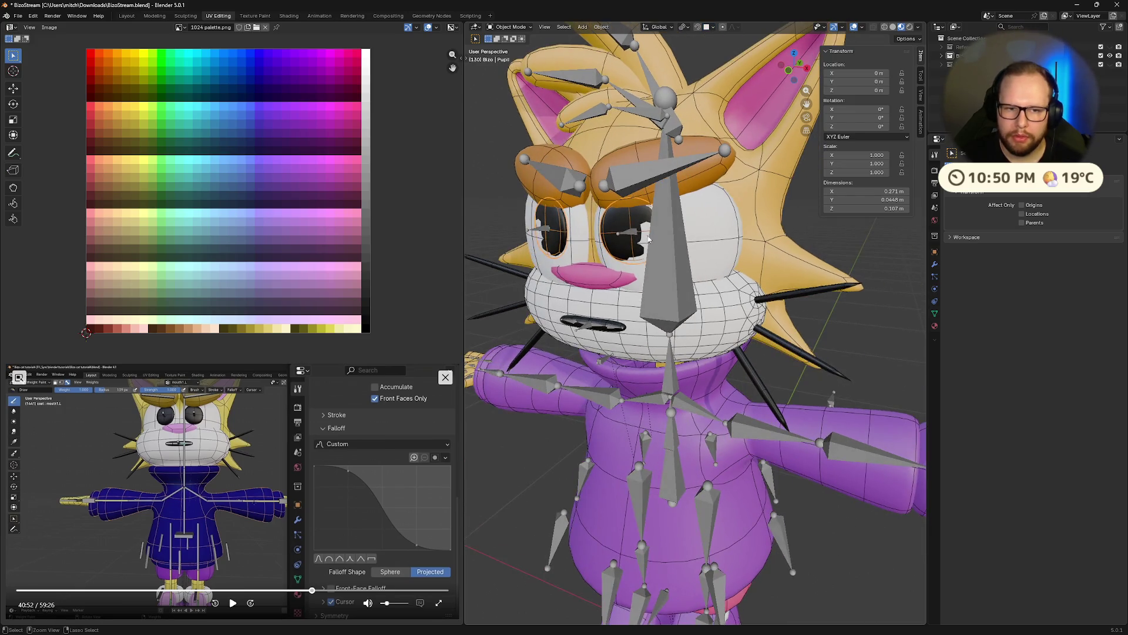
key("g")
left_click(636, 238)
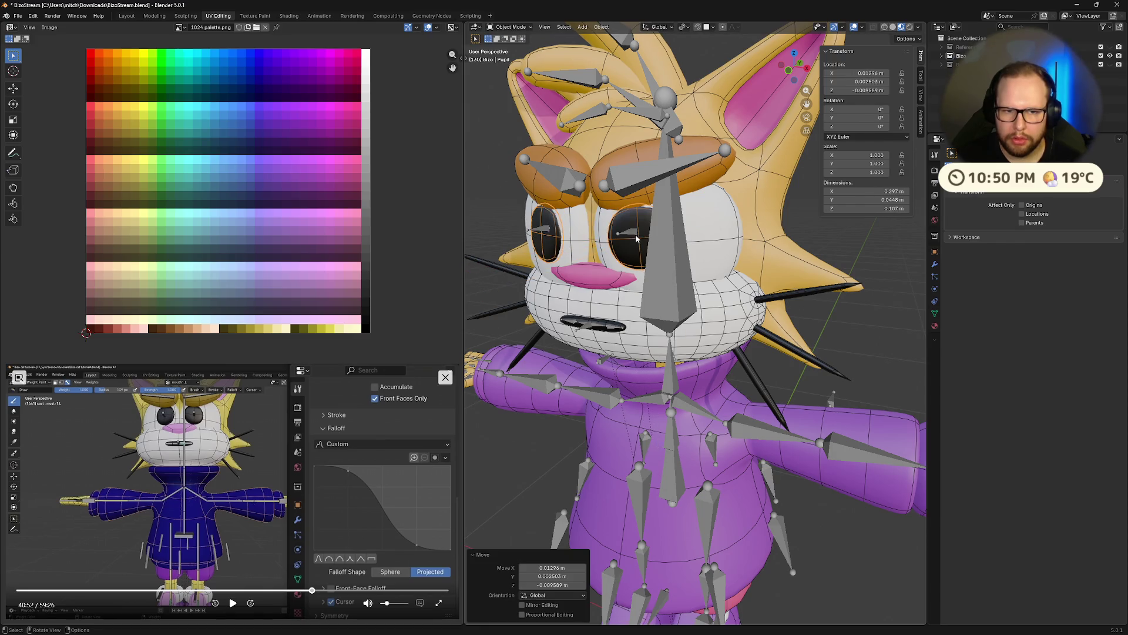
mouse_move(695, 223)
middle_mouse_down()
mouse_move(714, 254)
mouse_move(633, 233)
middle_mouse_up()
key("ctrl+z")
key("g")
key("x")
right_click(634, 232)
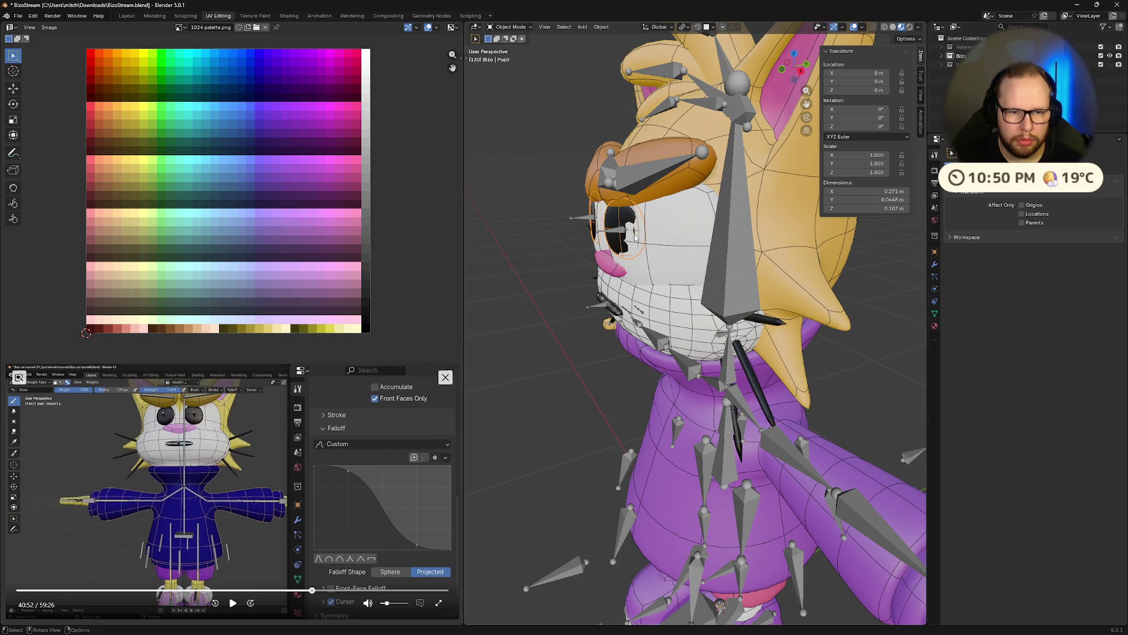
middle_click_drag(626, 242, 702, 4)
left_click(661, 32)
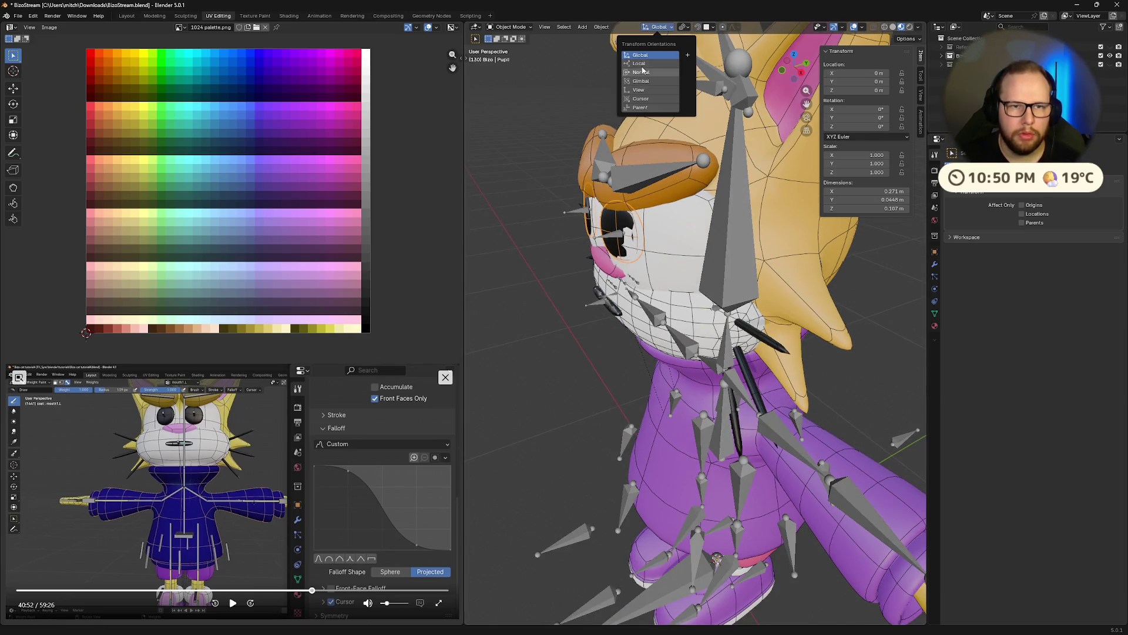
Set Transform Orientation to Normal and slide the eye part along its normal Y and Z axes.
left_click(647, 74)
middle_click_drag(647, 74, 657, 192)
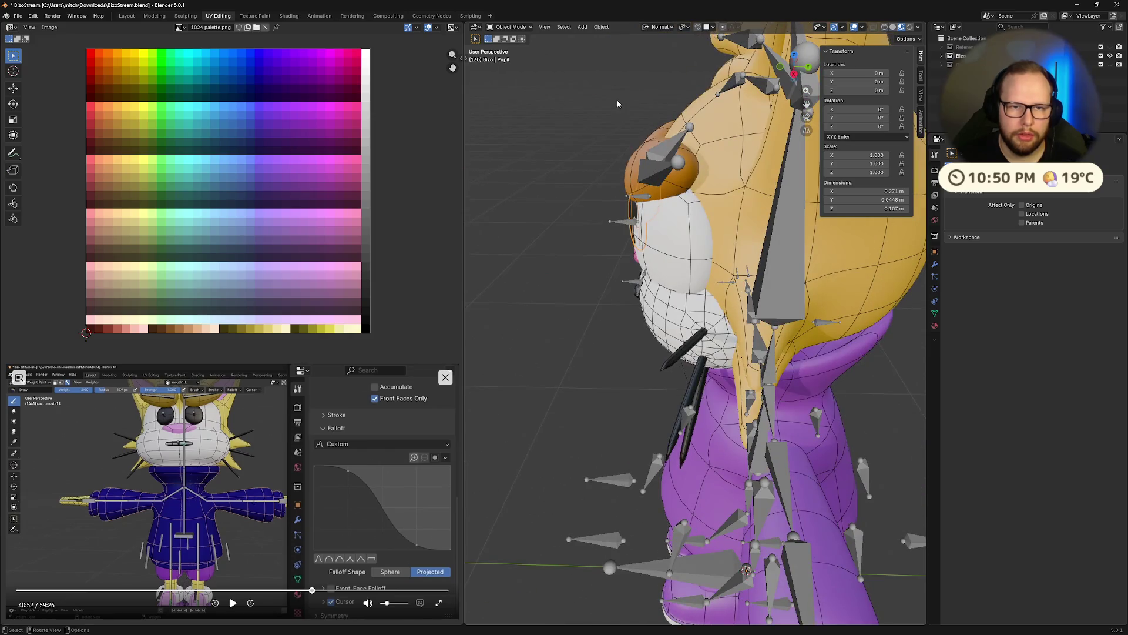
middle_click_drag(617, 102, 603, 196)
key("g")
key("z")
key("z")
key("y")
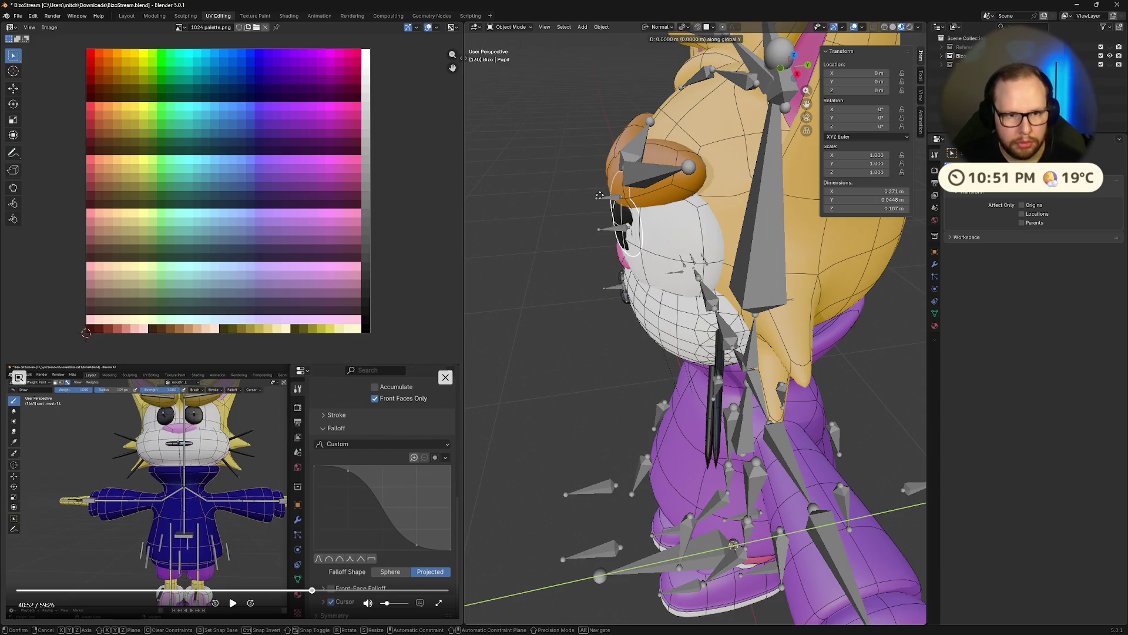
left_click(600, 200)
mouse_move(600, 200)
middle_mouse_down()
mouse_move(716, 178)
mouse_move(718, 215)
mouse_move(675, 230)
middle_mouse_up()
key("g")
key("z")
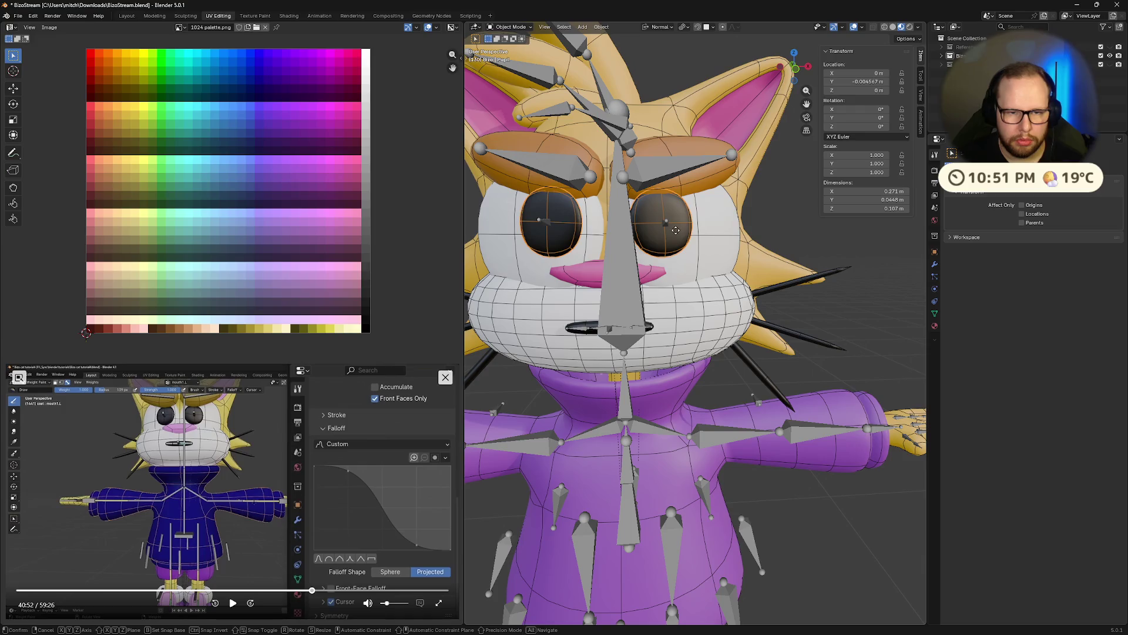
left_click(663, 232)
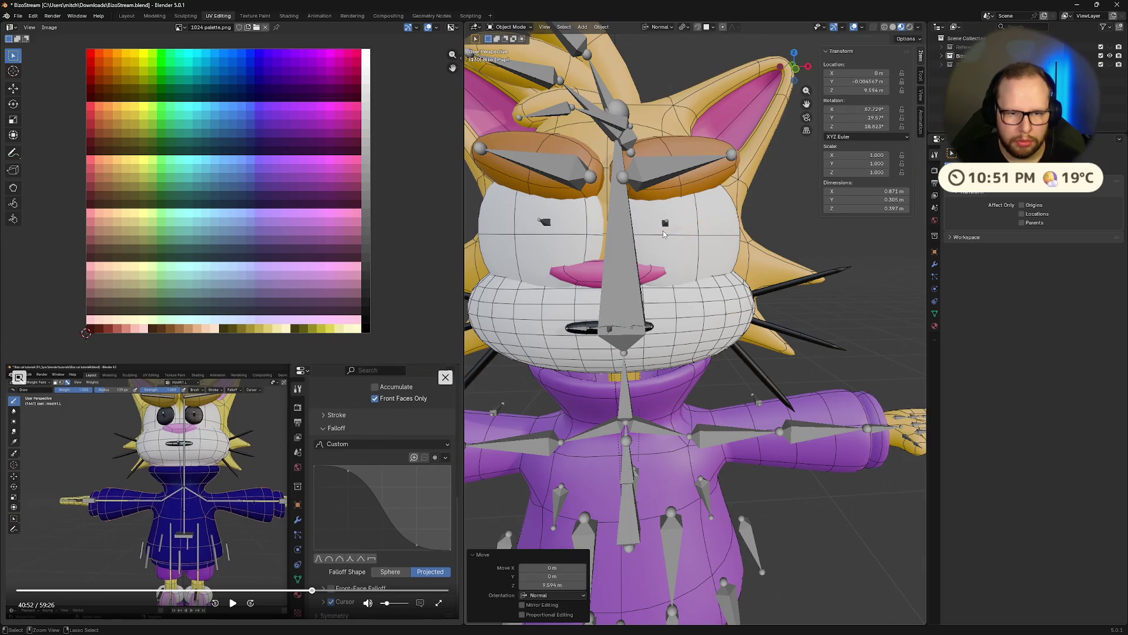
Select the Pupil, switch snapping to Vertex and move the pupils to a new snapped position.
middle_click_drag(663, 232, 782, 251)
scroll(781, 251, "down", 3)
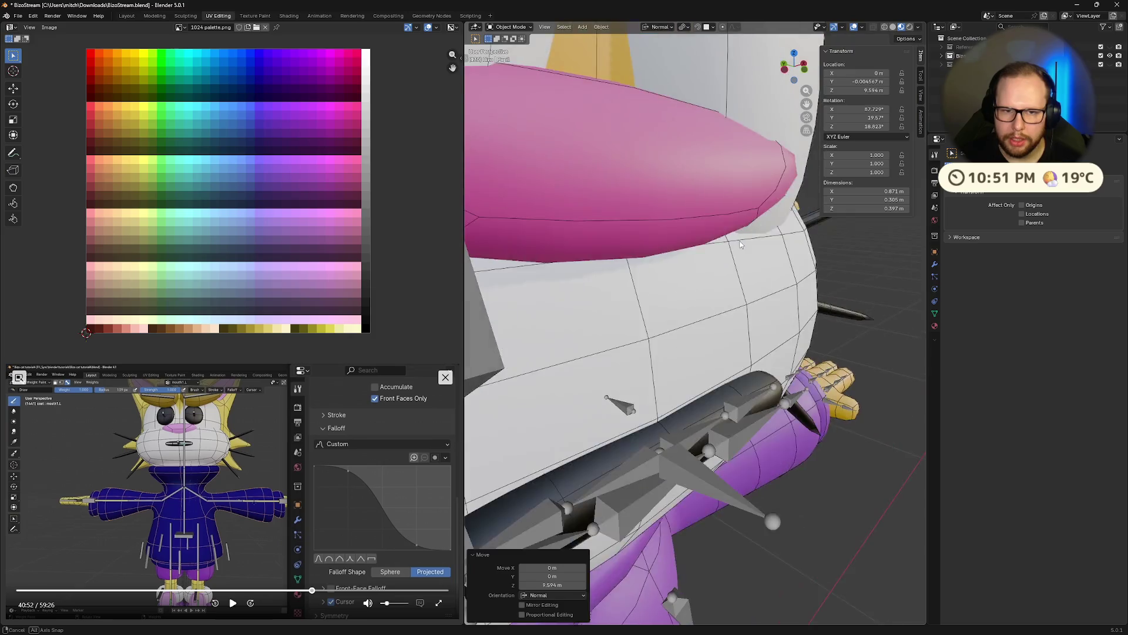
scroll(750, 246, "down", 3)
scroll(718, 241, "down", 3)
scroll(684, 233, "down", 3)
middle_click_drag(685, 233, 666, 208)
left_click(689, 231)
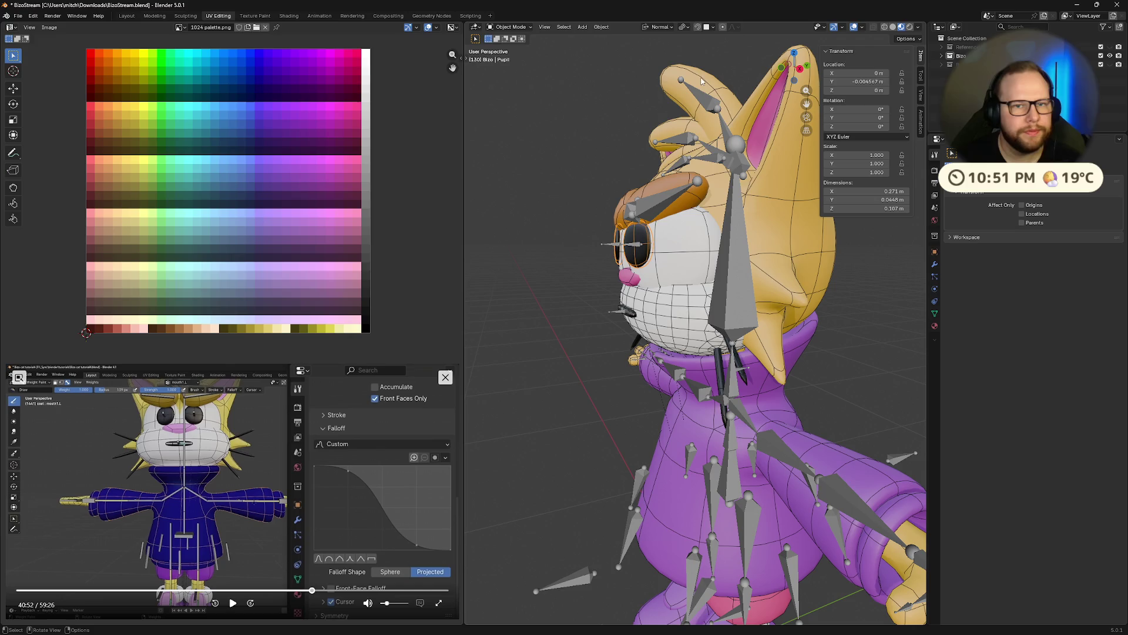
left_click(709, 27)
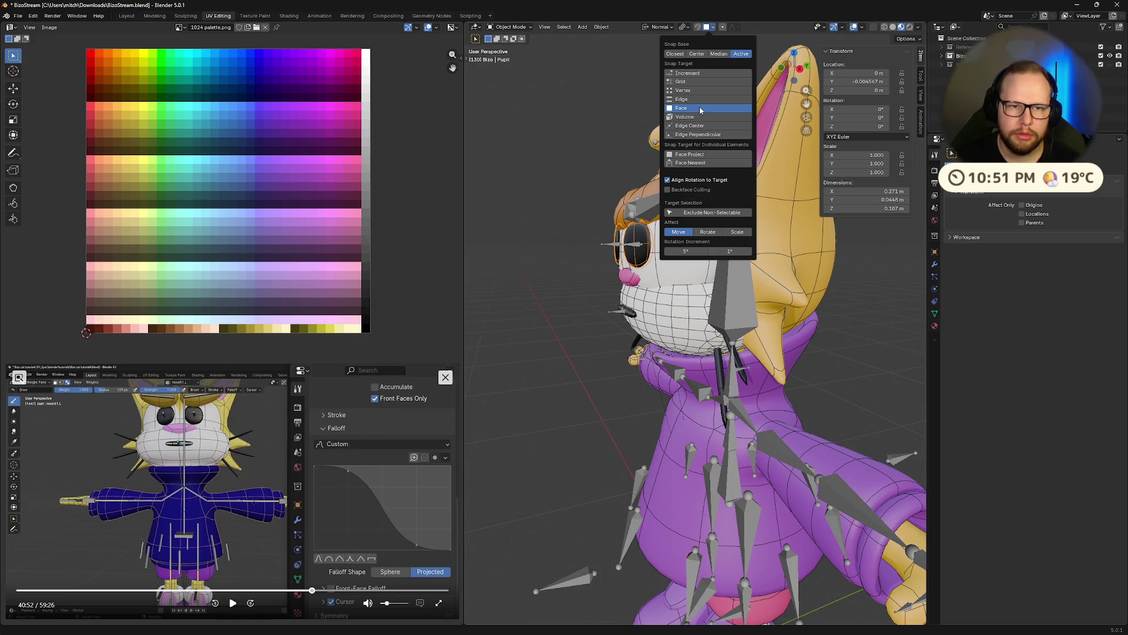
left_click(683, 91)
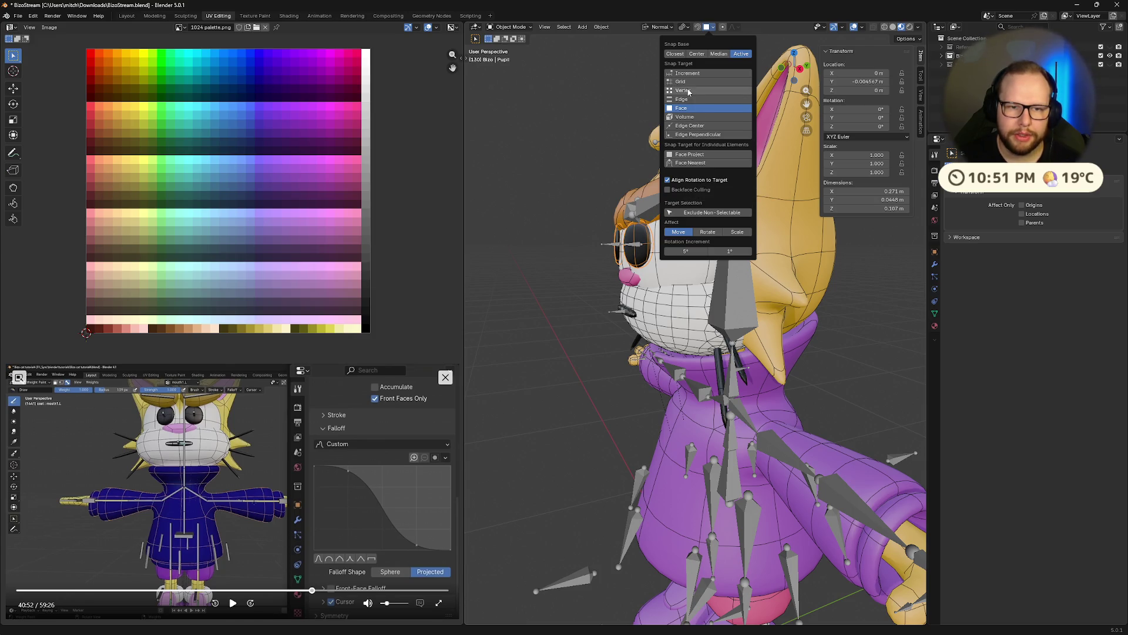
middle_click_drag(634, 233, 672, 246)
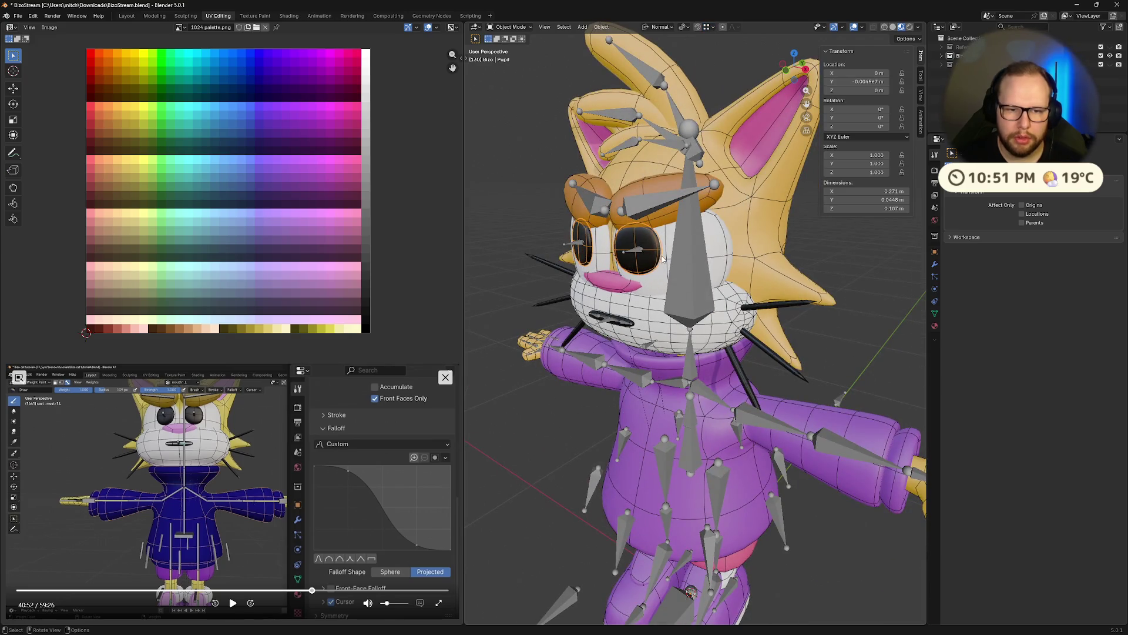
key("g")
left_click(667, 261)
Isolate the pupils in local view to inspect them, then undo the move.
mouse_move(668, 262)
middle_mouse_down()
mouse_move(615, 226)
mouse_move(649, 264)
mouse_move(624, 252)
middle_mouse_up()
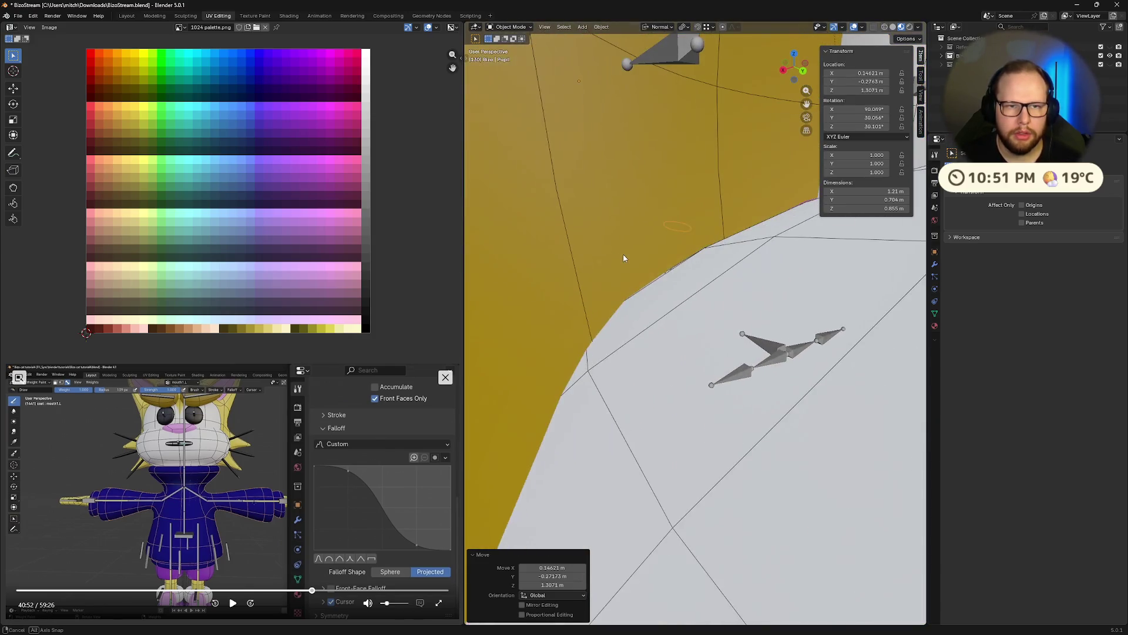
scroll(625, 253, "down", 5)
mouse_move(728, 245)
middle_mouse_down()
mouse_move(819, 273)
mouse_move(757, 232)
mouse_move(780, 252)
mouse_move(761, 260)
middle_mouse_up()
key("KP_Divide")
key("KP_Divide")
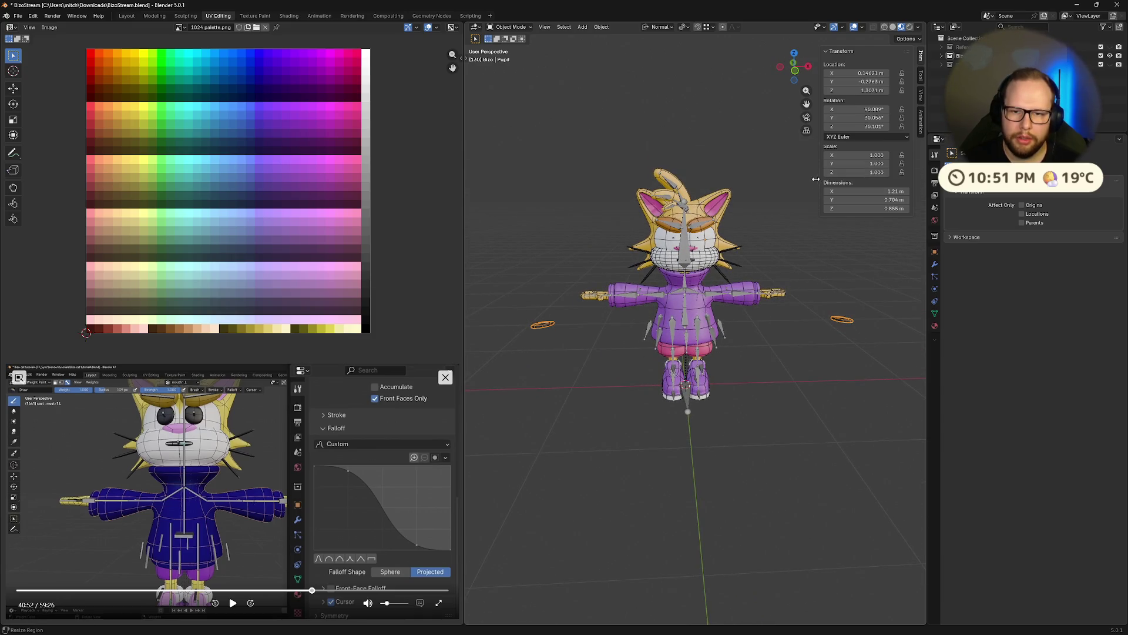
middle_click_drag(810, 223, 771, 241)
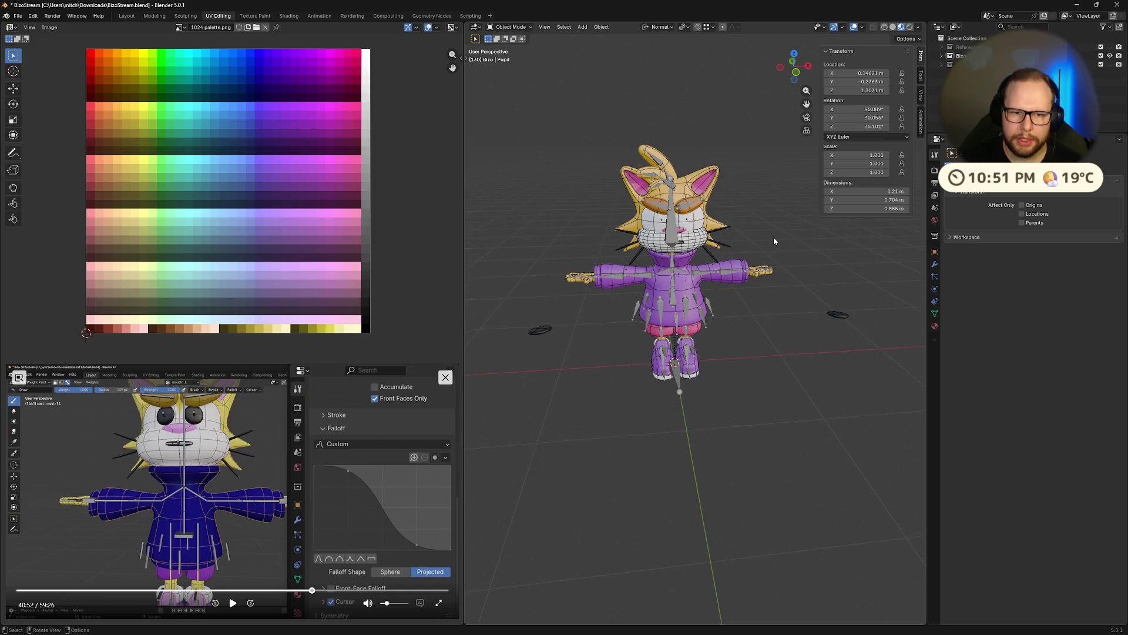
key("ctrl+z")
key("ctrl+z")
scroll(773, 235, "up", 3)
Apply the Eye mesh's rotation and scale again with Ctrl+A.
middle_click_drag(764, 185, 698, 275)
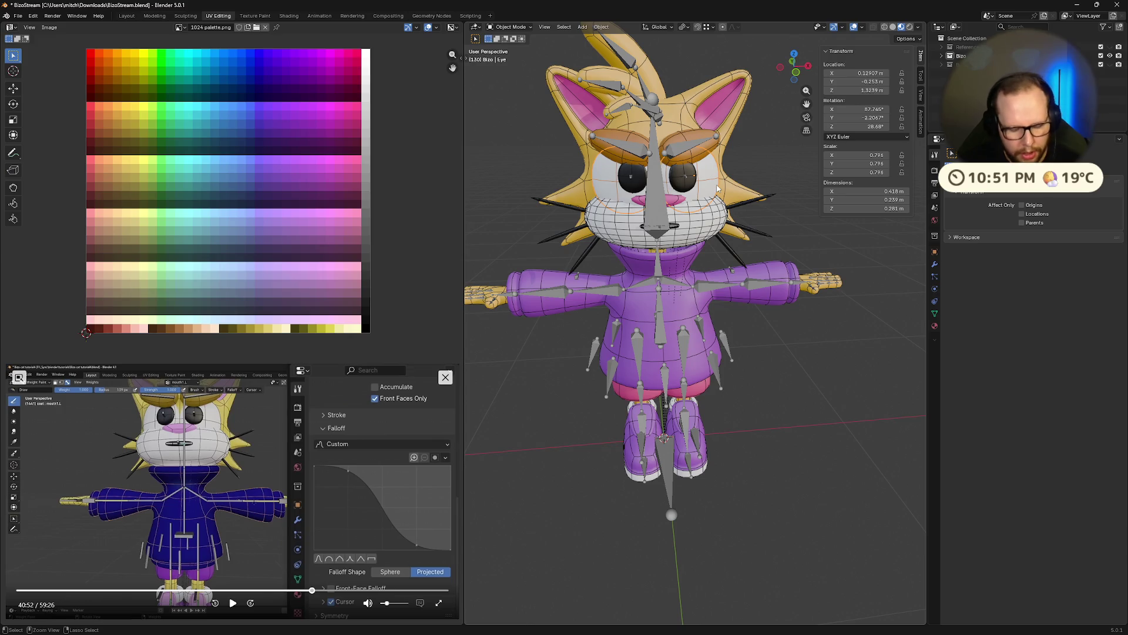
key("ctrl+a")
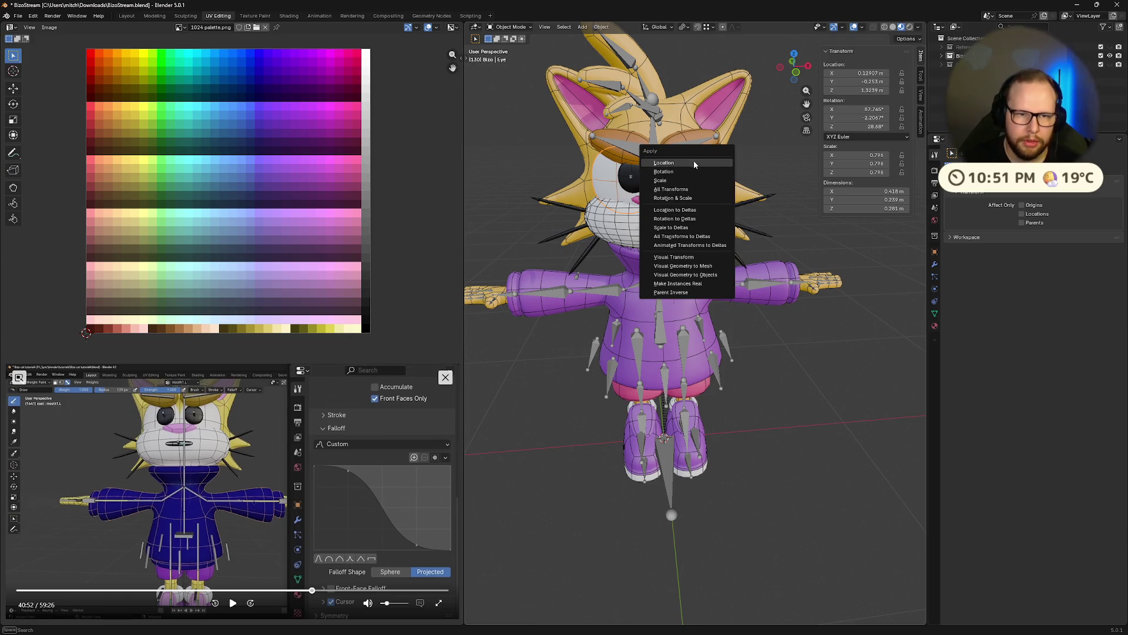
left_click(691, 170)
key("ctrl+a")
left_click(687, 183)
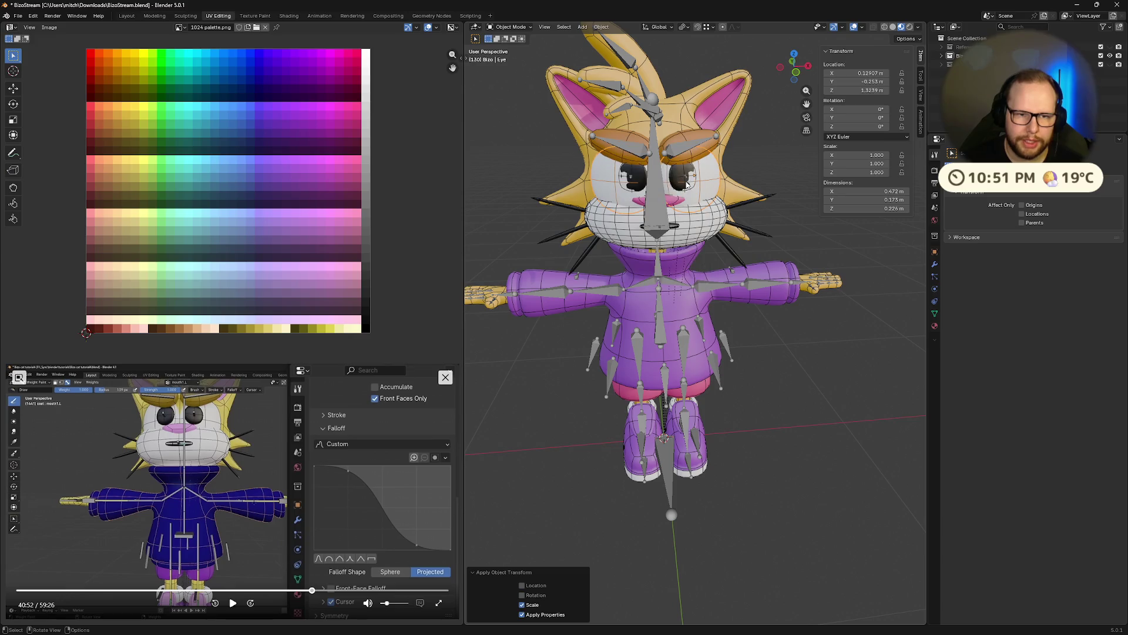
left_click(687, 181)
Switch the snap target back to Face in the Snapping popover.
mouse_move(687, 181)
middle_mouse_down()
mouse_move(614, 203)
mouse_move(669, 213)
mouse_move(703, 17)
middle_mouse_up()
left_click(712, 28)
left_click(706, 108)
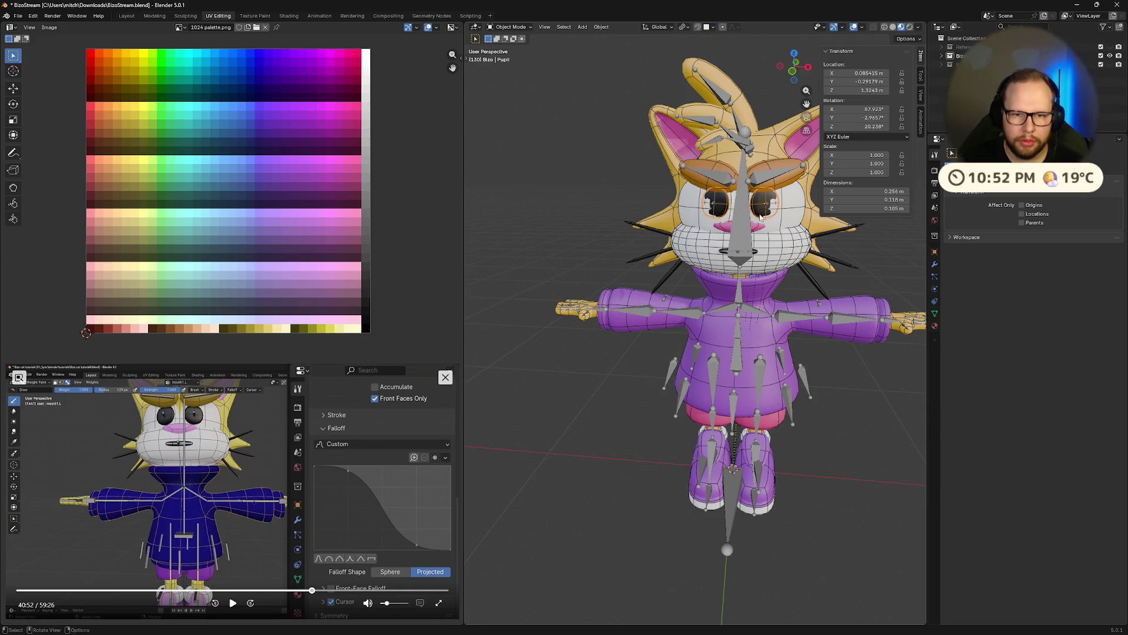
Move the pupil onto the eye surface with face snapping, then undo the move.
key("g")
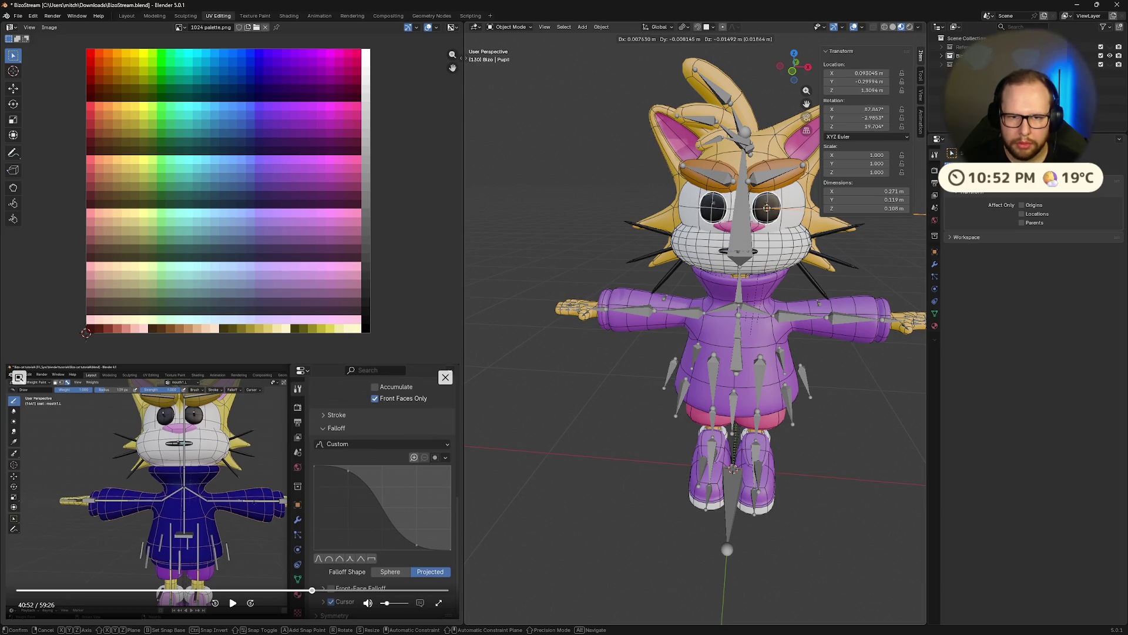
left_click(768, 211)
mouse_move(768, 212)
middle_mouse_down()
mouse_move(783, 231)
mouse_move(769, 232)
middle_mouse_up()
key("ctrl+z")
Briefly enter edit mode, deselect everything and cancel a stray circle select.
key("c")
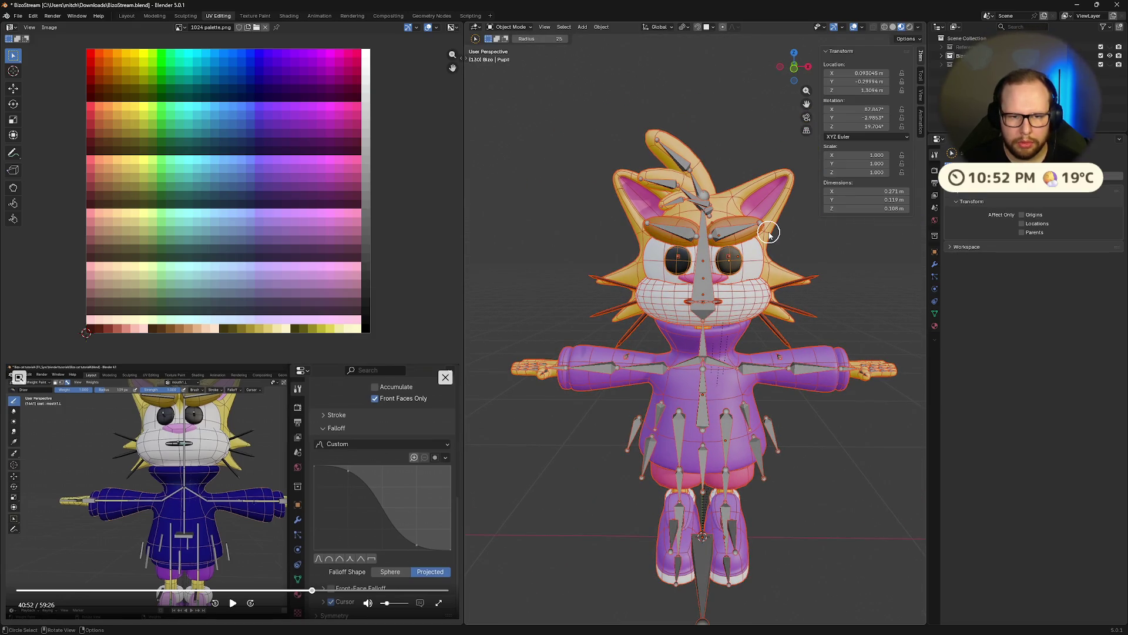
key("Tab")
key("Tab")
key("c")
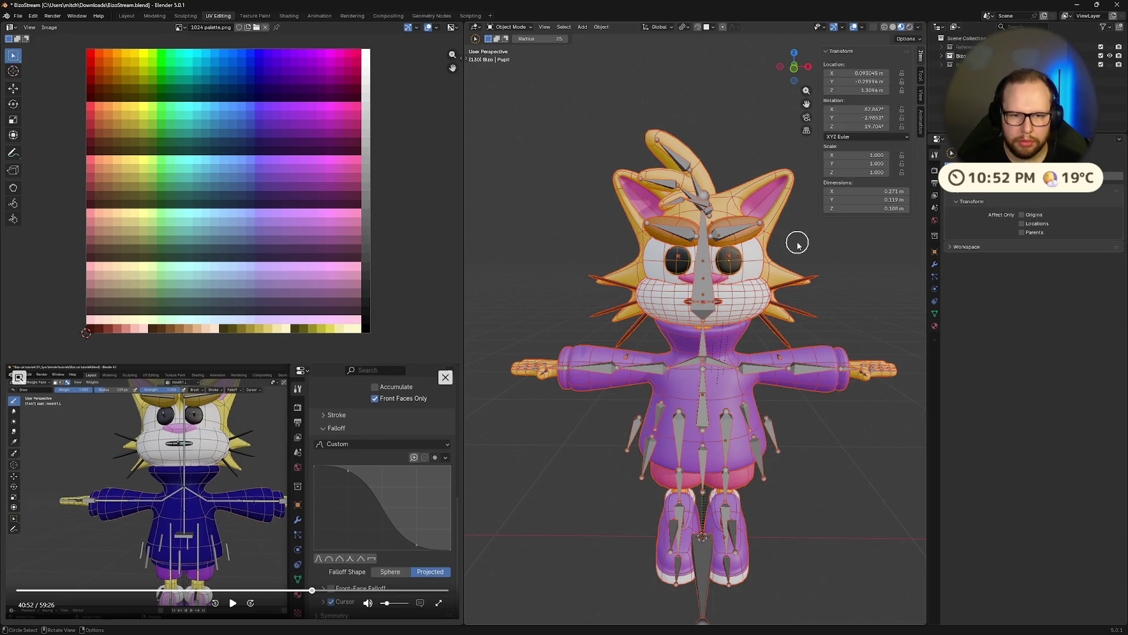
key("alt+a")
right_click(818, 254)
Toggle the Wireframe overlay on and lower its opacity to about 0.484.
left_click(861, 27)
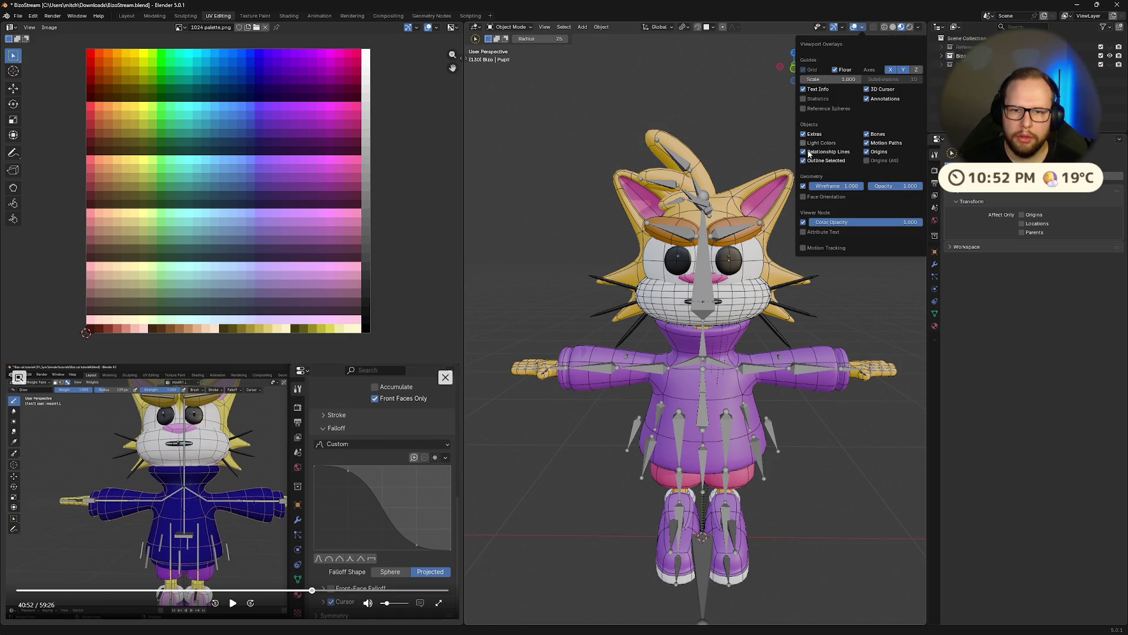
left_click(804, 193)
middle_click_drag(705, 249, 746, 259)
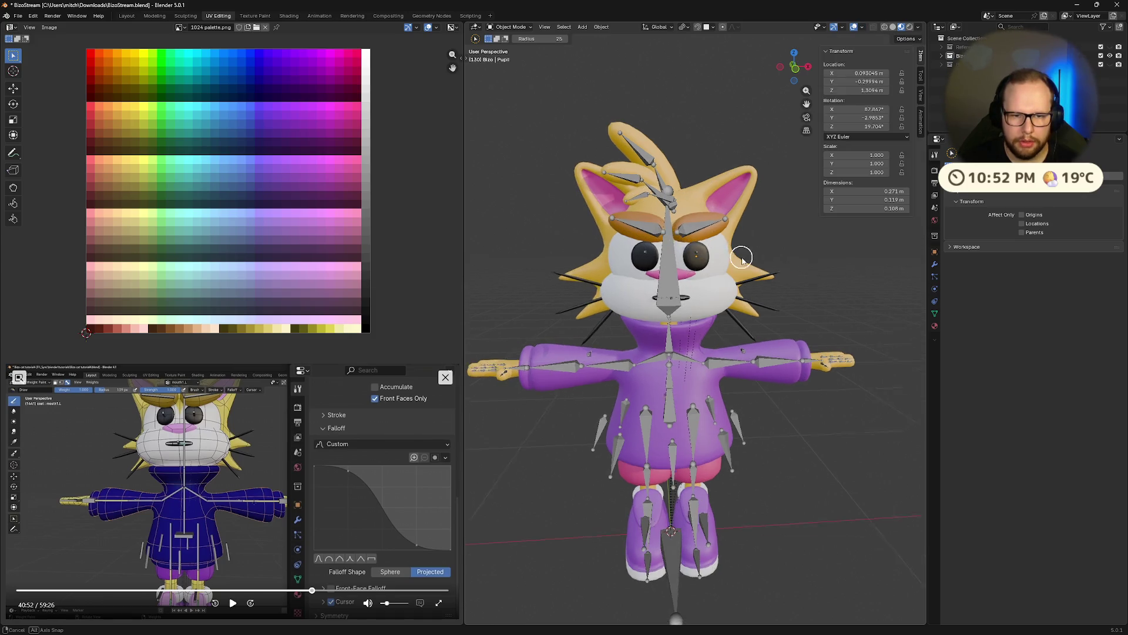
left_click(861, 28)
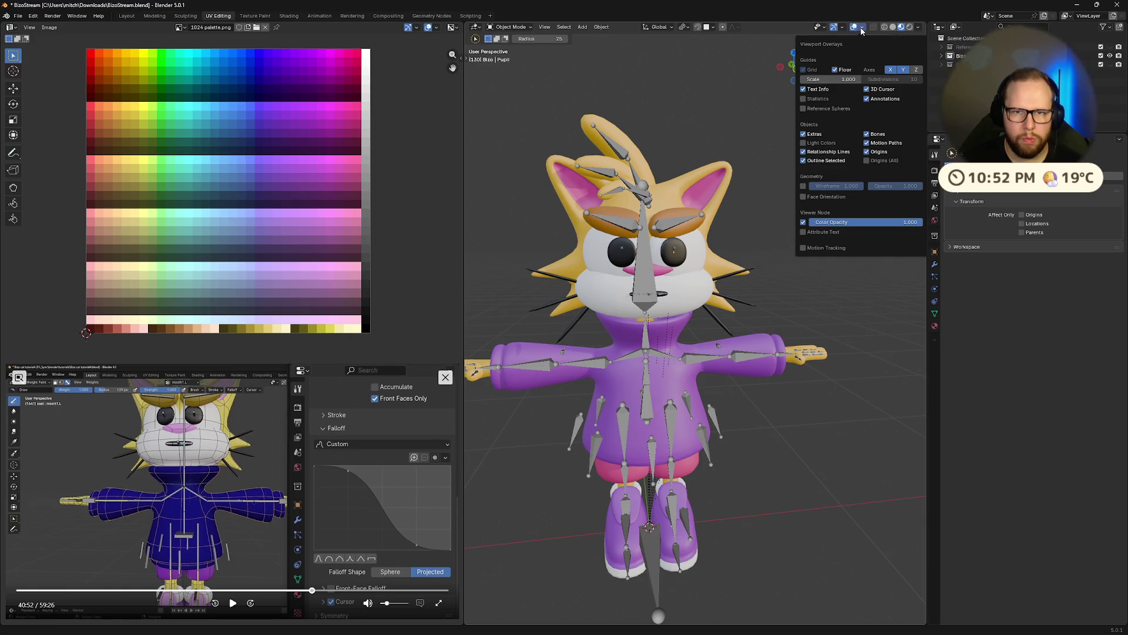
left_click(804, 187)
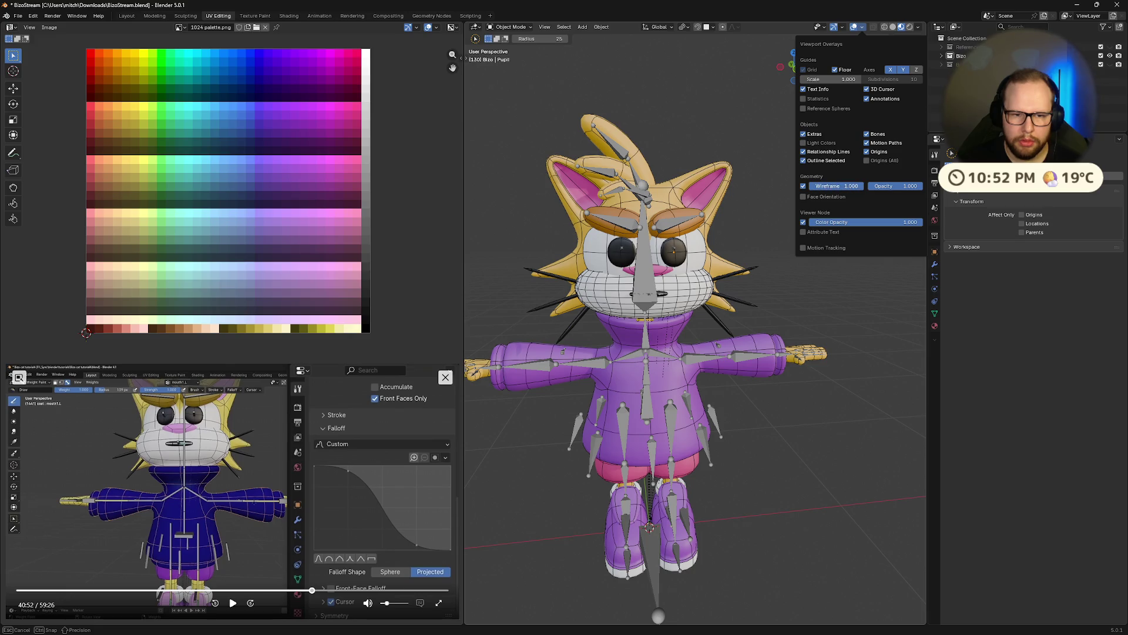
mouse_move(920, 186)
left_mouse_down()
mouse_move(895, 186)
mouse_move(923, 186)
left_mouse_up()
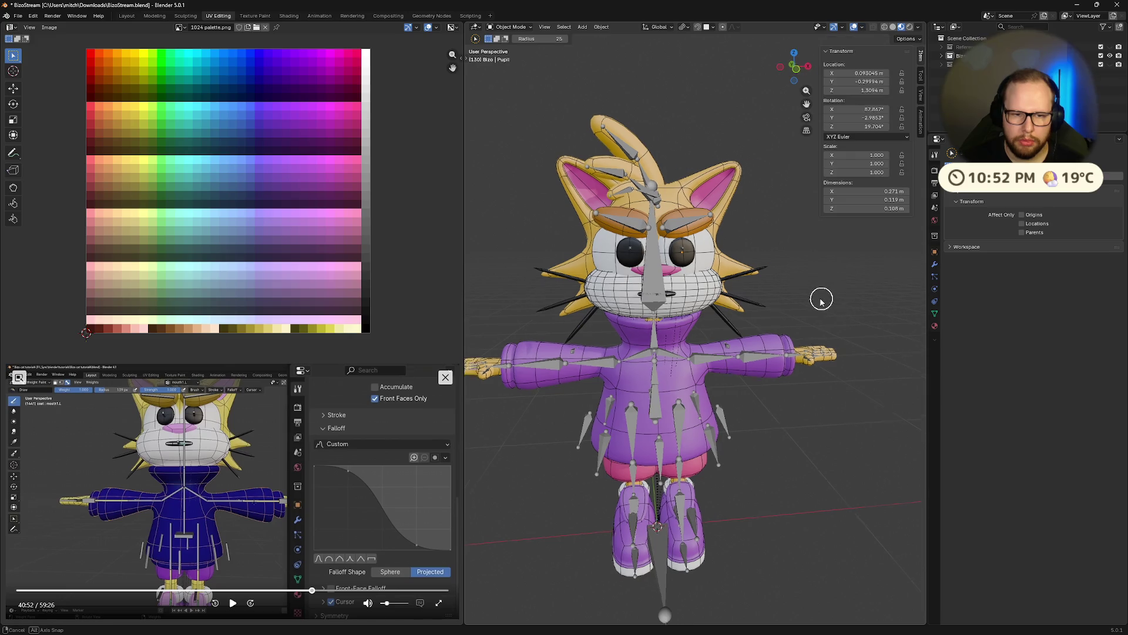
middle_click_drag(819, 304, 549, 292)
middle_click_drag(811, 309, 697, 285)
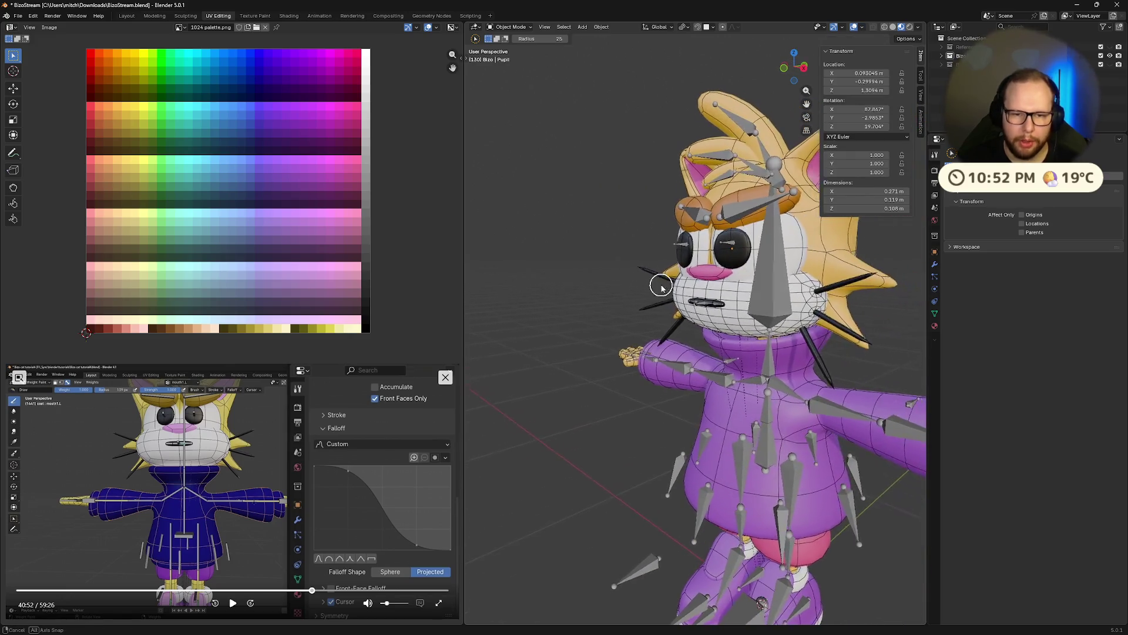
key("Tab")
key("Tab")
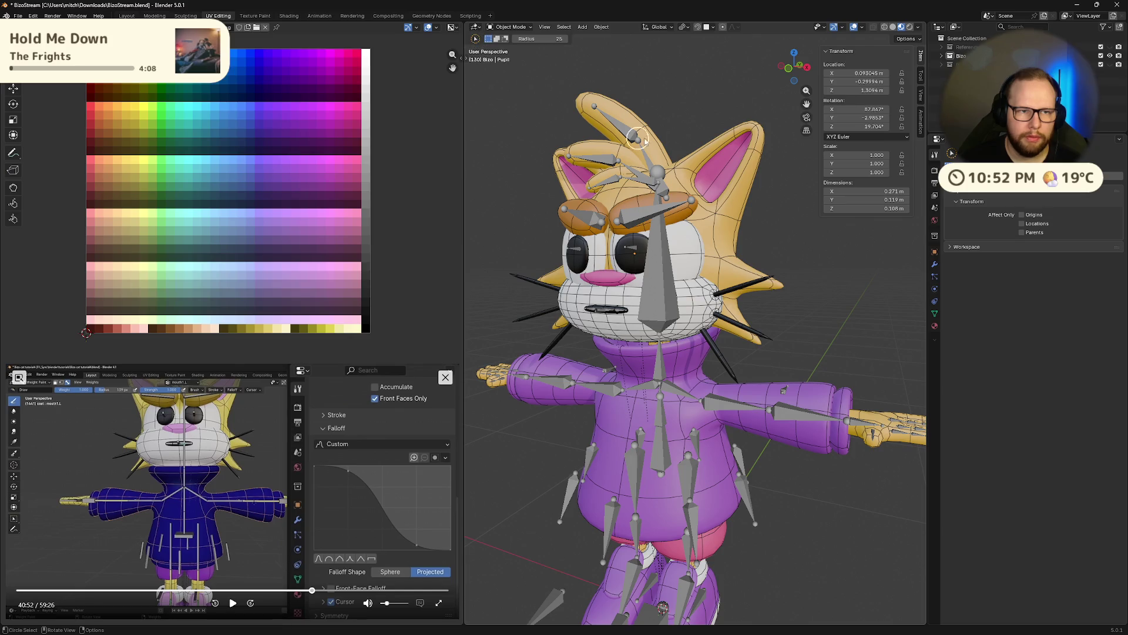
scroll(663, 139, "down", 4)
scroll(696, 280, "down", 4)
scroll(697, 281, "up", 4)
left_click(704, 28)
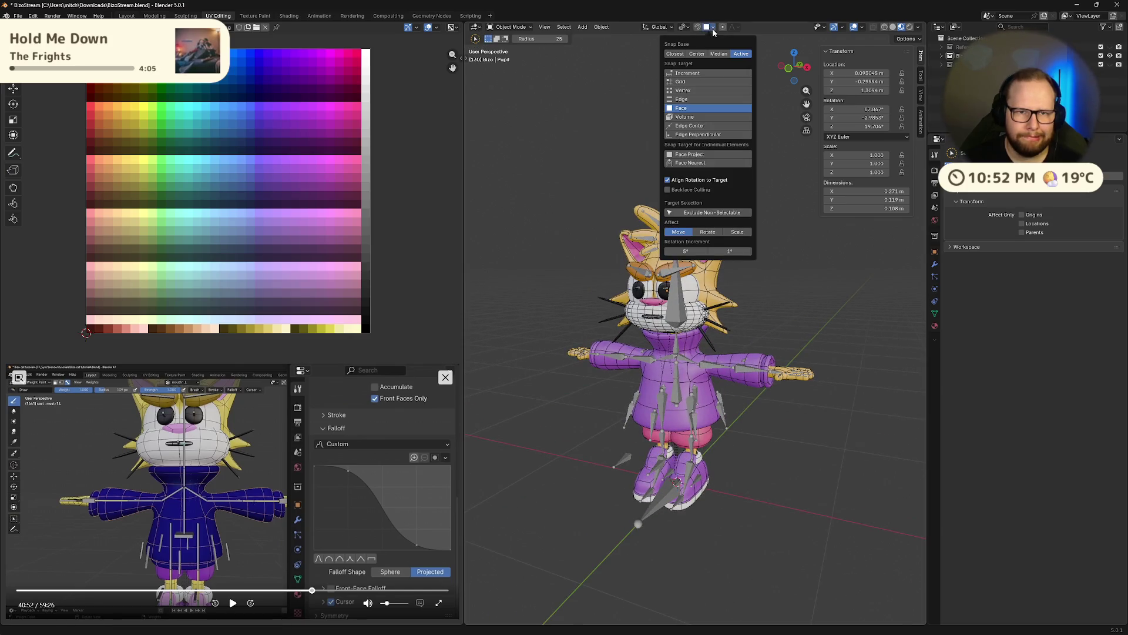
left_click(692, 75)
left_click(697, 91)
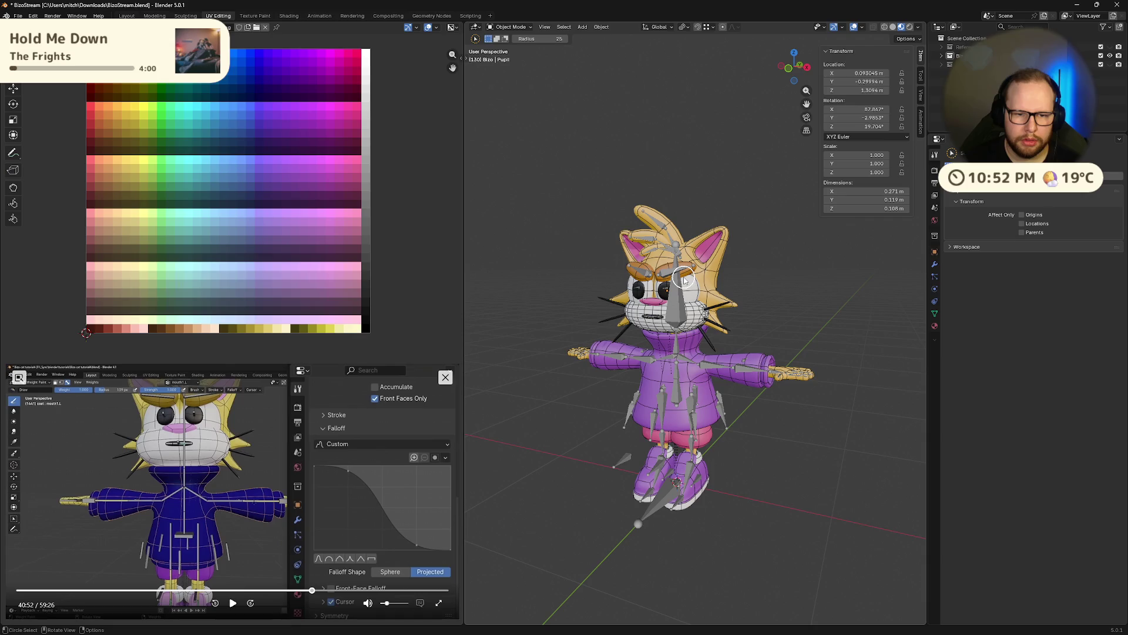
scroll(646, 194, "up", 1)
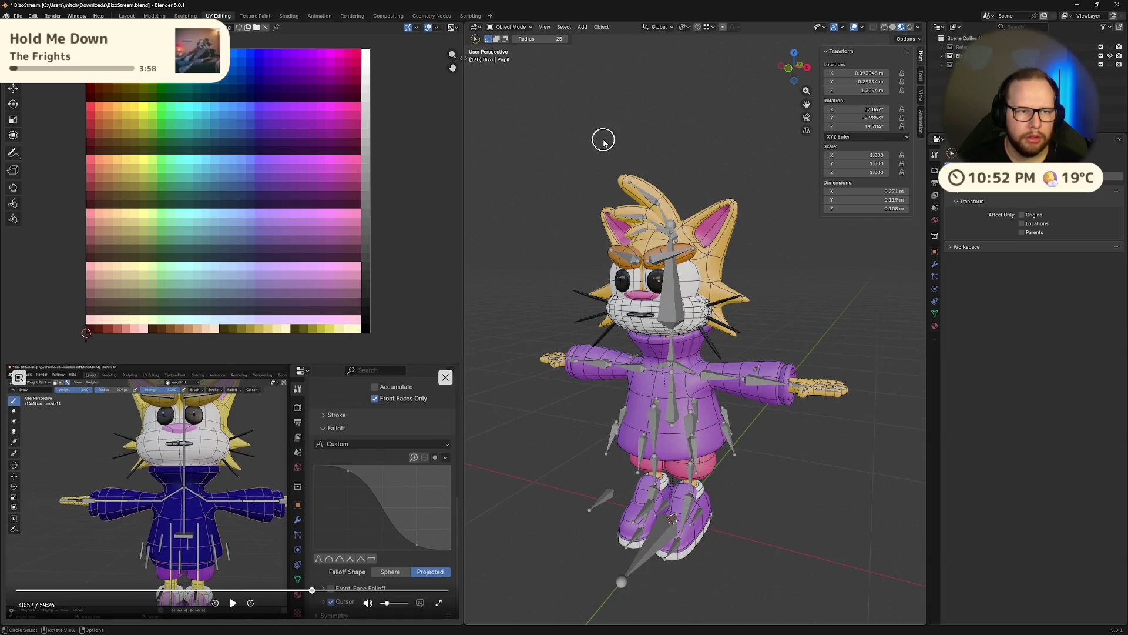
scroll(601, 138, "down", 3)
mouse_move(602, 139)
middle_mouse_down()
mouse_move(686, 217)
mouse_move(605, 190)
middle_mouse_up()
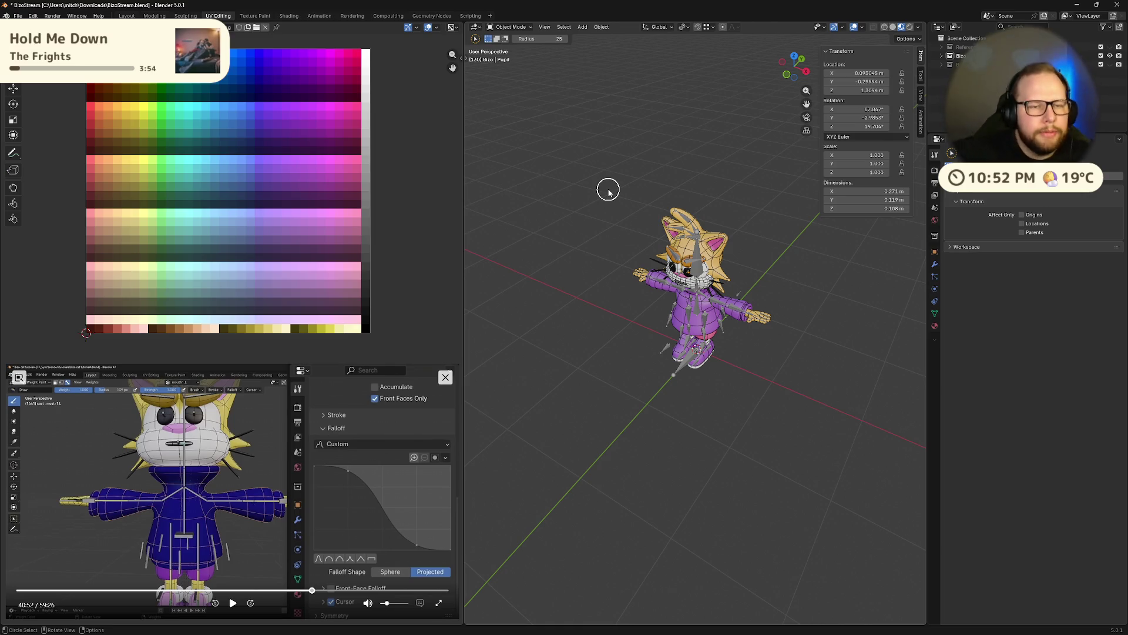
left_click(511, 26)
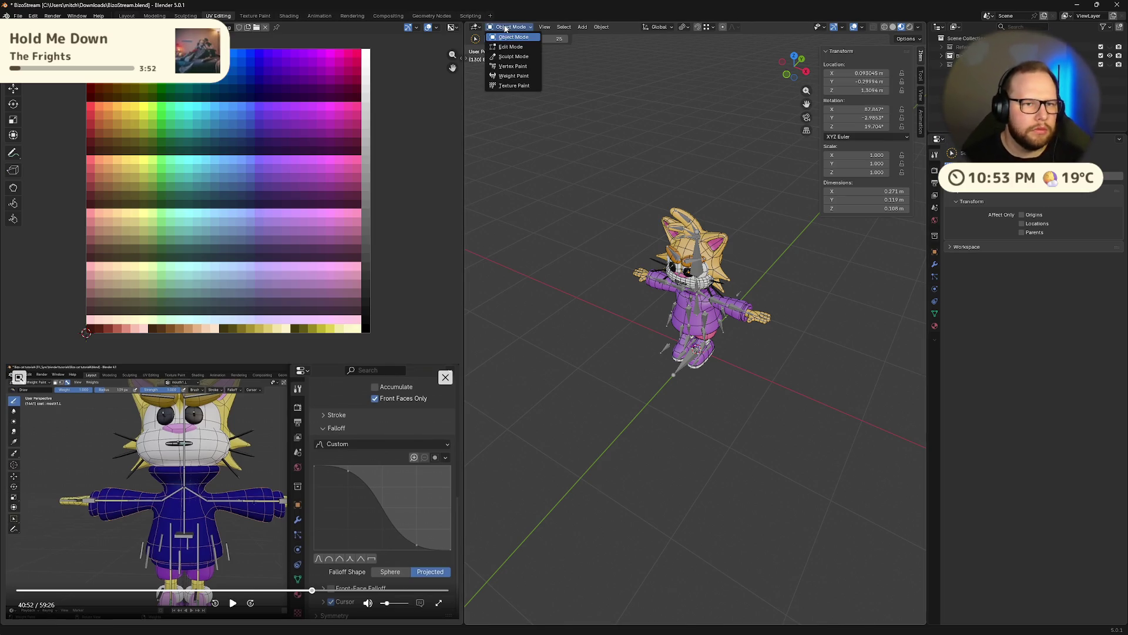
left_click(513, 49)
scroll(696, 170, "up", 5)
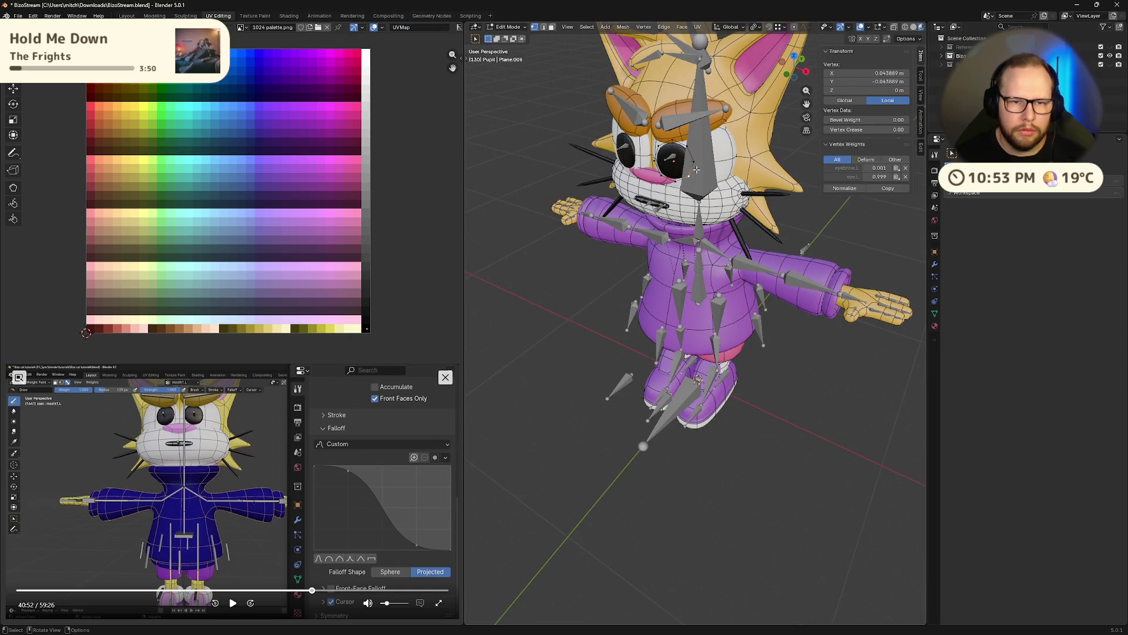
key("Tab")
left_click(511, 27)
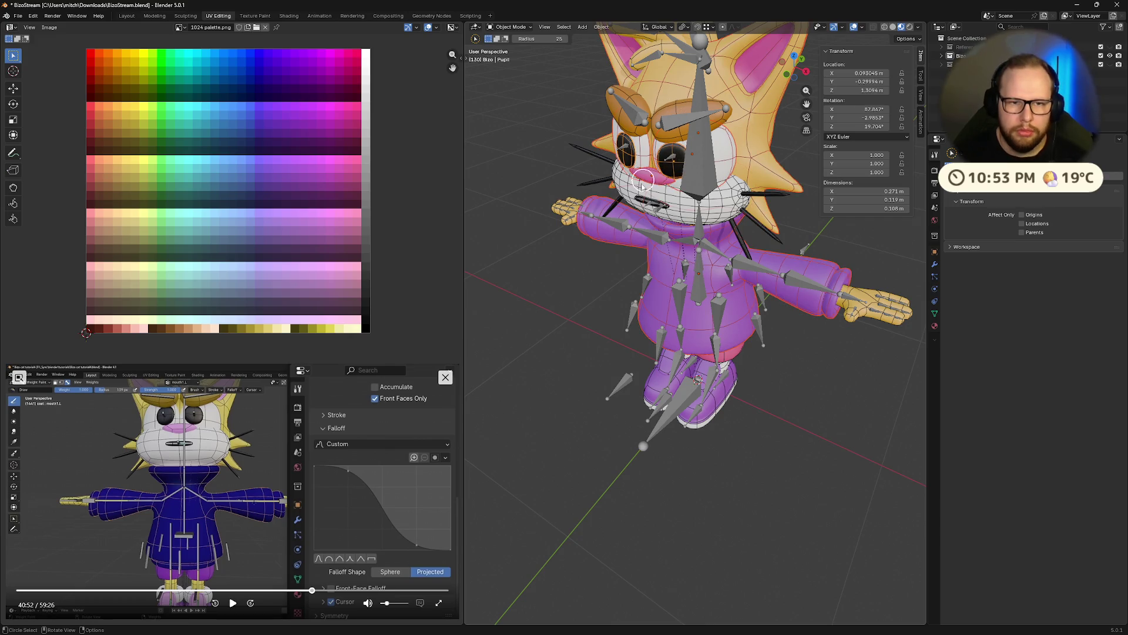
scroll(573, 324, "down", 2)
scroll(574, 323, "up", 3)
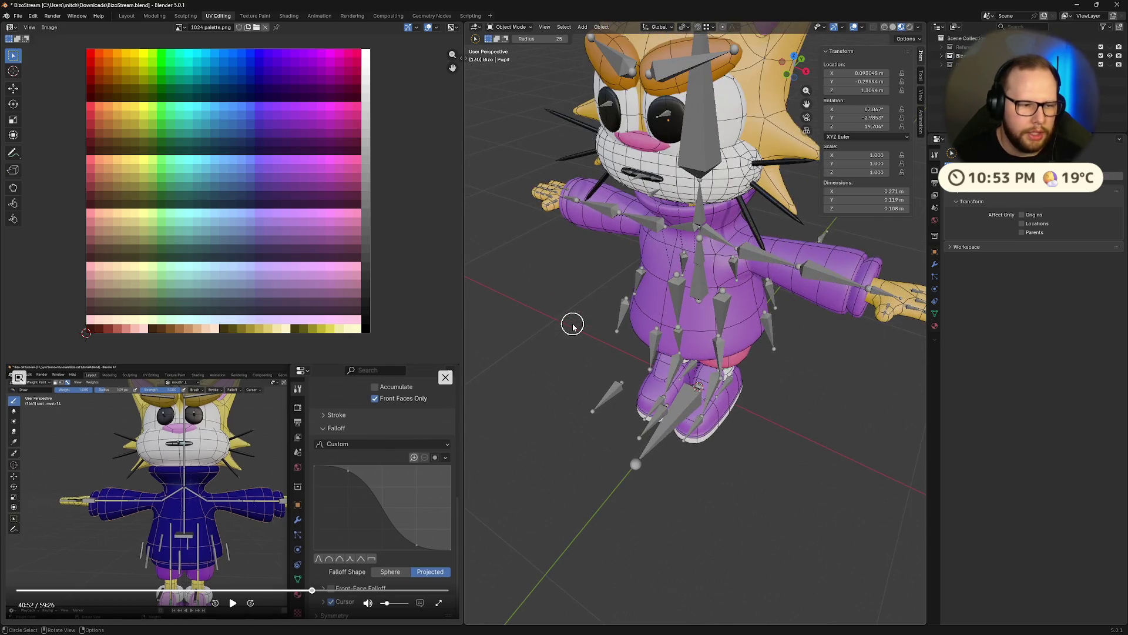
middle_click_drag(574, 322, 595, 275)
scroll(596, 274, "up", 2)
key("grave")
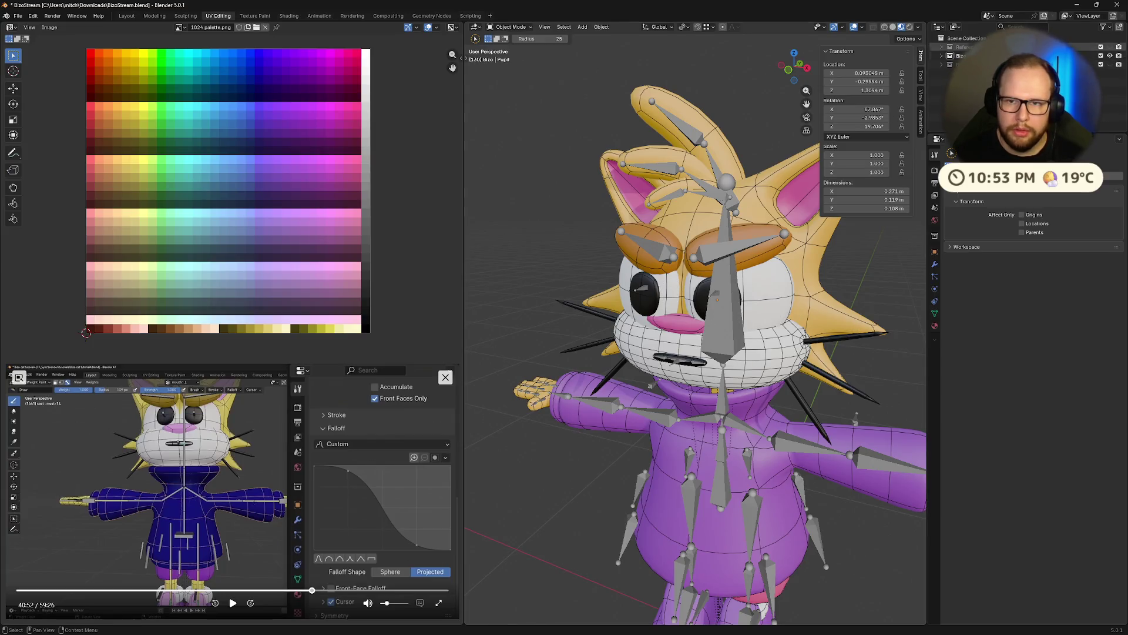
Select the armature, pose-rotate the head bone with R, then clear it with Alt+R.
left_click(961, 55)
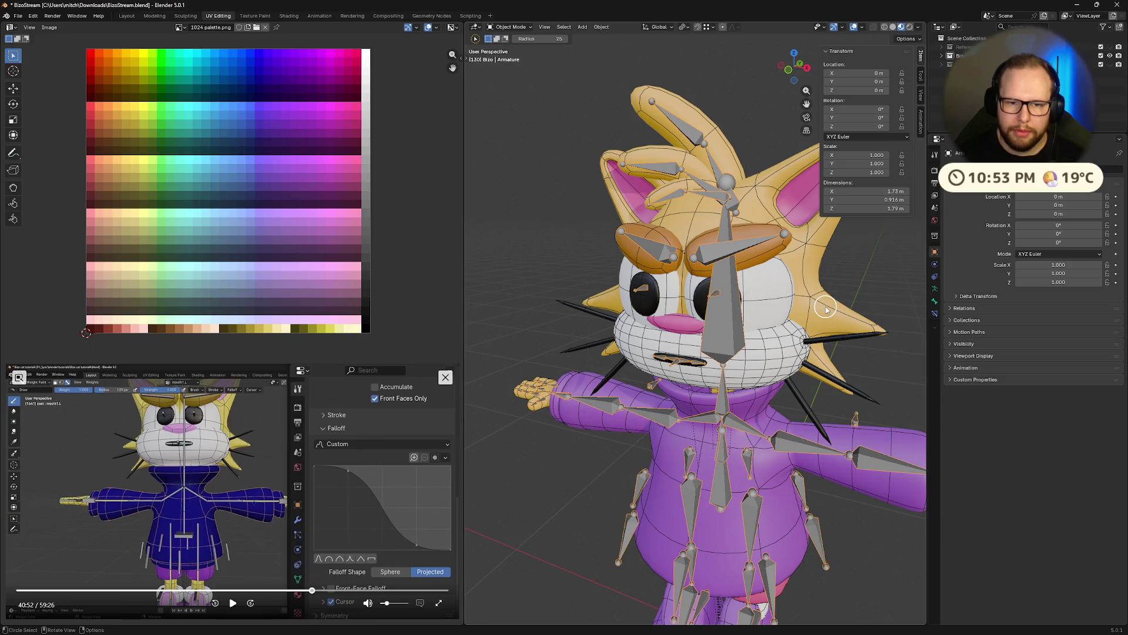
key("ctrl+Tab")
left_click(730, 323)
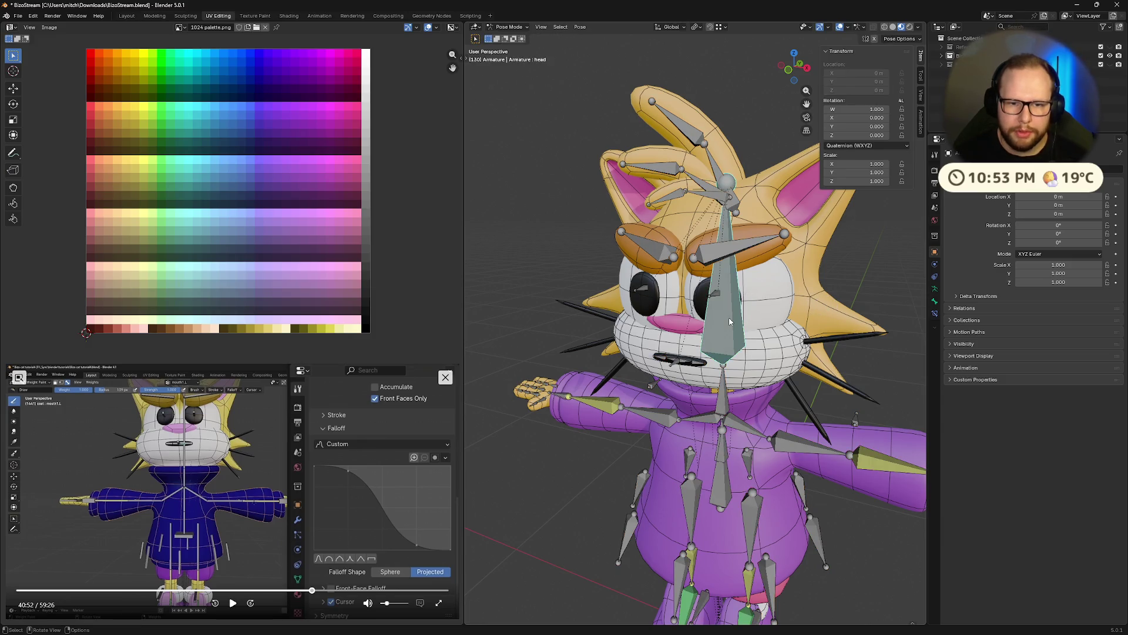
key("r")
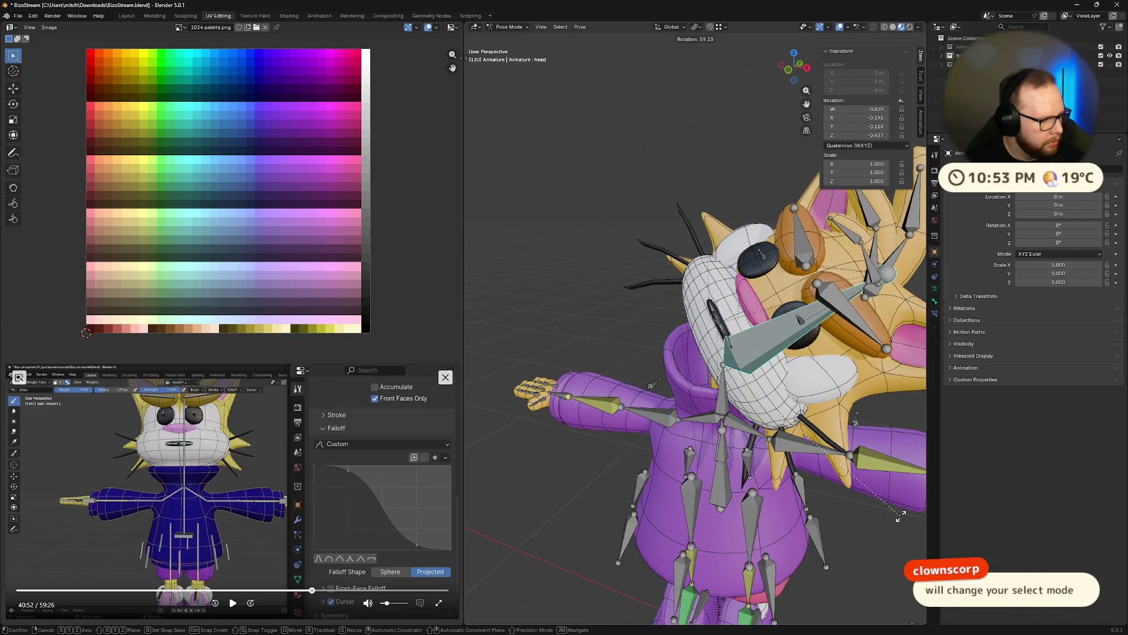
left_click(853, 379)
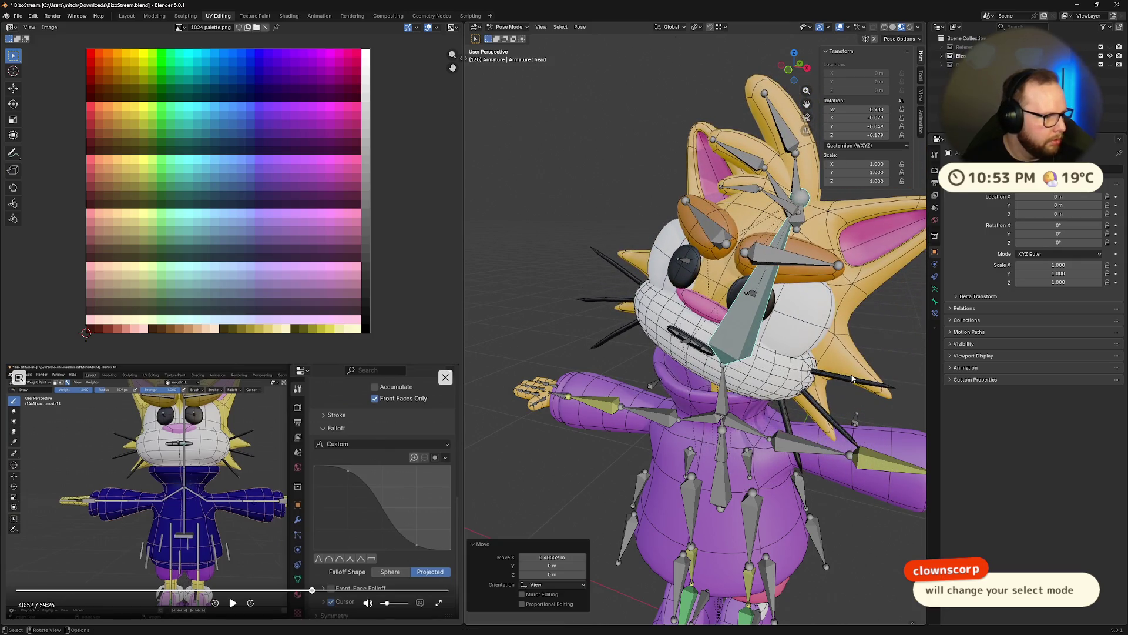
key("alt+r")
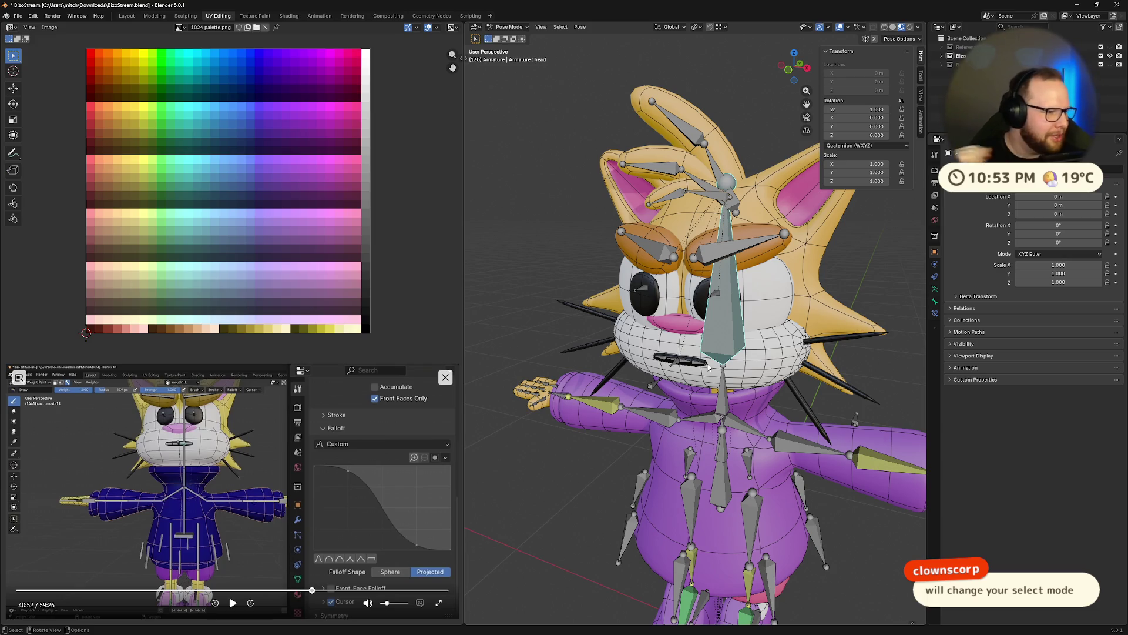
Tab the armature through edit mode back to Object Mode and cancel a stray circle select.
mouse_move(650, 342)
middle_mouse_down()
mouse_move(795, 310)
mouse_move(704, 304)
mouse_move(787, 317)
middle_mouse_up()
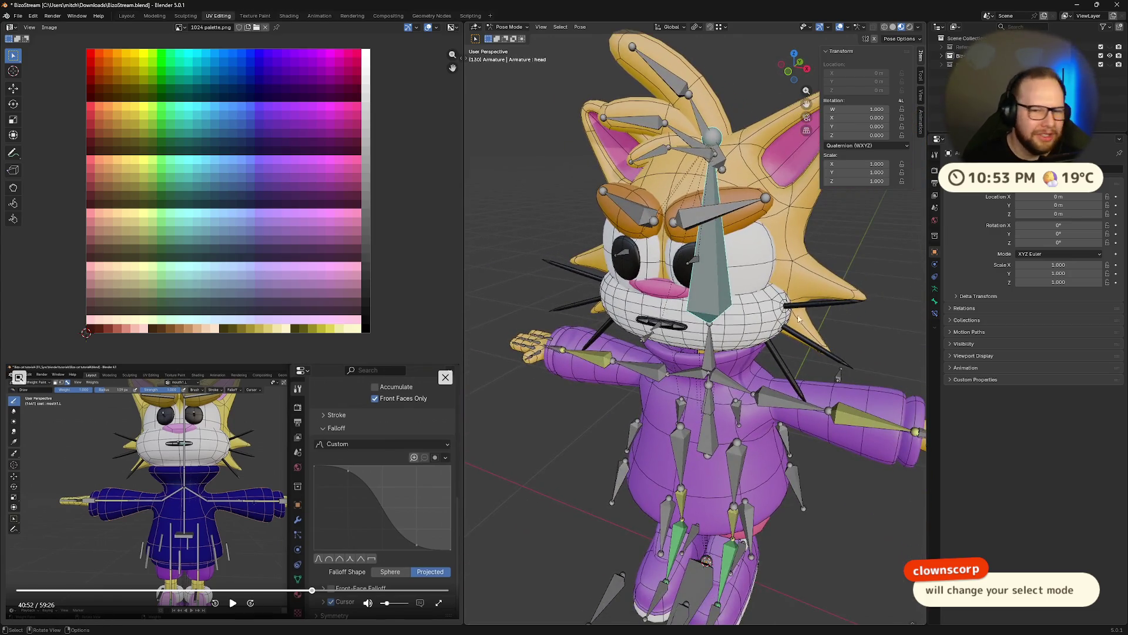
key("Tab")
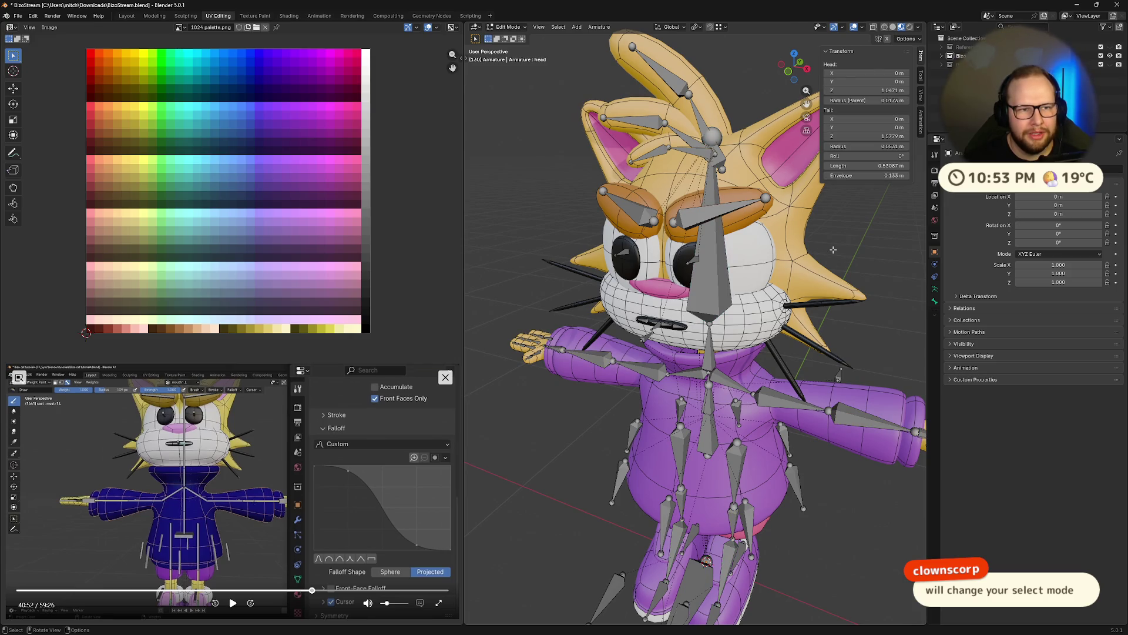
key("Tab")
key("c")
key("Escape")
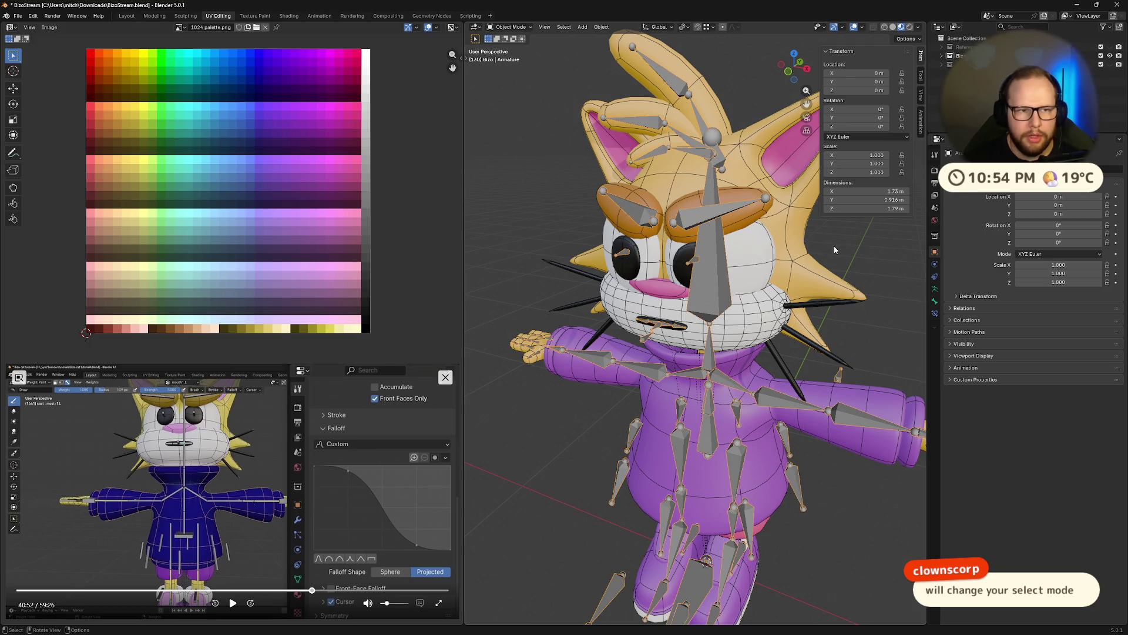
middle_click_drag(825, 251, 691, 320)
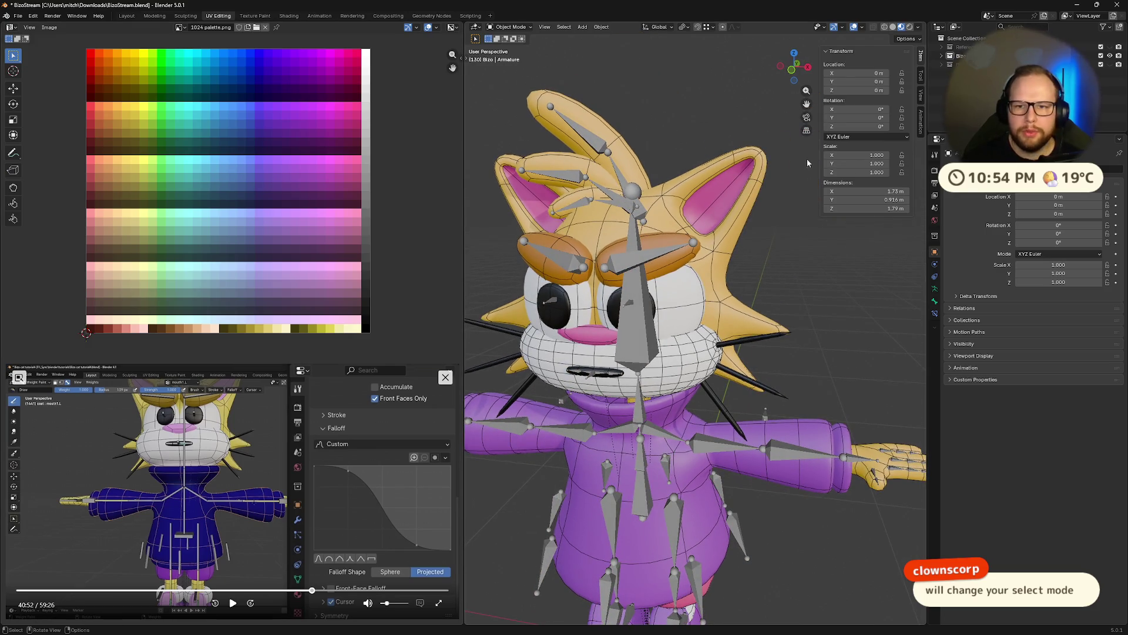
Move the Eye's Armature modifier to last, after Subdivision, then reselect the armature.
left_click(670, 288)
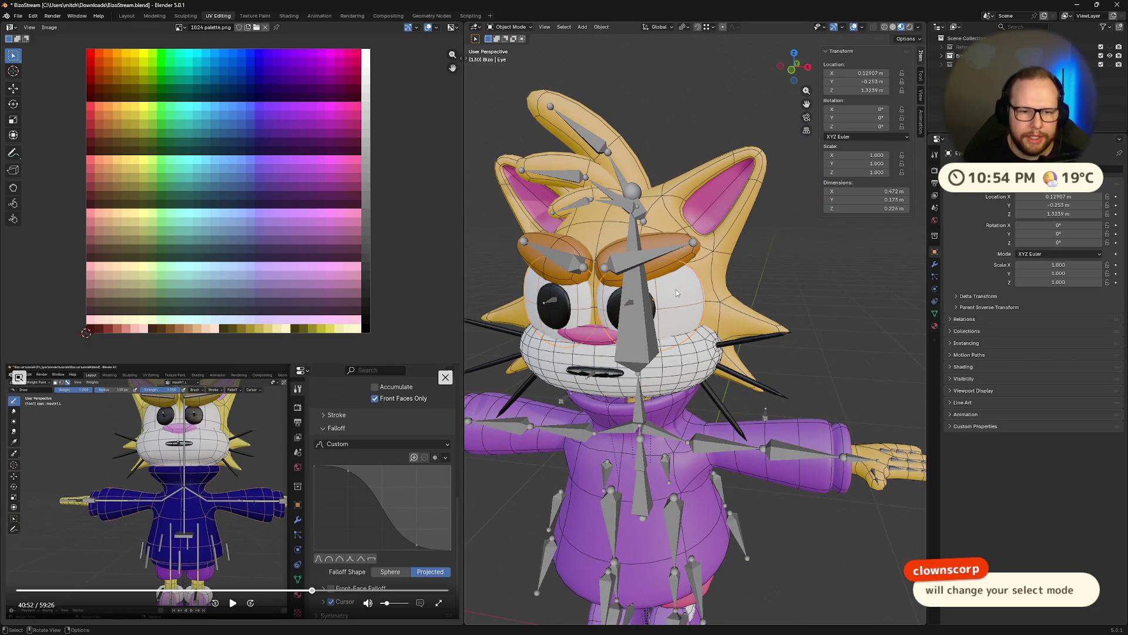
left_click(934, 265)
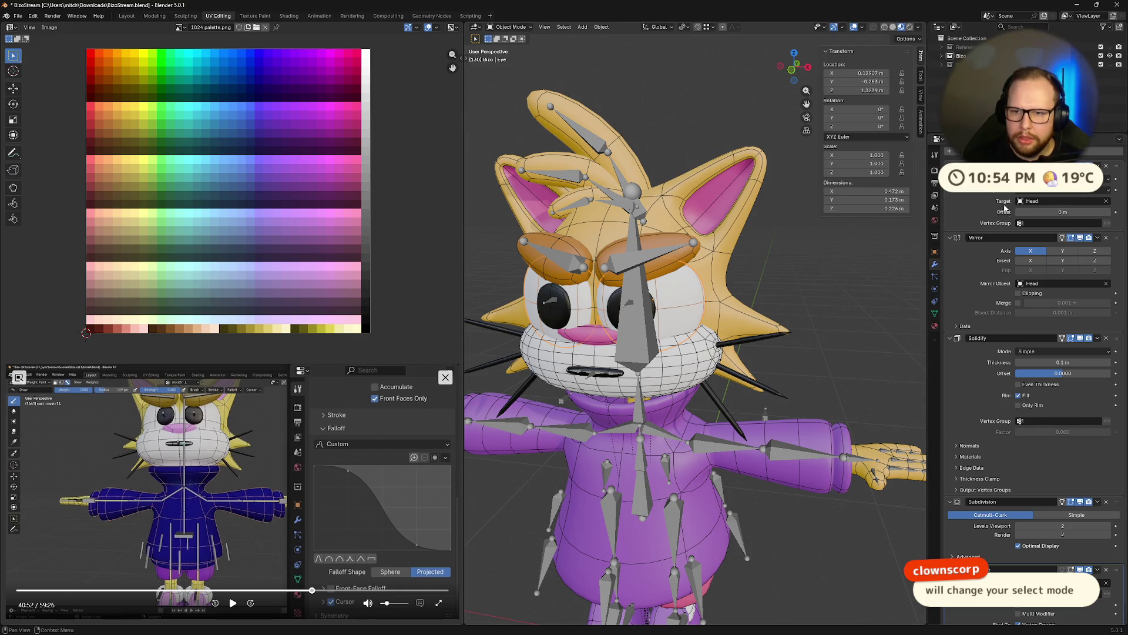
left_click(1096, 165)
left_click(1058, 234)
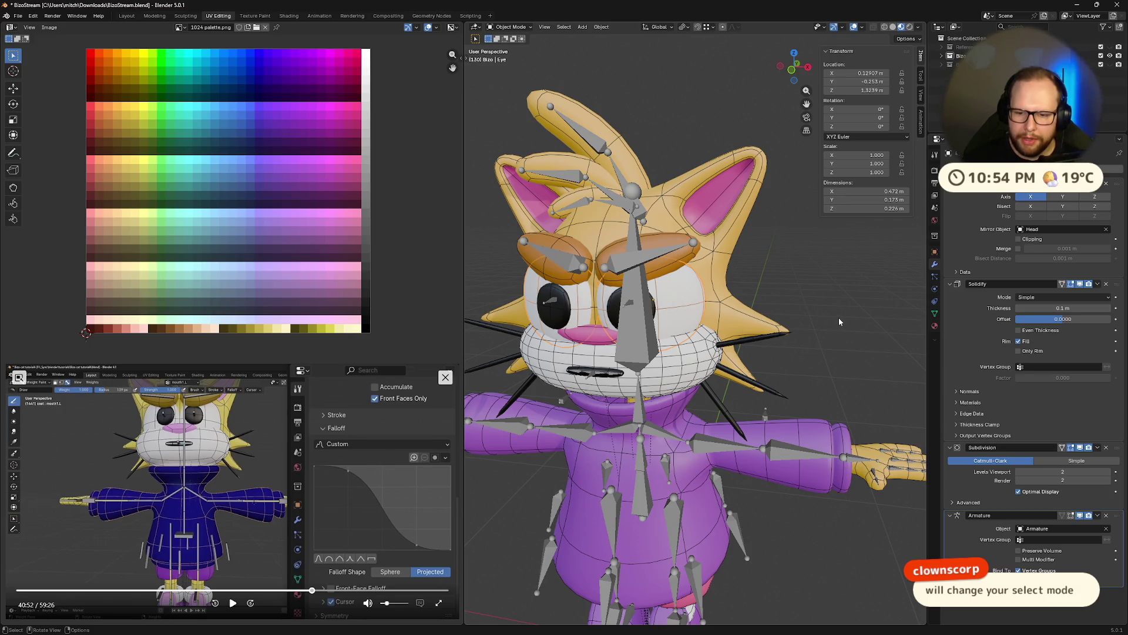
middle_click_drag(849, 348, 728, 313)
left_click(728, 313)
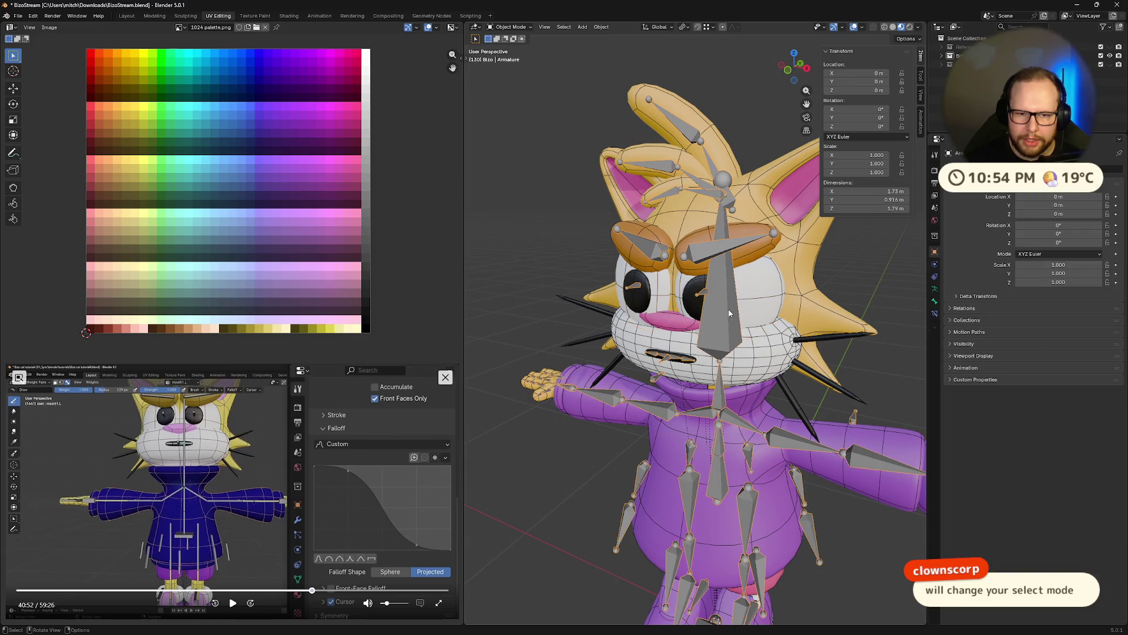
In Pose Mode, rotate the head bone about the Z axis after a cancelled first attempt.
key("ctrl+Tab")
left_click(721, 291)
key("r")
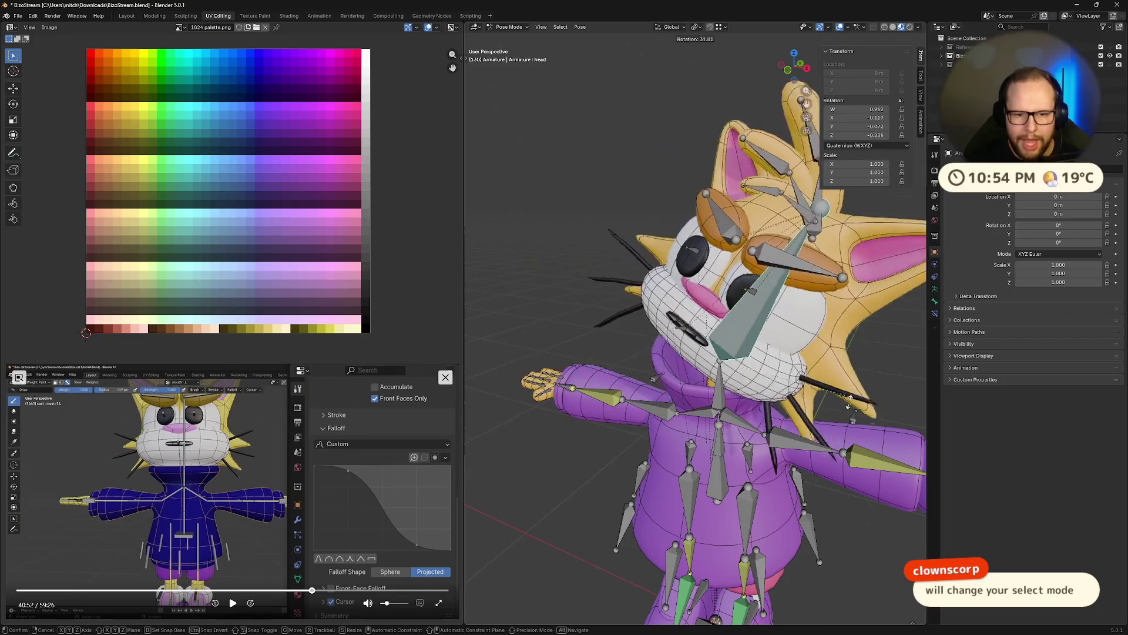
key("Escape")
middle_click_drag(846, 397, 745, 353)
key("KP_4")
key("r")
key("z")
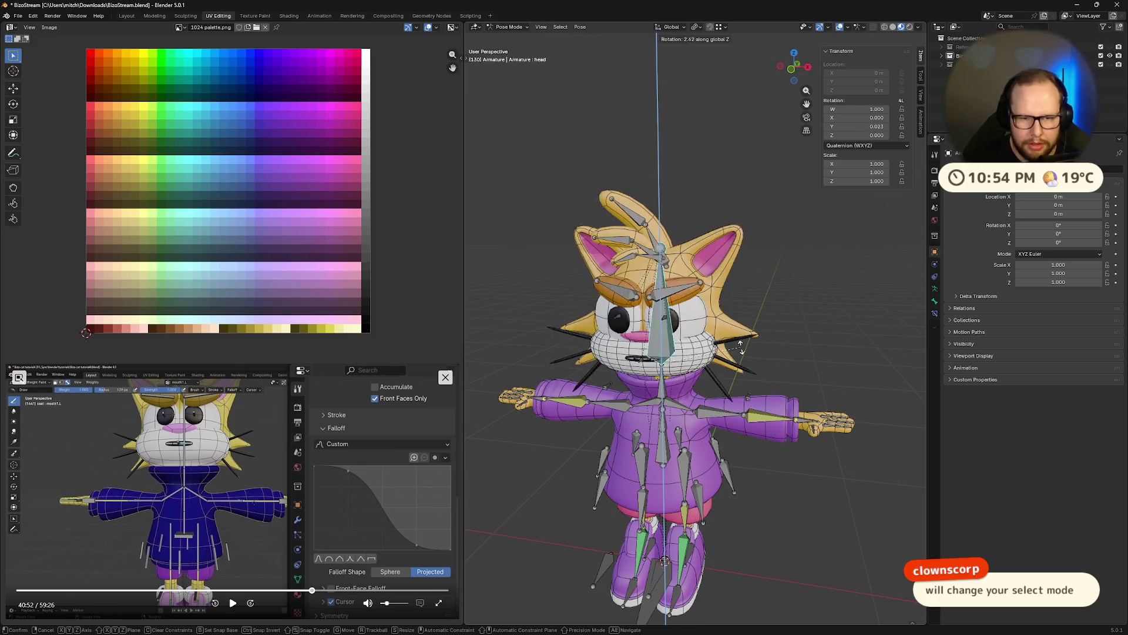
left_click(788, 308)
Rotate and move the head bone again, then clear its rotation and location back to rest.
mouse_move(788, 308)
middle_mouse_down()
mouse_move(825, 309)
mouse_move(785, 331)
middle_mouse_up()
key("r")
left_click(767, 384)
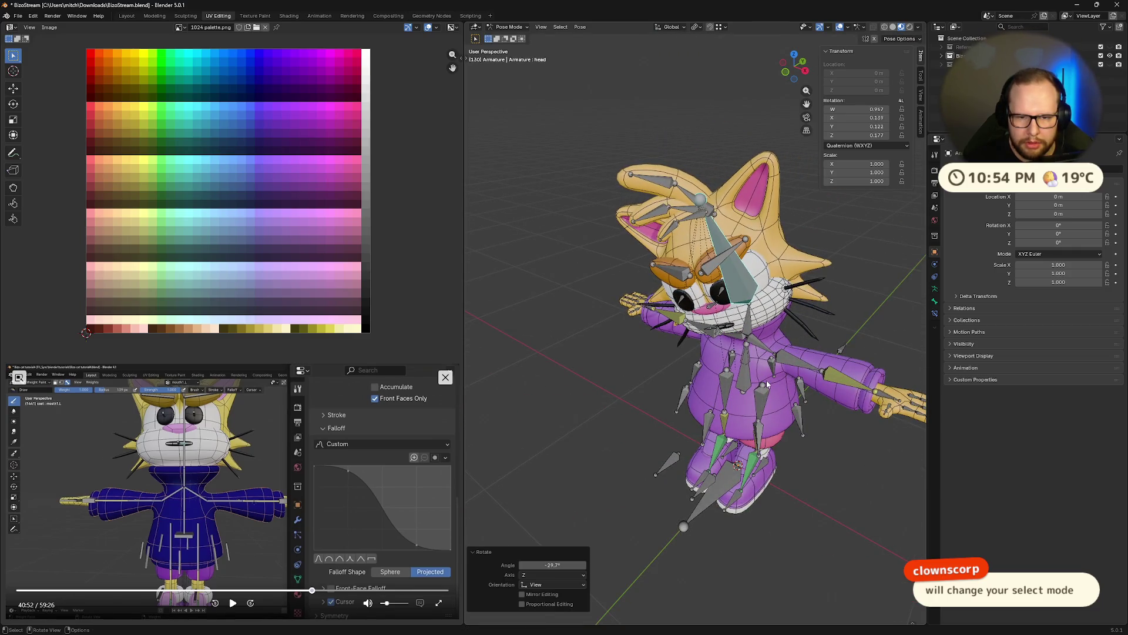
key("alt+r")
key("g")
left_click(671, 353)
mouse_move(671, 353)
middle_mouse_down()
mouse_move(735, 398)
mouse_move(758, 358)
mouse_move(722, 364)
middle_mouse_up()
key("alt+g")
right_click(722, 364)
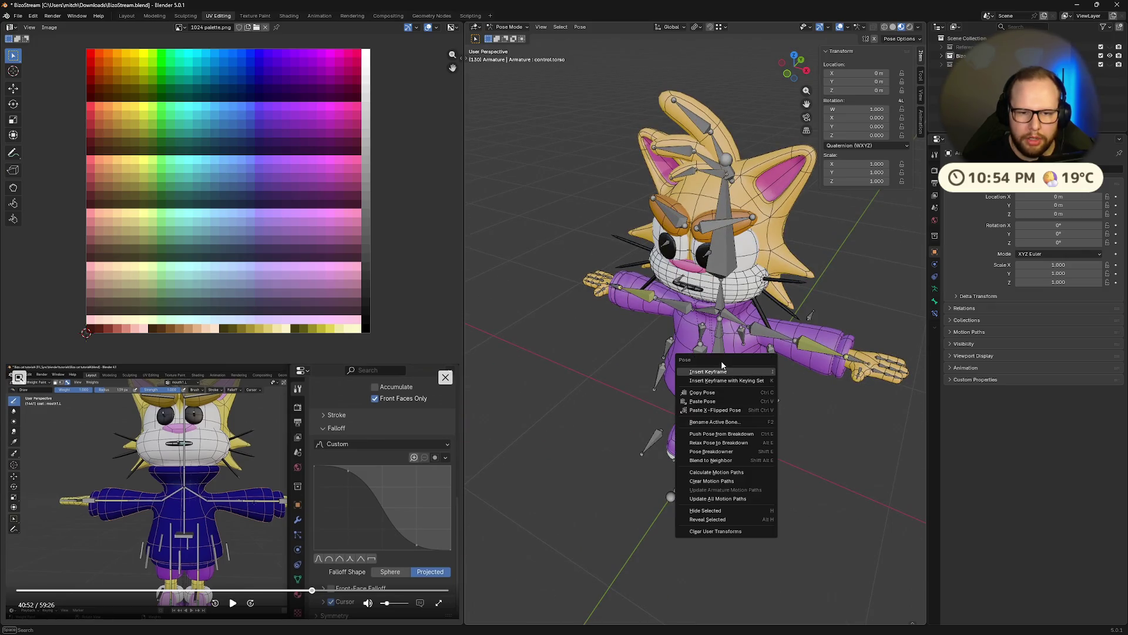
middle_click_drag(603, 355, 756, 357)
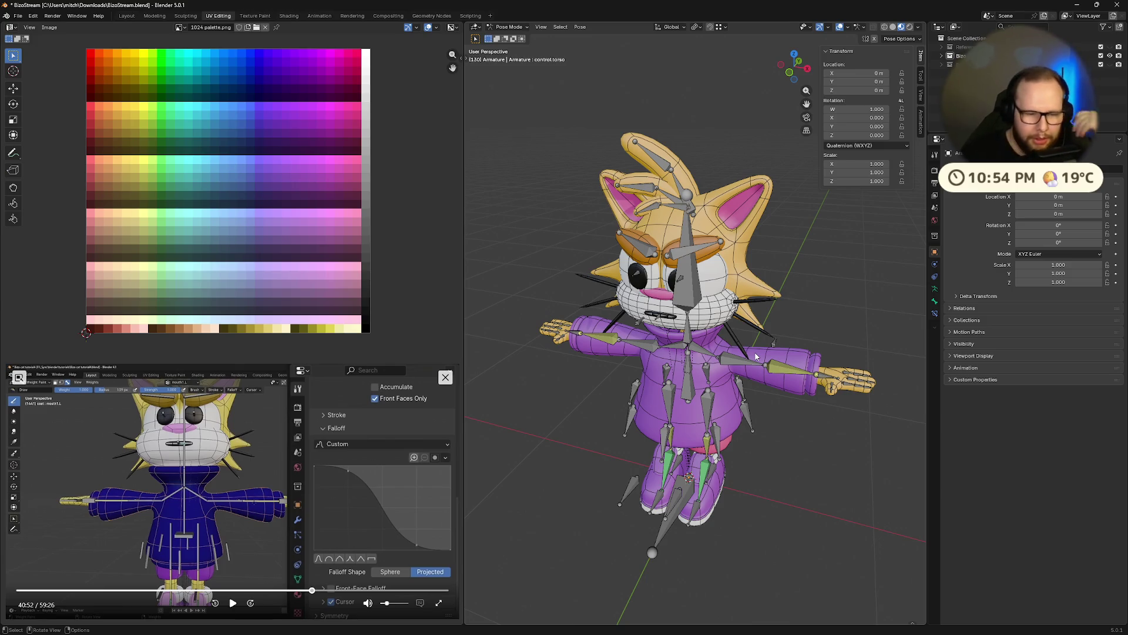
scroll(756, 356, "up", 5)
scroll(706, 370, "down", 3)
scroll(650, 383, "down", 5)
scroll(668, 345, "up", 2)
scroll(697, 397, "up", 3)
scroll(734, 451, "up", 3)
scroll(734, 451, "down", 5)
scroll(703, 413, "up", 5)
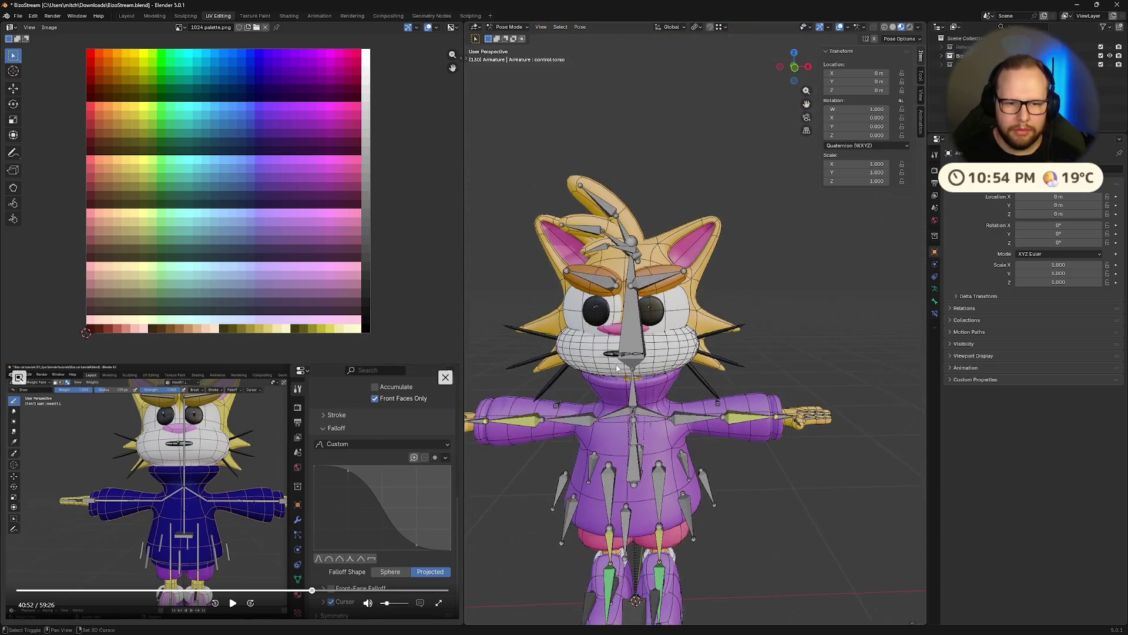
Switch the armature into bone Edit Mode and resume the reference video.
middle_click_drag(702, 413, 836, 180)
scroll(811, 230, "down", 4)
middle_click_drag(798, 267, 713, 300)
scroll(693, 322, "up", 5)
scroll(694, 323, "down", 3)
key("Tab")
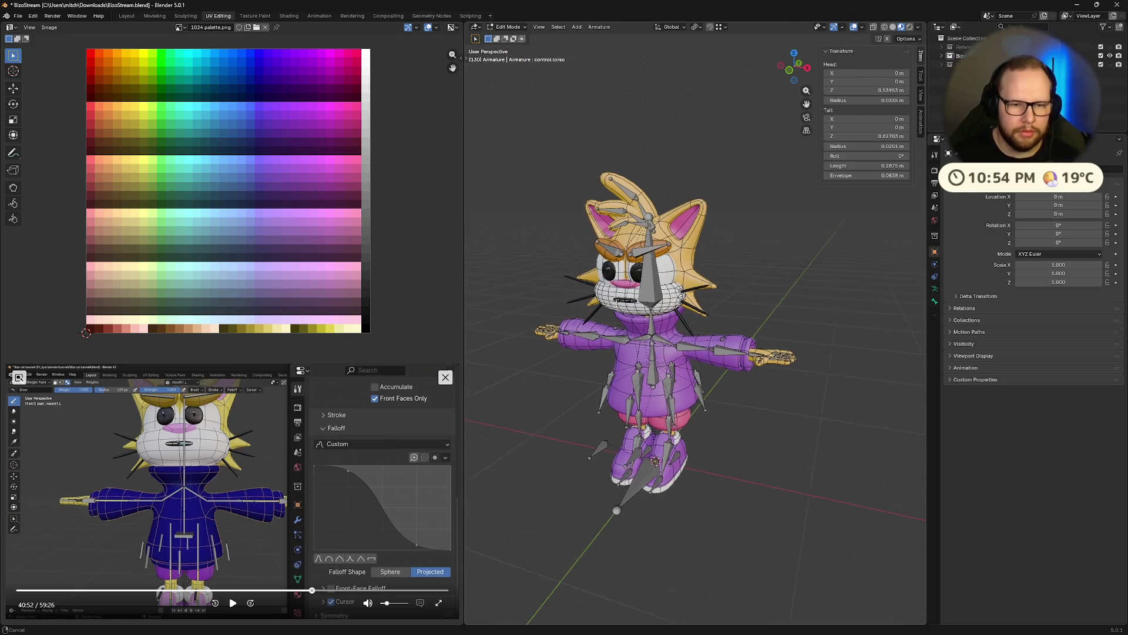
middle_click_drag(693, 322, 649, 308)
left_click(232, 603)
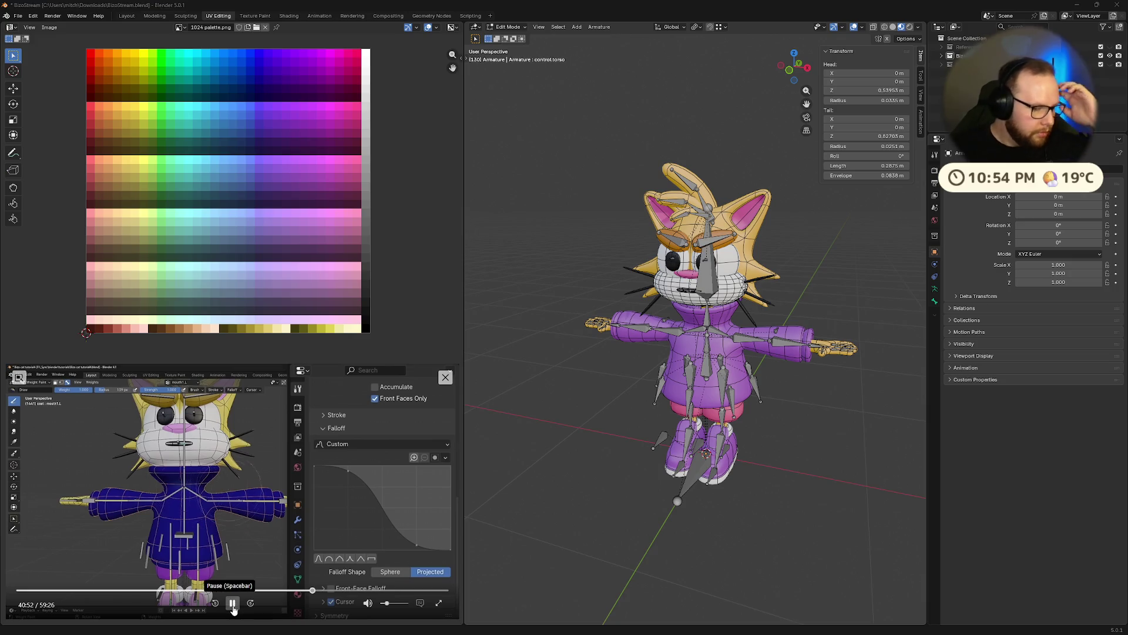
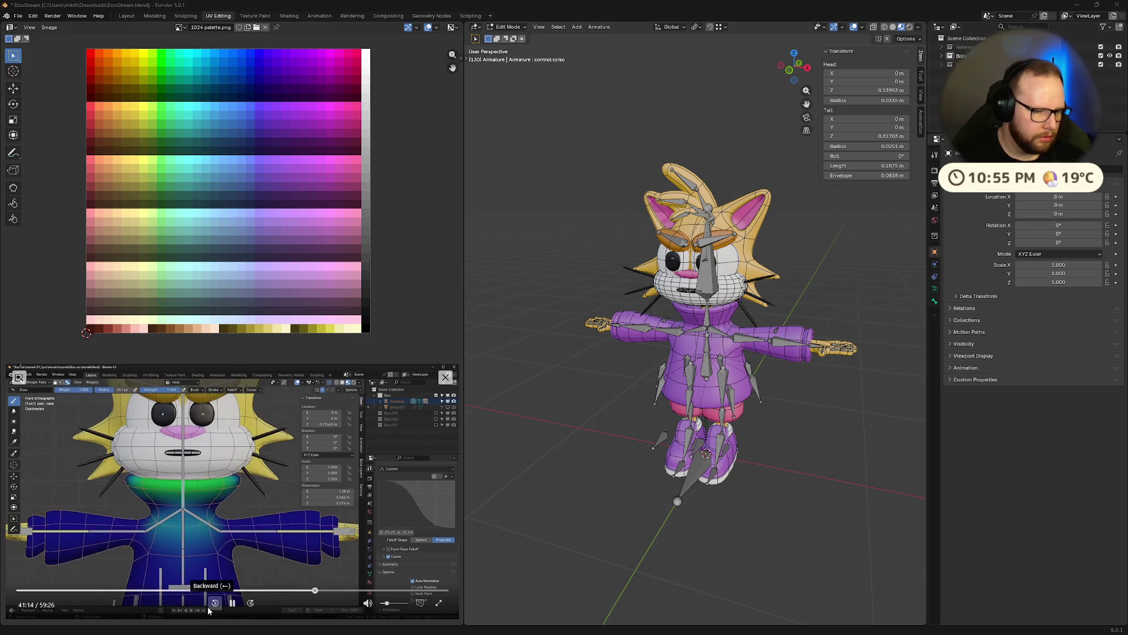
Leave the armature's pose/edit modes, select the cat's face mesh and begin editing it.
left_click(233, 605)
scroll(705, 265, "up", 4)
scroll(797, 188, "up", 2)
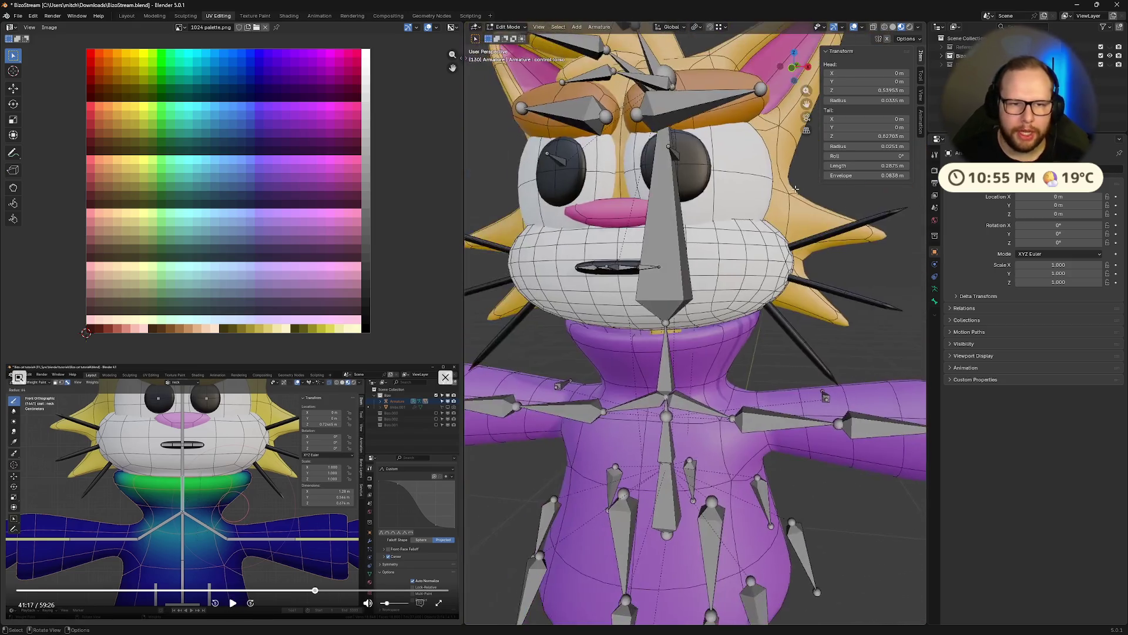
scroll(737, 264, "up", 2)
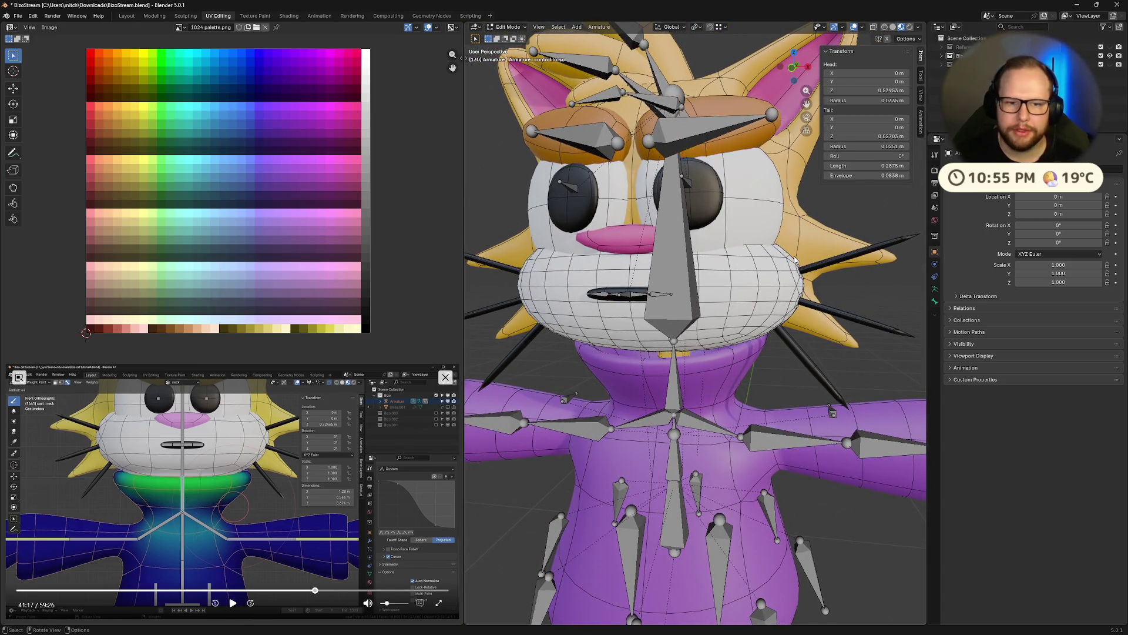
key("ctrl+Tab")
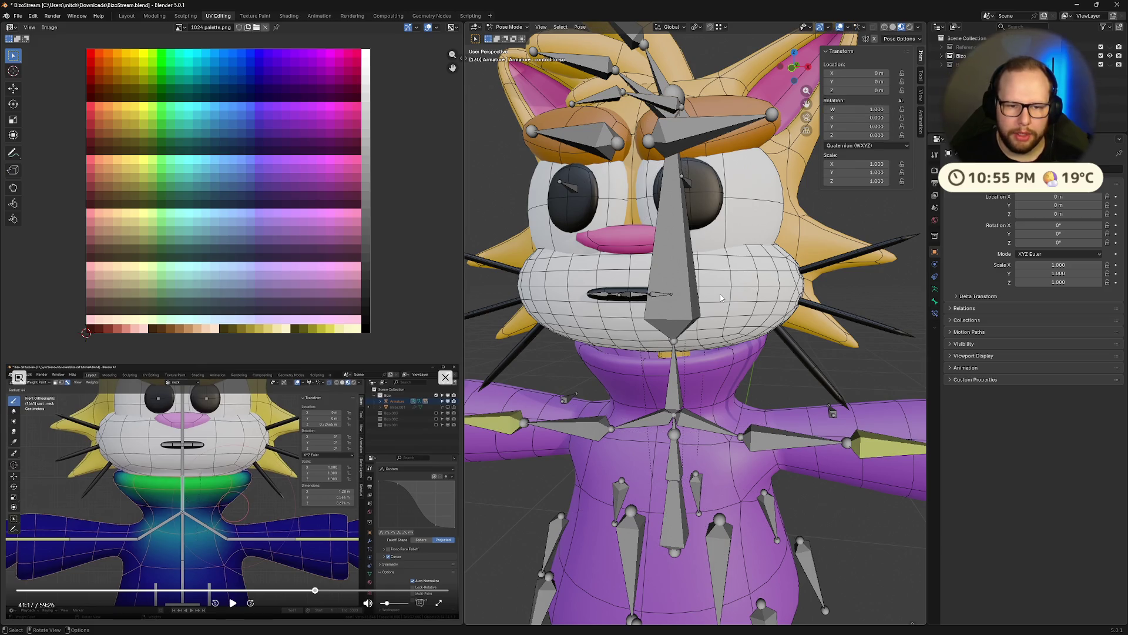
key("ctrl+Tab")
scroll(791, 261, "down", 5)
scroll(791, 261, "up", 3)
scroll(791, 261, "up", 2)
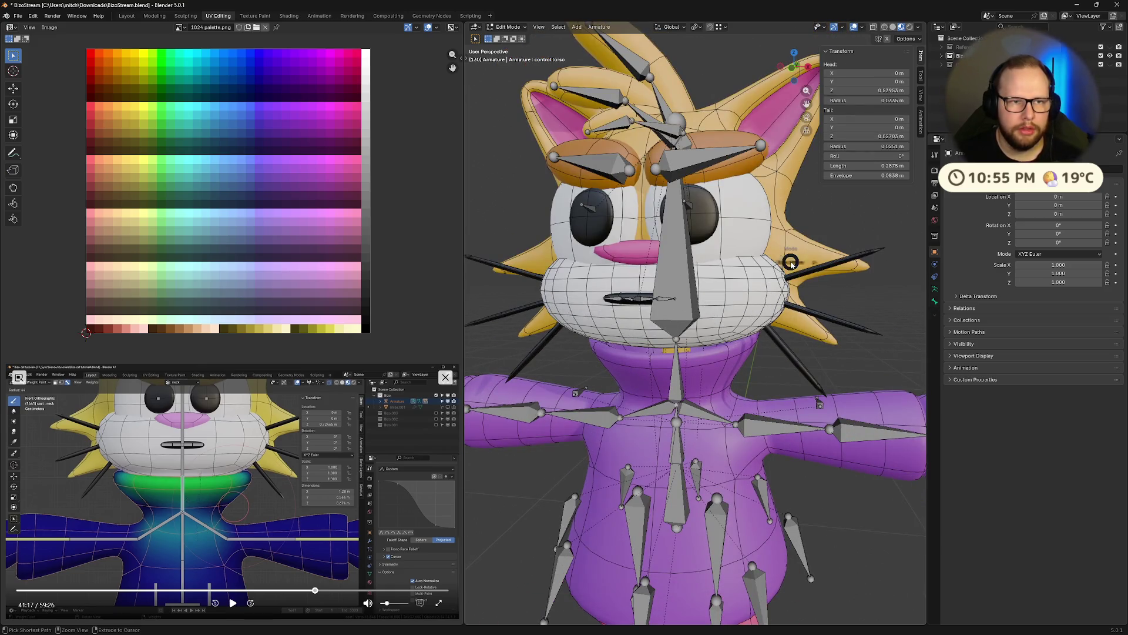
key("Tab")
left_click(728, 297)
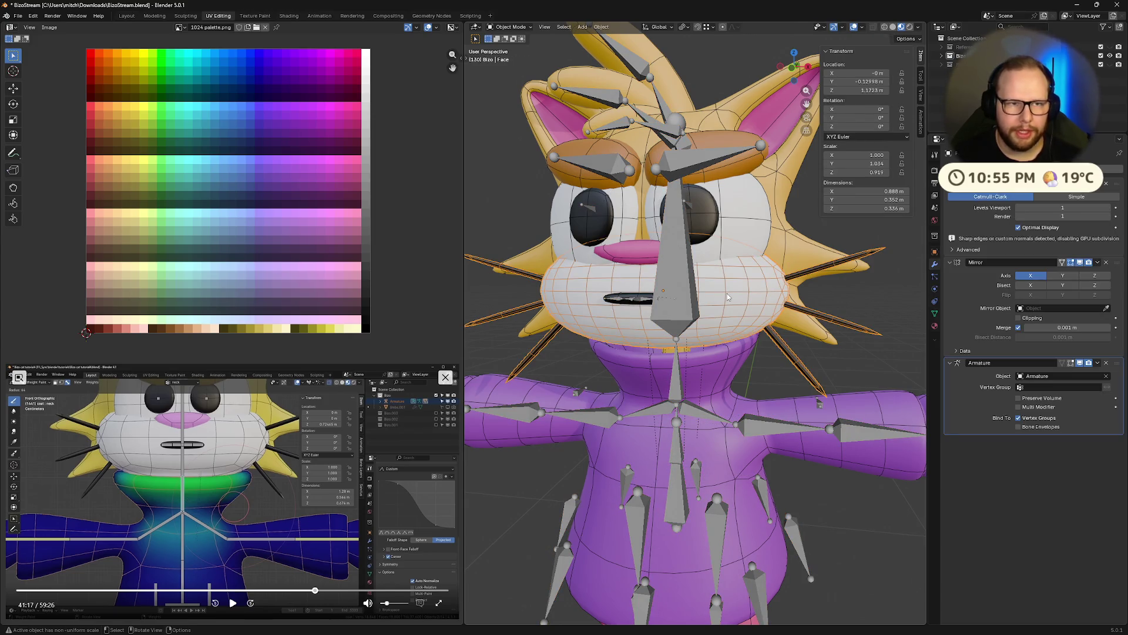
key("Tab")
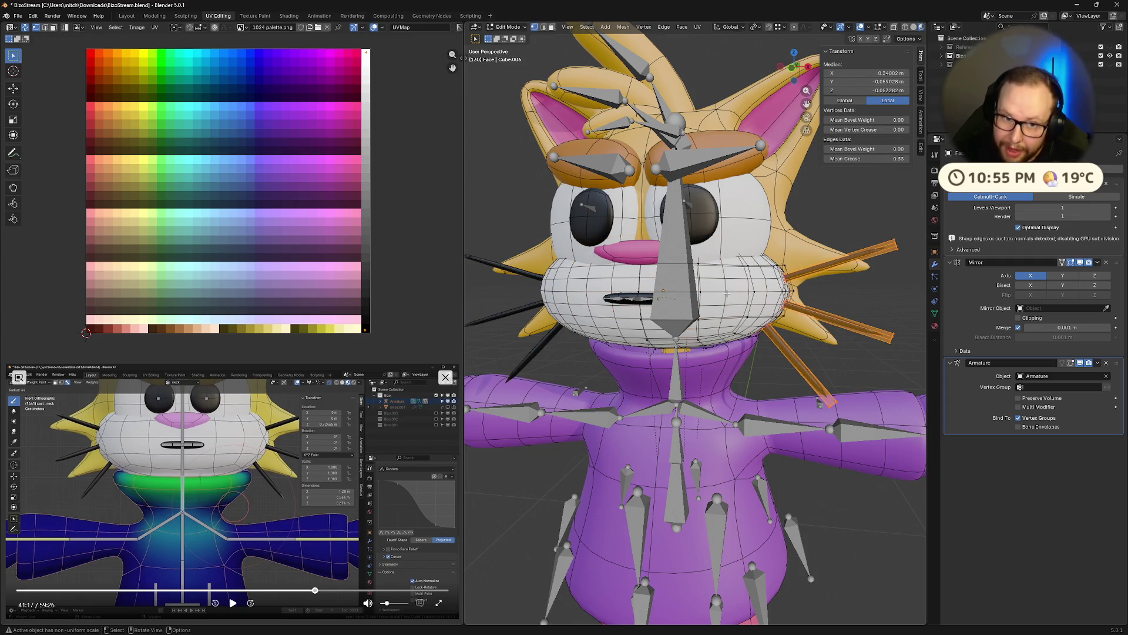
scroll(727, 294, "up", 1)
scroll(728, 293, "up", 1)
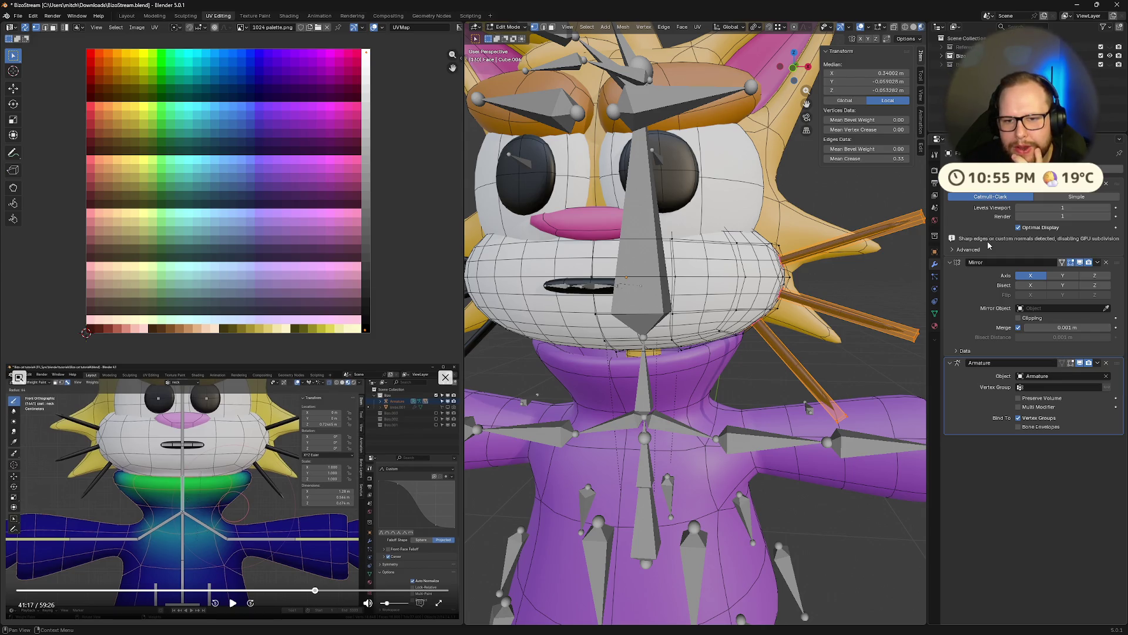
Switch the face's subdivision modifier to the Simple algorithm.
left_click(1077, 197)
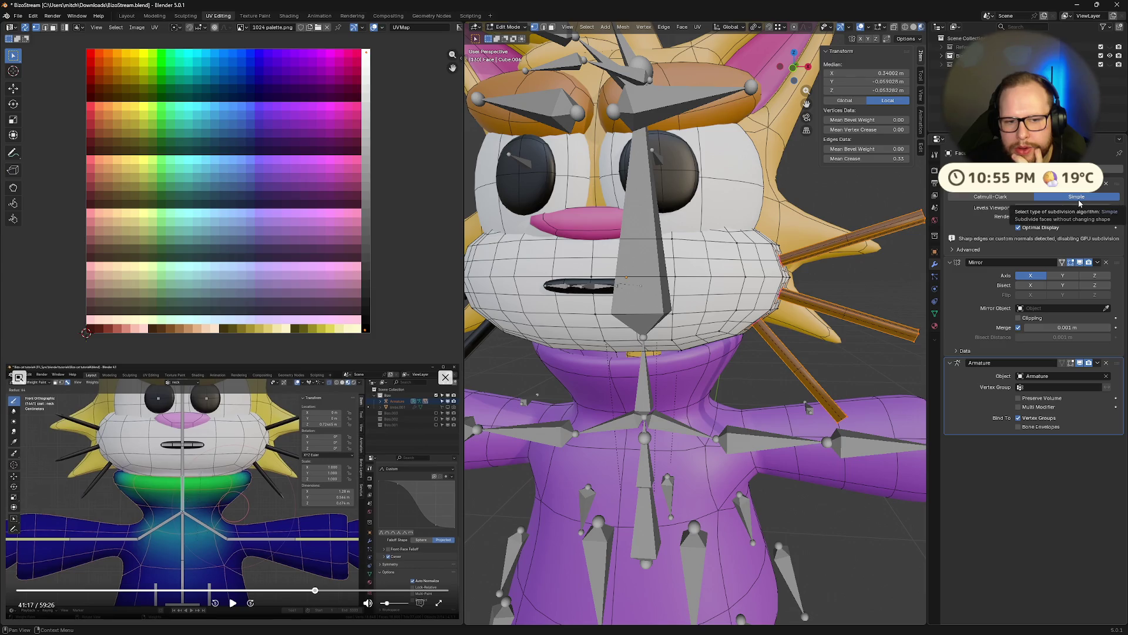
left_click(1009, 197)
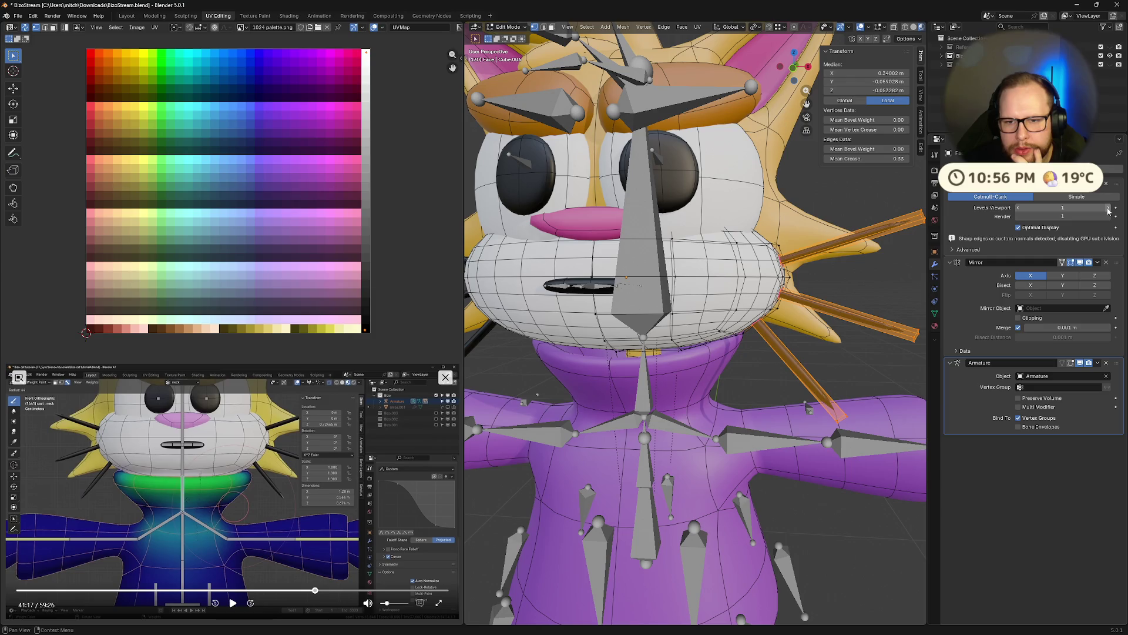
left_click_drag(1019, 209, 1016, 213)
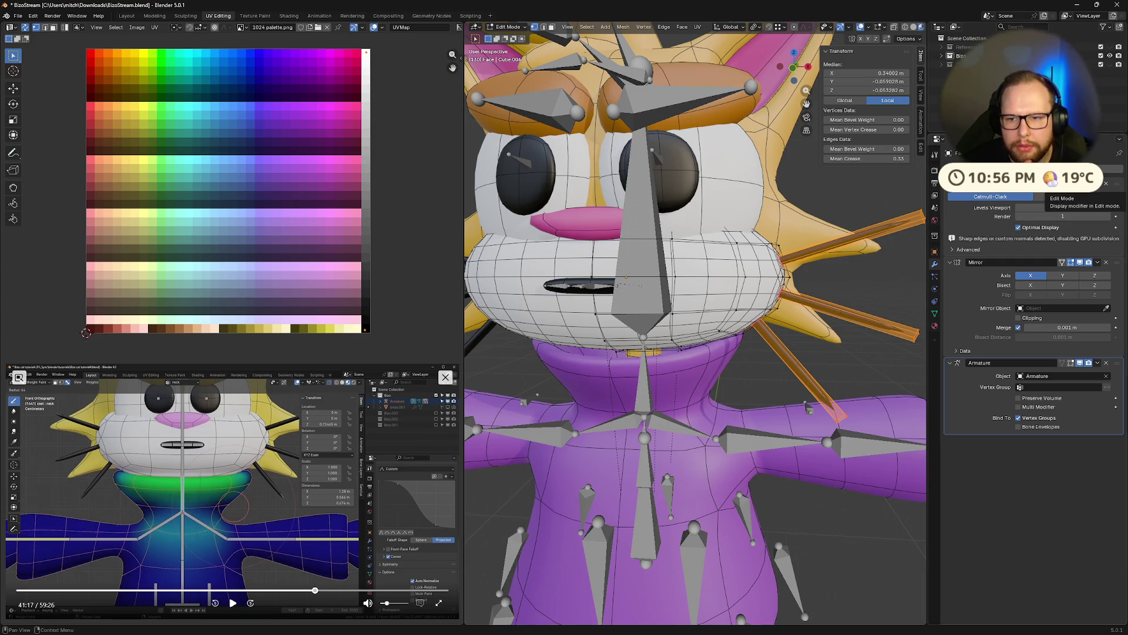
left_click(1054, 182)
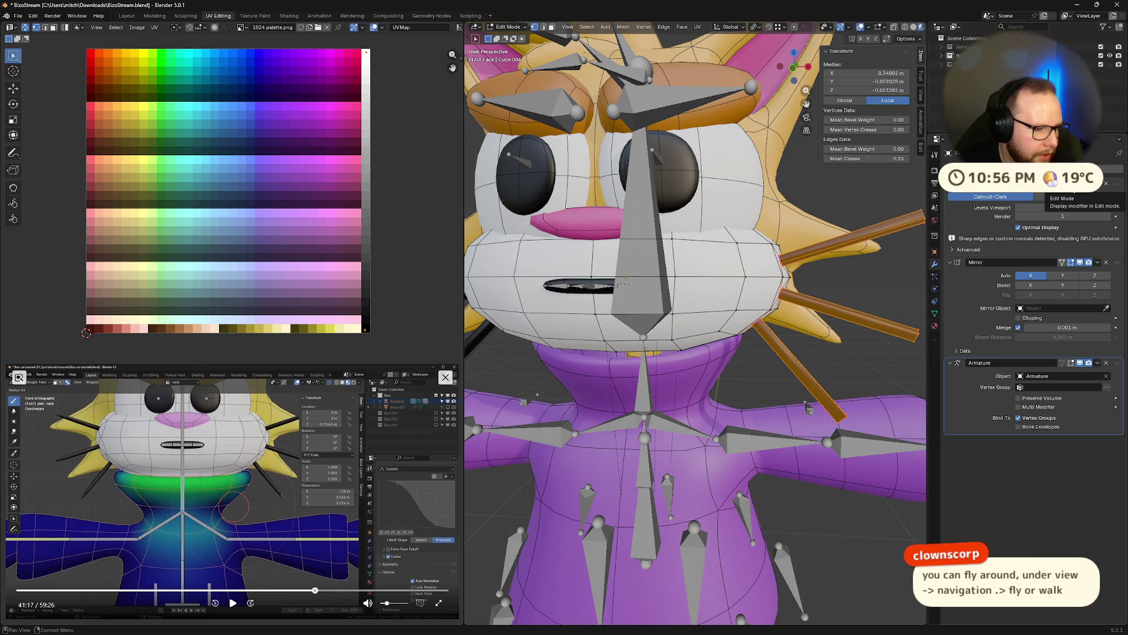
left_click(1053, 183)
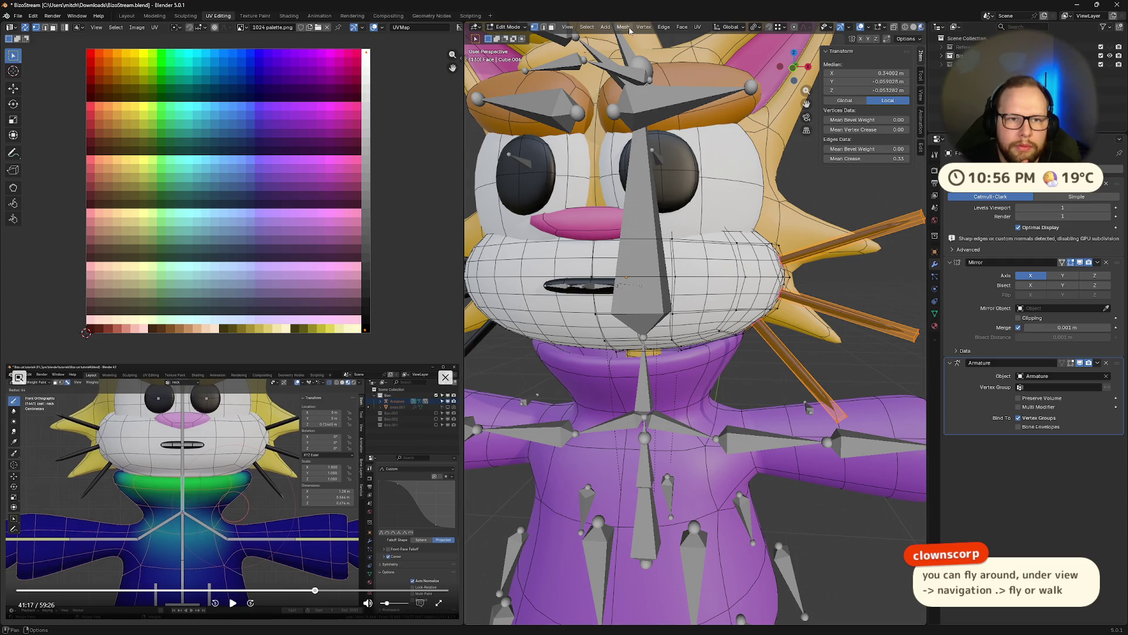
left_click(567, 27)
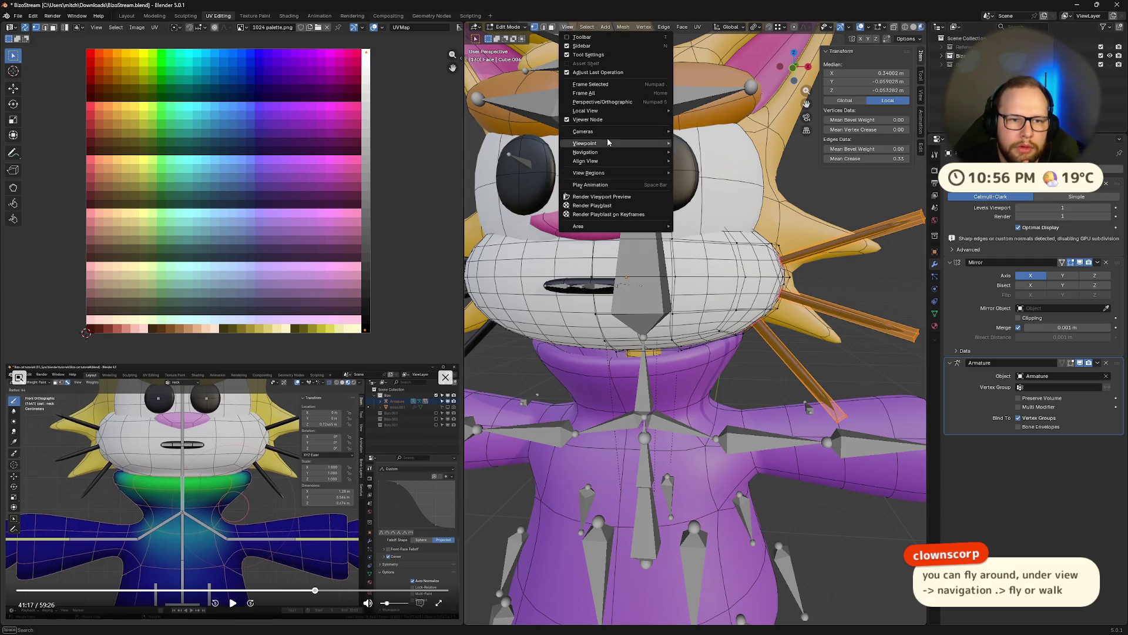
mouse_move(585, 151)
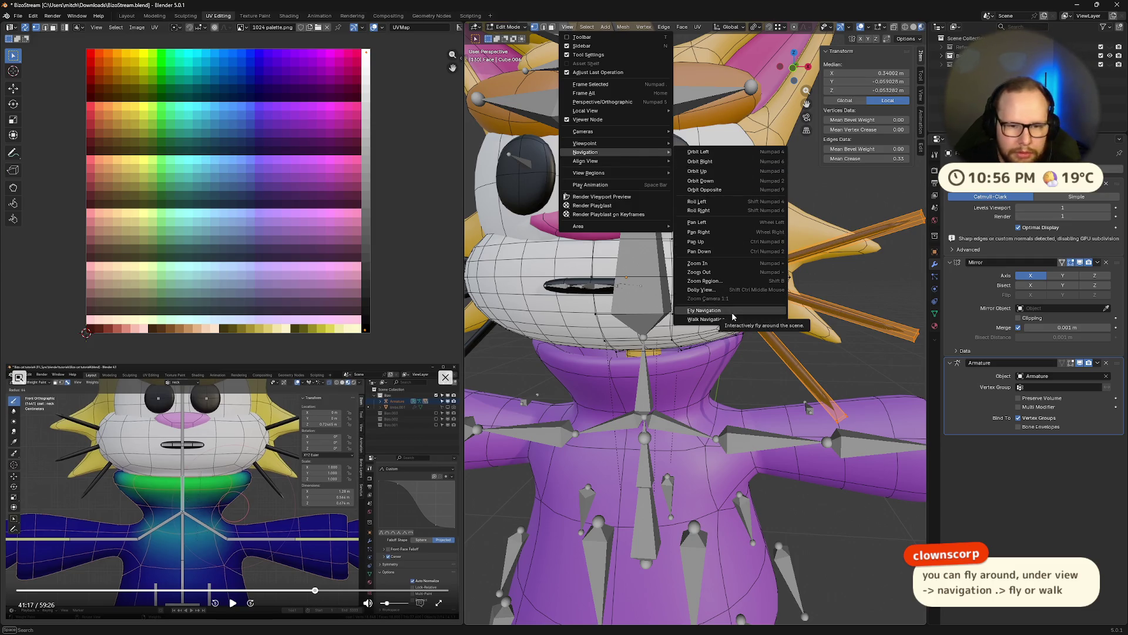
left_click(732, 313)
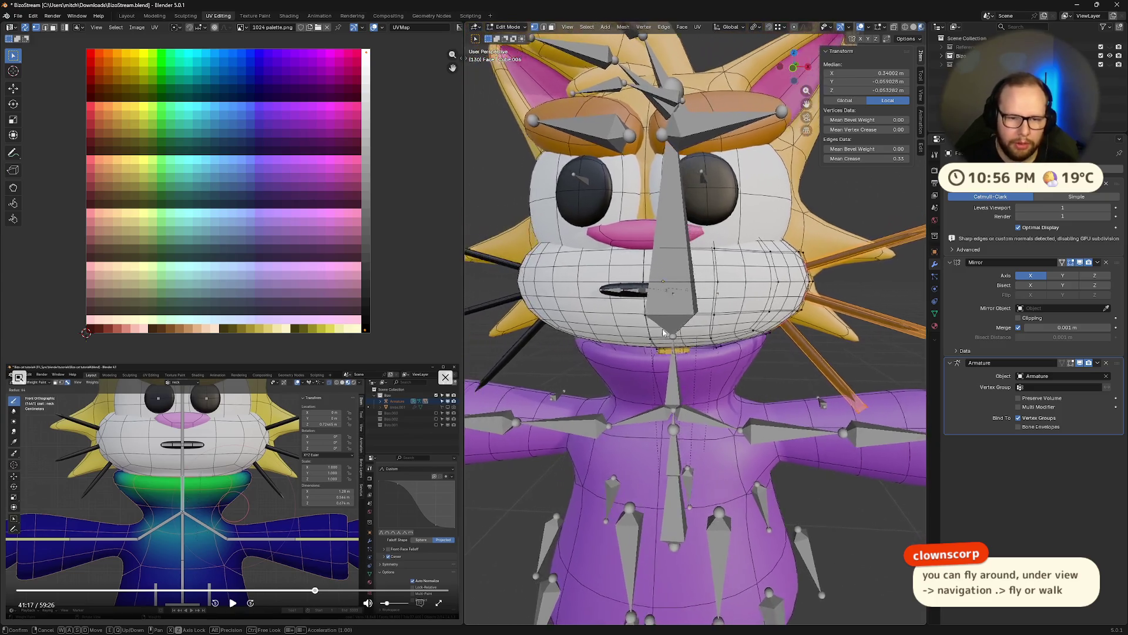
left_click(707, 340)
middle_click_drag(725, 337, 618, 336)
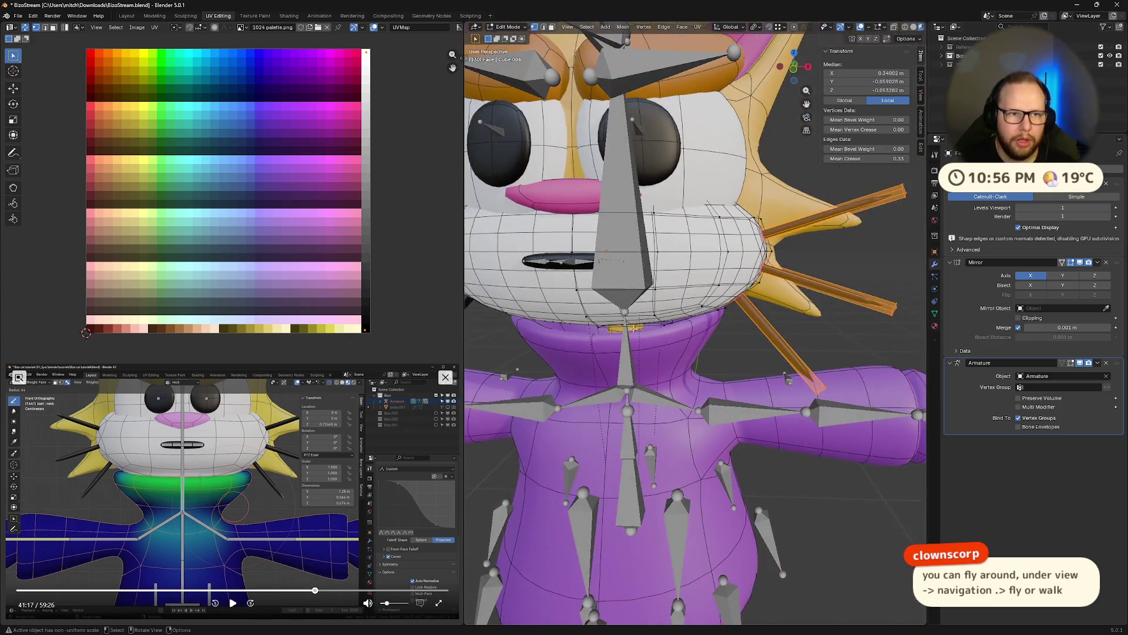
left_click(568, 26)
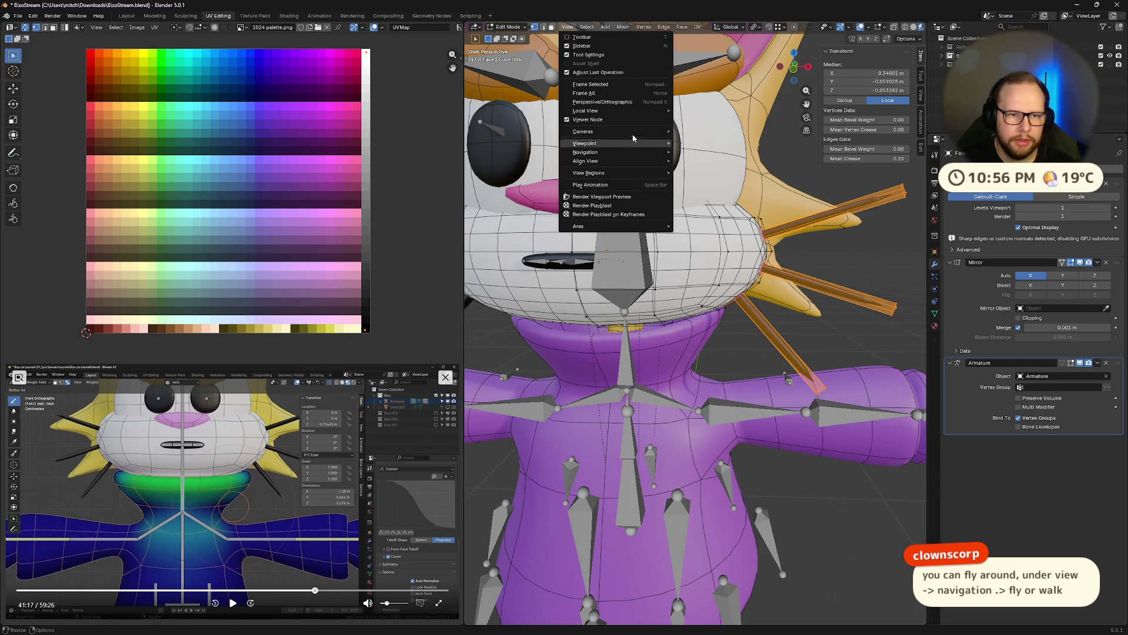
mouse_move(585, 152)
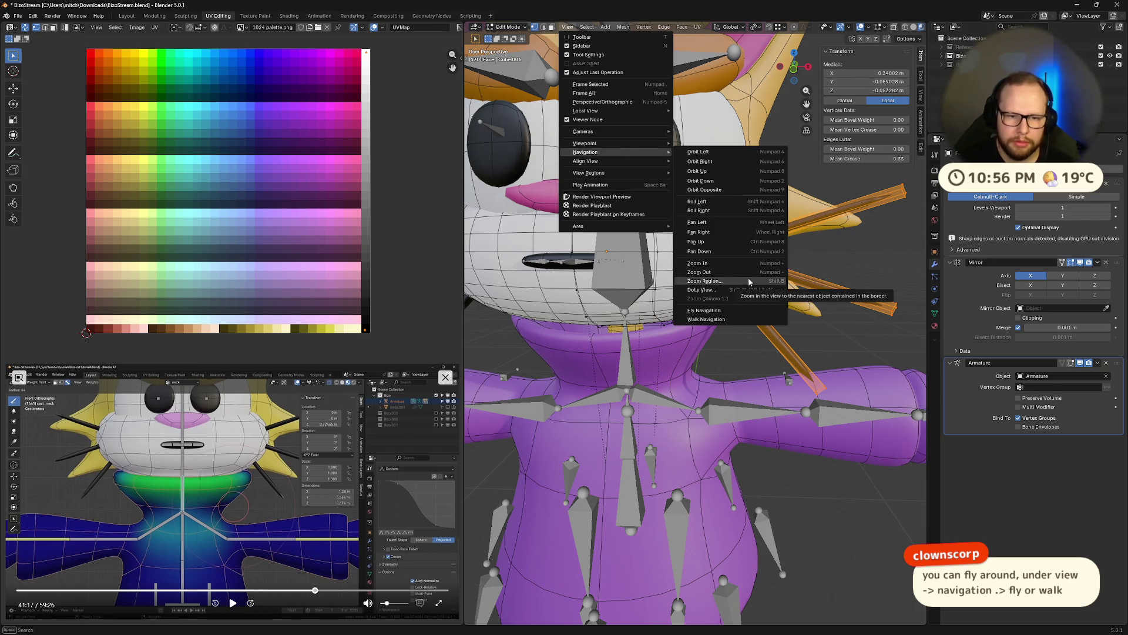
left_click(737, 312)
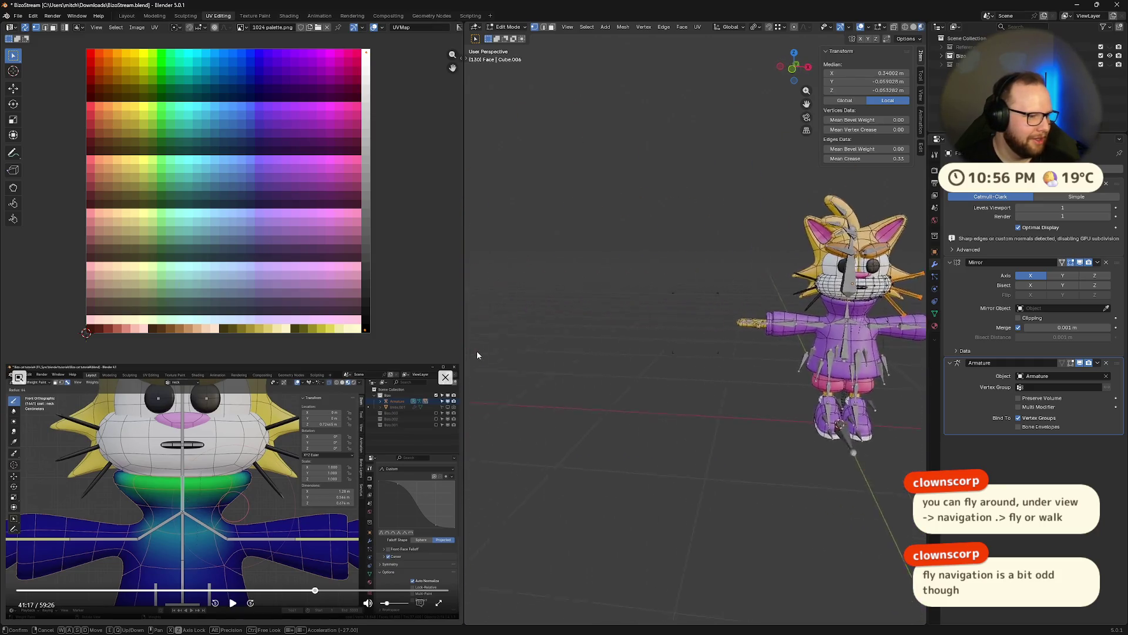
scroll(652, 132, "down", 3)
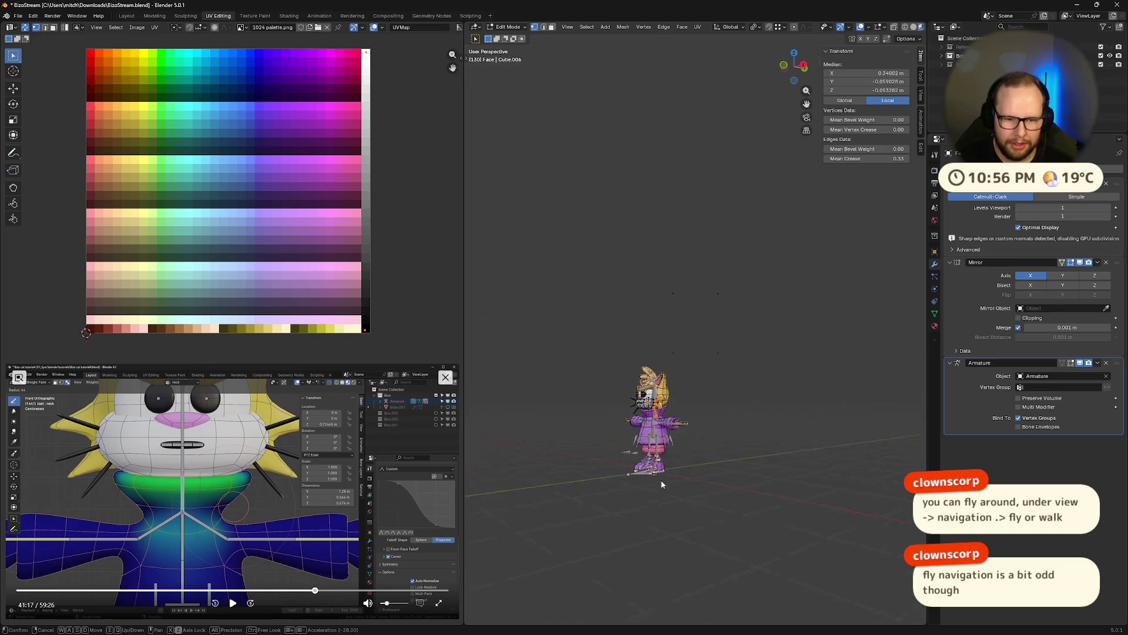
scroll(680, 235, "up", 5)
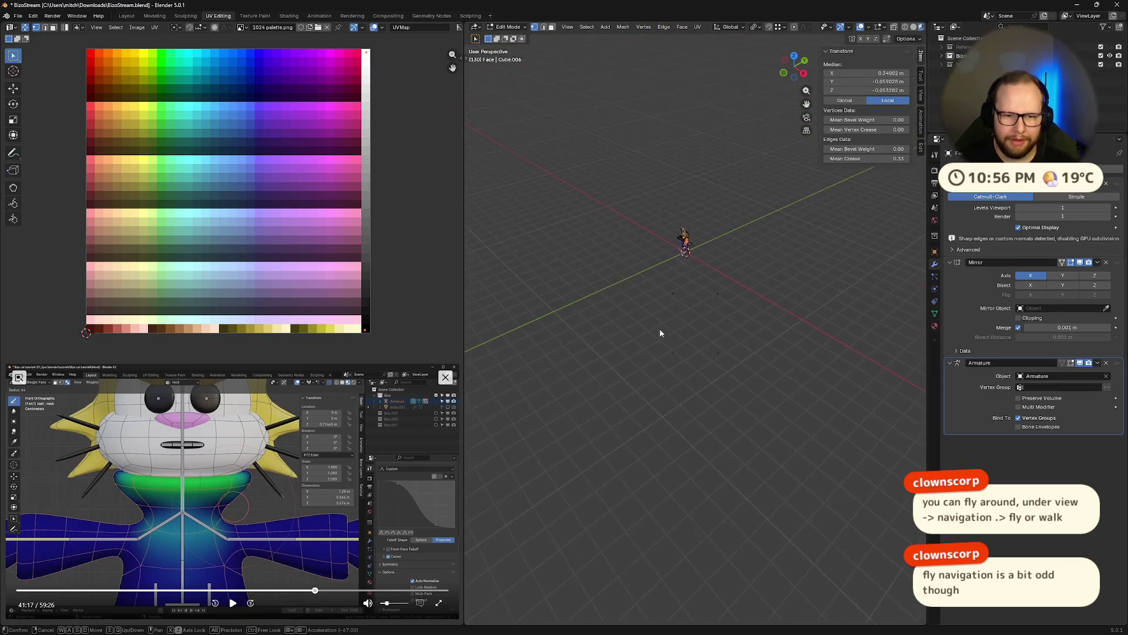
scroll(662, 177, "down", 5)
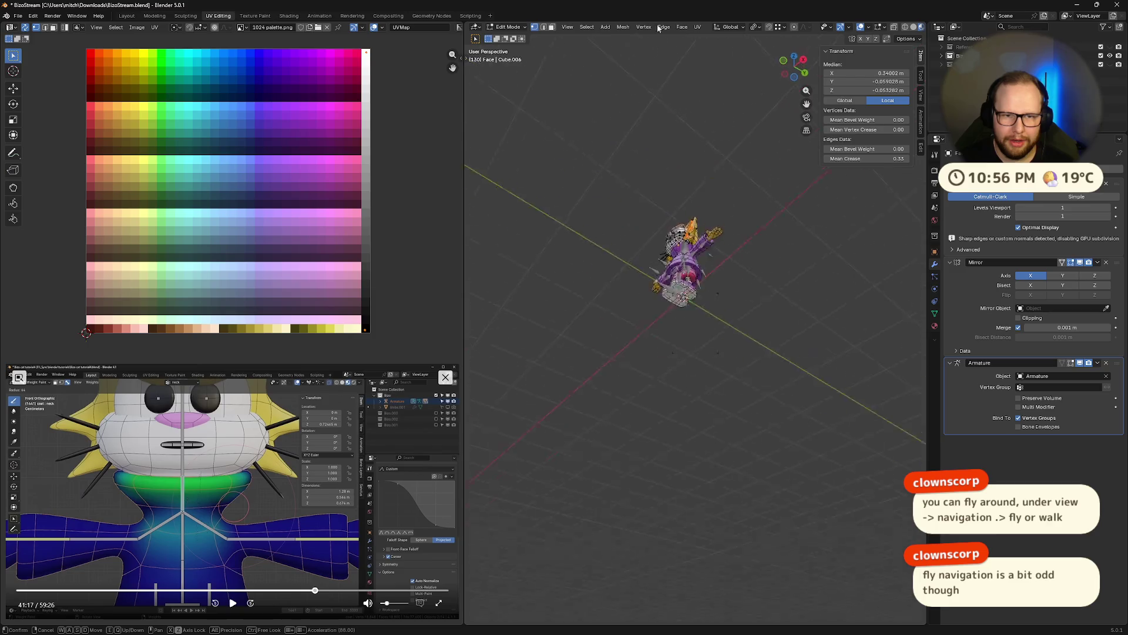
scroll(774, 575, "up", 5)
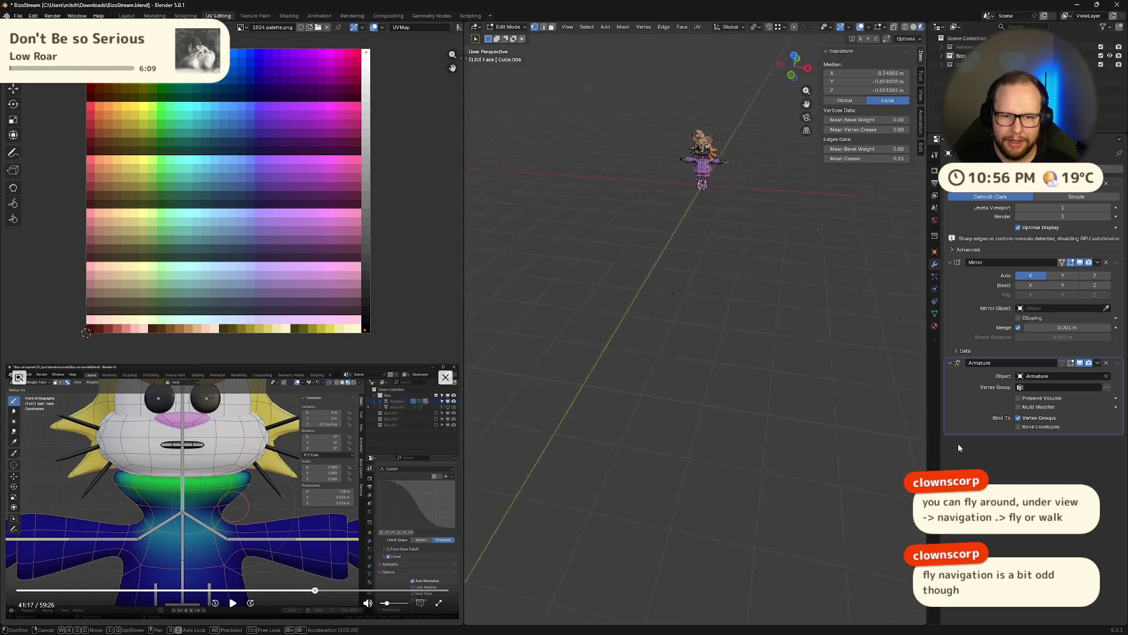
scroll(573, 265, "down", 4)
key("Escape")
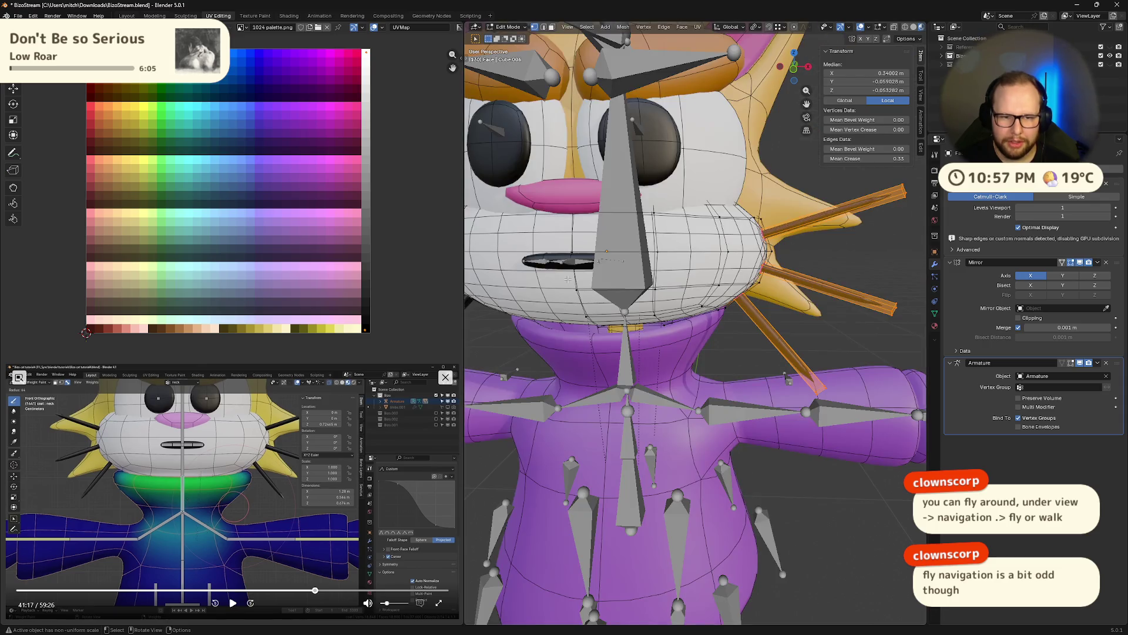
left_click(569, 28)
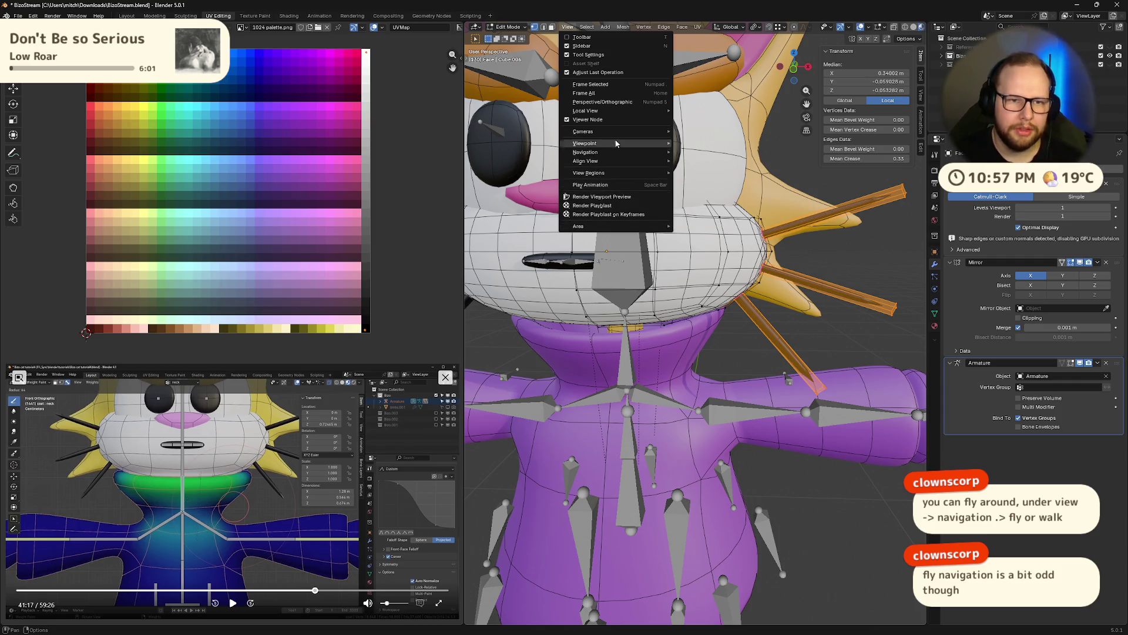
mouse_move(586, 152)
left_click(732, 319)
key("s")
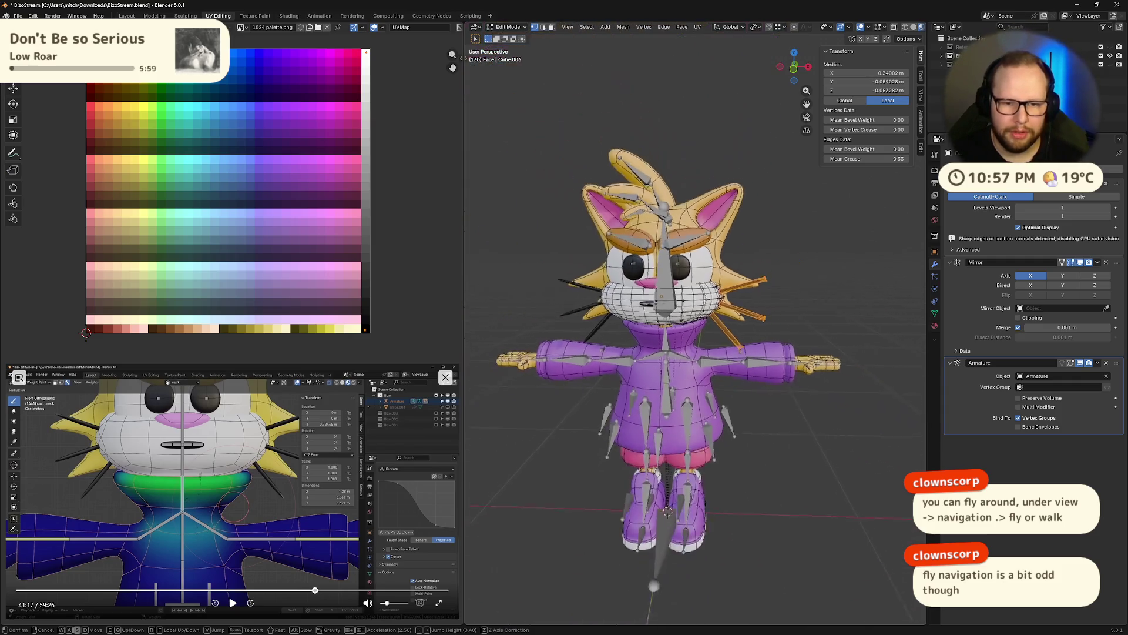
key("w")
key("s")
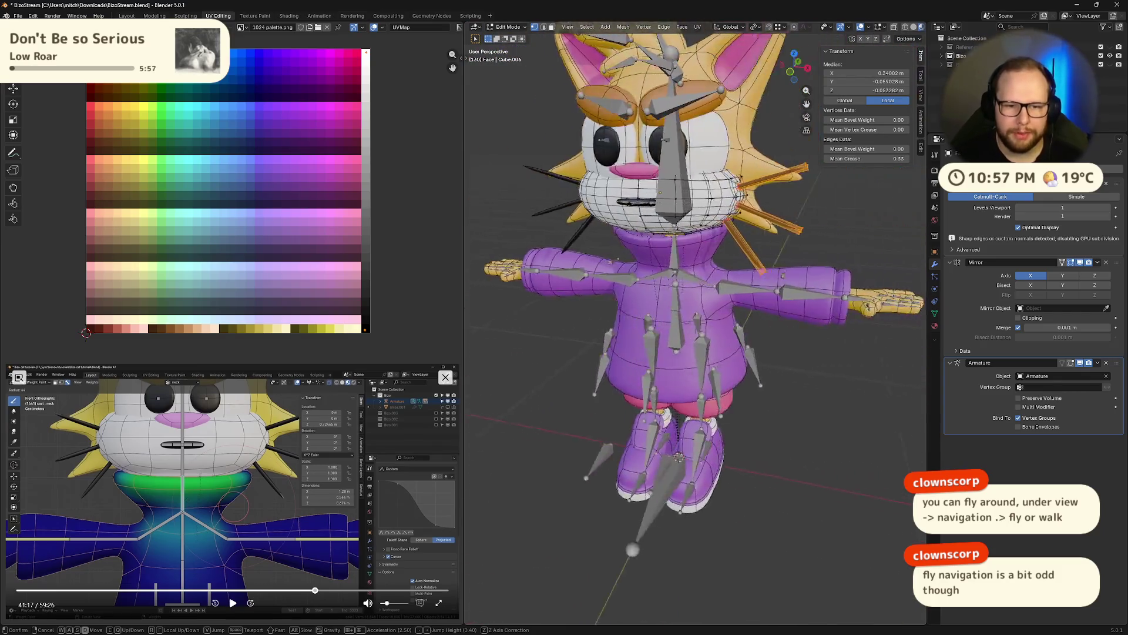
key("a")
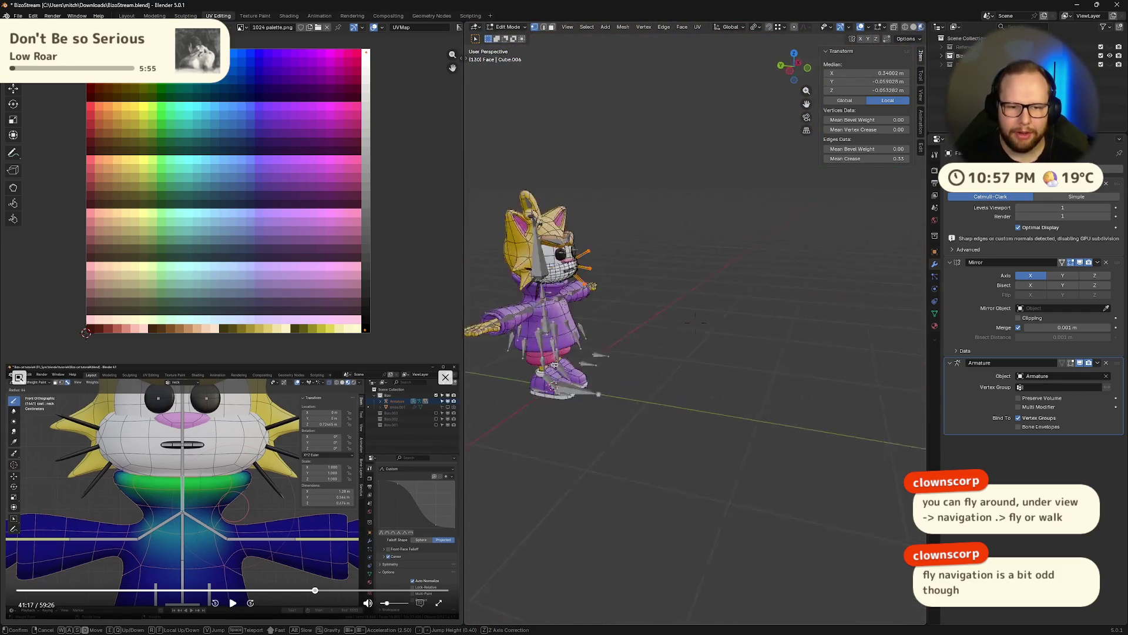
key("s")
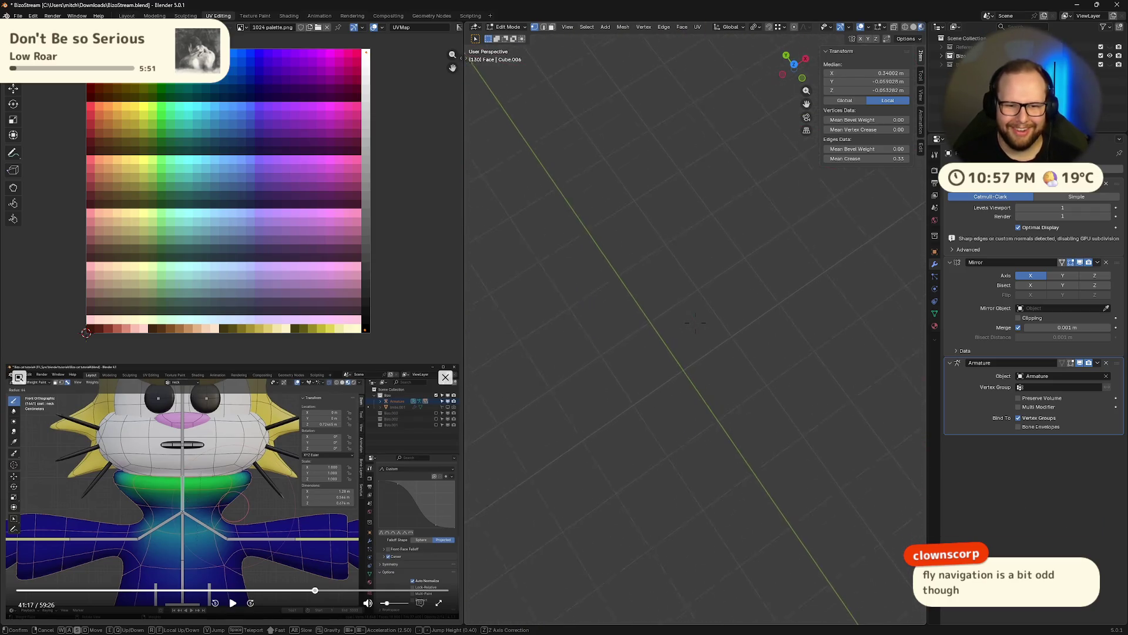
key("w")
key("w")
key("a")
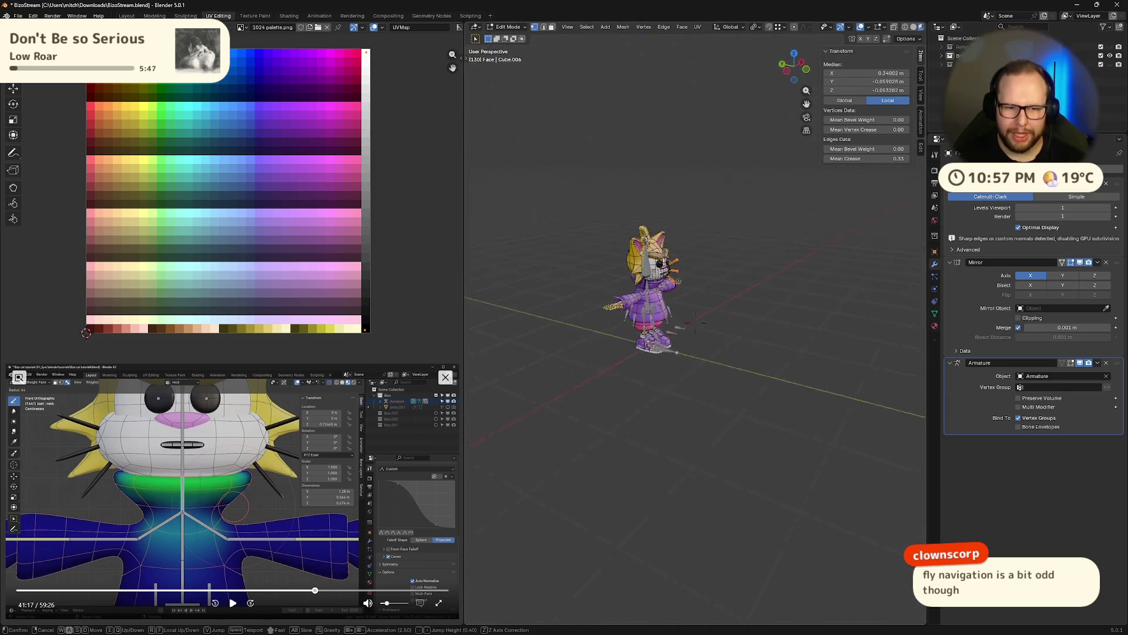
key("s")
key("w")
key("w")
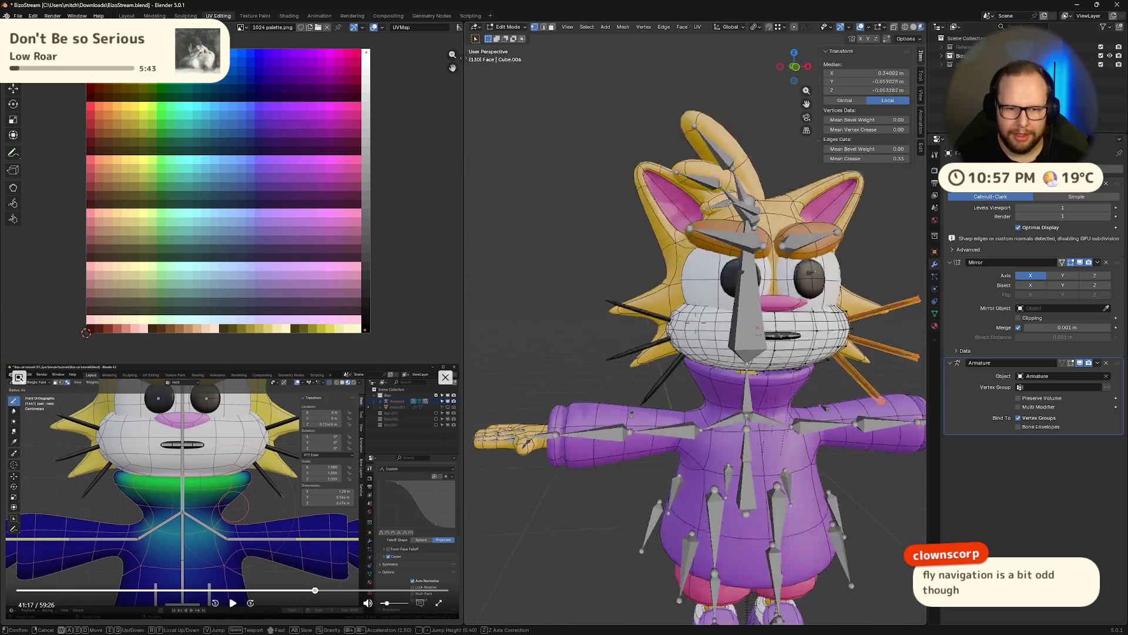
key("s")
key("w")
key("s")
key("w")
key("a")
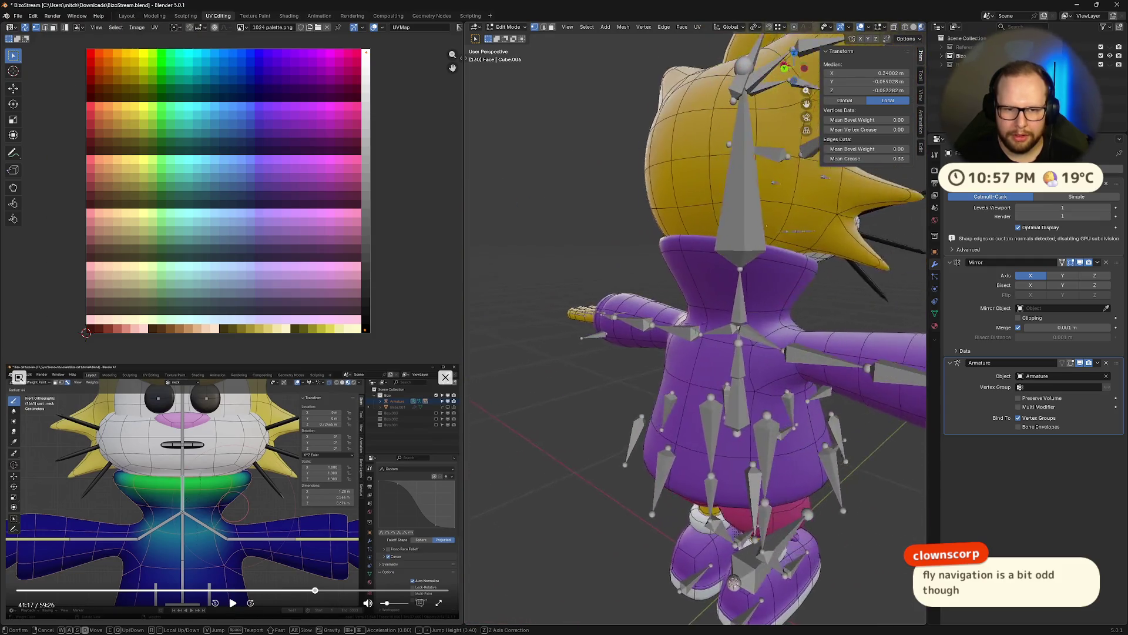
key("s")
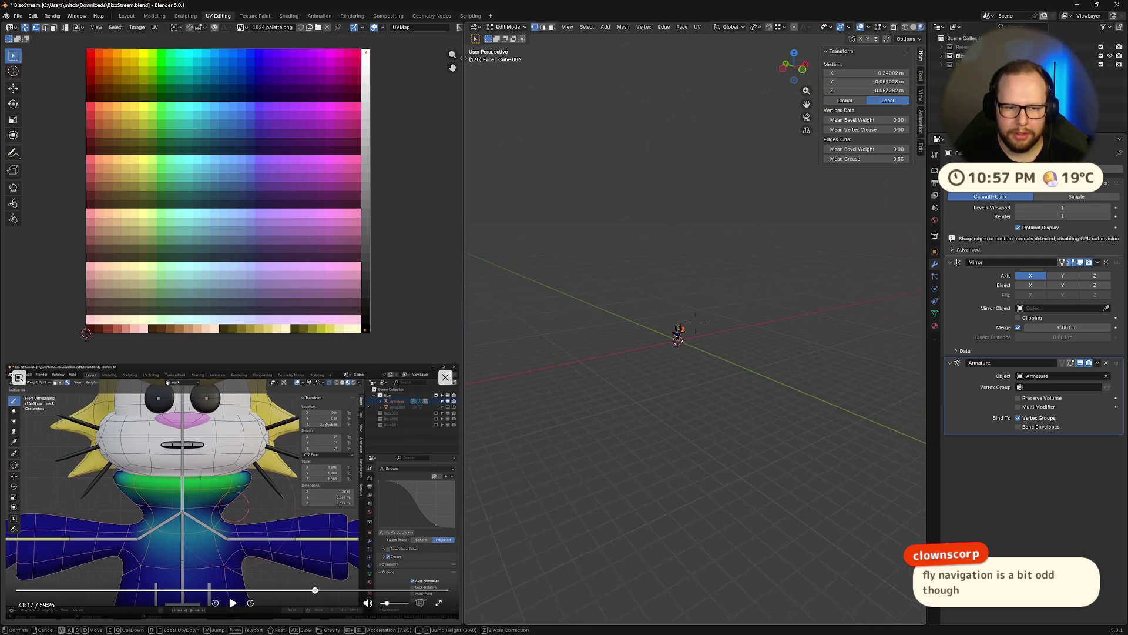
key("s")
key("w")
key("s")
scroll(696, 326, "down", 2)
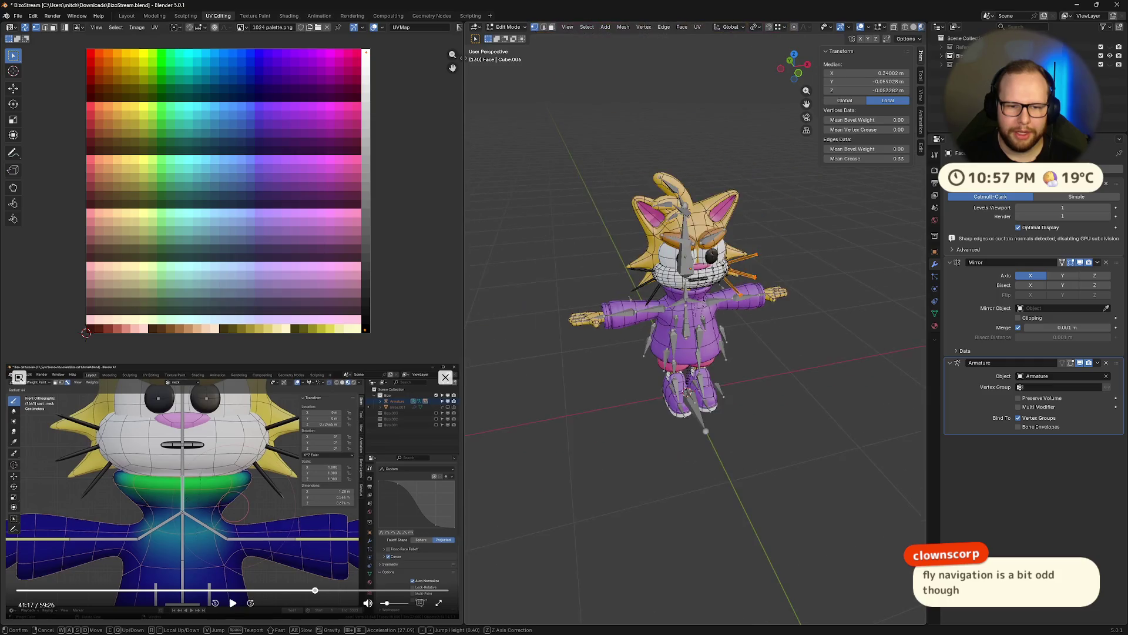
scroll(696, 326, "down", 2)
key("w")
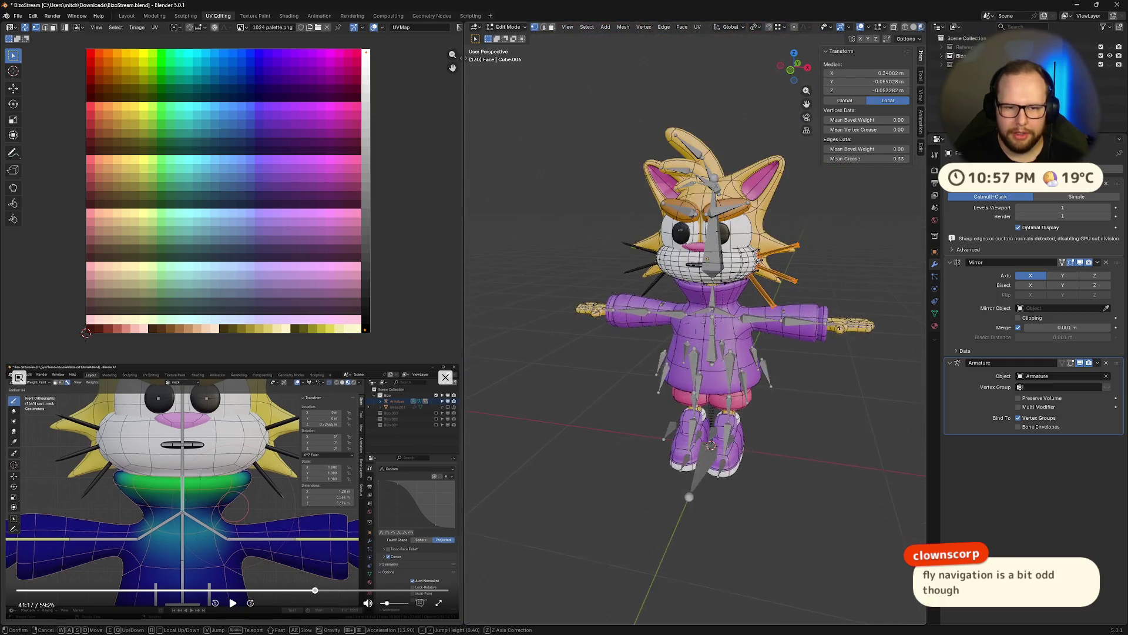
key("w")
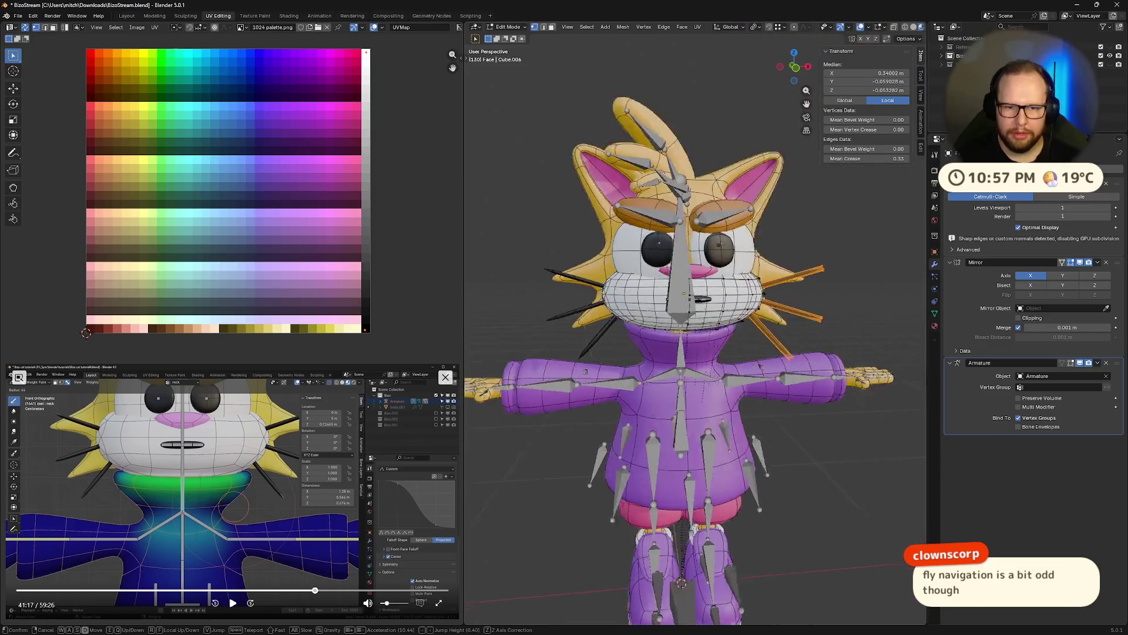
key("e")
key("e")
key("q")
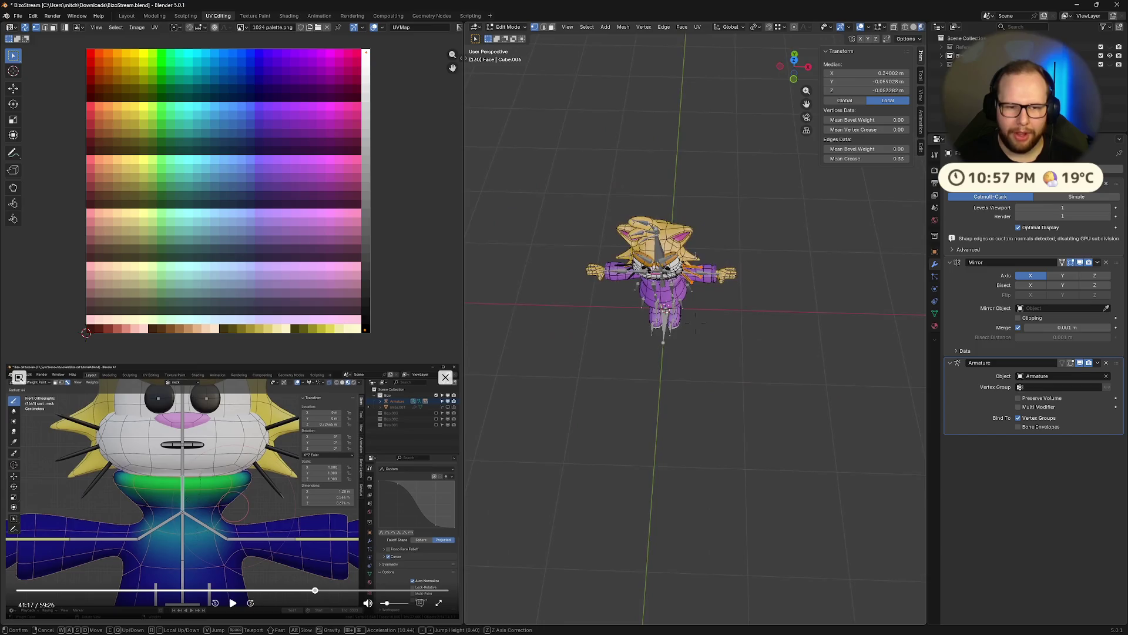
key("q")
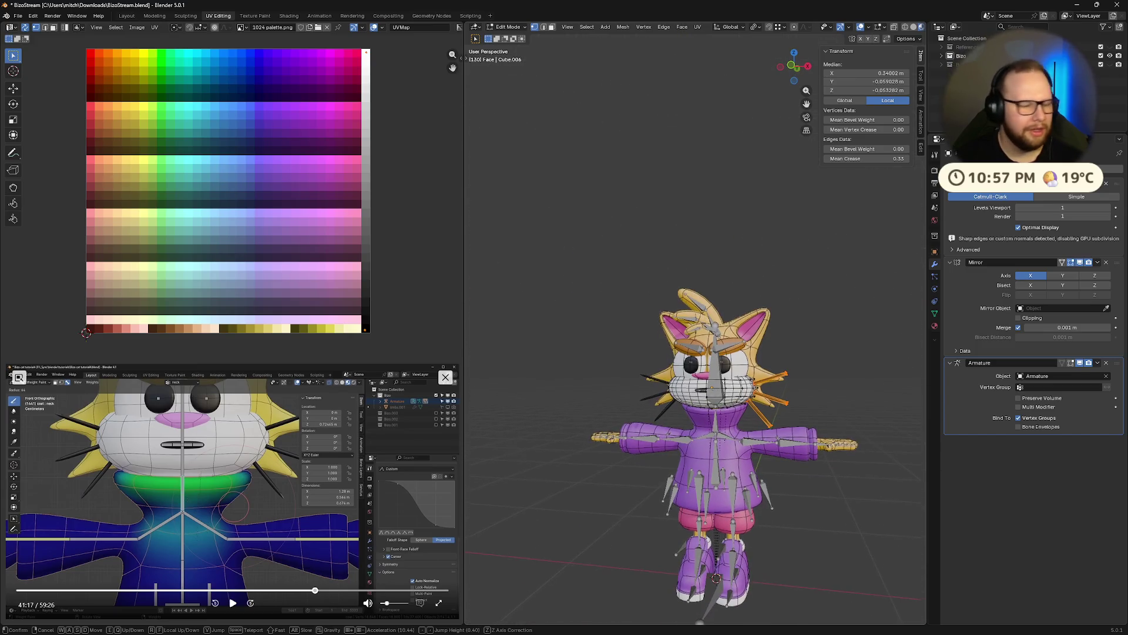
key("s")
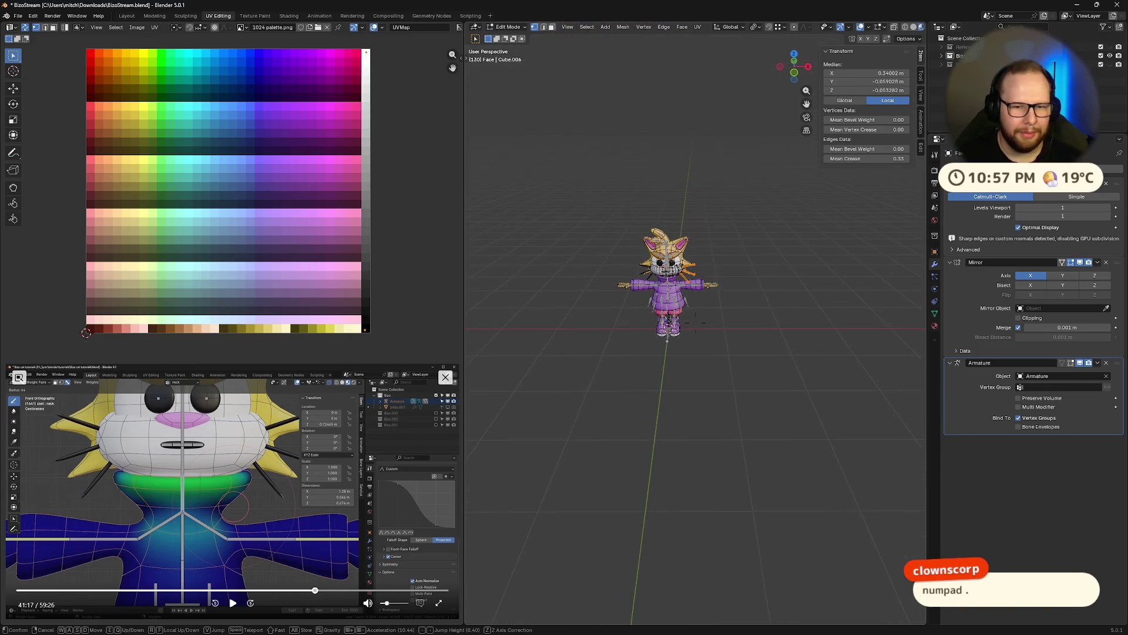
key("w")
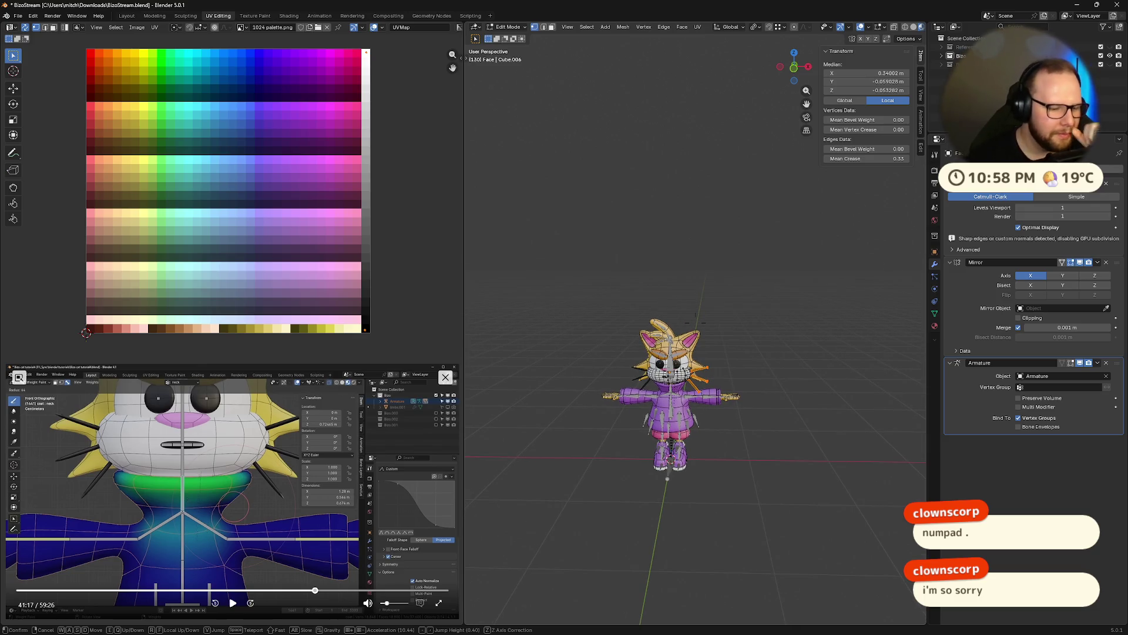
Exit walk navigation so the view snaps back to the close-up of the cat's head.
key("Escape")
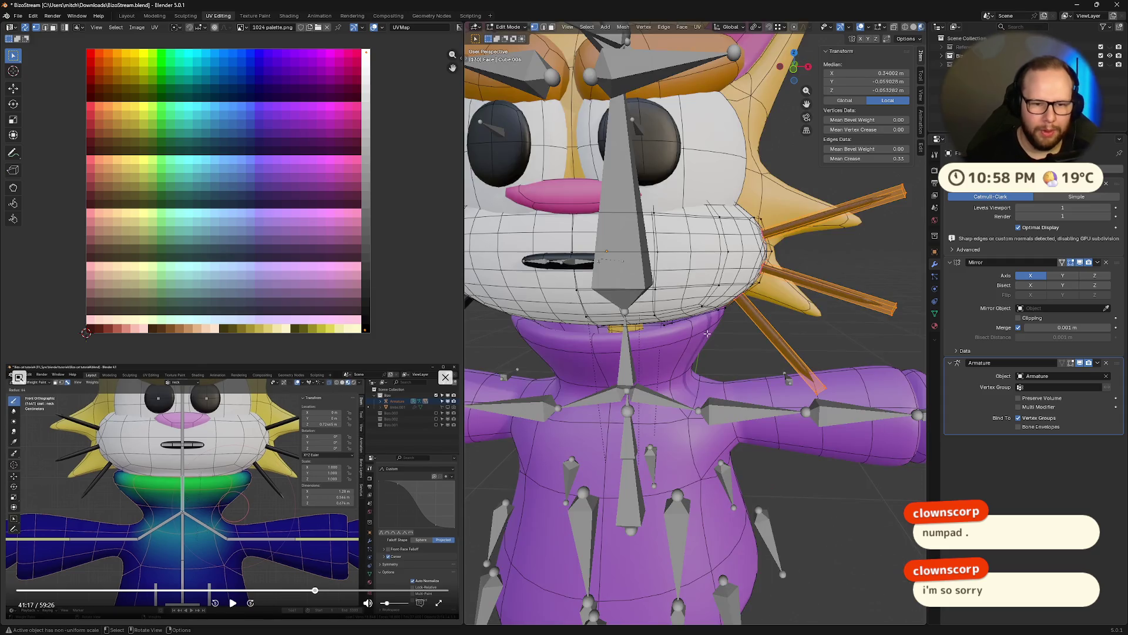
Scale the right-cheek whiskers longer and clear the selection.
right_click(717, 392)
key("KP_Decimal")
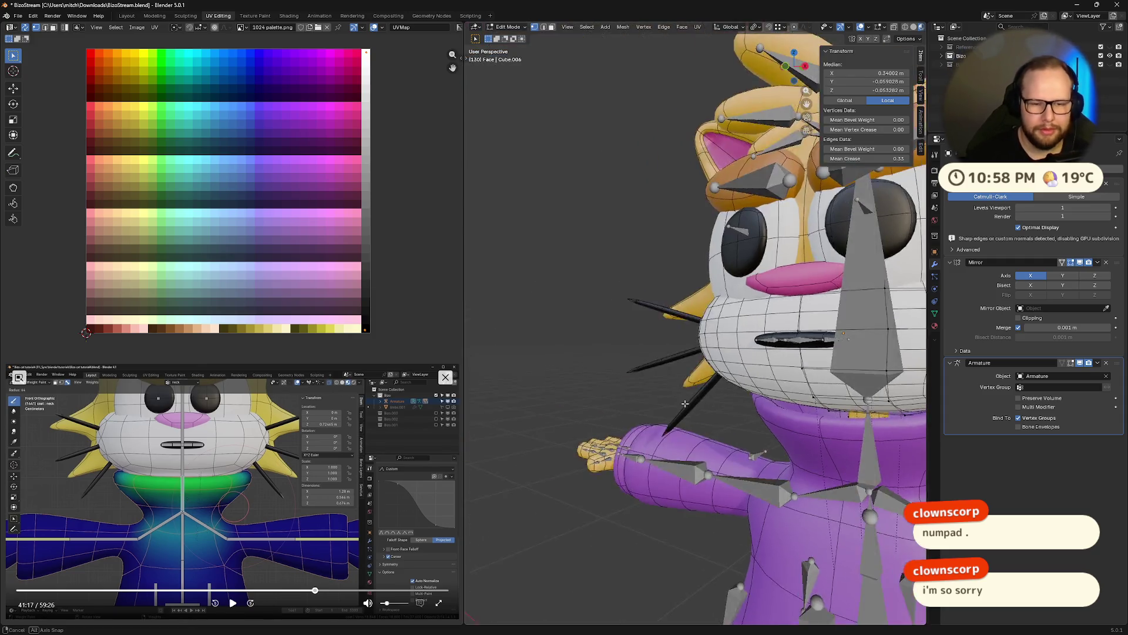
key("s")
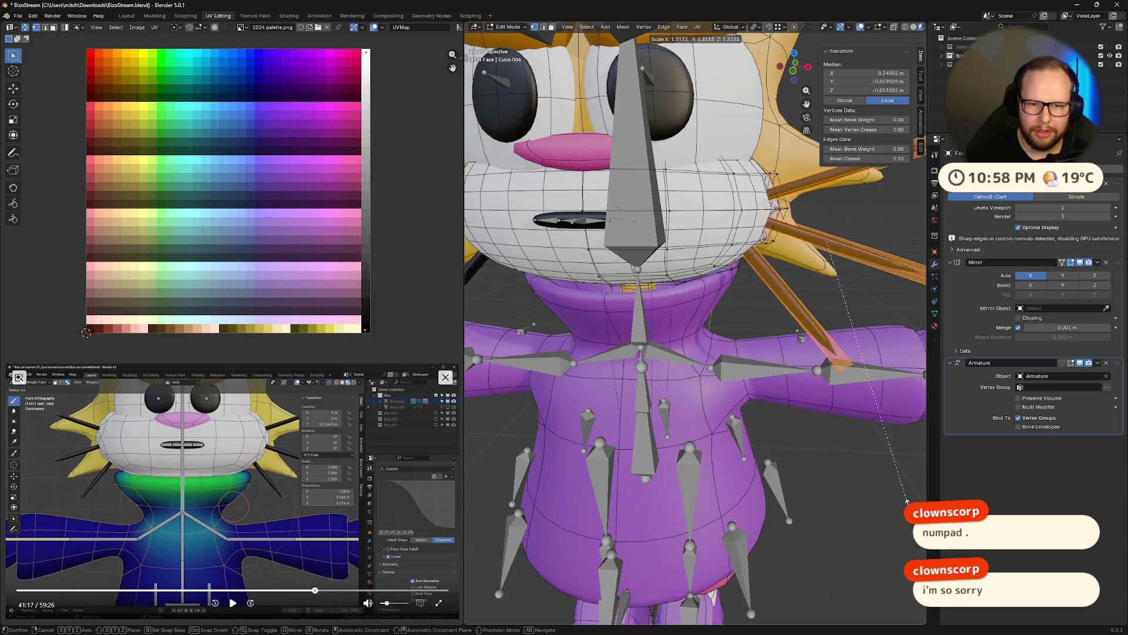
left_click(883, 524)
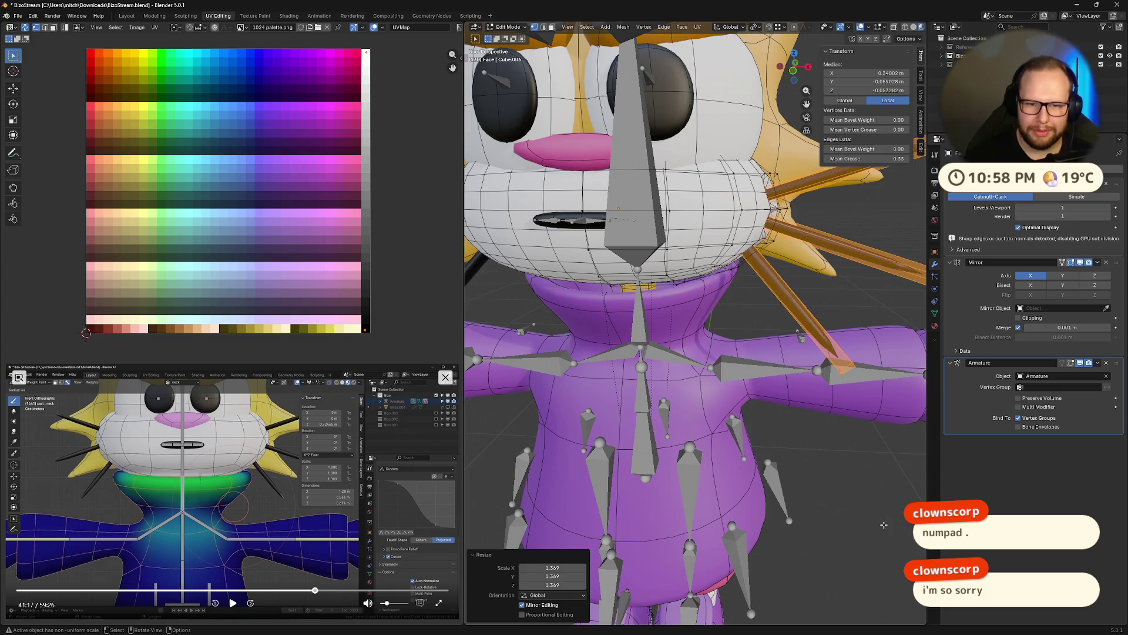
scroll(875, 513, "down", 5)
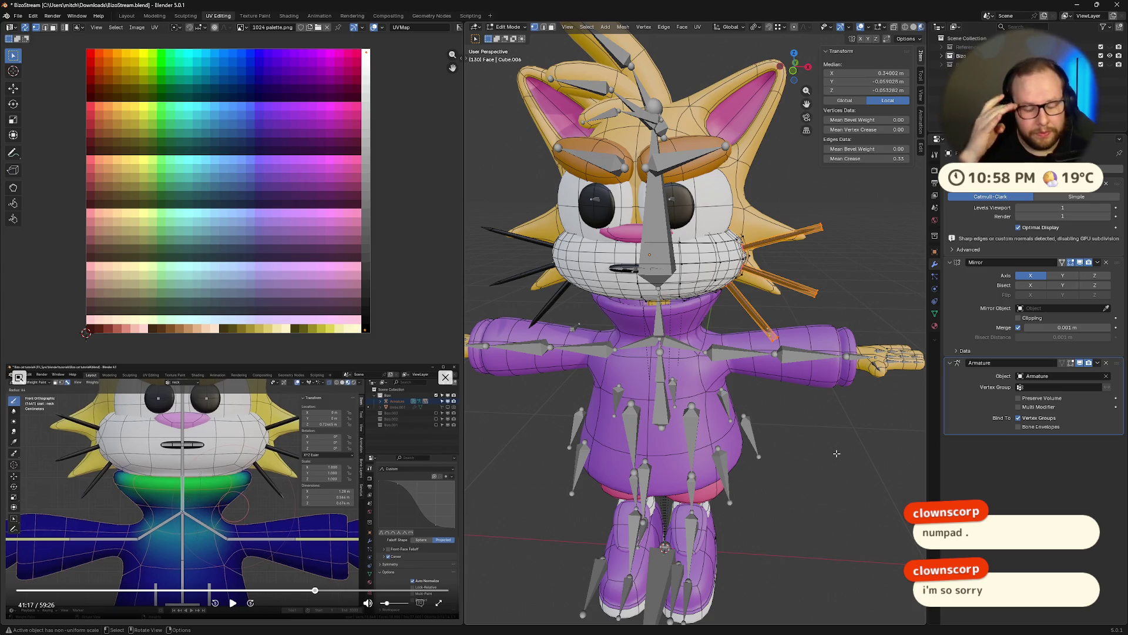
scroll(755, 192, "up", 2)
scroll(755, 192, "up", 1)
middle_click_drag(755, 193, 721, 154)
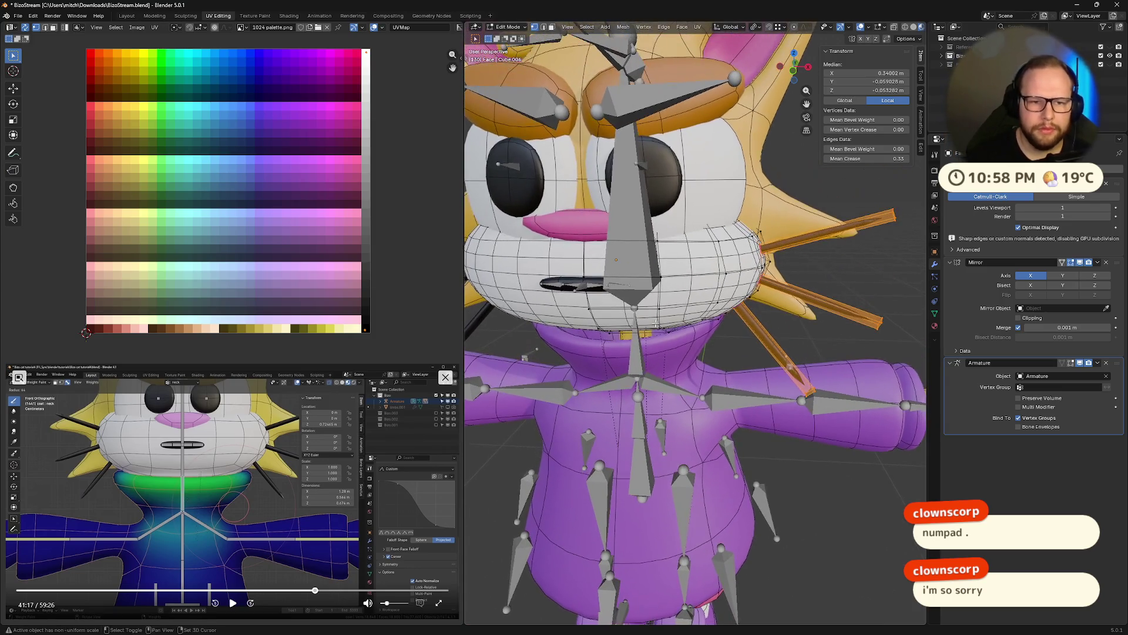
key("alt+a")
Check the eye mesh, then edit the face mesh with its viewport subdivision level set to 0.
key("Tab")
left_click(707, 162)
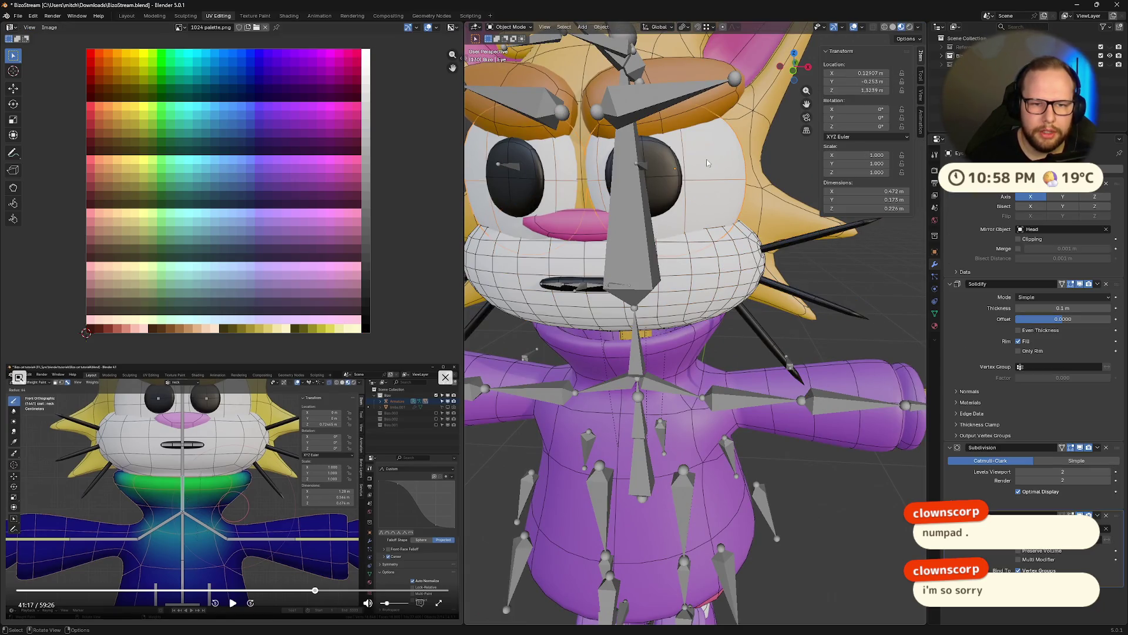
key("Tab")
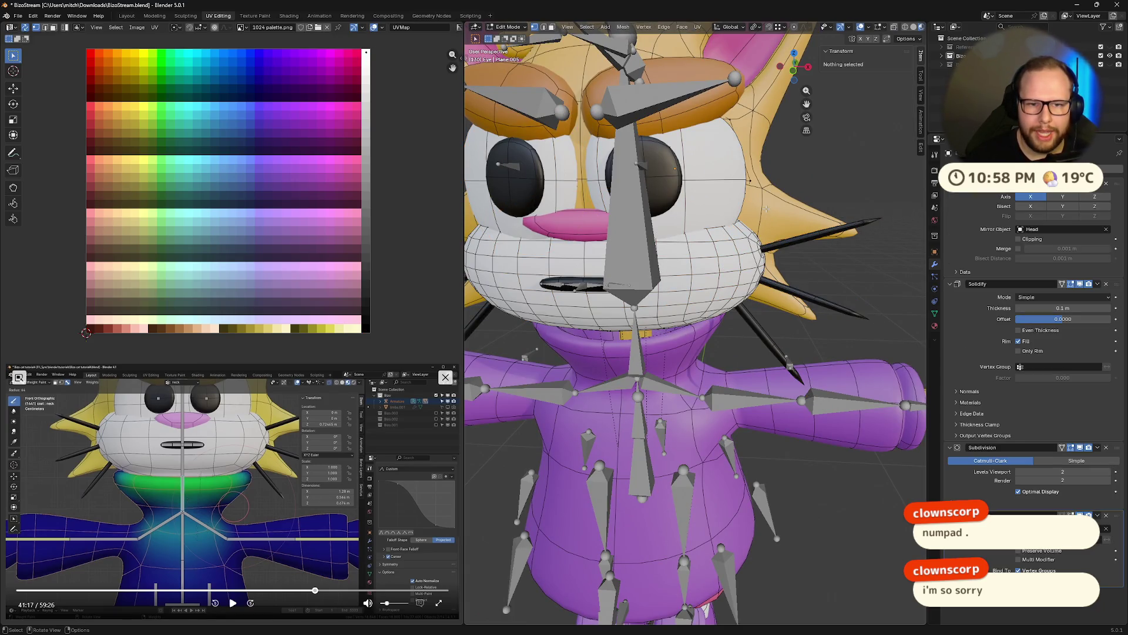
middle_click_drag(771, 209, 754, 206)
key("Tab")
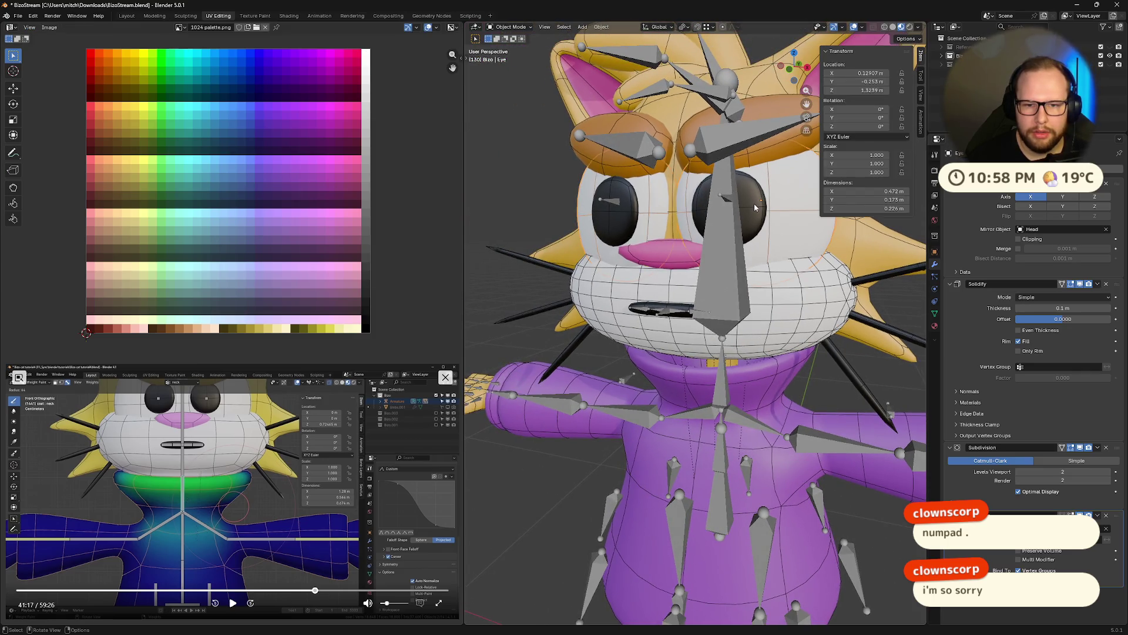
scroll(764, 240, "up", 2)
left_click(764, 240)
key("Tab")
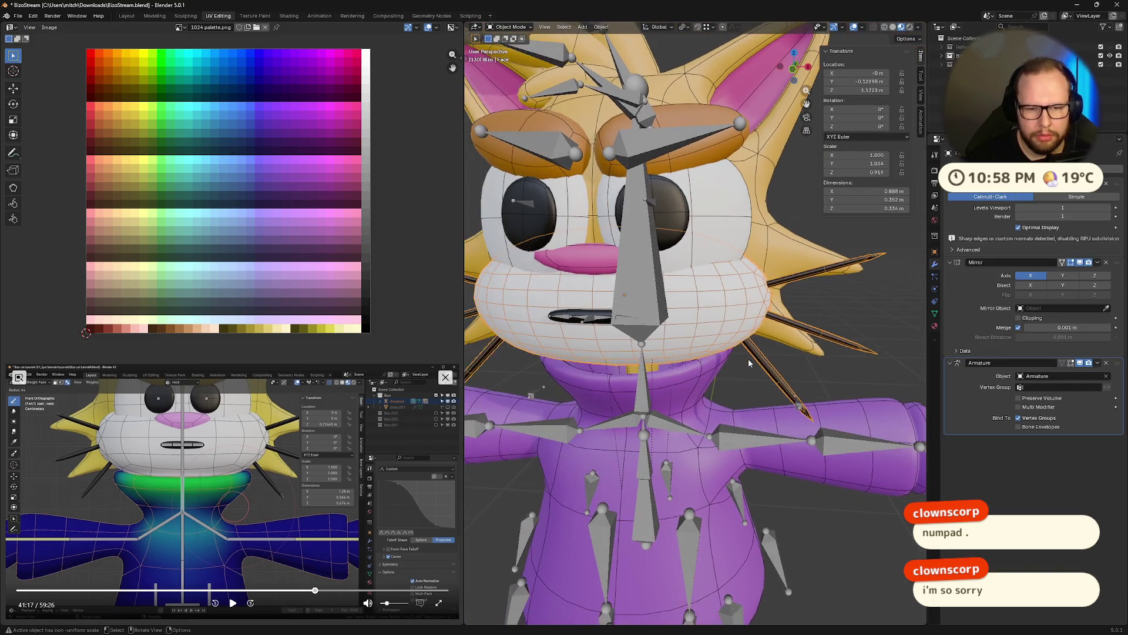
scroll(749, 360, "up", 2)
scroll(723, 326, "up", 1)
scroll(703, 299, "up", 1)
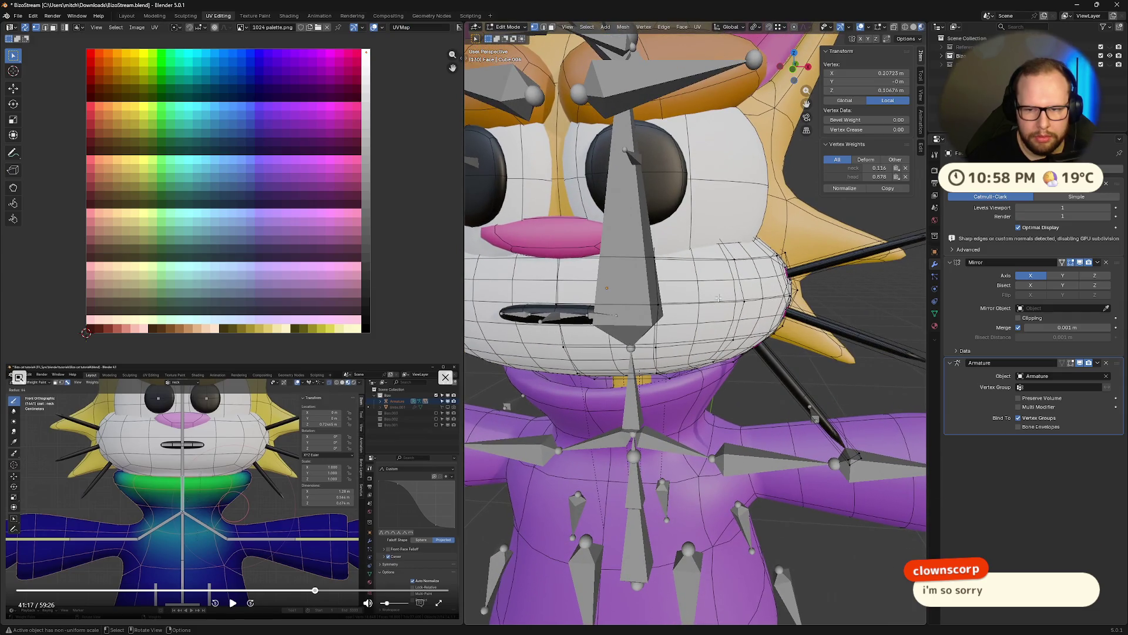
left_click(1019, 207)
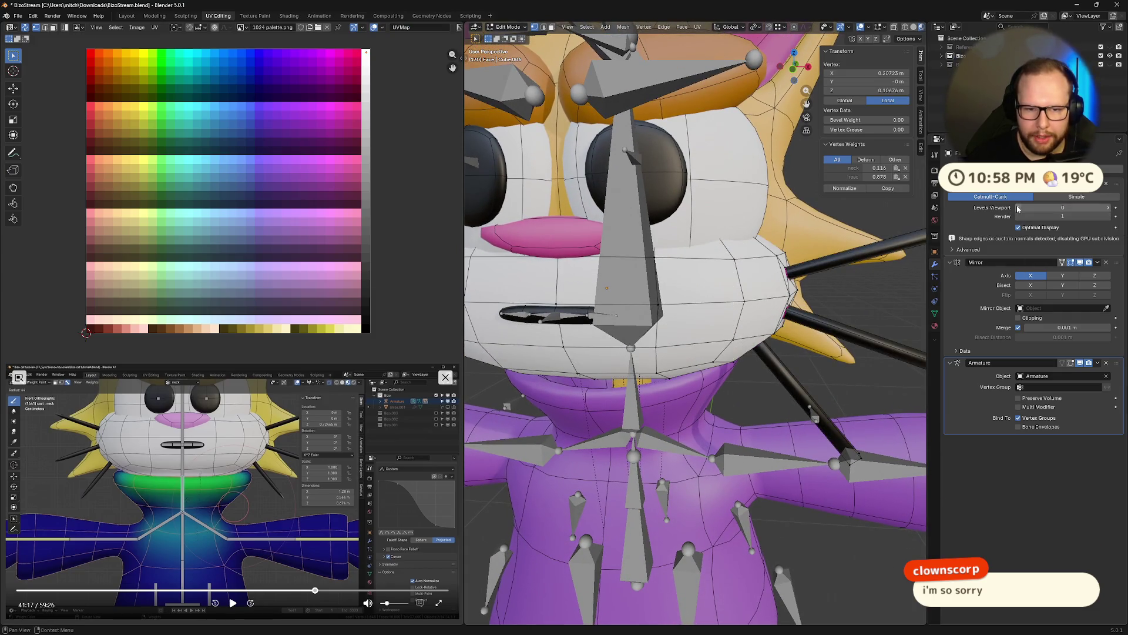
scroll(853, 285, "down", 3)
scroll(707, 318, "down", 2)
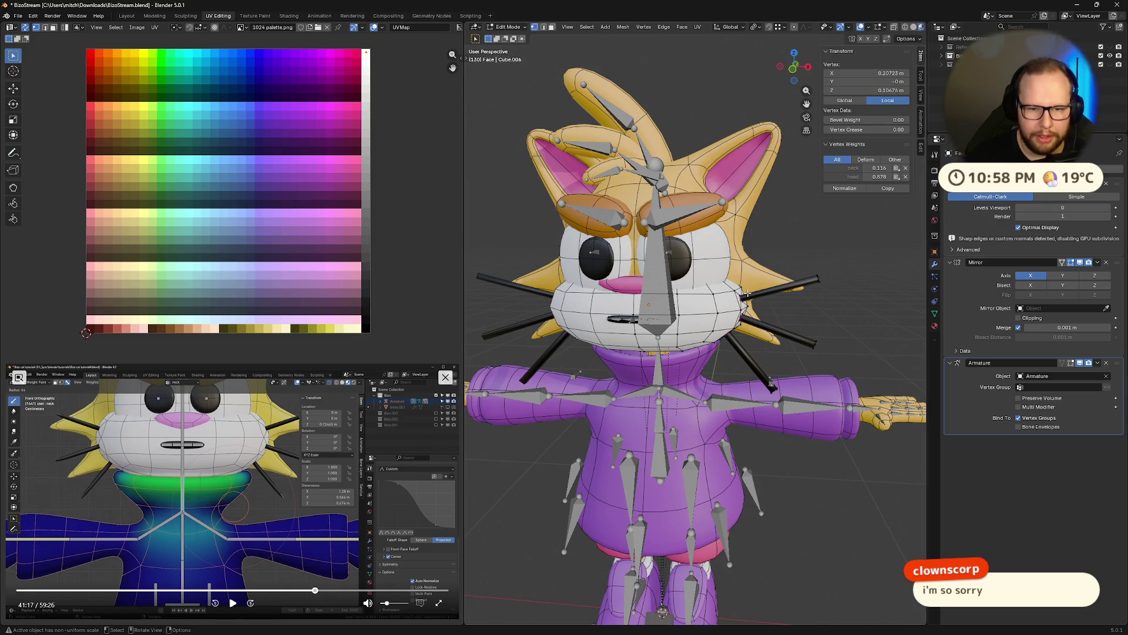
scroll(747, 294, "up", 2)
scroll(748, 293, "up", 2)
mouse_move(859, 252)
middle_mouse_down("shift")
mouse_move(873, 283)
mouse_move(768, 300)
mouse_move(829, 275)
middle_mouse_up("shift")
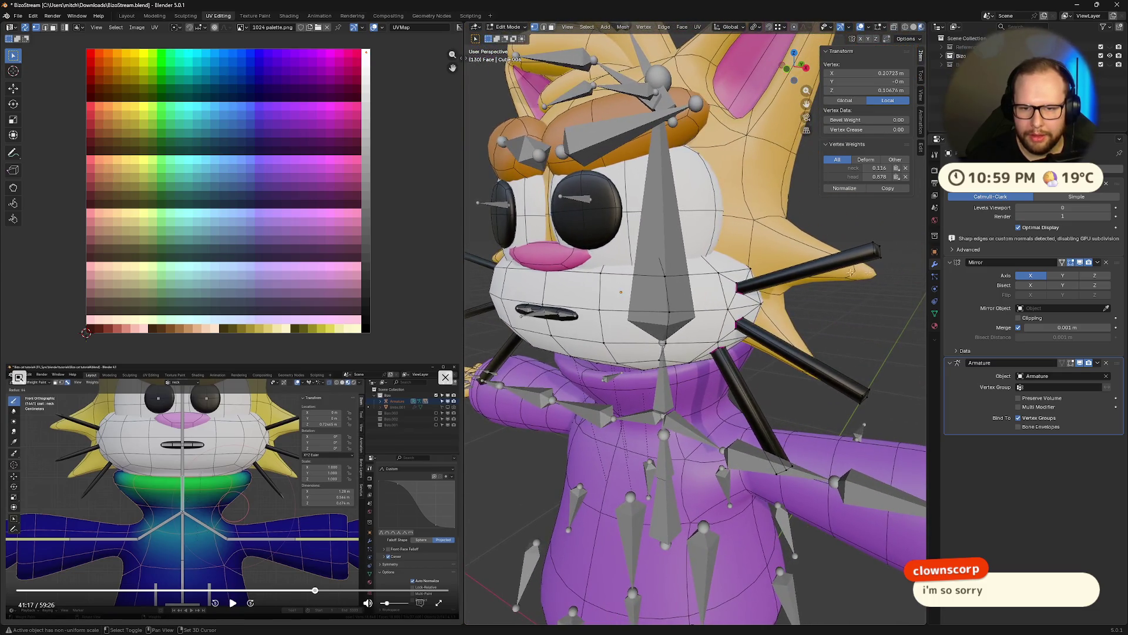
scroll(838, 276, "down", 1)
scroll(838, 277, "down", 1)
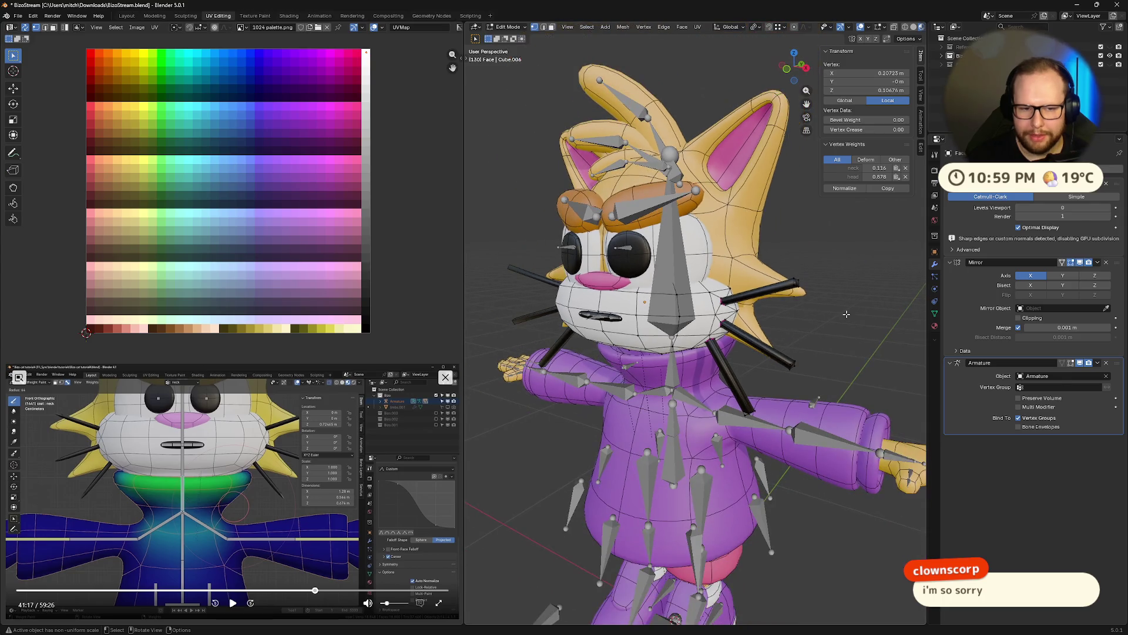
key("Tab")
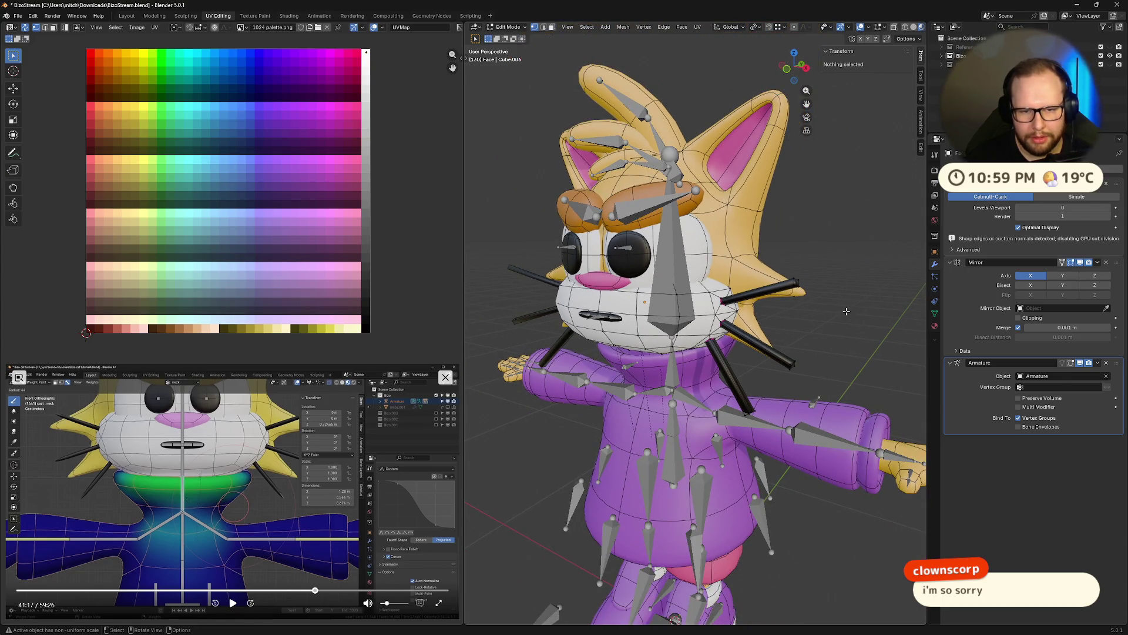
scroll(693, 315, "up", 1)
scroll(733, 306, "up", 1)
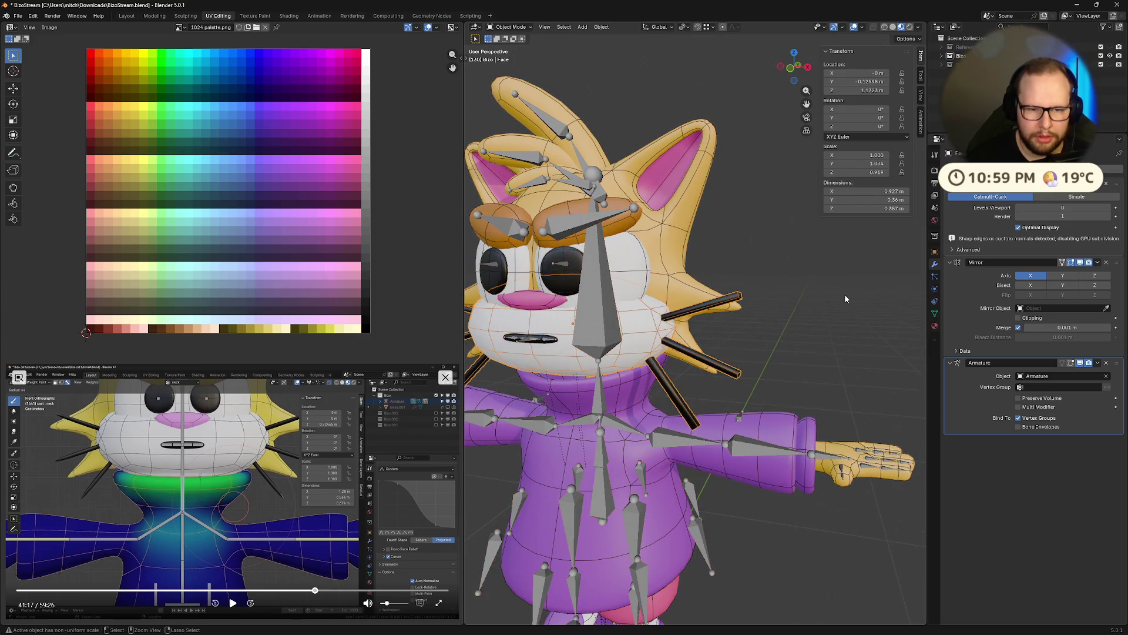
key("Tab")
key("Tab")
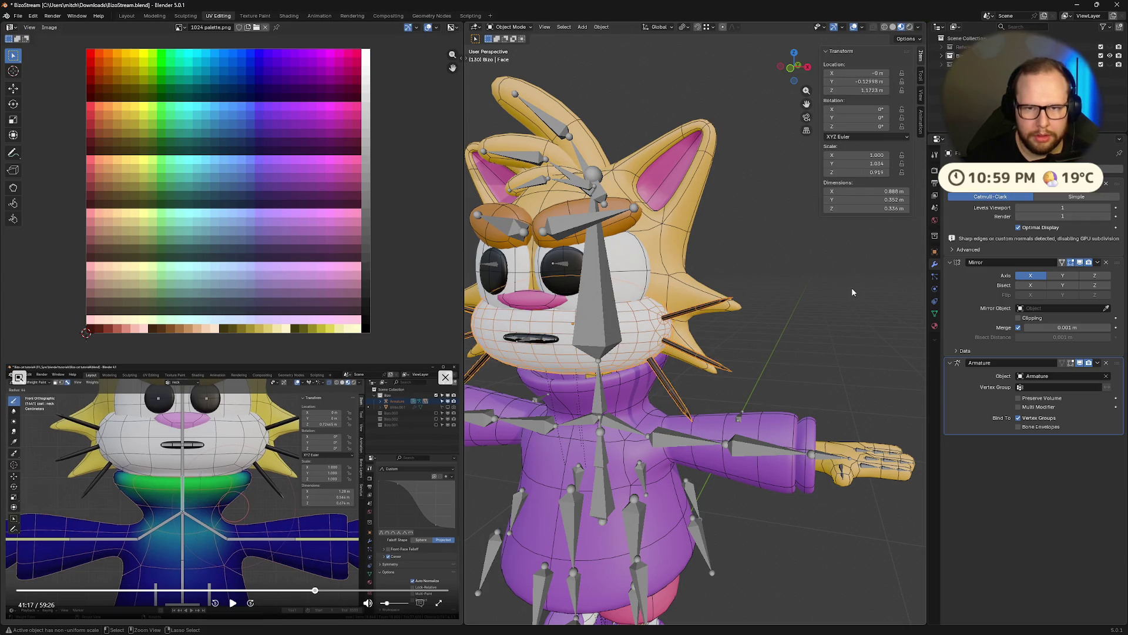
middle_click_drag(852, 287, 731, 308)
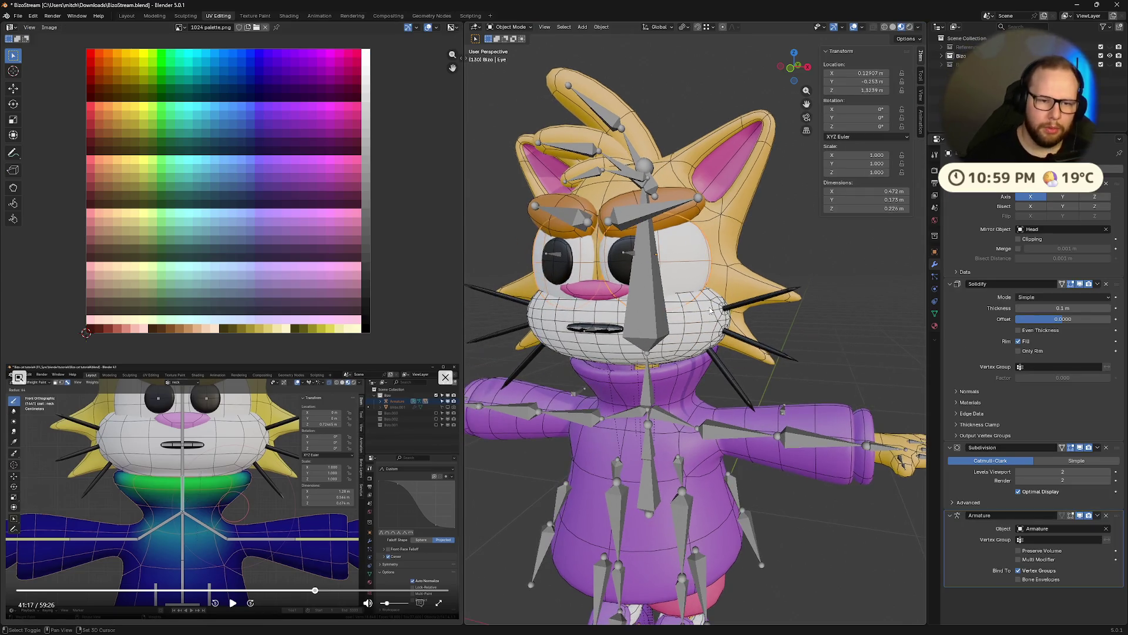
left_click(641, 305)
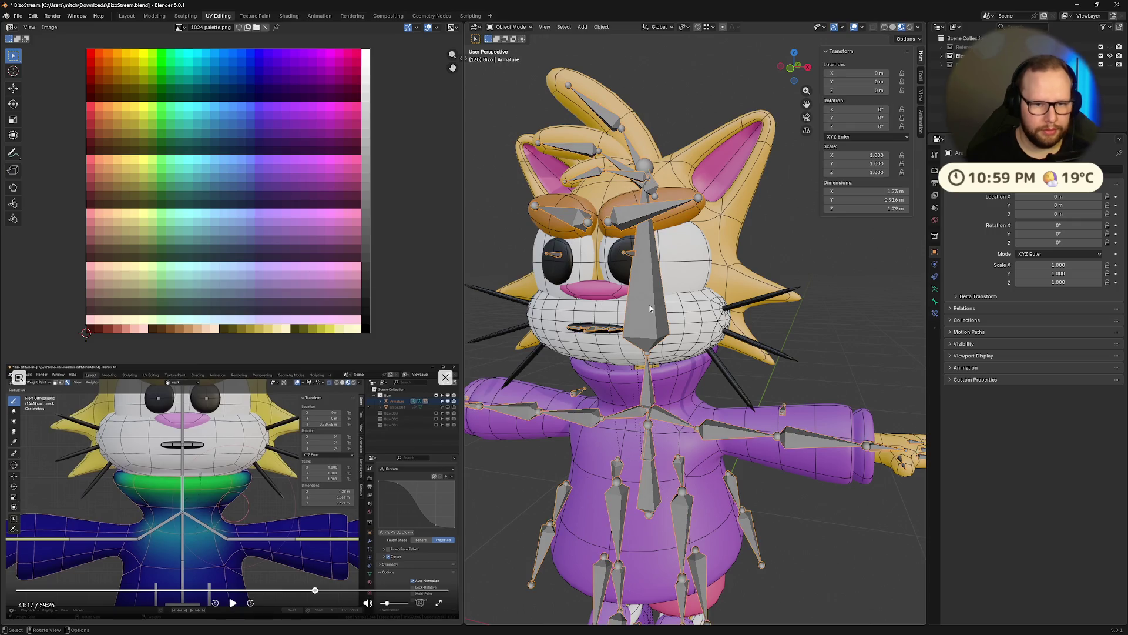
left_click(650, 308)
key("Tab")
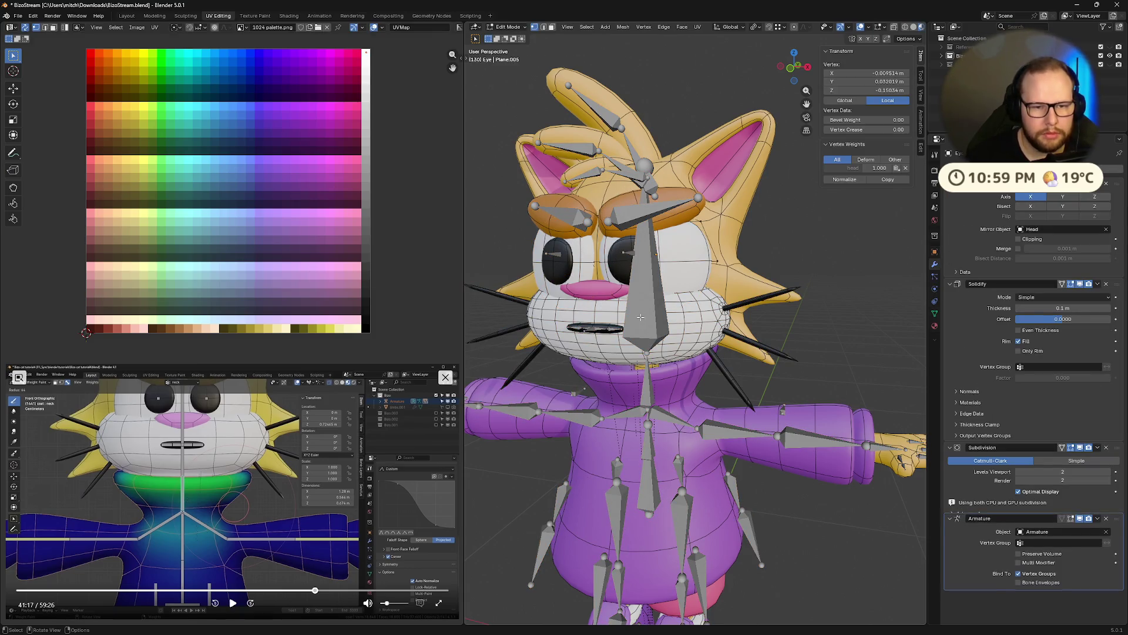
left_click(780, 254)
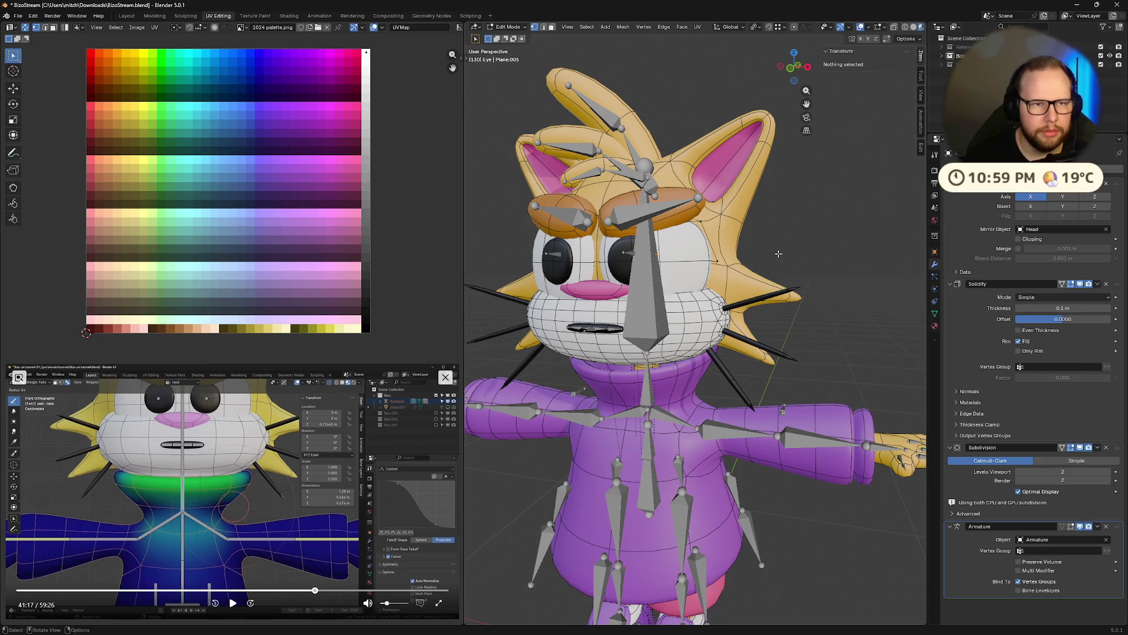
key("Tab")
left_click(640, 307)
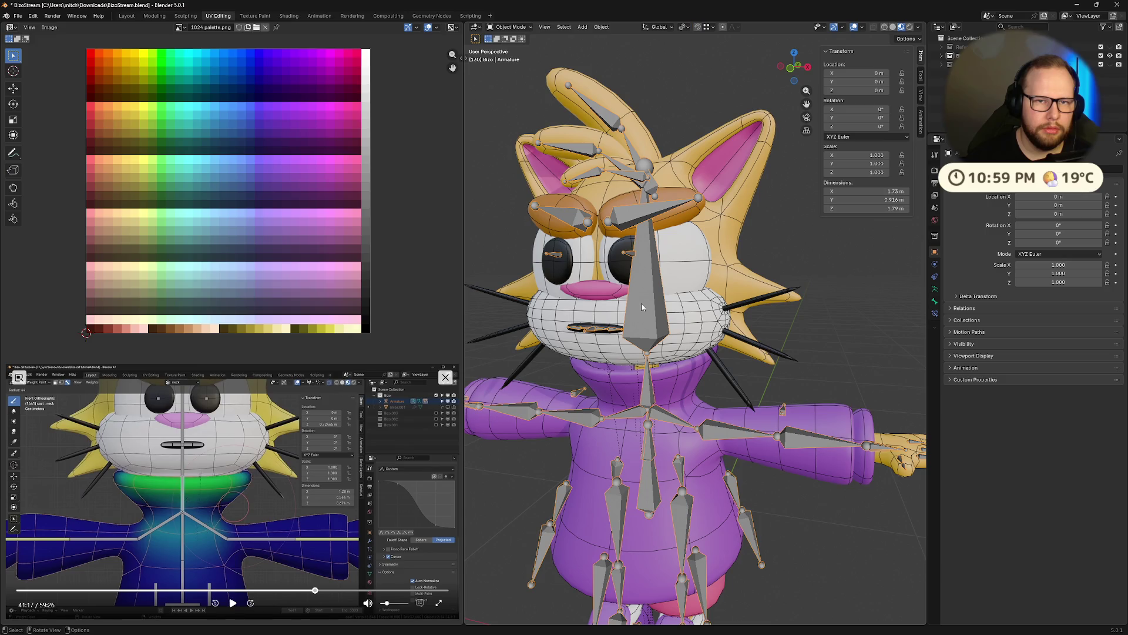
key("ctrl+Tab")
Test-rotate the head bone in pose mode and cancel, leaving it at rest.
left_click(641, 307)
key("r")
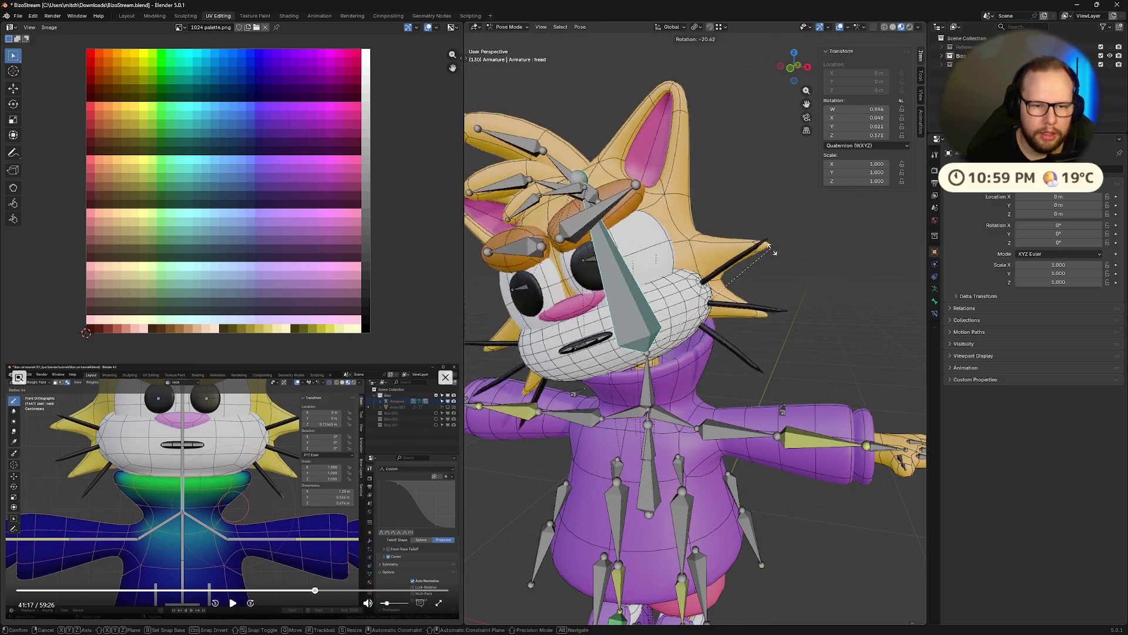
key("Escape")
left_click(232, 602)
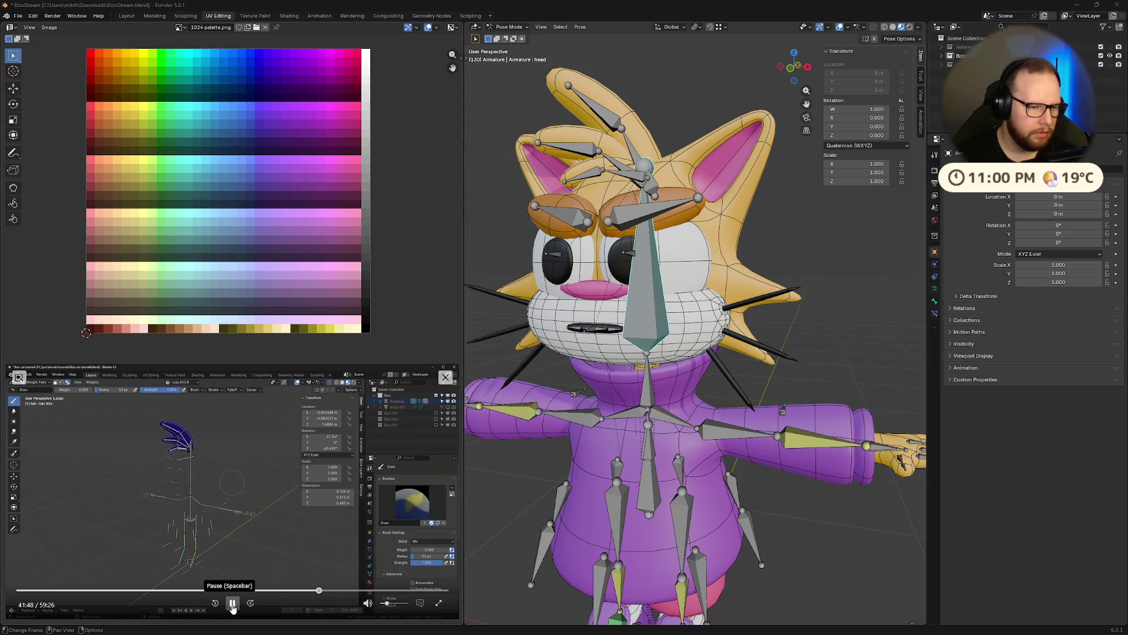
Rotate a couple of hair bones in pose mode and orbit to check how the strands follow.
left_click(232, 607)
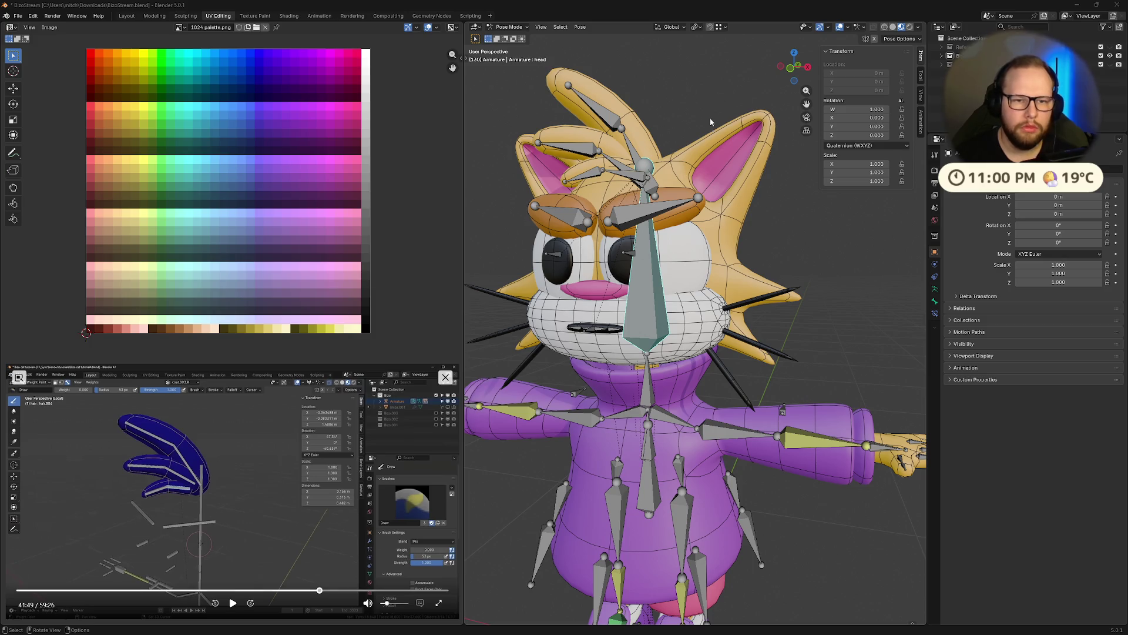
middle_click_drag(714, 115, 630, 361, "shift")
left_click(592, 249)
key("r")
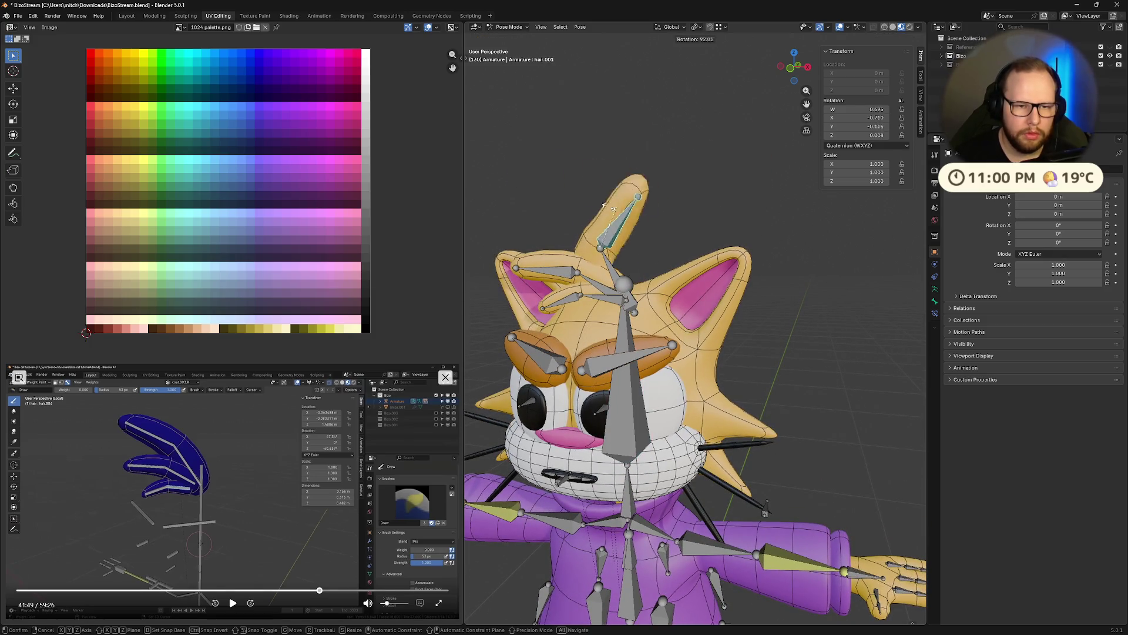
left_click(621, 205)
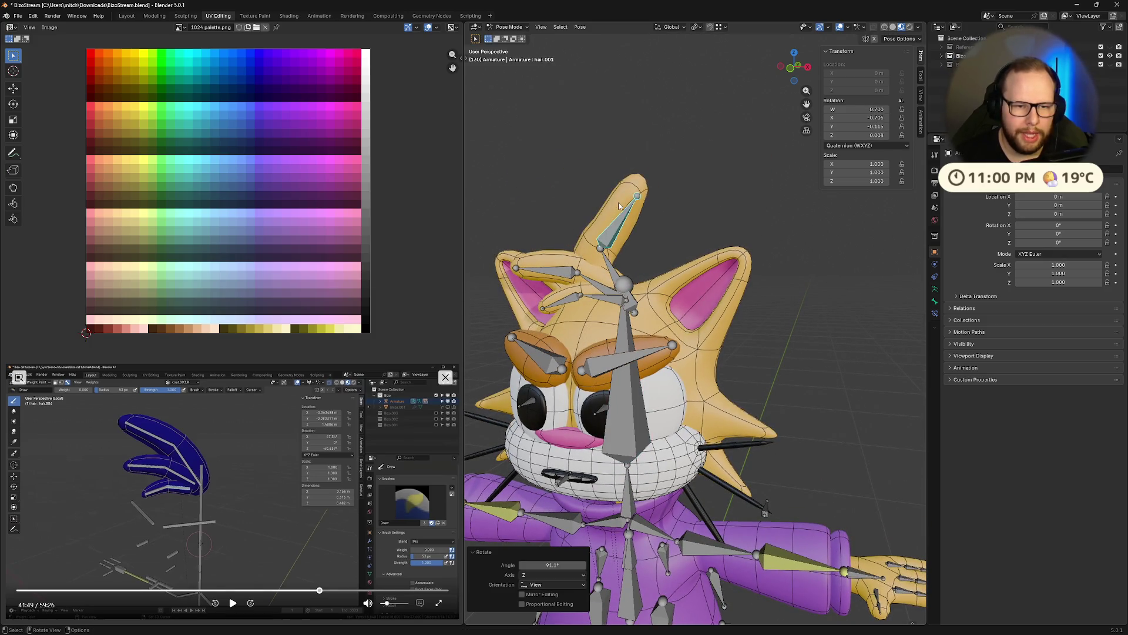
left_click(556, 269)
left_click(558, 306)
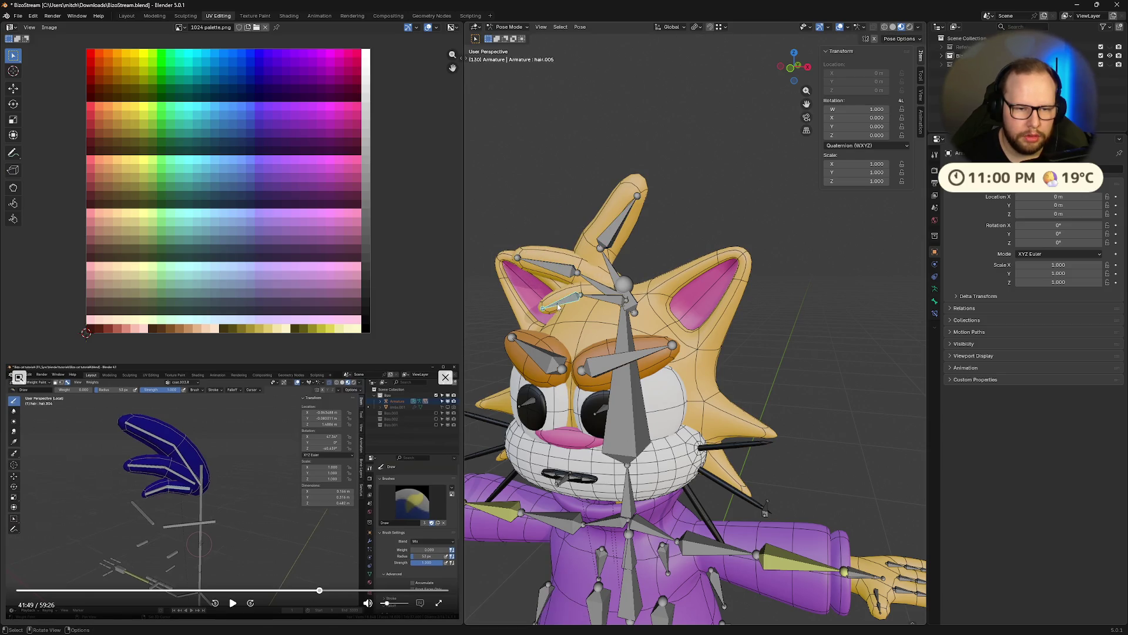
key("r")
left_click(535, 292)
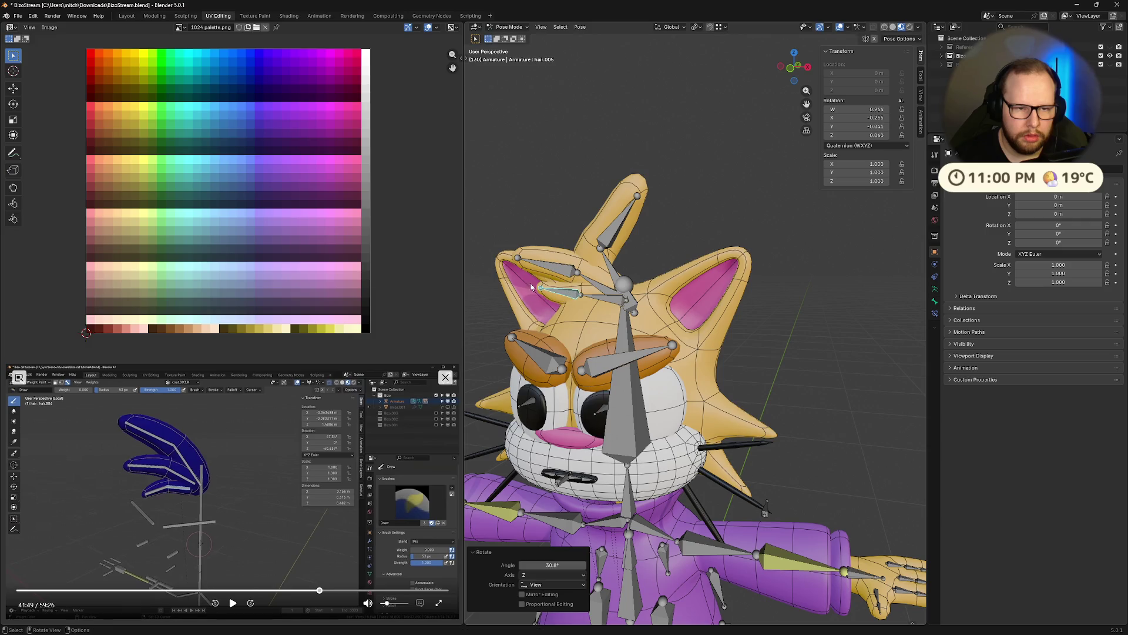
middle_click_drag(534, 292, 783, 343)
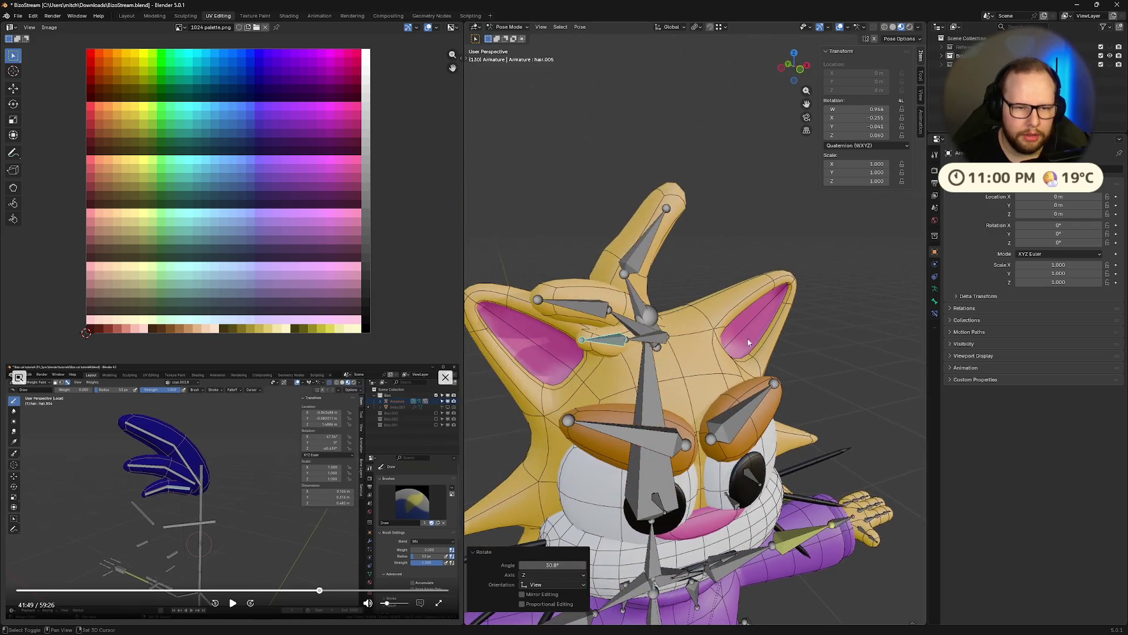
left_click(647, 237)
mouse_move(648, 236)
middle_mouse_down()
mouse_move(729, 292)
mouse_move(835, 297)
mouse_move(722, 304)
middle_mouse_up()
Return to object mode, make the hair mesh active and enter weight paint mode.
key("ctrl+Tab")
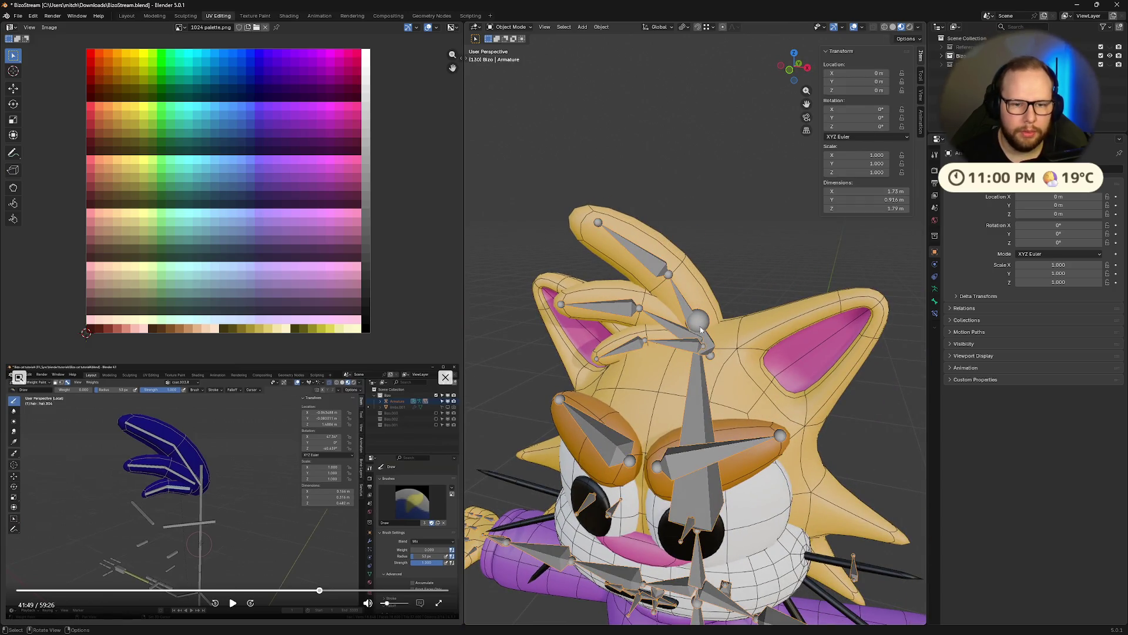
left_click(695, 283)
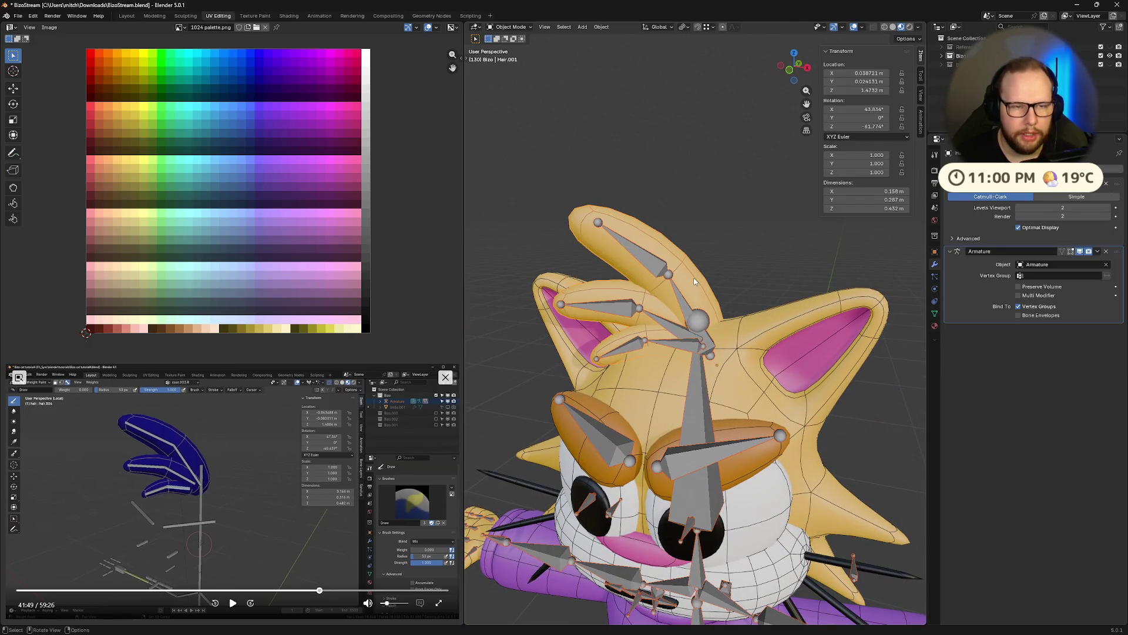
key("ctrl+Tab")
left_click(640, 248)
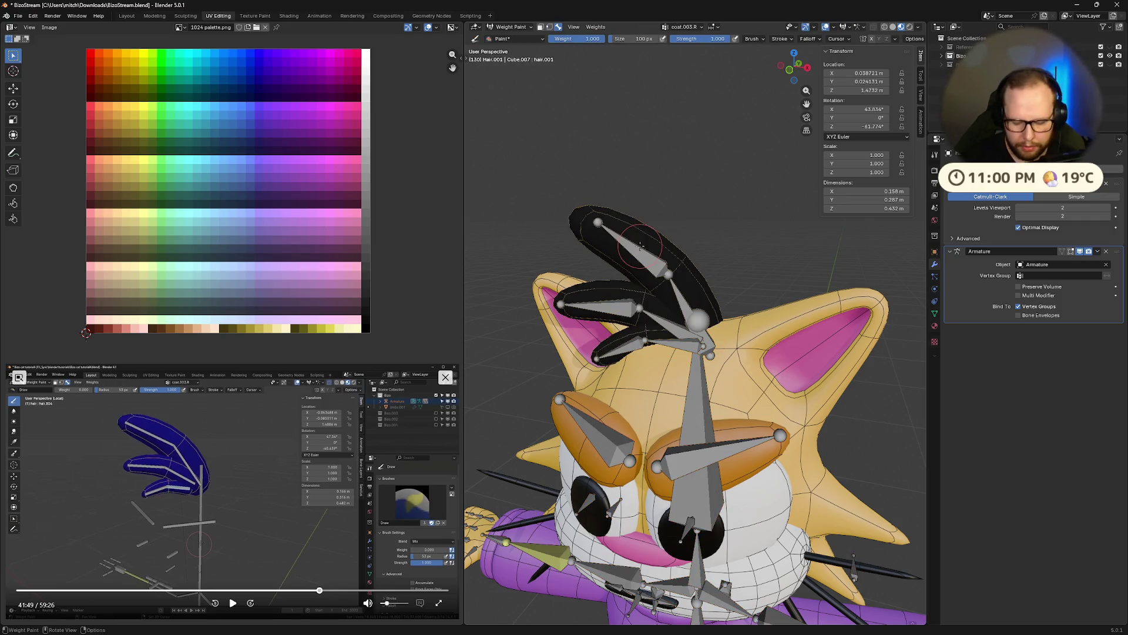
Isolate the hair and armature in local view and orbit around them.
key("KP_Divide")
middle_click_drag(647, 273, 737, 388)
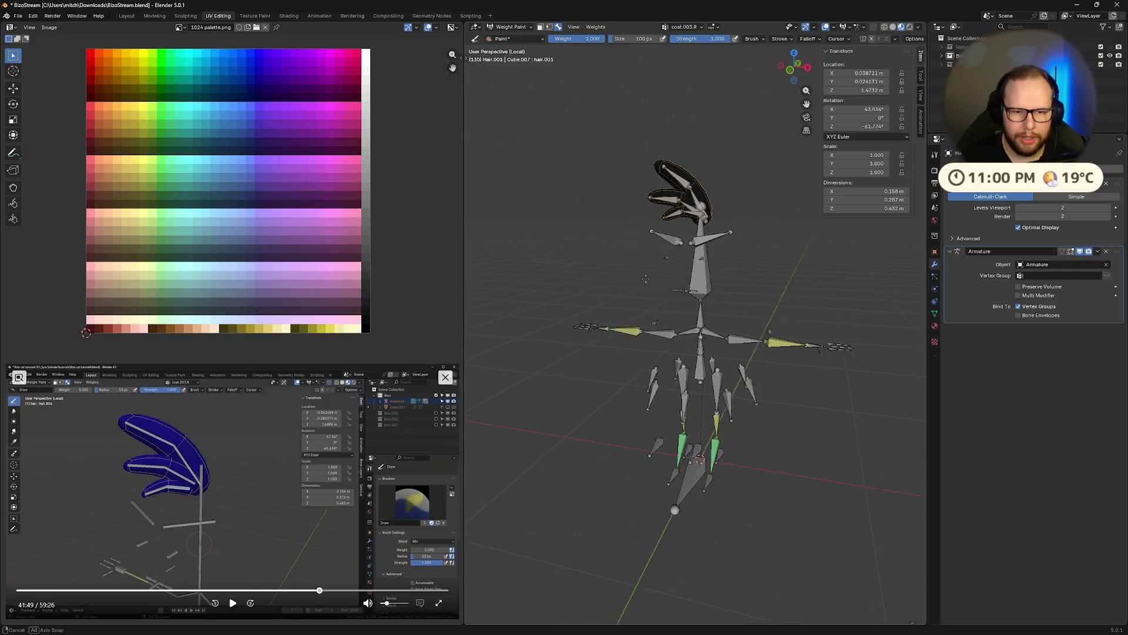
mouse_move(608, 343)
middle_mouse_down()
mouse_move(631, 293)
mouse_move(692, 312)
middle_mouse_up()
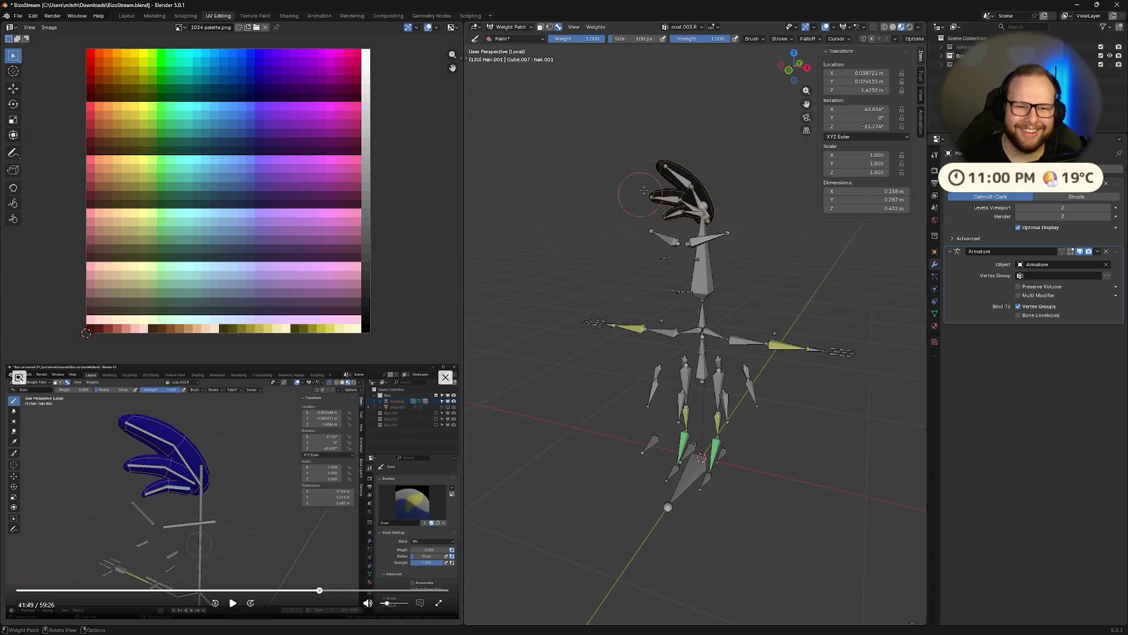
scroll(691, 312, "up", 5)
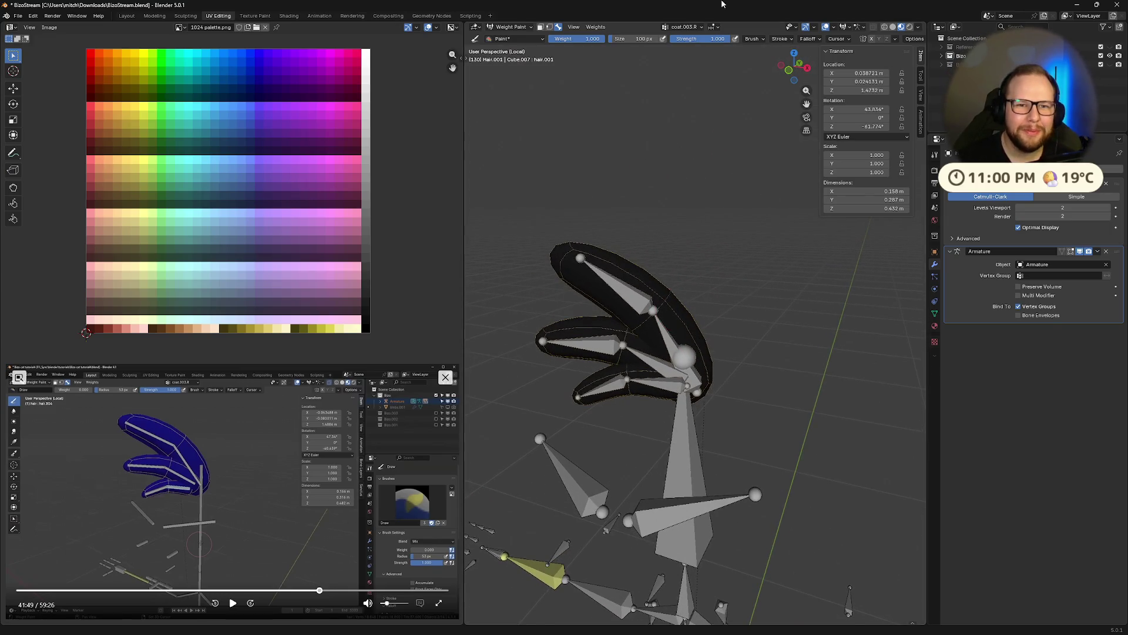
Review the weights of the hair, hair.001 and following groups, ending on hair.005.
left_click(678, 26)
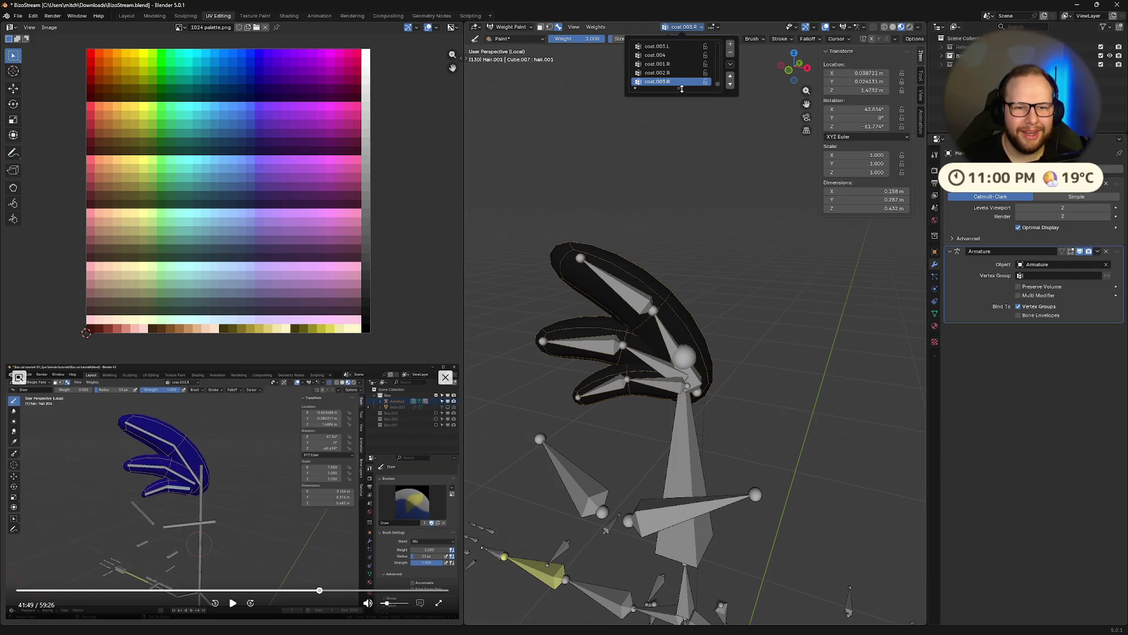
left_click_drag(682, 88, 681, 414)
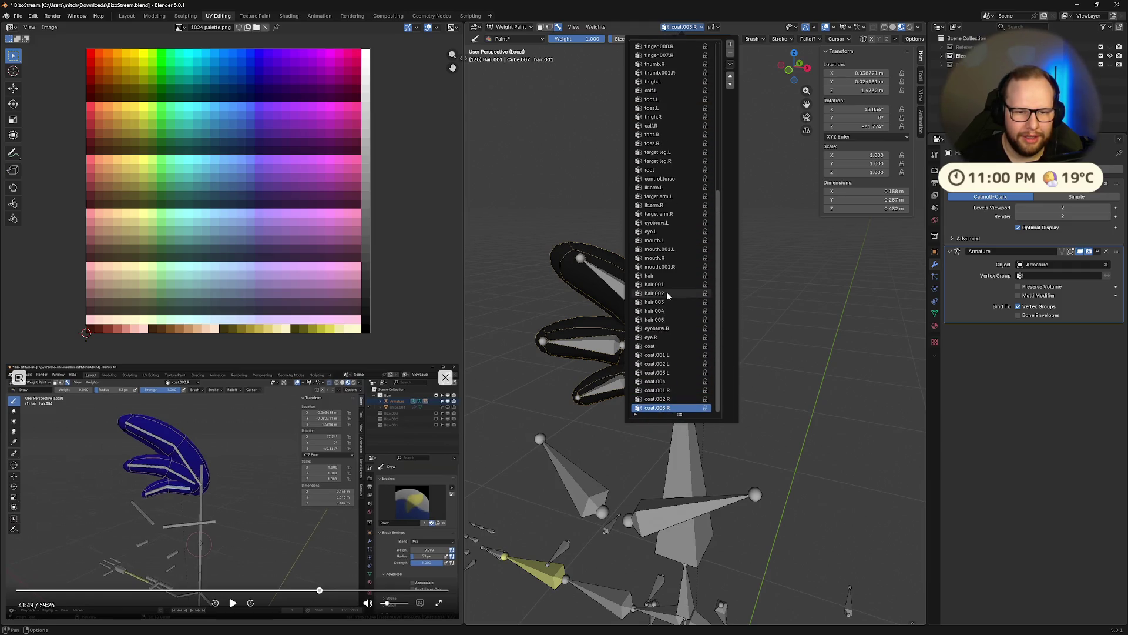
left_click(666, 276)
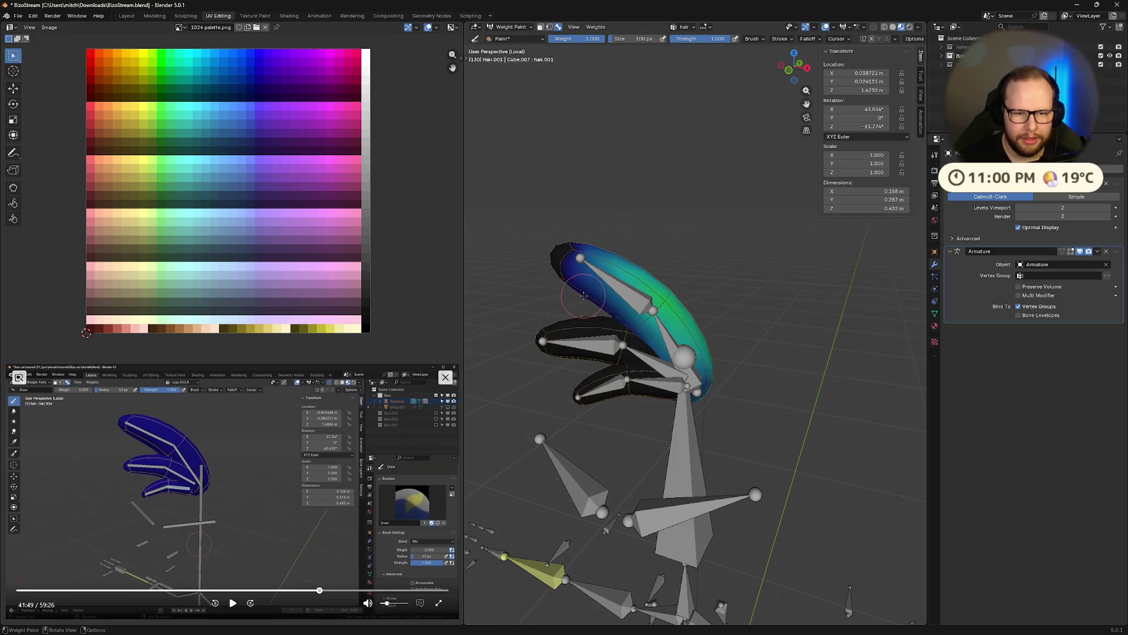
left_click(684, 26)
left_click(659, 73)
scroll(663, 80, "down", 2)
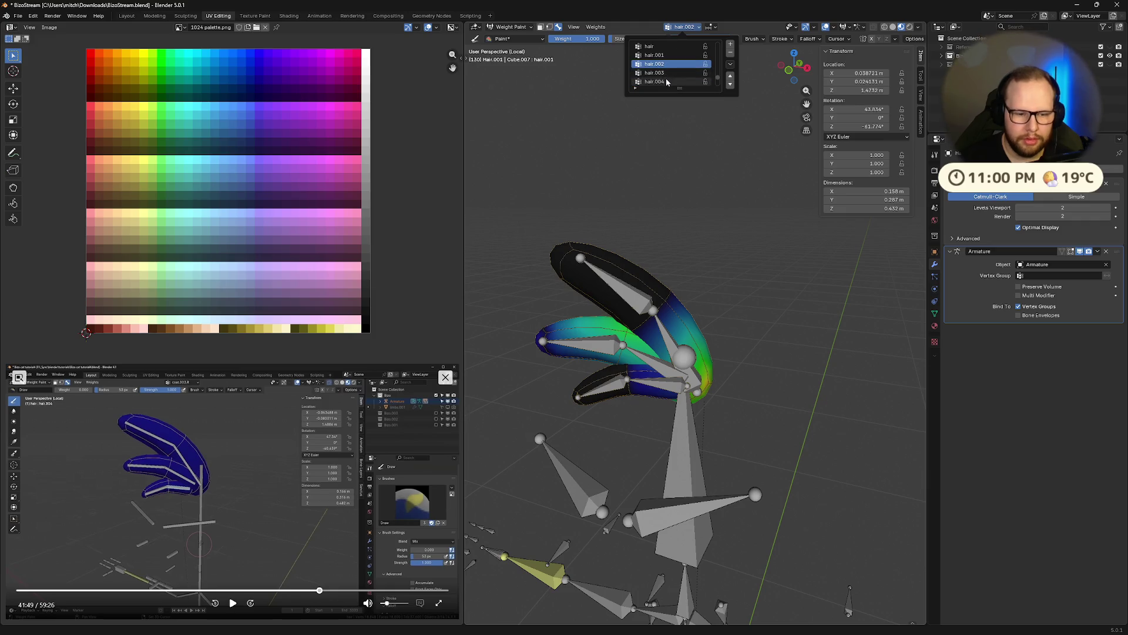
scroll(666, 81, "down", 2)
left_click(666, 54)
left_click(665, 72)
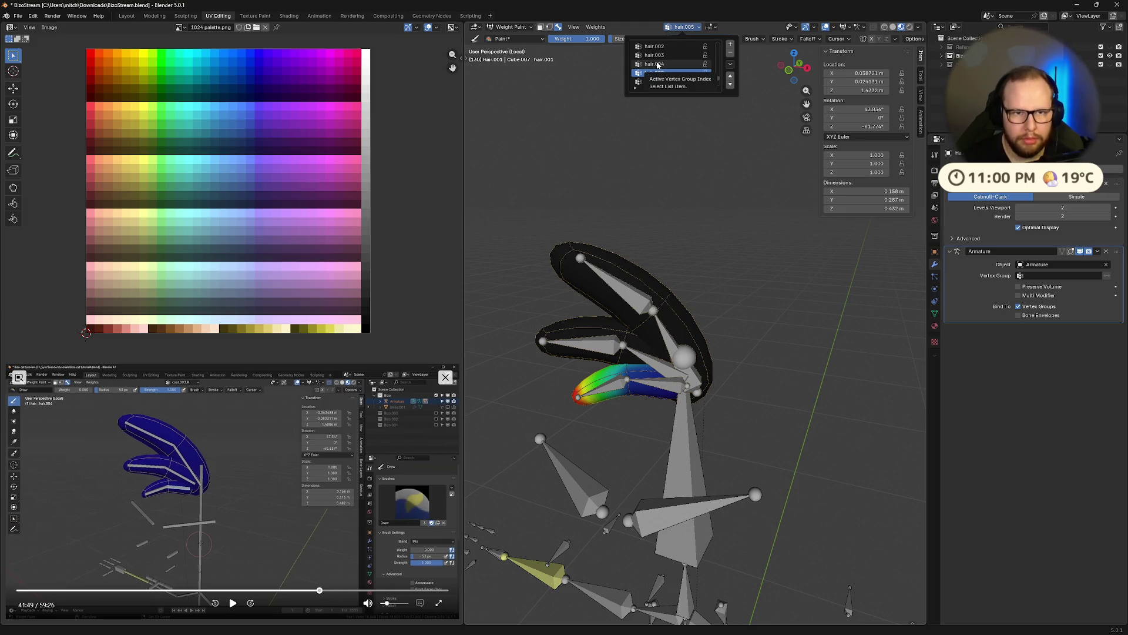
scroll(661, 64, "up", 5)
scroll(672, 64, "up", 3)
Show the head group's weights on the hair and leave local view.
left_click(652, 46)
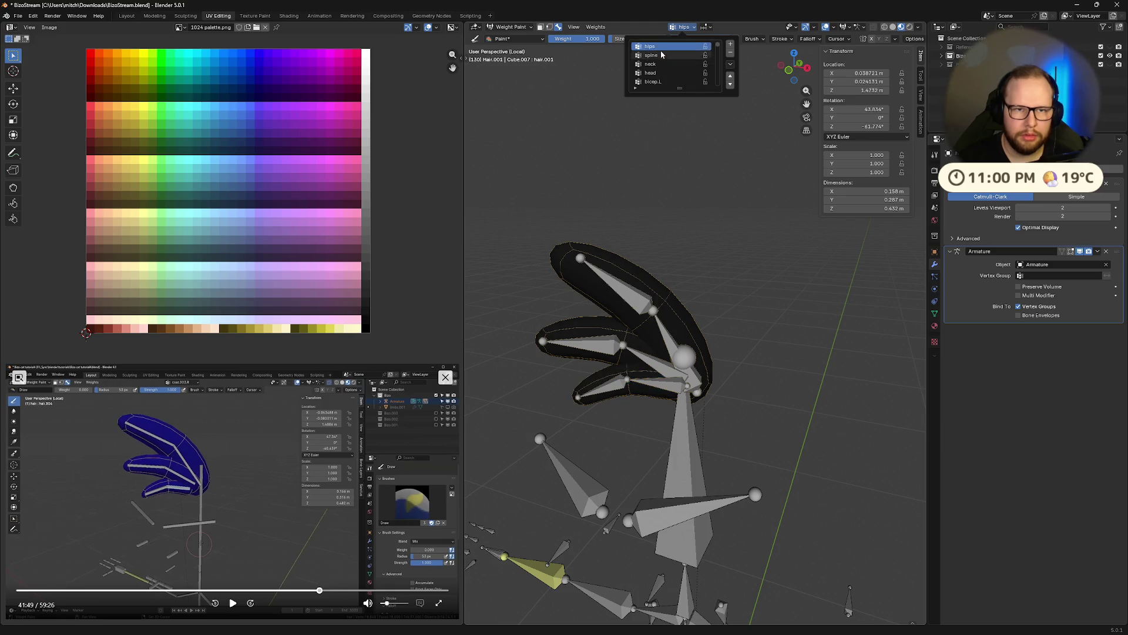
left_click(653, 64)
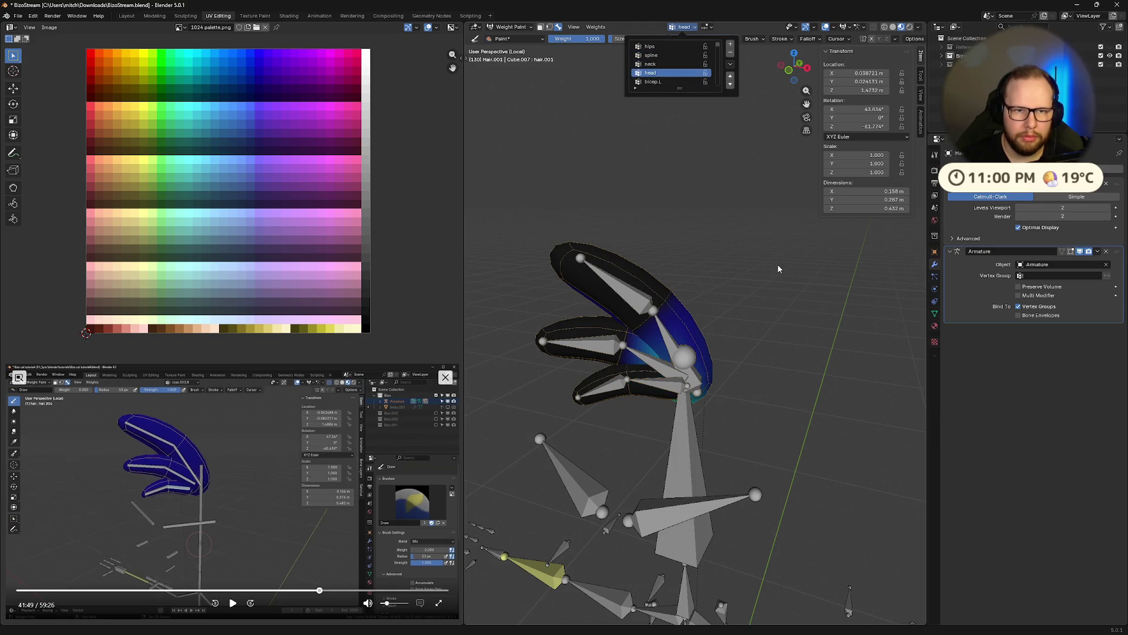
mouse_move(779, 269)
middle_mouse_down()
mouse_move(527, 228)
mouse_move(684, 265)
middle_mouse_up()
key("space")
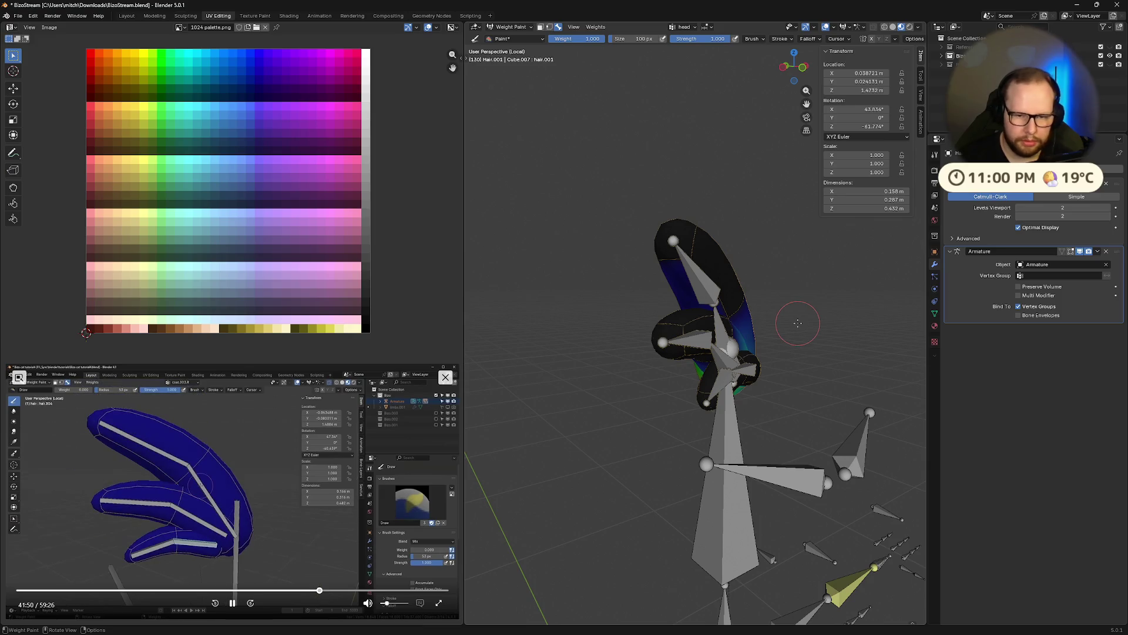
key("KP_Divide")
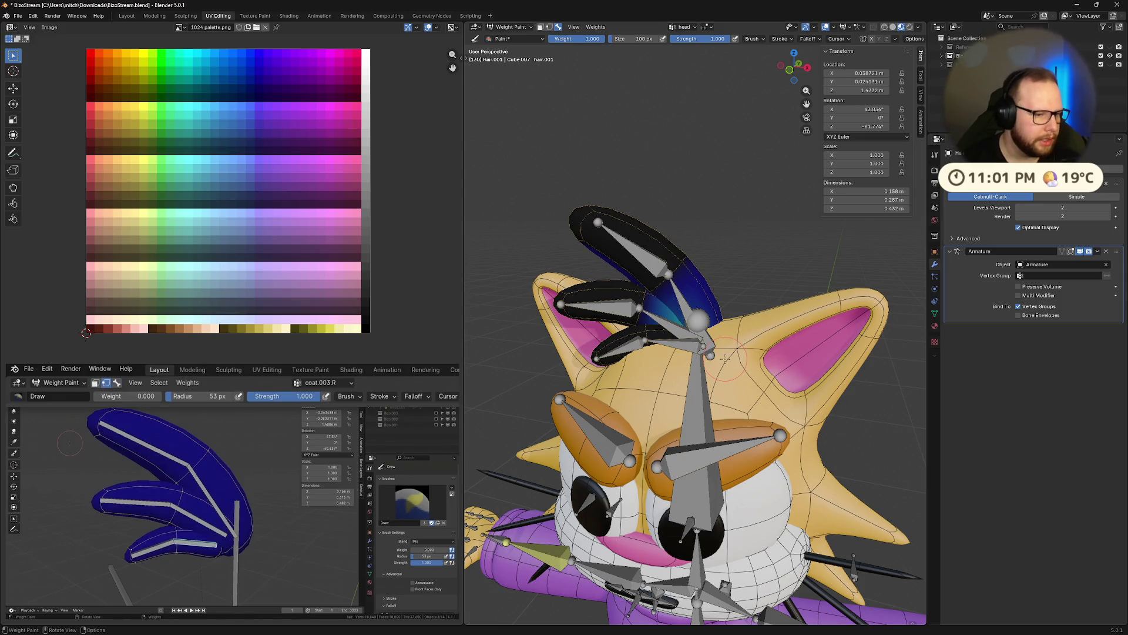
Toggle the paint mask overlays and orbit to inspect the hair and ear closely.
key("m")
key("m")
key("m")
key("m")
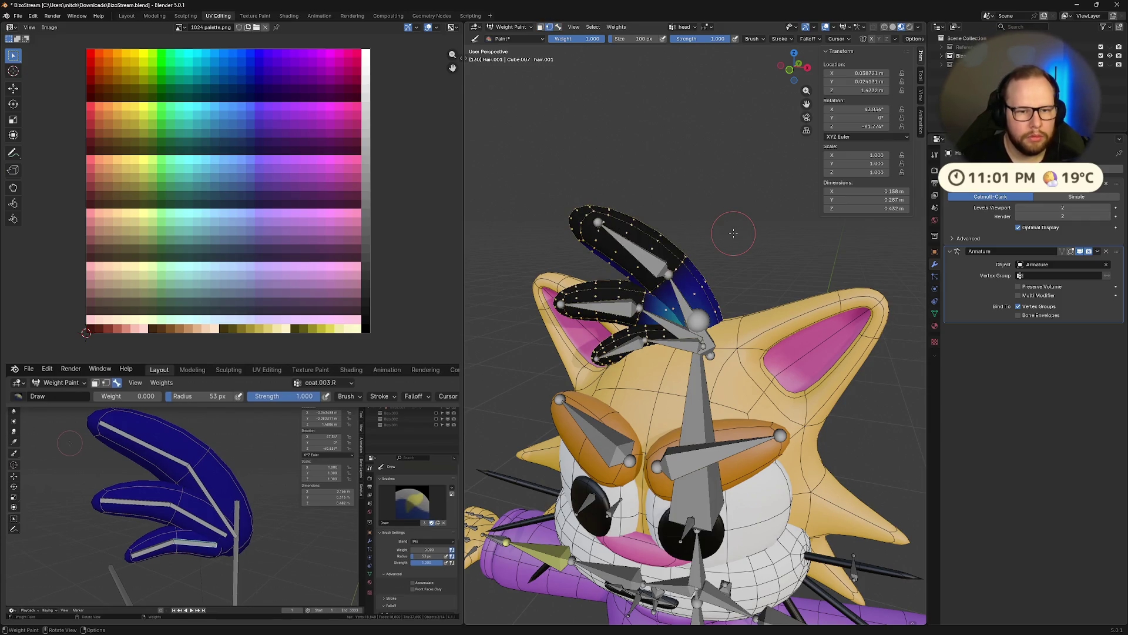
key("v")
key("v")
key("v")
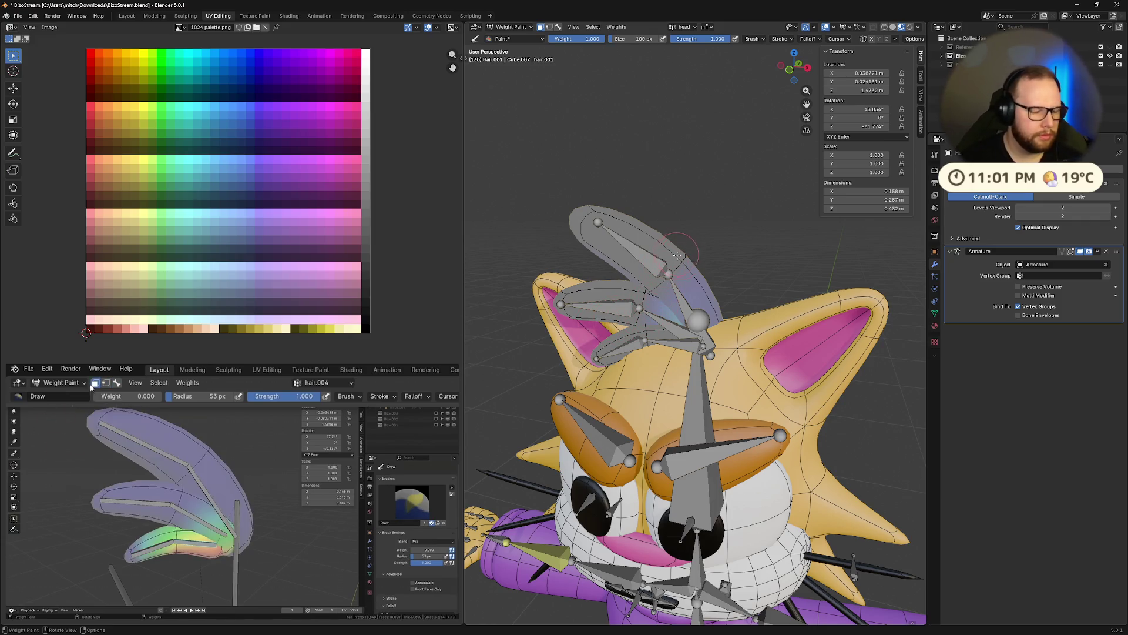
key("v")
mouse_move(629, 280)
middle_mouse_down()
mouse_move(579, 287)
mouse_move(786, 308)
middle_mouse_up()
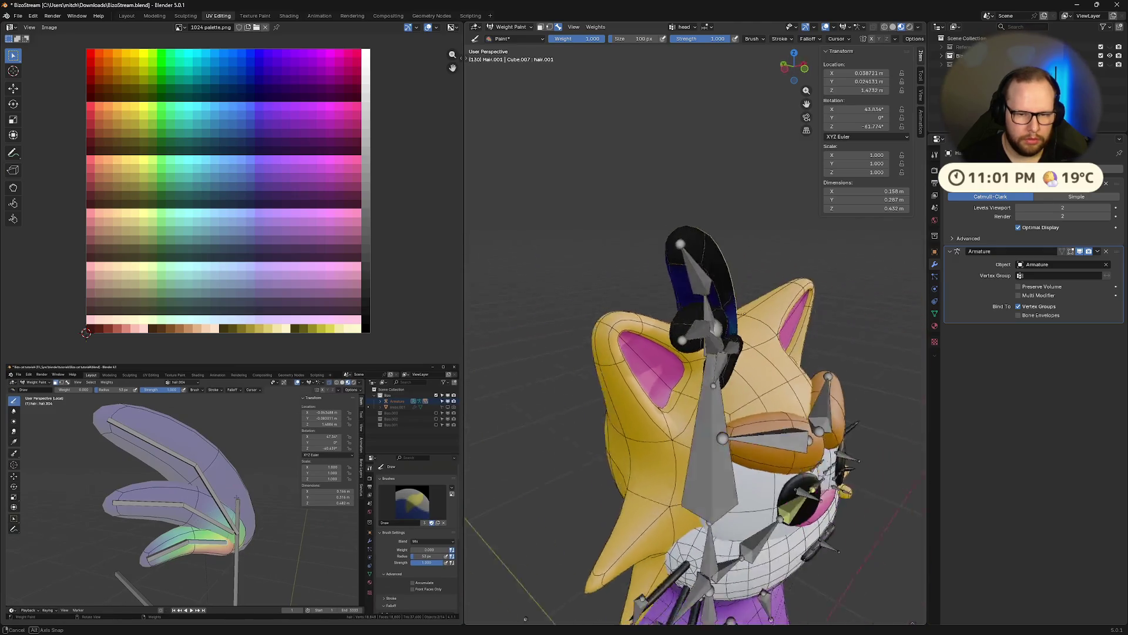
mouse_move(787, 306)
middle_mouse_down()
mouse_move(774, 323)
mouse_move(682, 316)
middle_mouse_up()
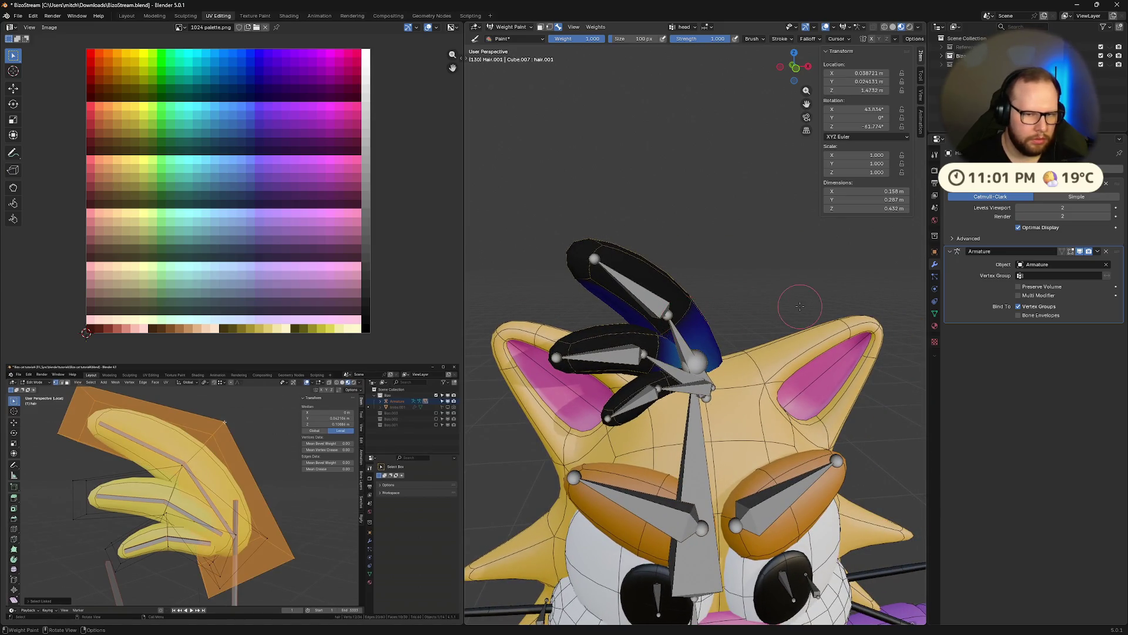
middle_click_drag(799, 306, 629, 322)
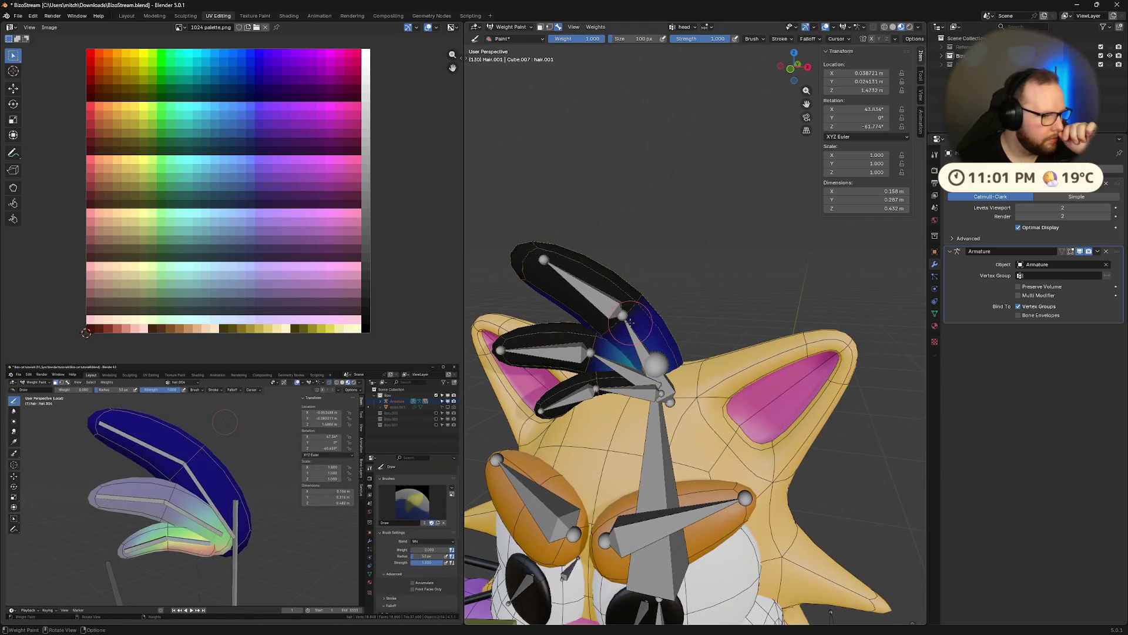
Enable face selection masking, deselect the lower hair strands and set brush weight to 0.5.
key("Tab")
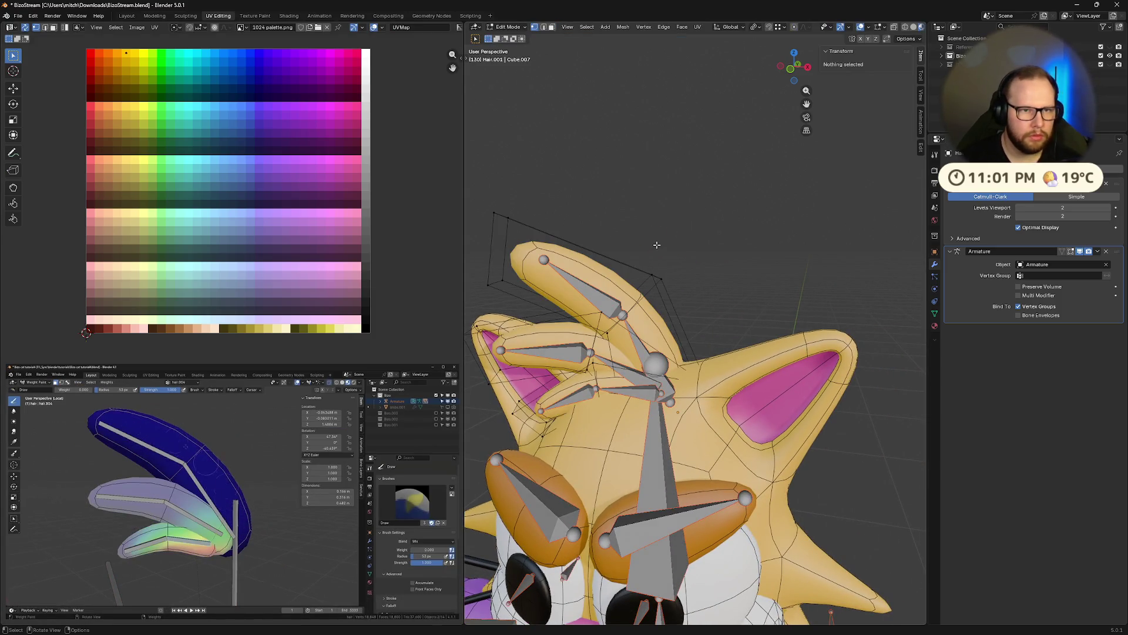
key("Tab")
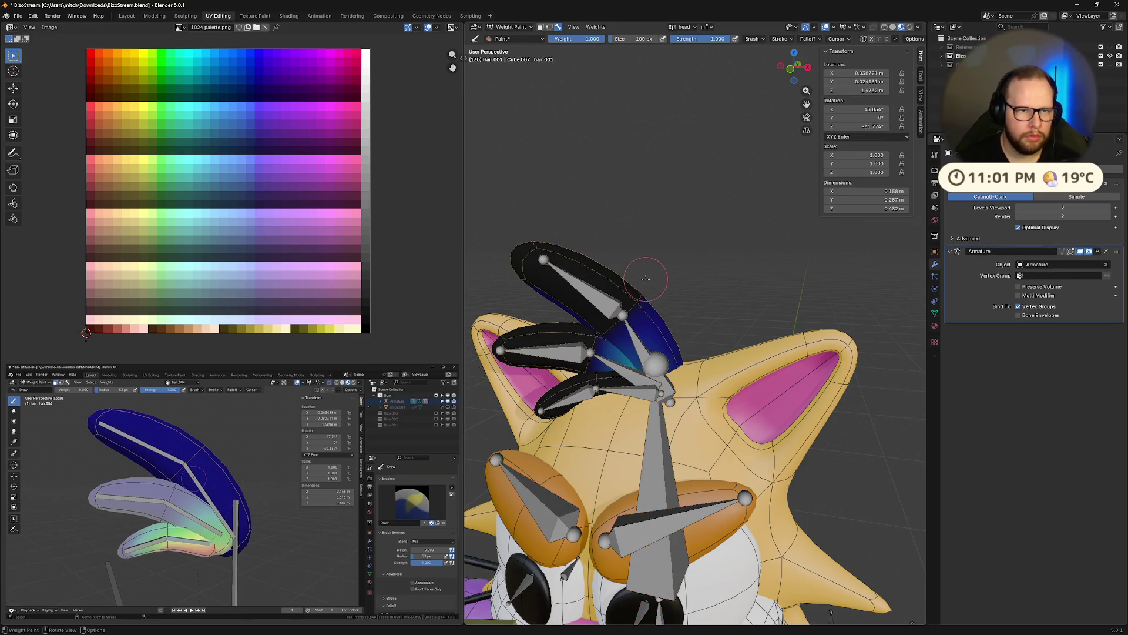
key("1")
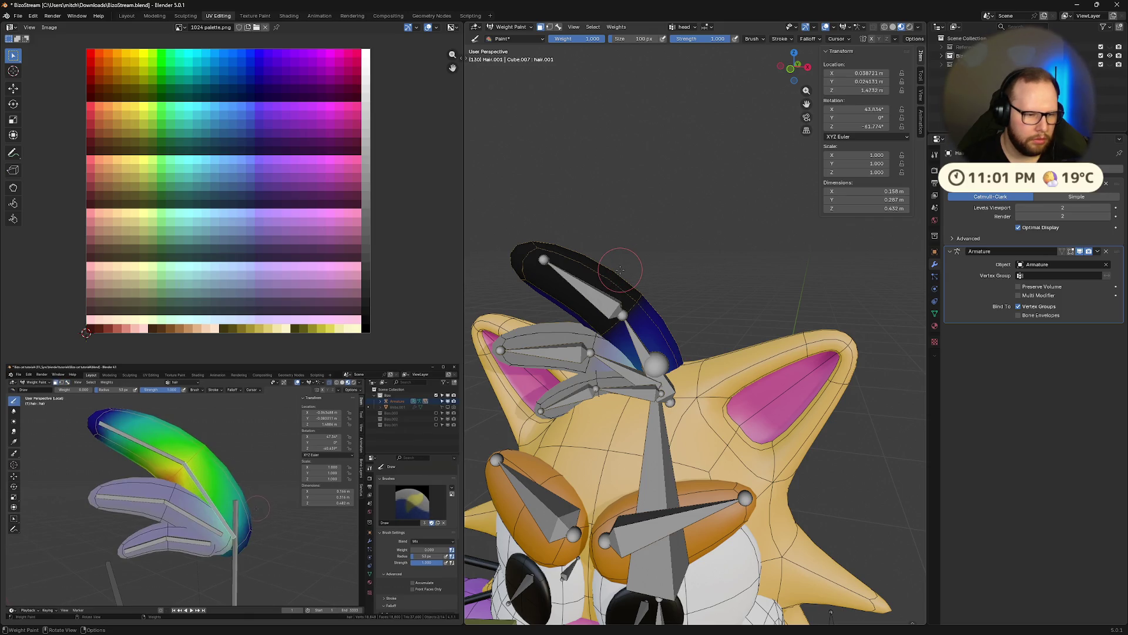
key("v")
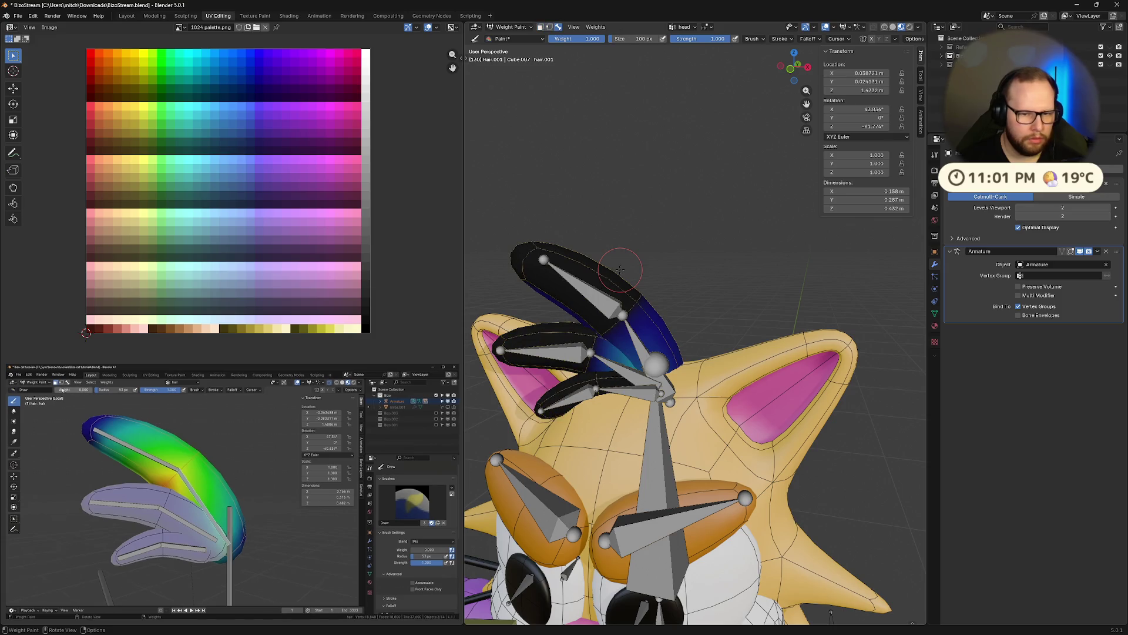
key("h")
middle_click_drag(618, 274, 661, 297, "shift")
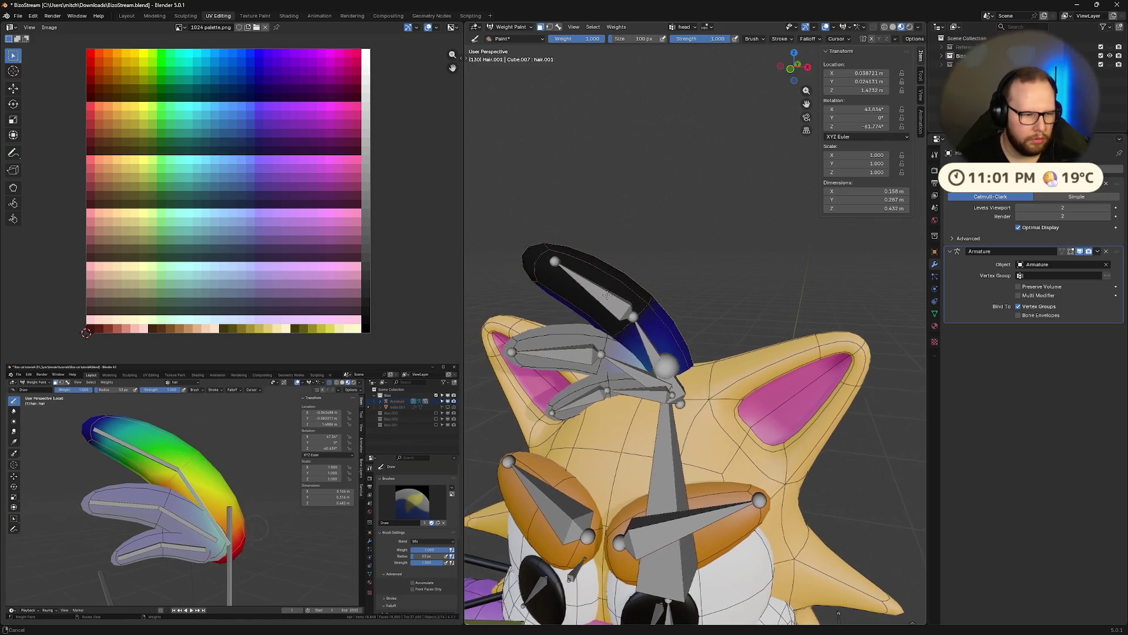
mouse_move(736, 369)
middle_mouse_down()
mouse_move(824, 423)
mouse_move(798, 421)
middle_mouse_up()
key("ctrl+f")
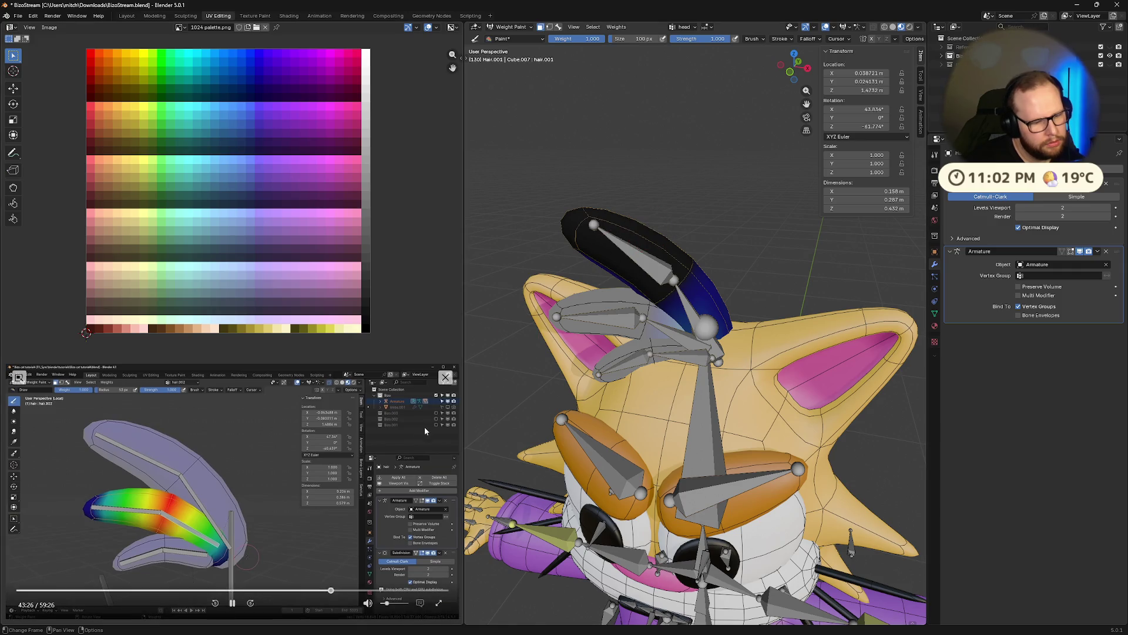
Select all geometry linked to the top hair strand in edit mode and return to weight paint.
left_click(232, 603)
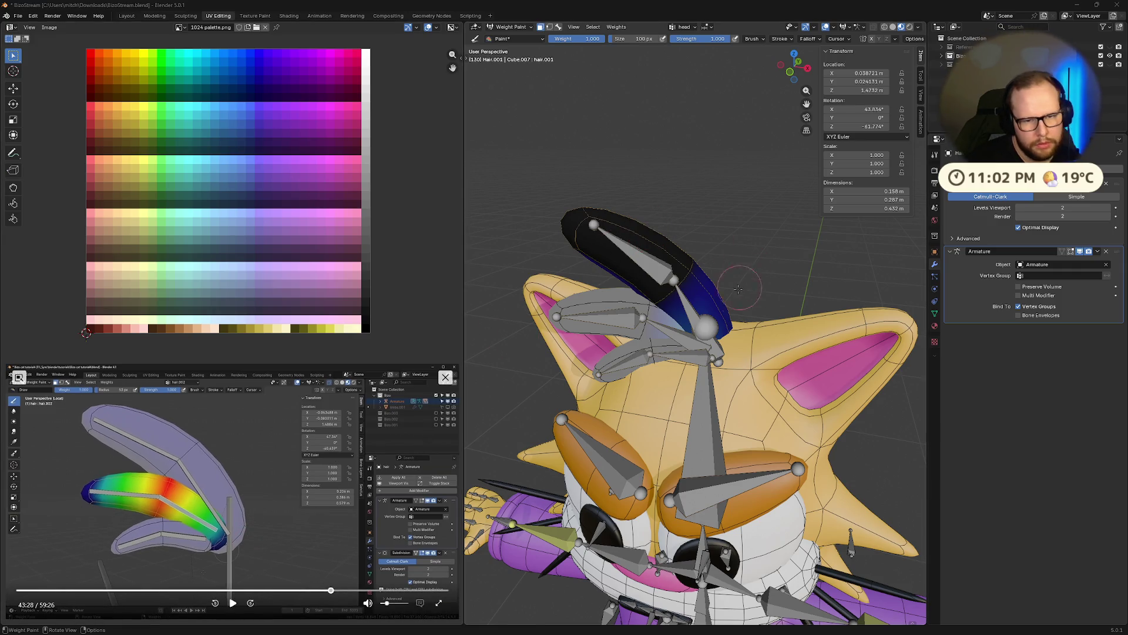
left_click(697, 308)
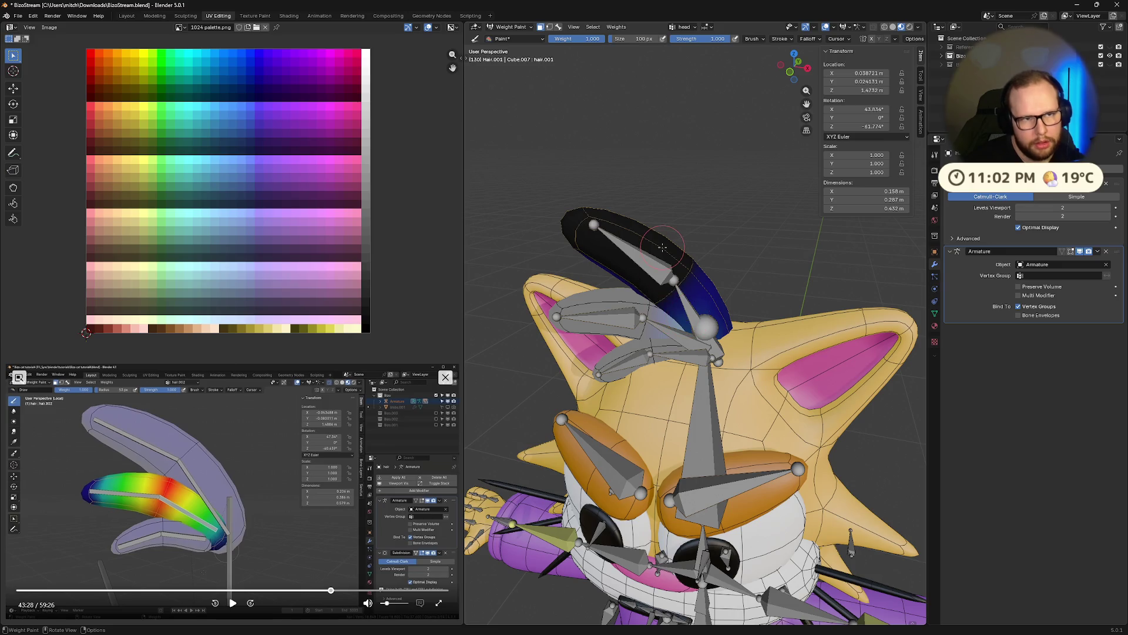
key("Tab")
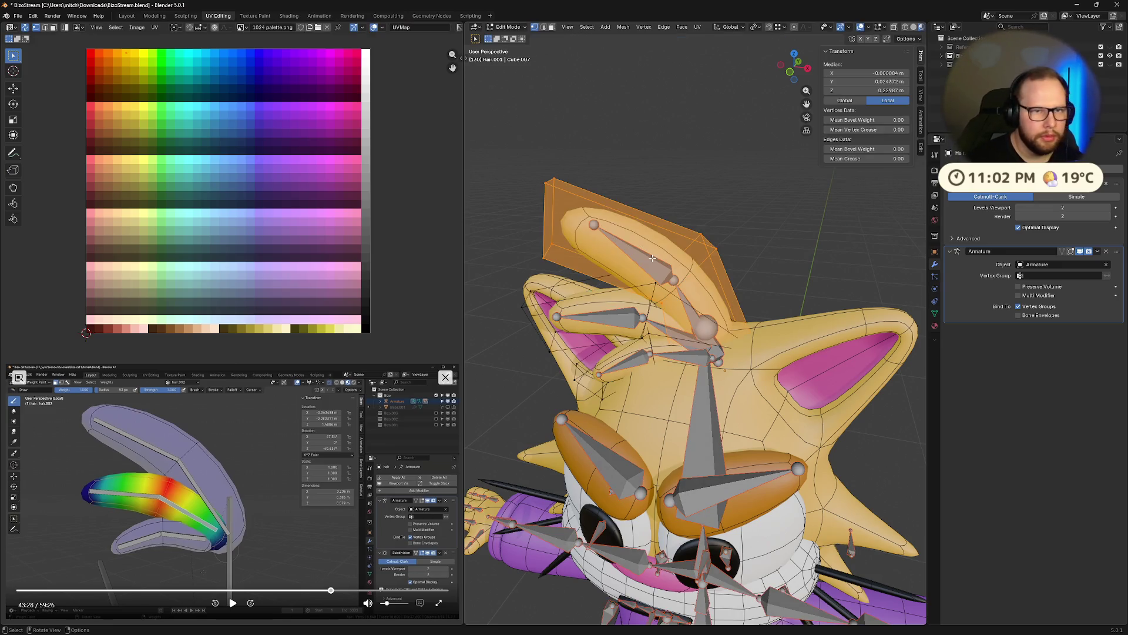
key("Tab")
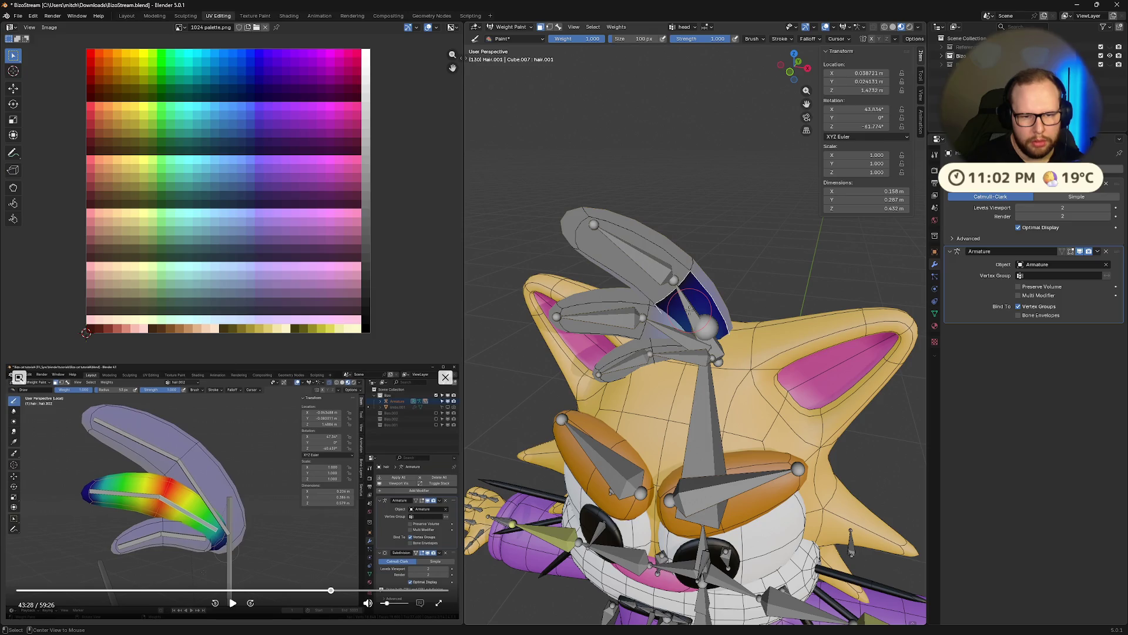
left_click(697, 301, "ctrl")
left_click(643, 270, "ctrl")
key("Tab")
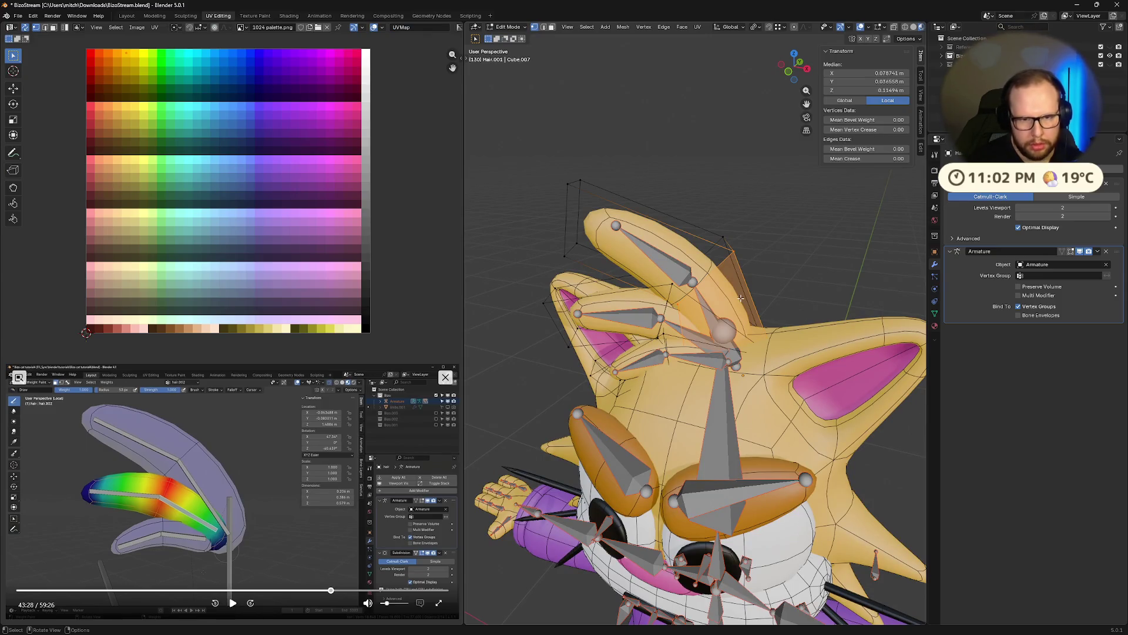
key("shift+n")
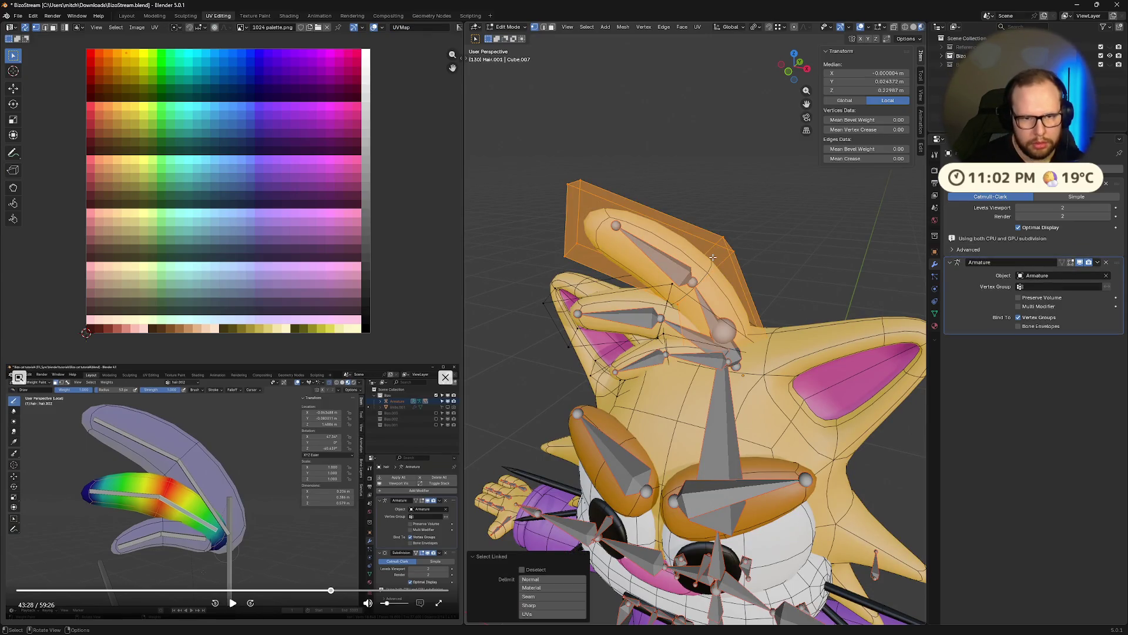
key("Tab")
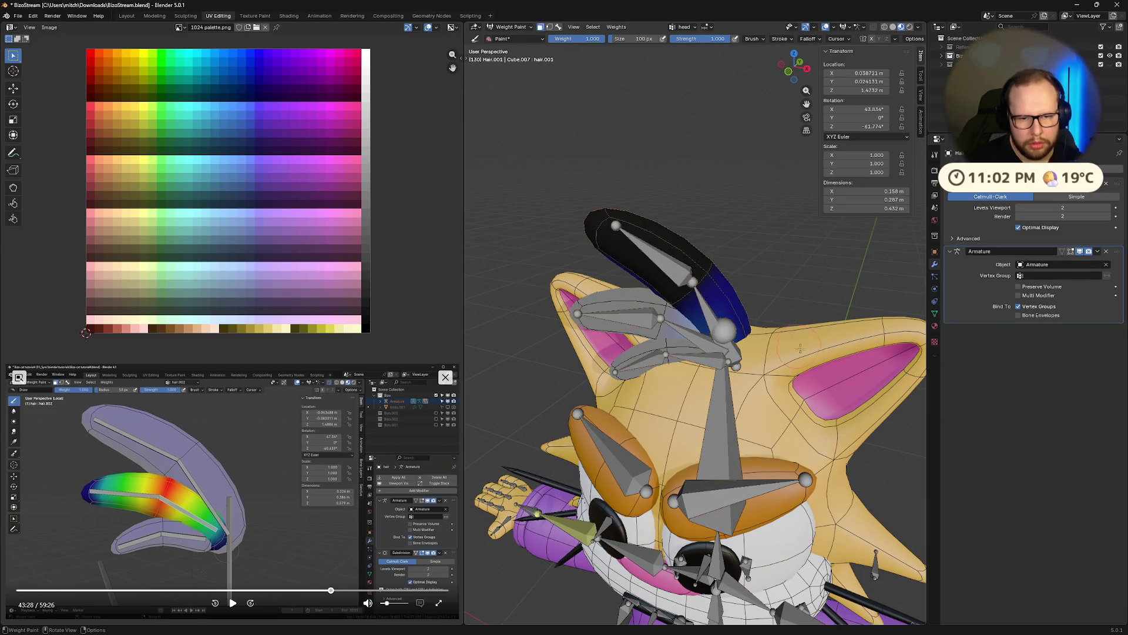
middle_click_drag(858, 373, 617, 363)
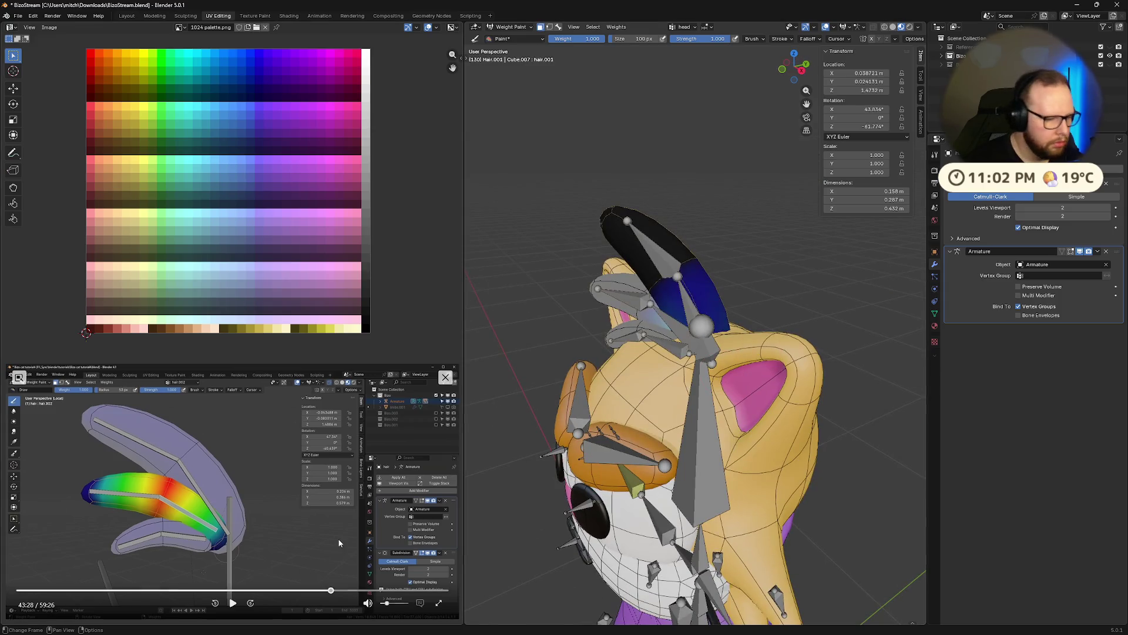
Rewind the reference tutorial to its hair-weighting part.
left_click(325, 589)
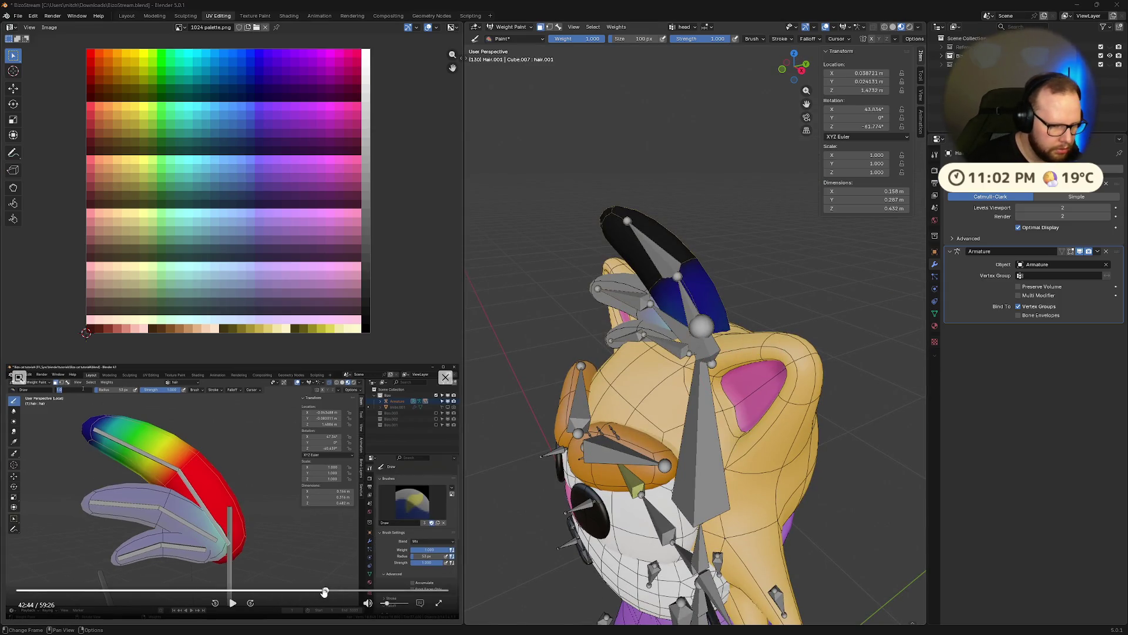
left_click(214, 602)
left_click(214, 603)
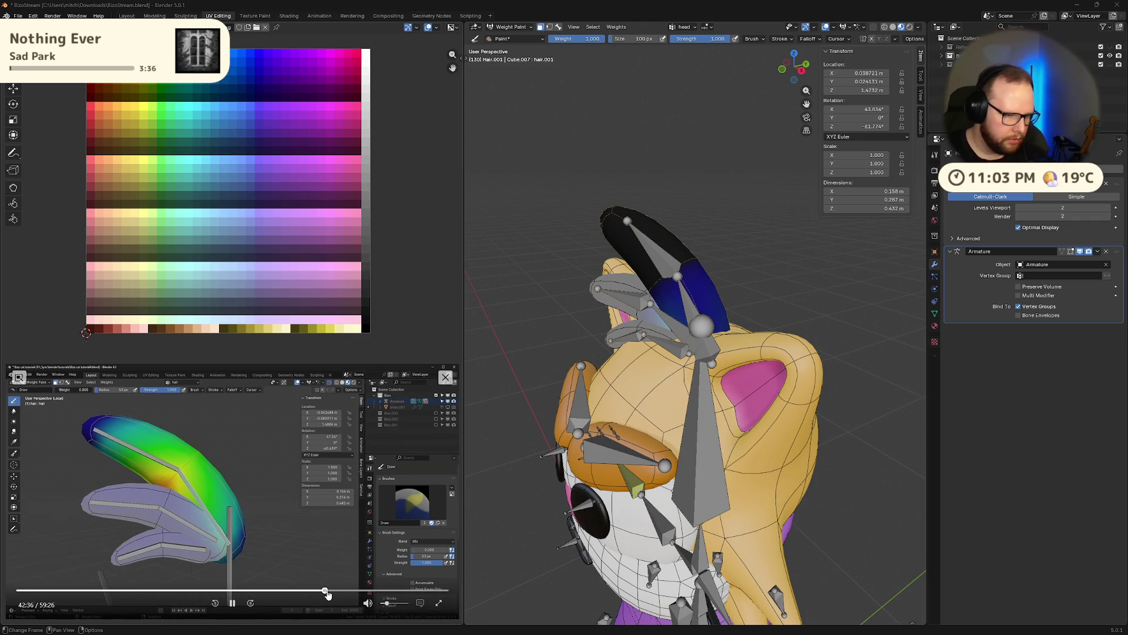
Make the hair bone the active weight group and isolate the hair in local view.
left_click(231, 604)
scroll(650, 283, "up", 3)
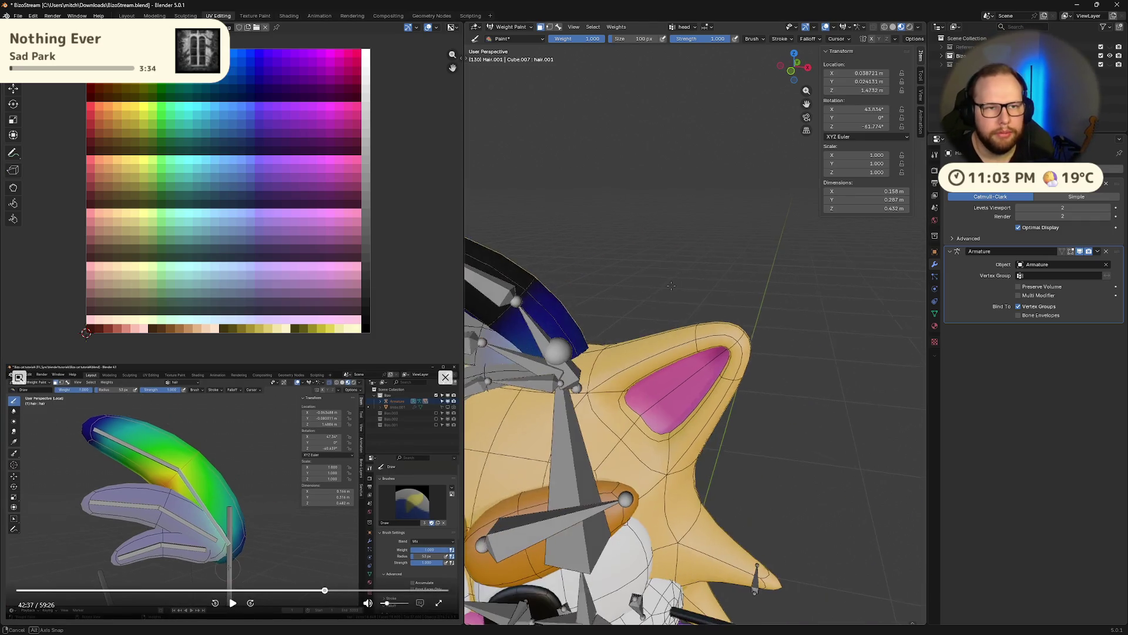
middle_click_drag(650, 283, 698, 322, "shift")
left_click(615, 342, "ctrl")
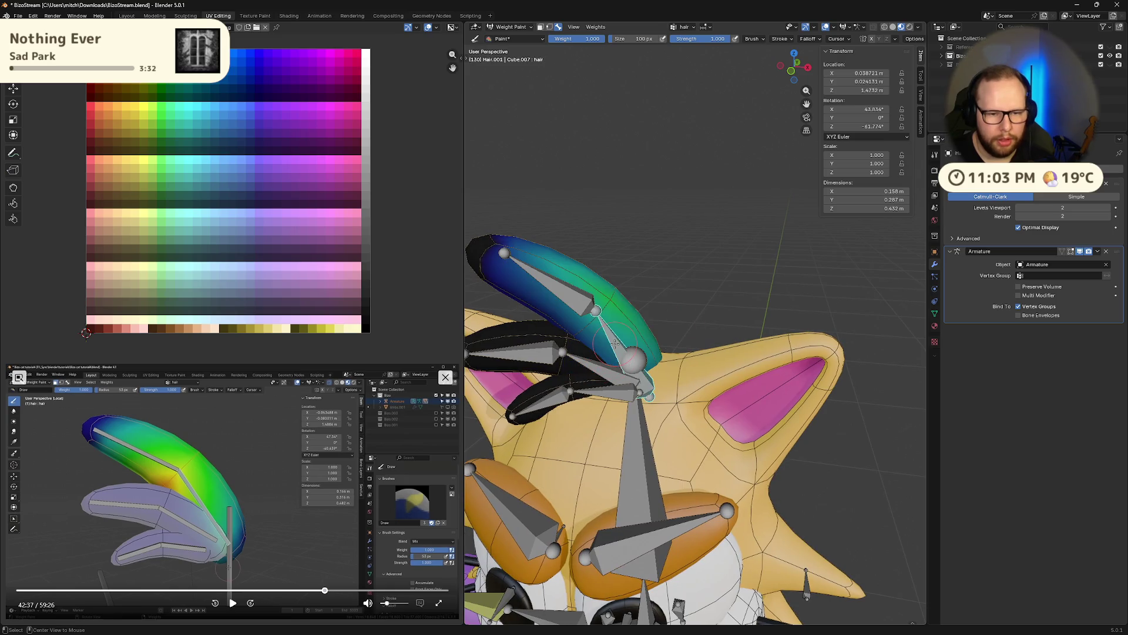
scroll(724, 321, "up", 1)
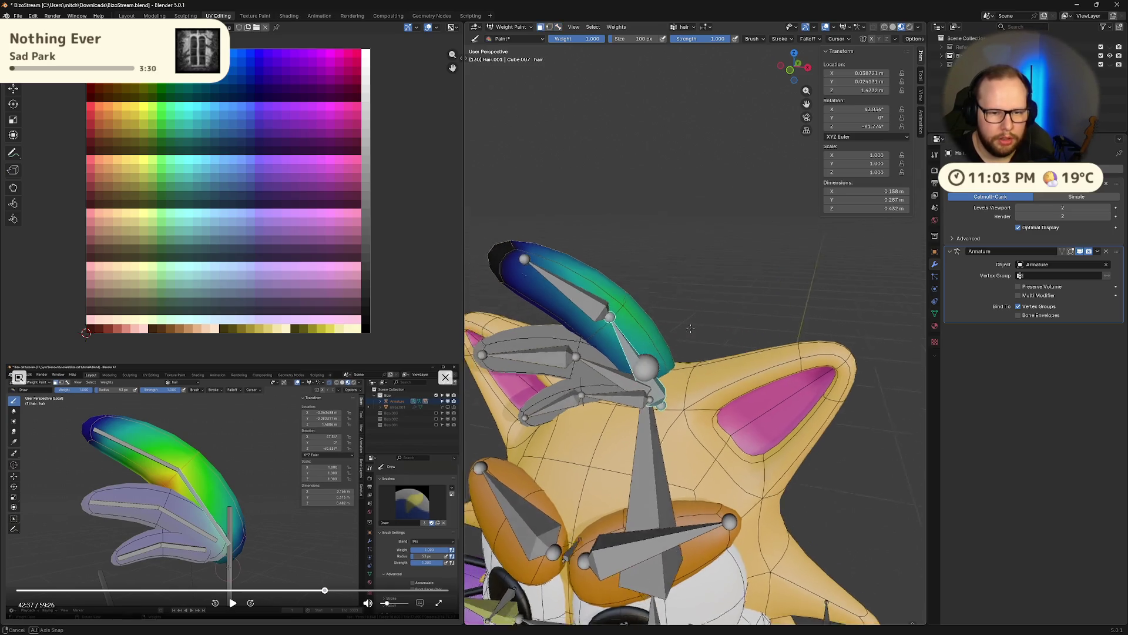
scroll(698, 302, "up", 2)
scroll(754, 365, "up", 1)
middle_click_drag(753, 365, 836, 373)
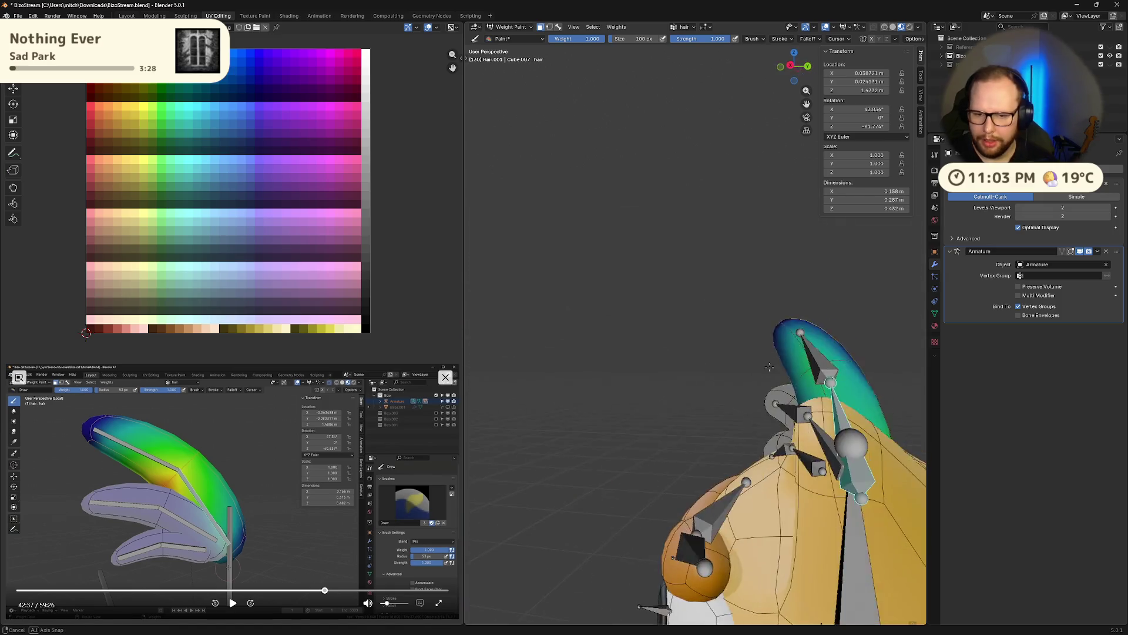
key("KP_Divide")
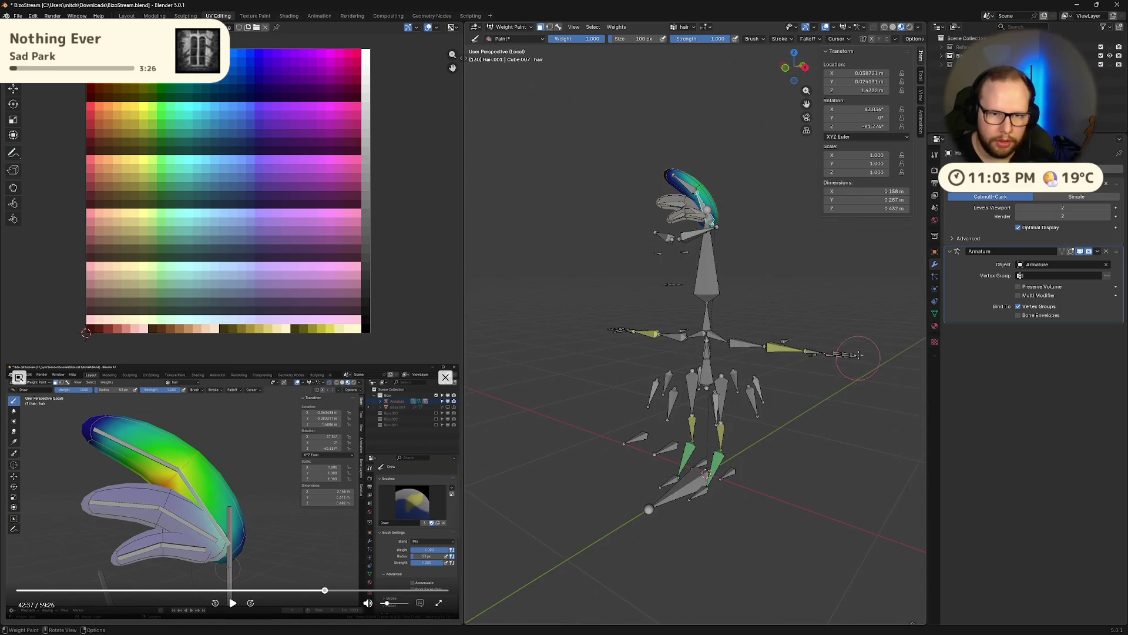
scroll(856, 361, "up", 3)
middle_click_drag(775, 159, 692, 533, "shift")
scroll(692, 533, "up", 3)
scroll(723, 485, "down", 2)
scroll(757, 441, "up", 1)
scroll(772, 423, "down", 2)
scroll(758, 415, "down", 2)
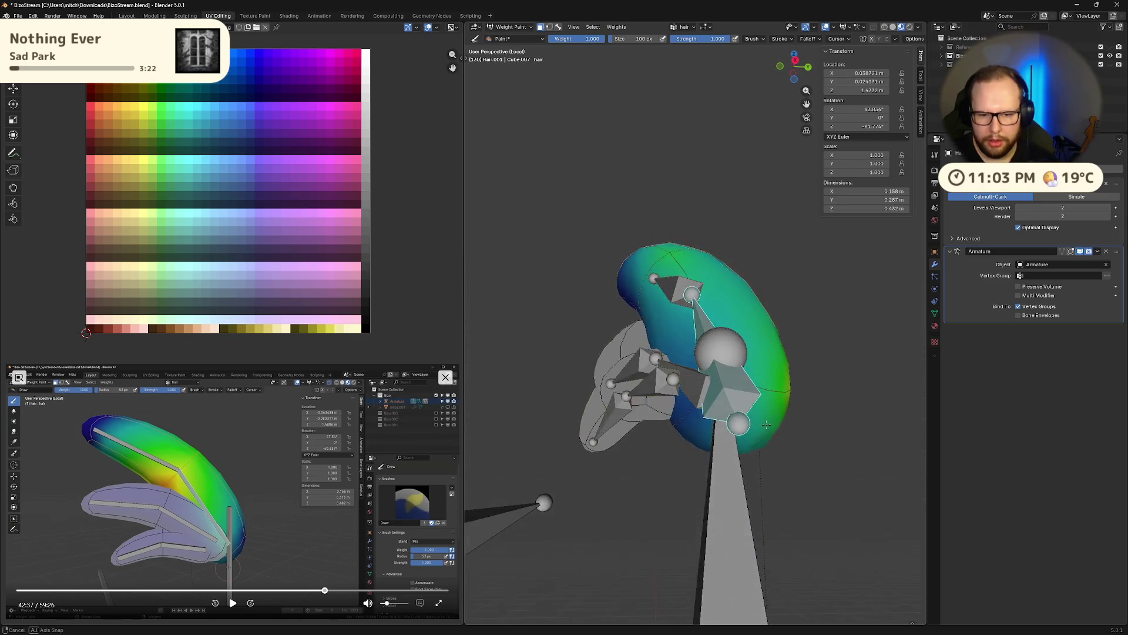
scroll(743, 403, "down", 2)
Paint full weight over the lower half of the top hair strand, checking from several angles.
left_click_drag(737, 355, 694, 371)
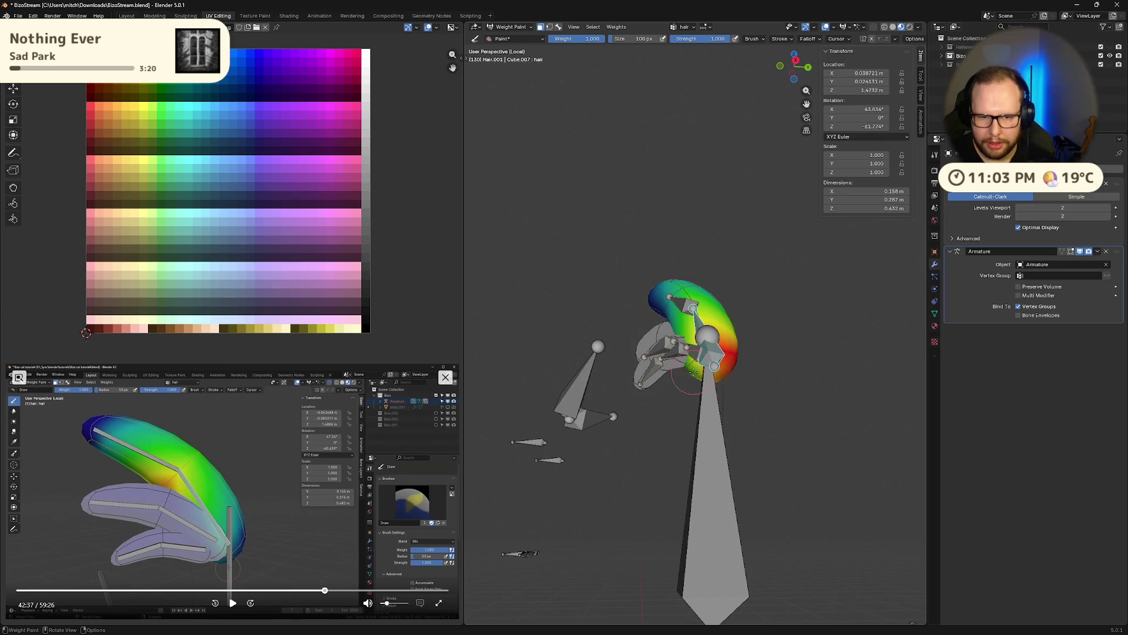
middle_click_drag(692, 372, 710, 388)
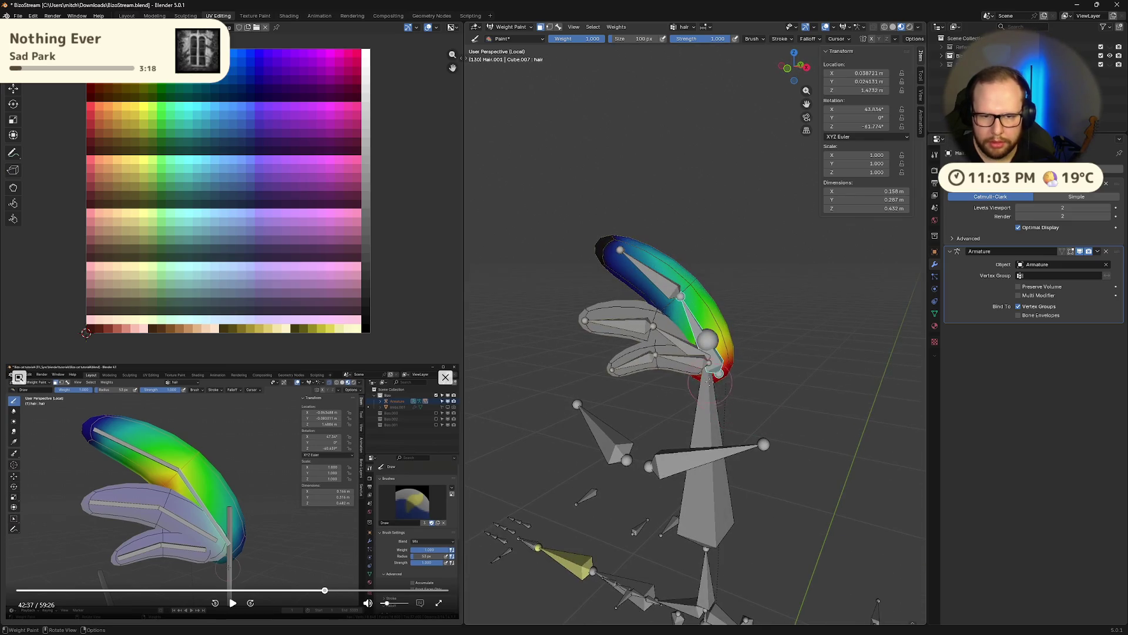
left_click_drag(707, 291, 642, 280)
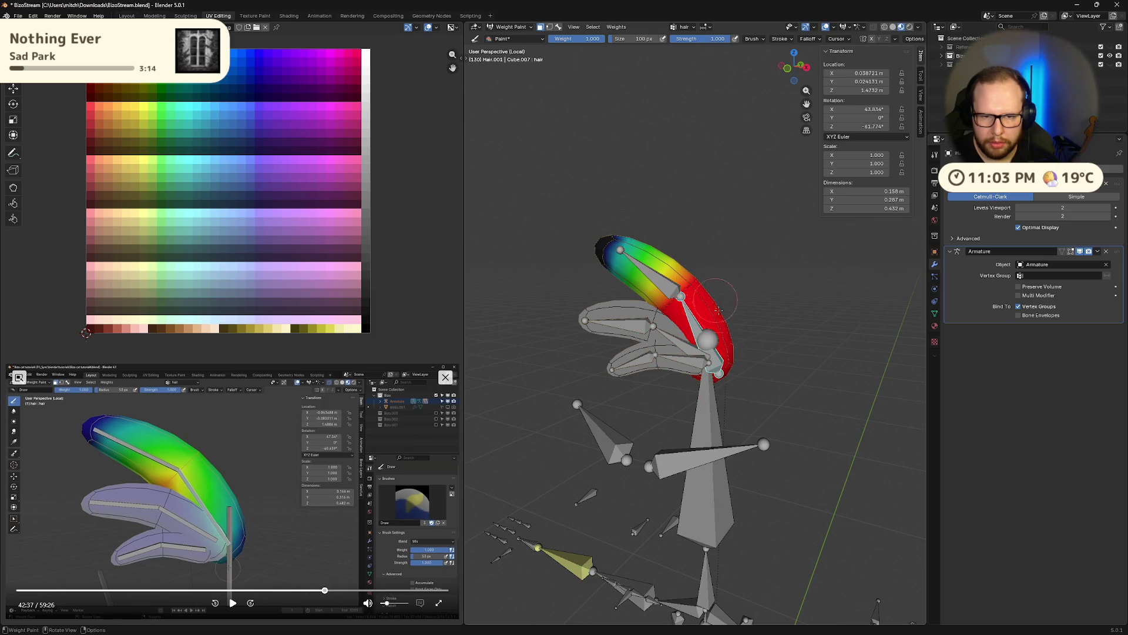
mouse_move(737, 337)
middle_mouse_down()
mouse_move(745, 396)
mouse_move(679, 315)
mouse_move(771, 388)
middle_mouse_up()
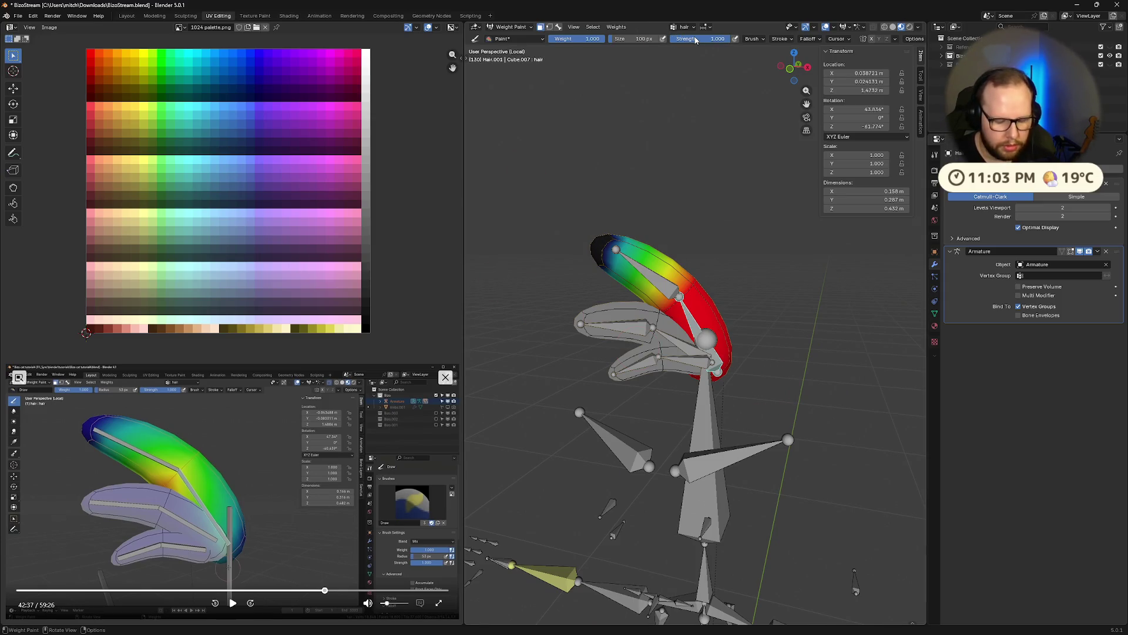
key("f")
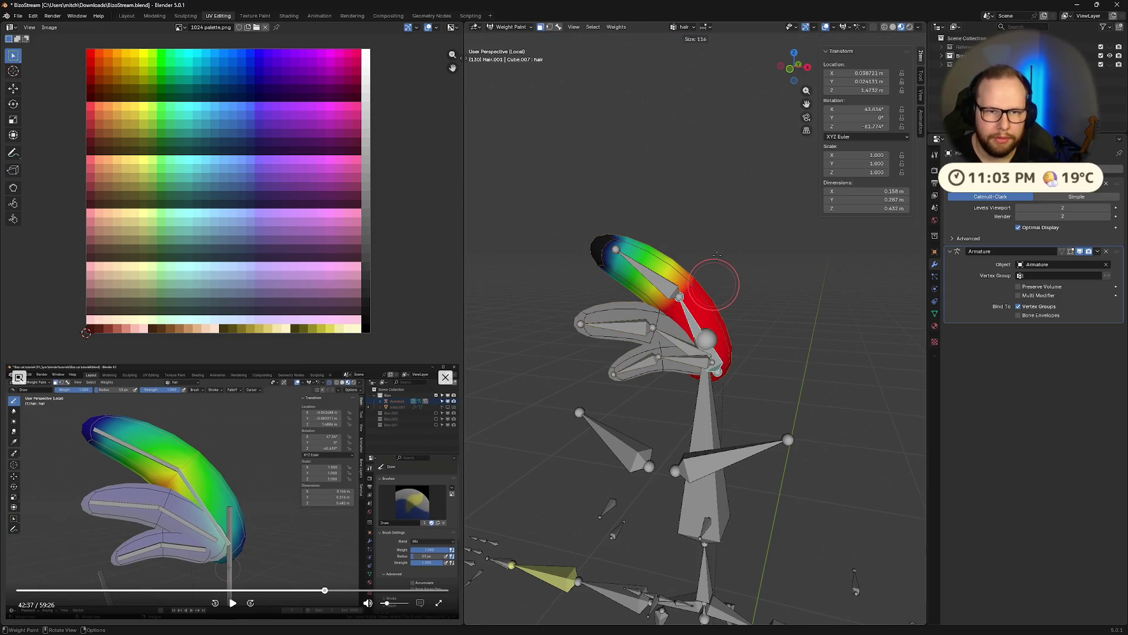
Set the brush to a smaller size at 0.5 strength and subtract some weight from the upper feather.
left_click(717, 260)
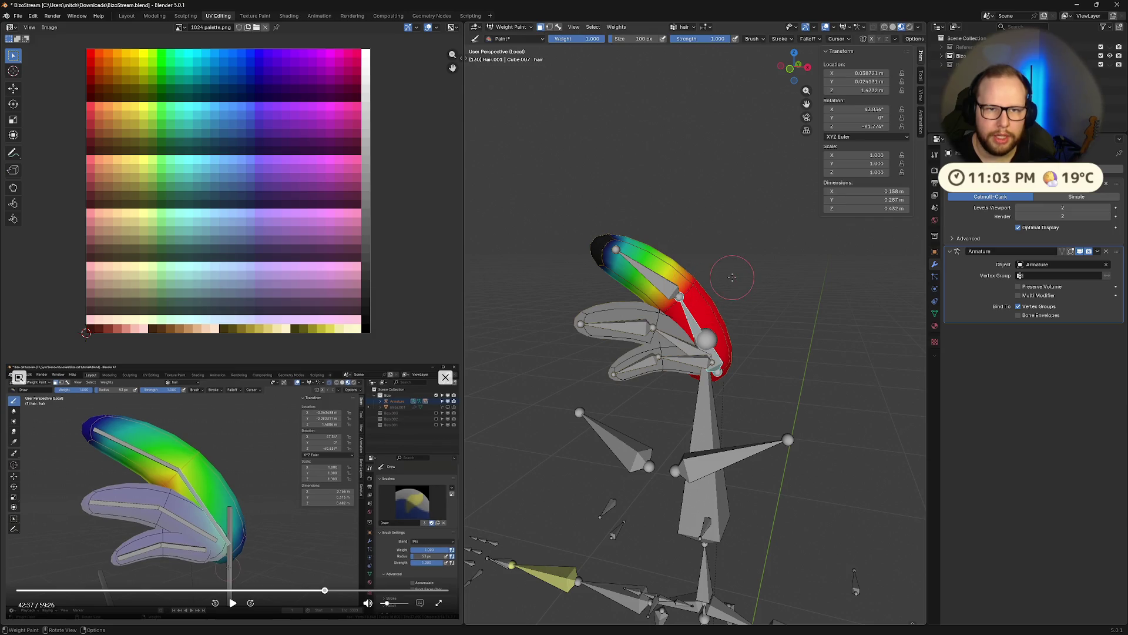
left_click(697, 39)
type("0.5")
key("Return")
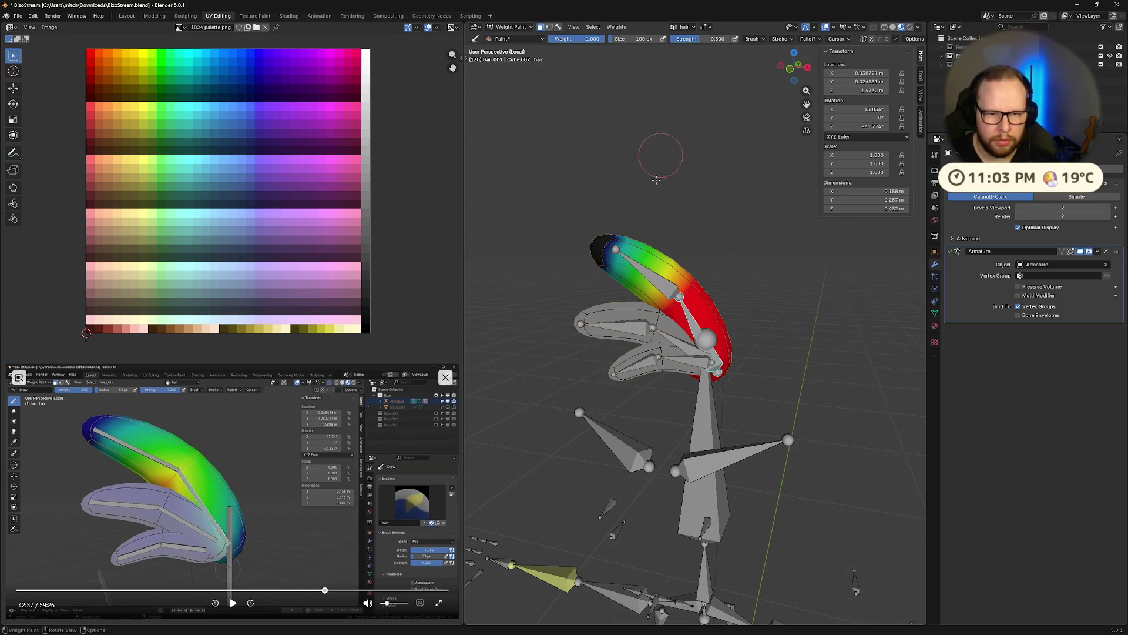
middle_click_drag(752, 274, 714, 276)
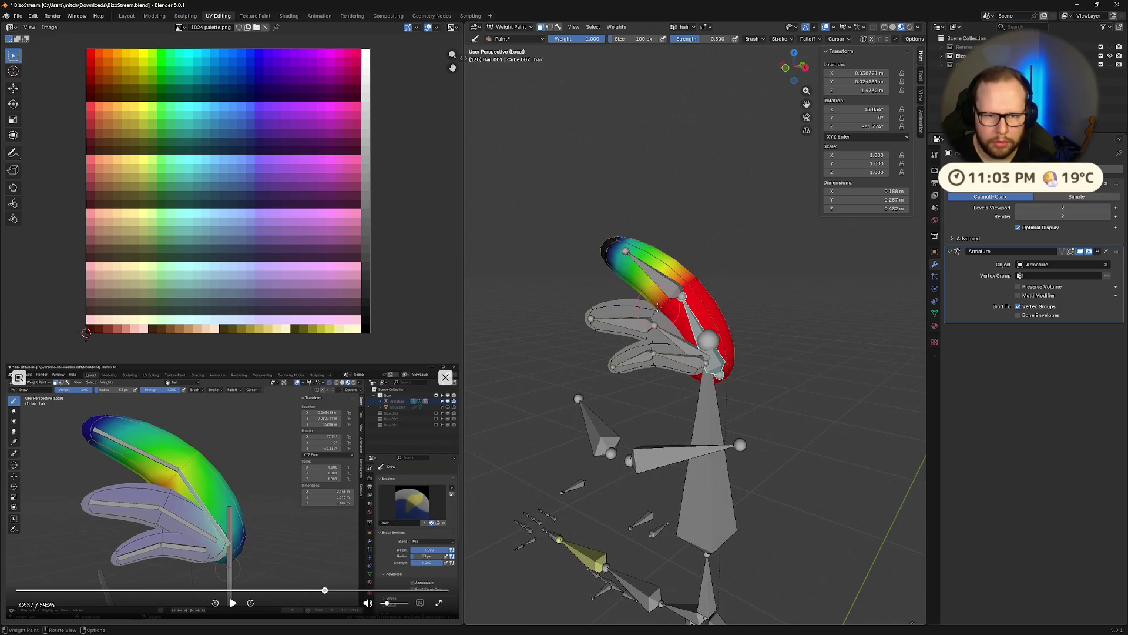
middle_click_drag(710, 276, 697, 278)
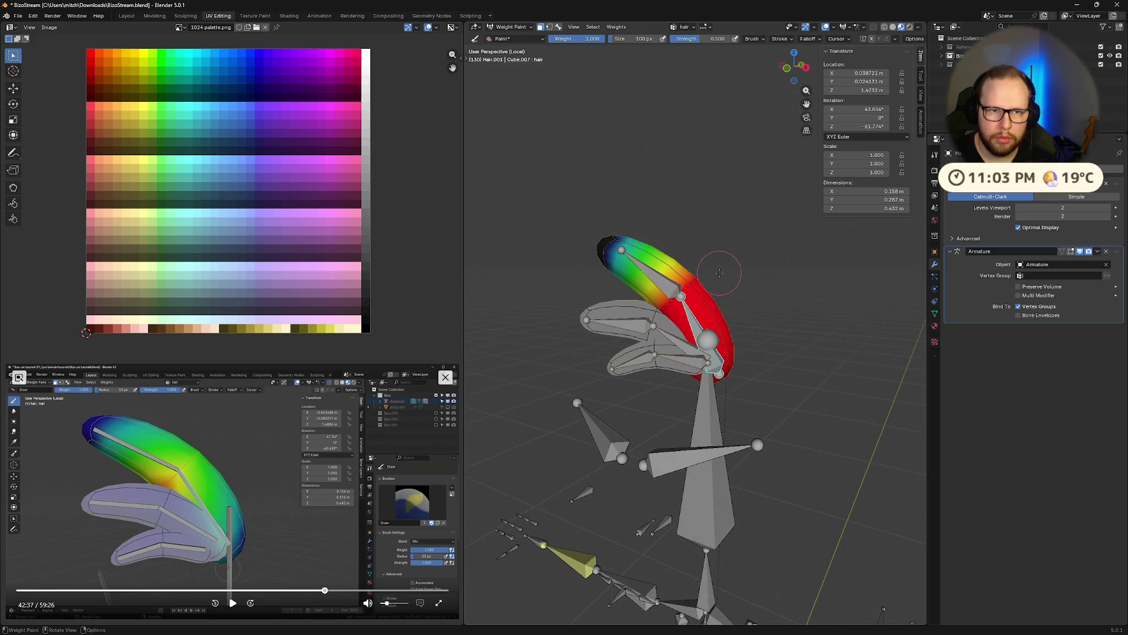
left_click_drag(693, 281, 661, 309, "ctrl")
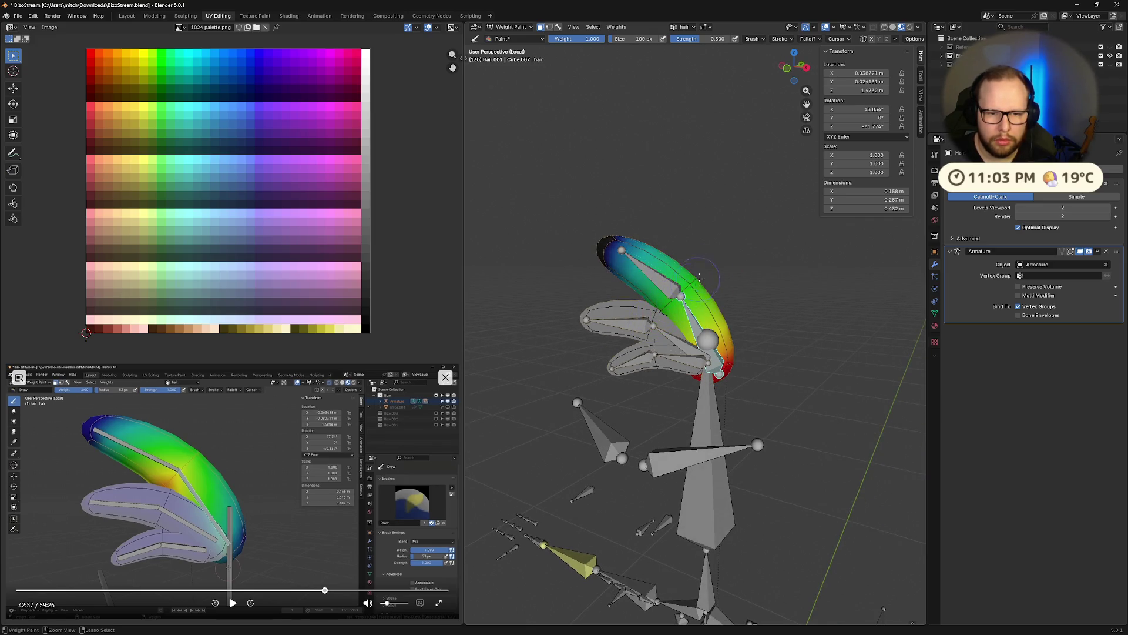
middle_click_drag(806, 278, 536, 235)
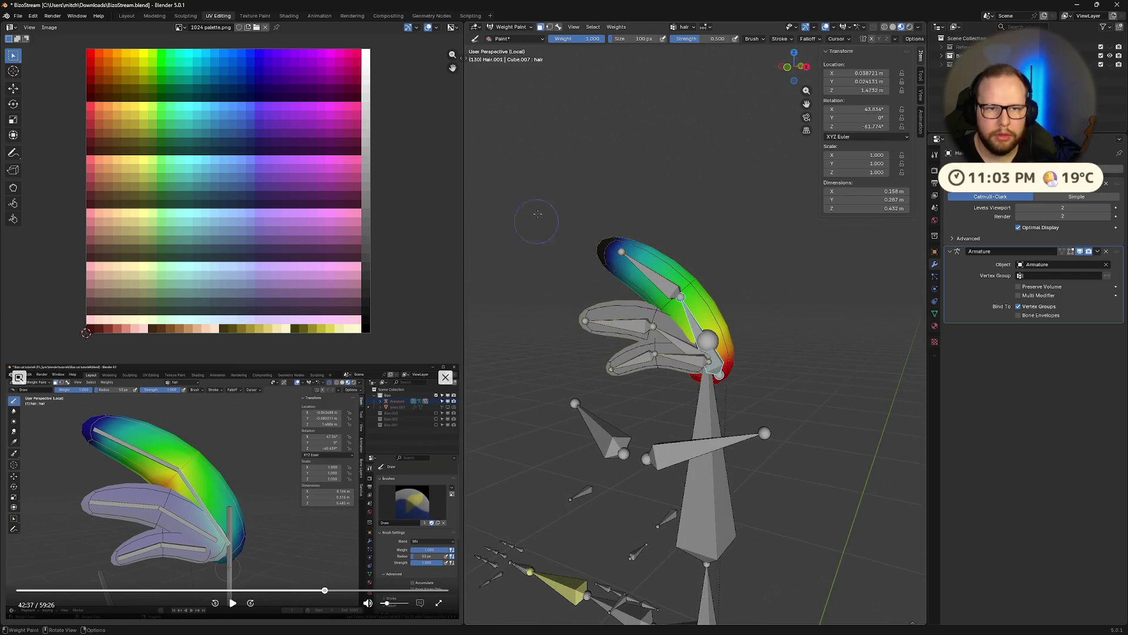
scroll(691, 142, "up", 4)
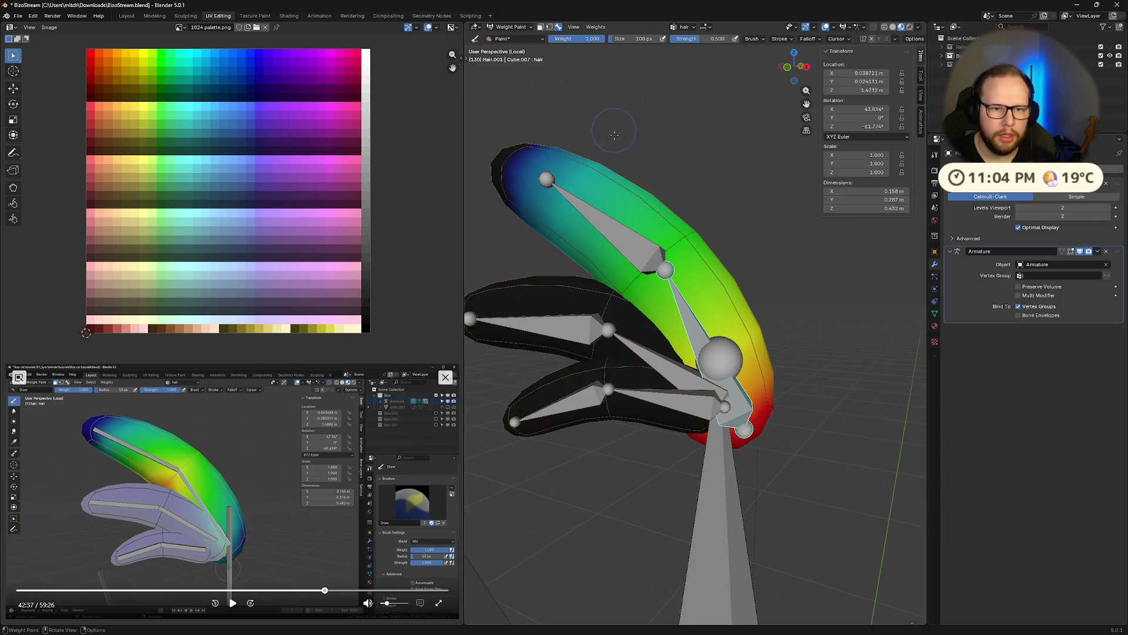
Select the hair.001 bone and paint its weight along the upper feather, rotating the bone to test it.
left_click(624, 241, "ctrl")
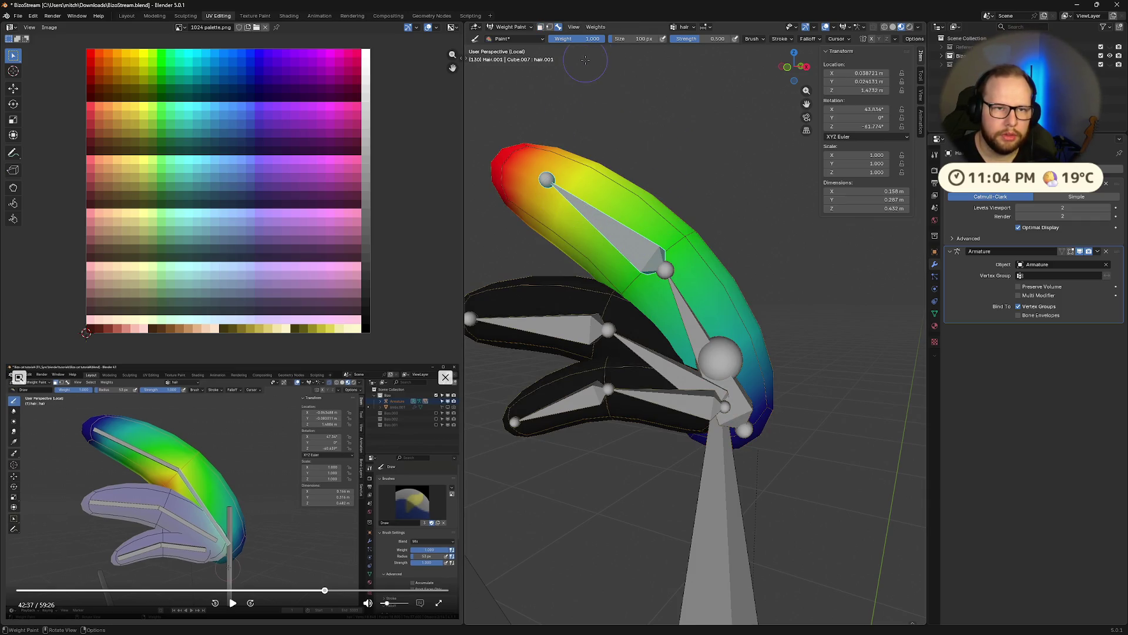
key("m")
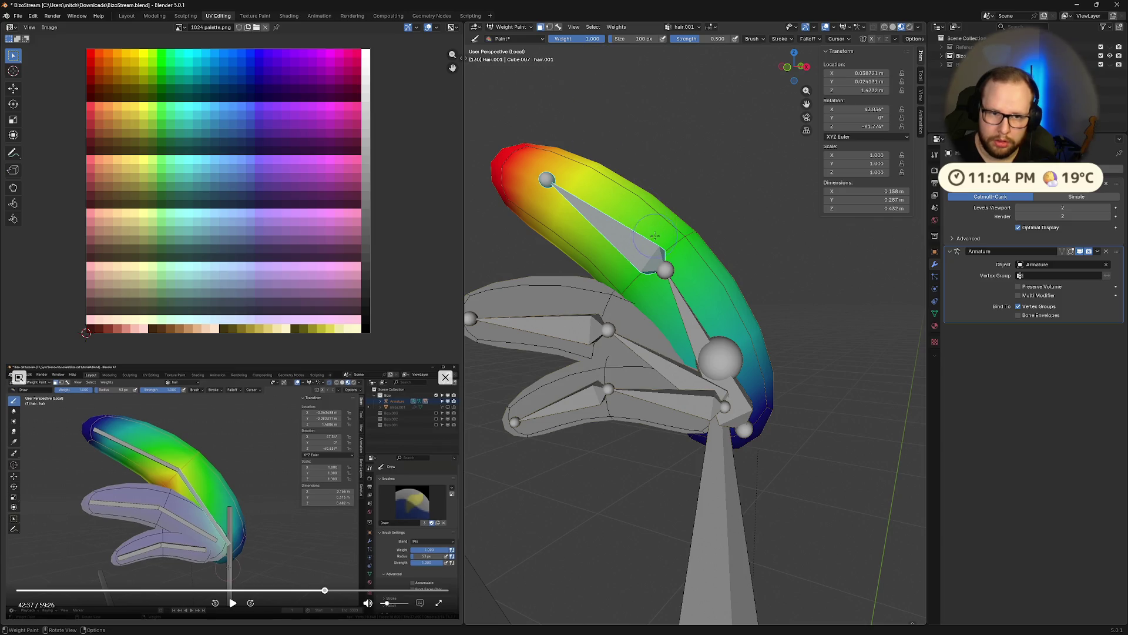
left_click_drag(621, 293, 706, 222)
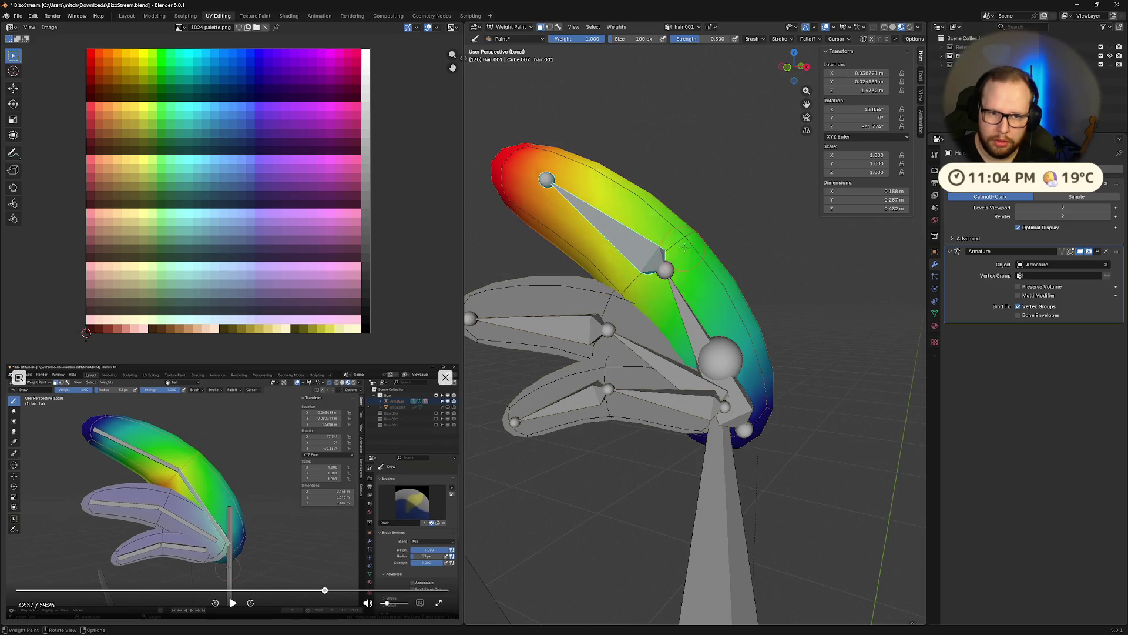
key("shift+f")
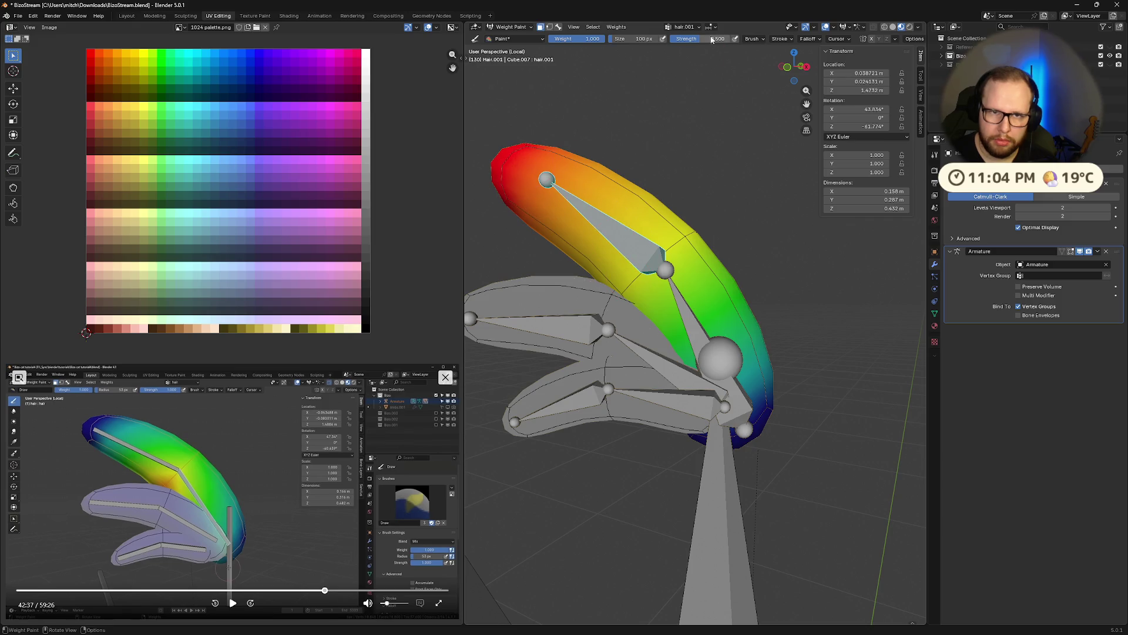
left_click(496, 208)
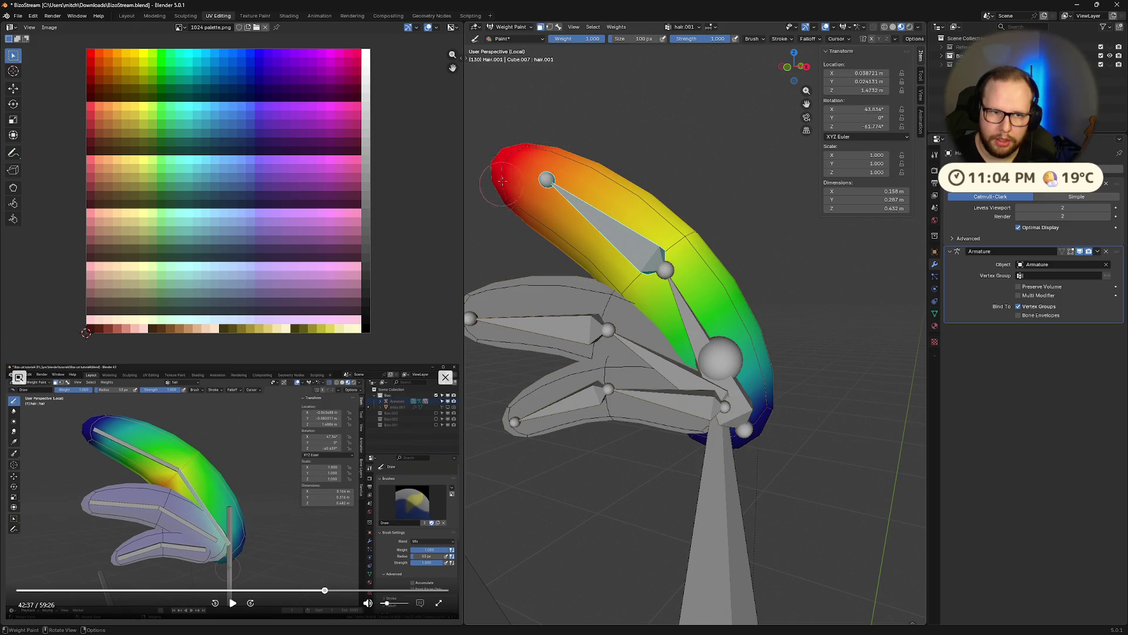
scroll(500, 188, "down", 3)
scroll(529, 221, "down", 3)
middle_click_drag(556, 246, 573, 254)
left_click(711, 39)
type("0.5")
key("Return")
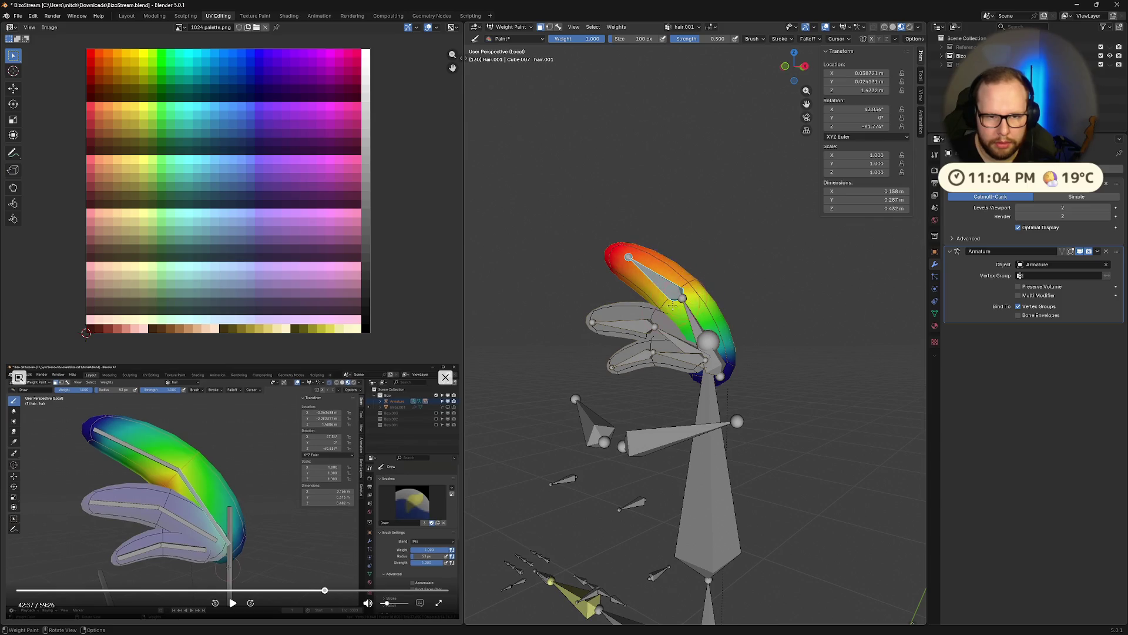
mouse_move(700, 276)
left_mouse_down()
mouse_move(652, 317)
mouse_move(706, 271)
left_mouse_up()
key("r")
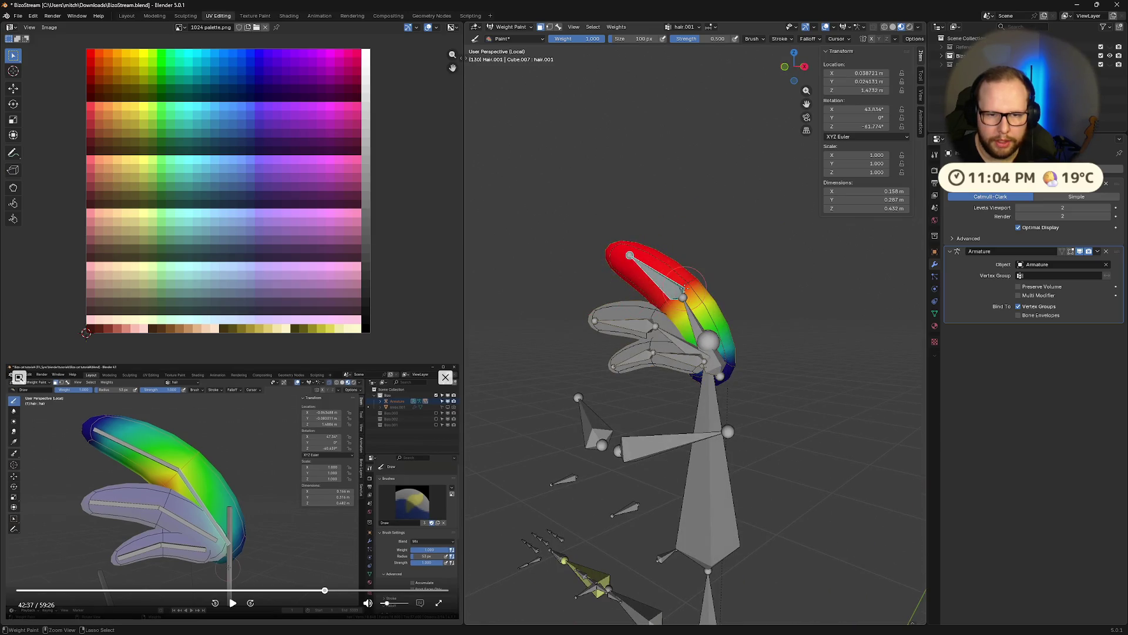
key("ctrl+z")
key("ctrl+z")
Select the next connected hair piece in Edit Mode and make hair.002 the active bone for painting.
mouse_move(753, 252)
middle_mouse_down()
mouse_move(819, 258)
mouse_move(744, 226)
mouse_move(700, 272)
mouse_move(595, 333)
middle_mouse_up()
key("Tab")
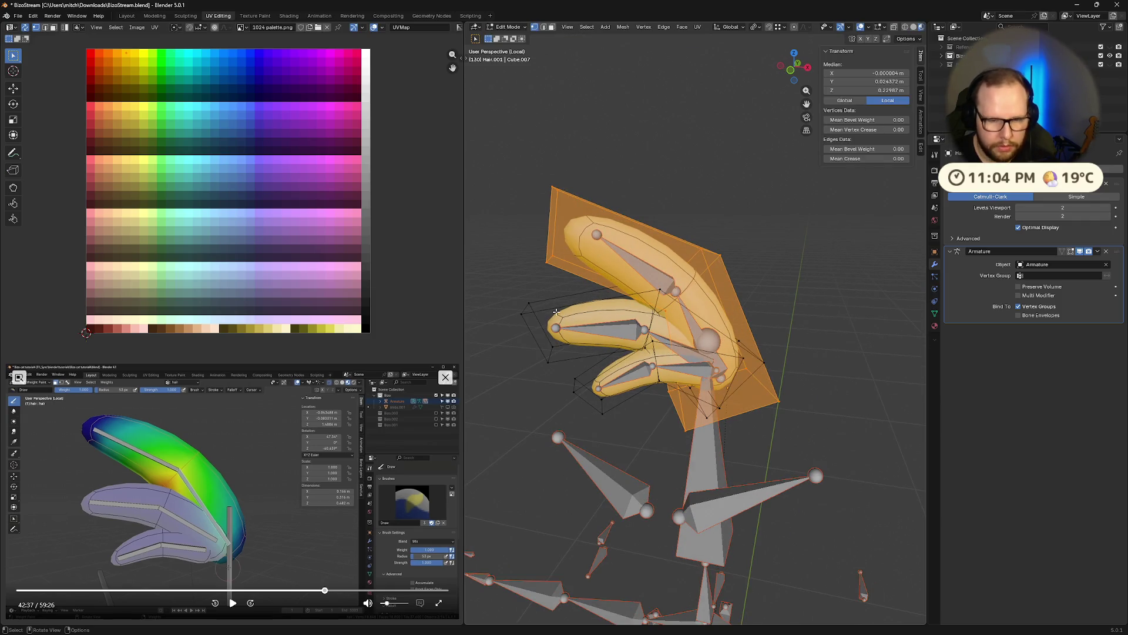
key("a")
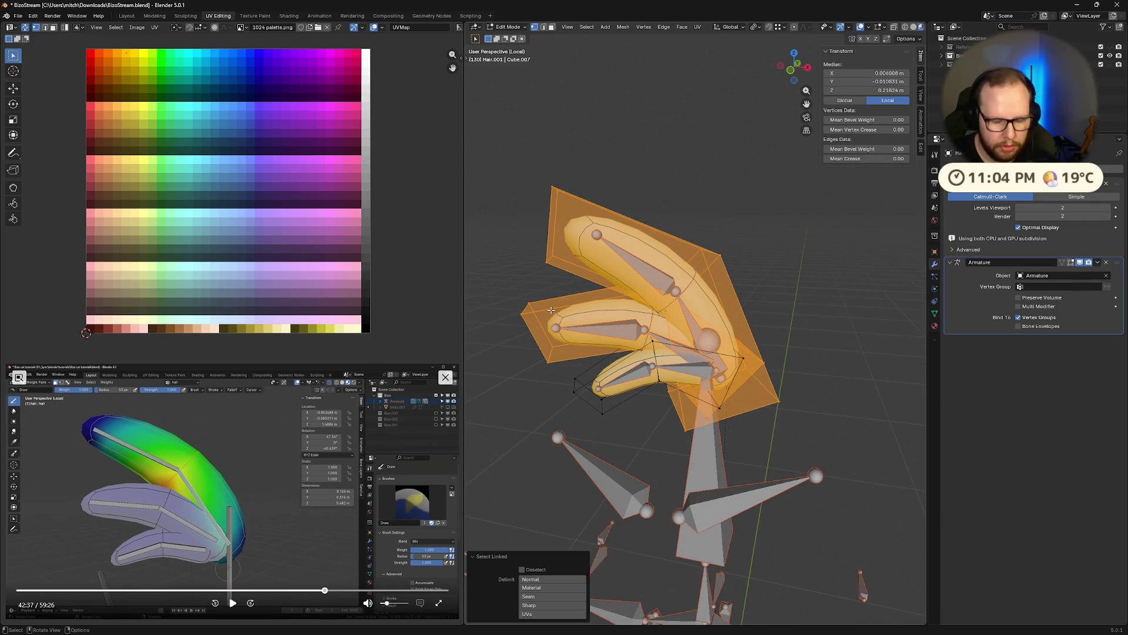
key("alt+a")
key("l")
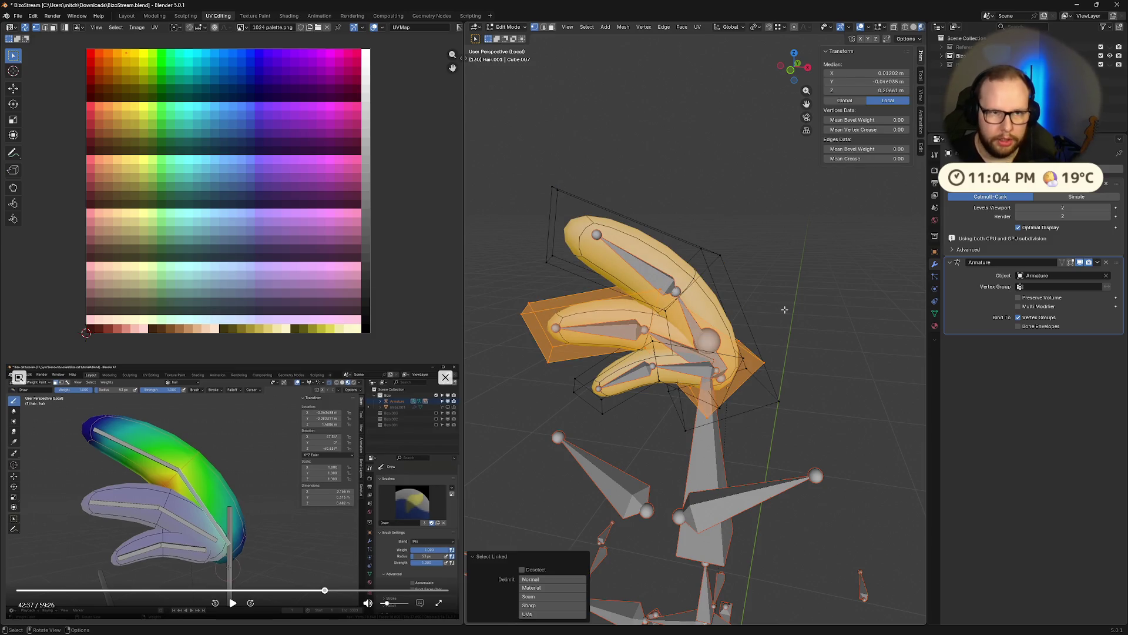
key("Tab")
middle_click_drag(786, 309, 681, 370)
scroll(681, 370, "up", 3)
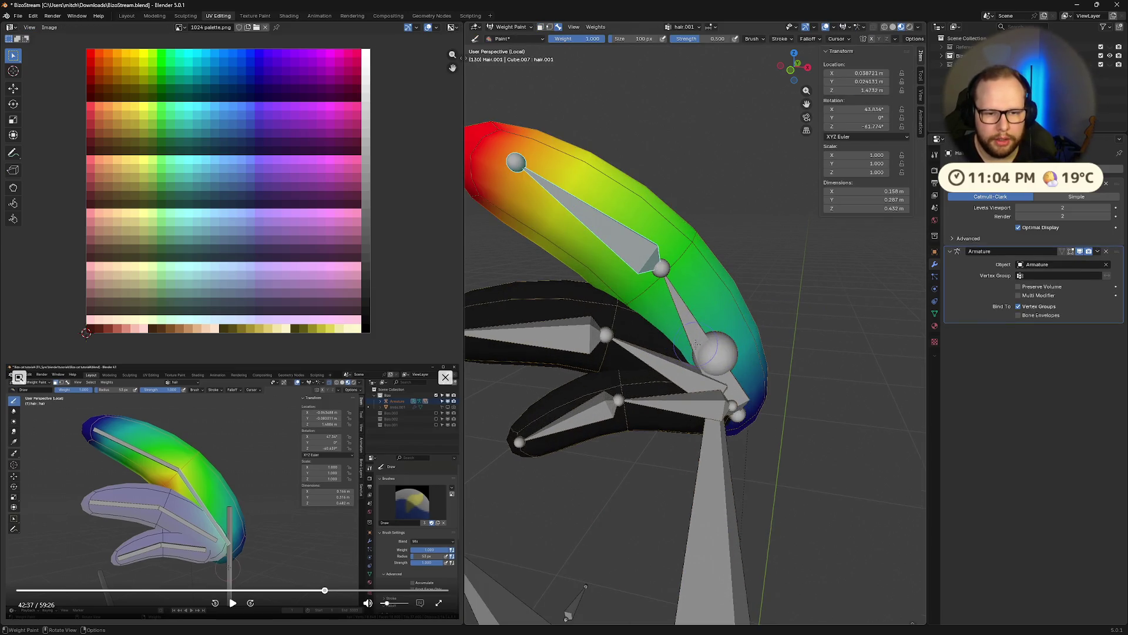
left_click(679, 370, "ctrl")
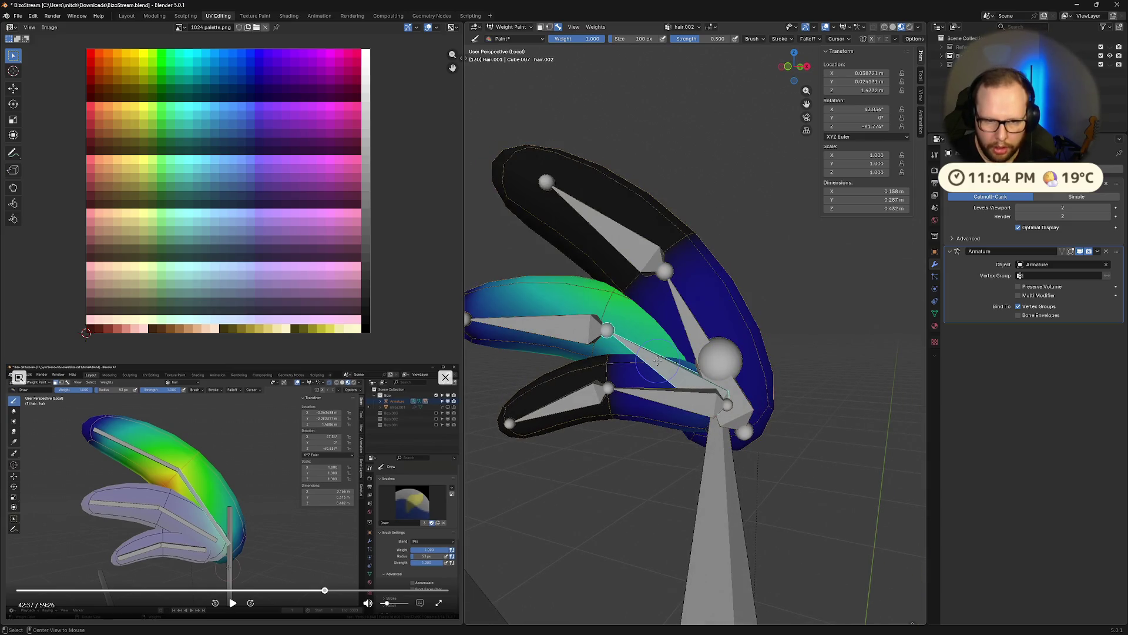
Paint hair.002 weight onto the middle piece's base and lower side, then hide the other hair pieces.
mouse_move(746, 374)
middle_mouse_down()
mouse_move(760, 365)
mouse_move(857, 375)
mouse_move(581, 329)
mouse_move(695, 211)
middle_mouse_up()
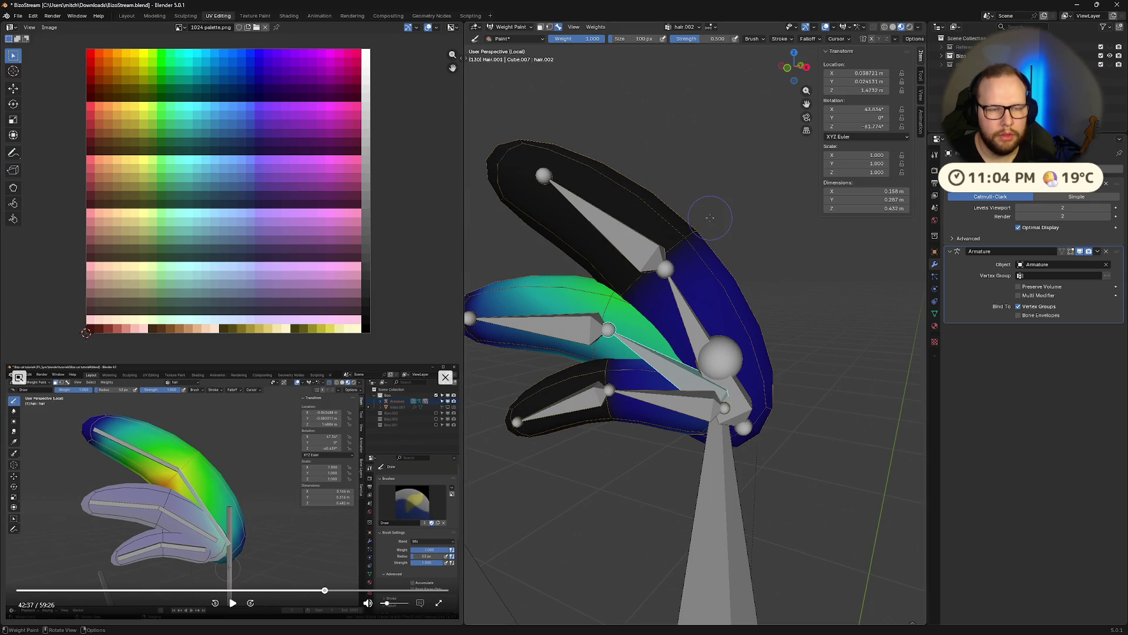
mouse_move(709, 217)
middle_mouse_down()
mouse_move(621, 274)
mouse_move(685, 232)
mouse_move(719, 404)
middle_mouse_up()
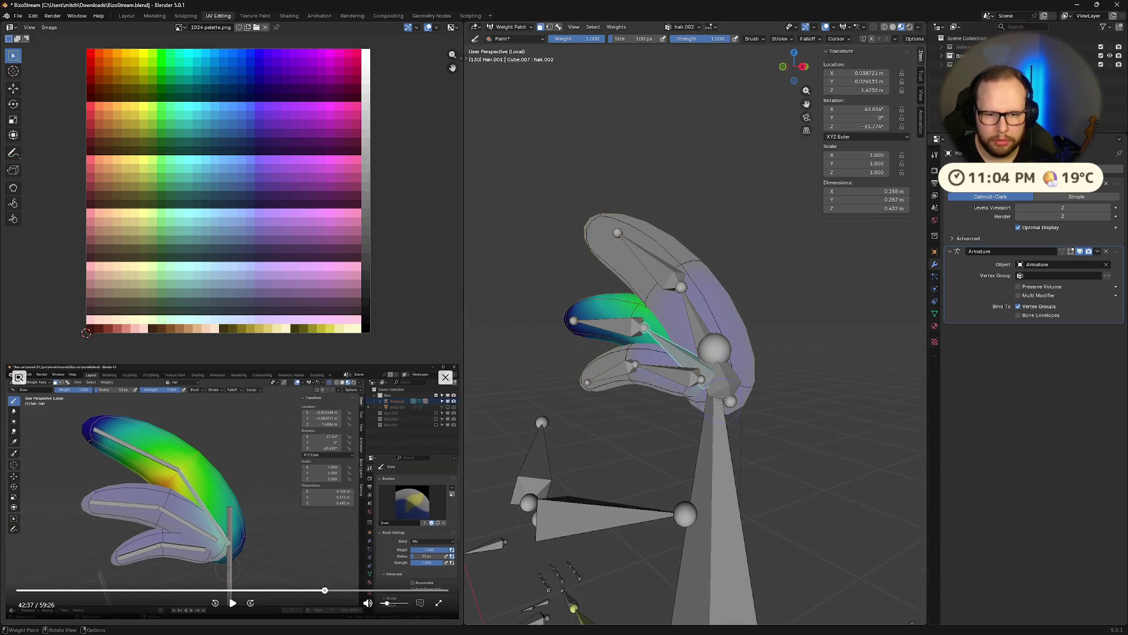
middle_click_drag(804, 377, 615, 356)
left_click_drag(704, 300, 756, 347)
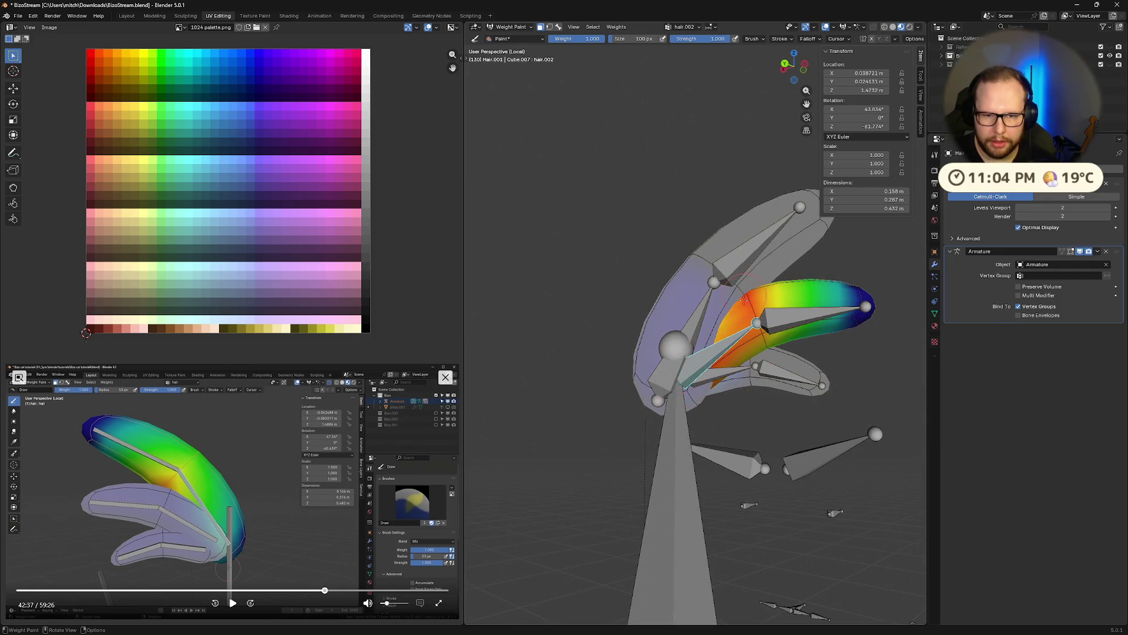
middle_click_drag(734, 340, 656, 334)
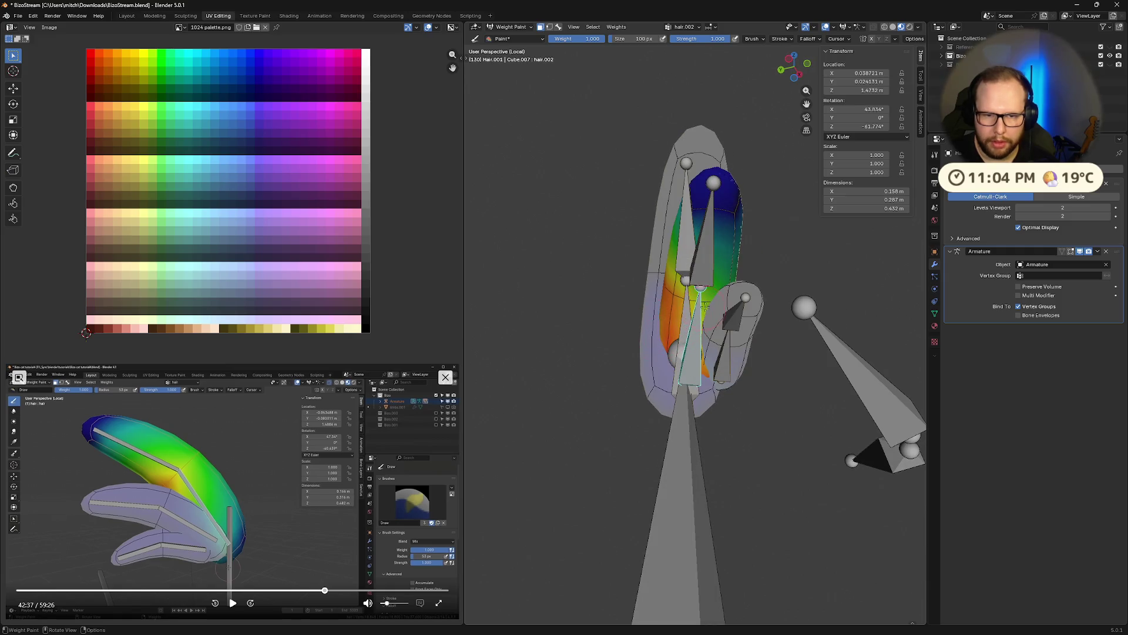
left_click_drag(679, 304, 653, 294)
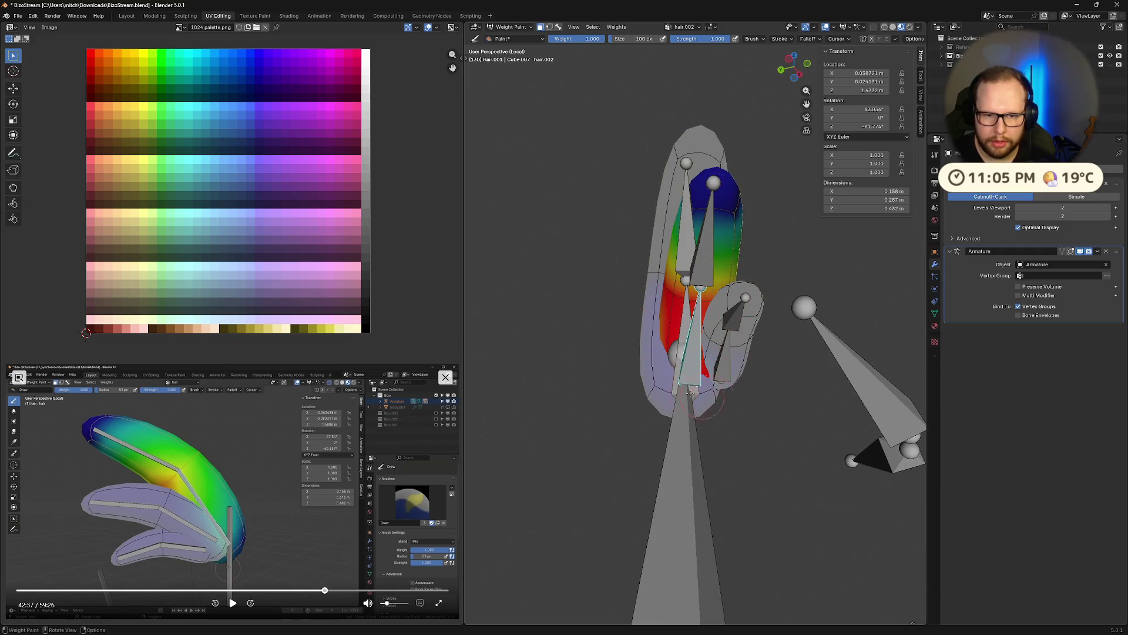
scroll(705, 399, "up", 4)
mouse_move(705, 399)
middle_mouse_down()
mouse_move(785, 471)
mouse_move(731, 444)
mouse_move(691, 386)
mouse_move(653, 380)
middle_mouse_up()
scroll(785, 472, "up", 2)
scroll(785, 472, "down", 3)
key("shift+h")
scroll(647, 378, "up", 2)
Paint full weight over the middle piece, reset brush strength to 0.5 and switch to the hair.003 bone.
middle_click_drag(727, 360, 701, 389)
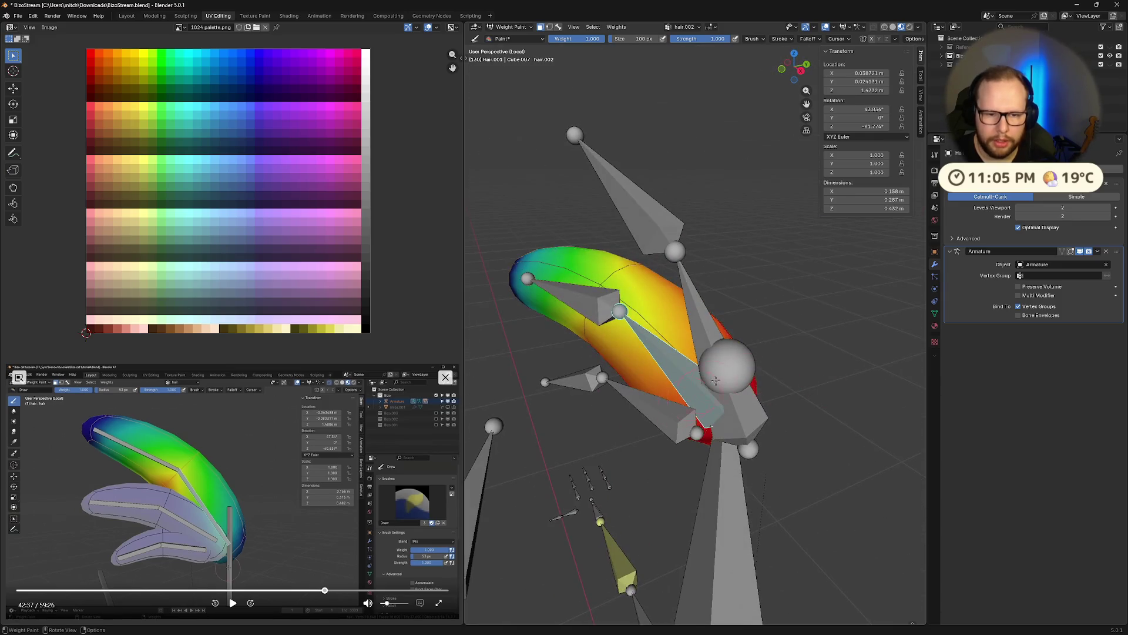
middle_click_drag(688, 446, 617, 362)
left_click_drag(618, 362, 607, 348)
mouse_move(734, 402)
middle_mouse_down()
mouse_move(770, 321)
mouse_move(730, 366)
middle_mouse_up()
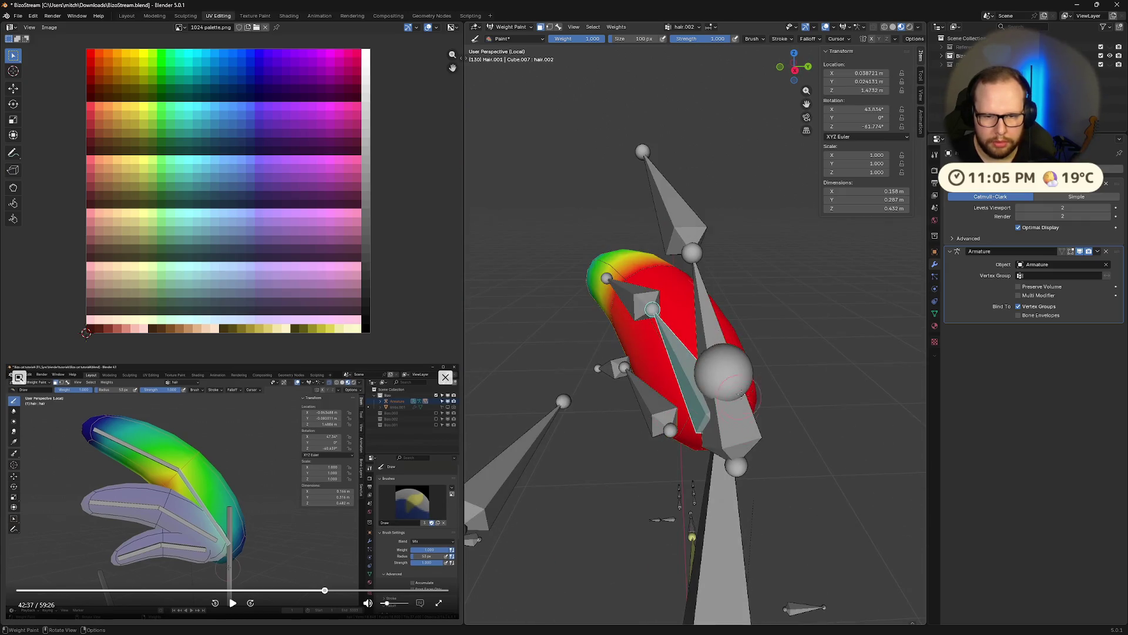
left_click(709, 37)
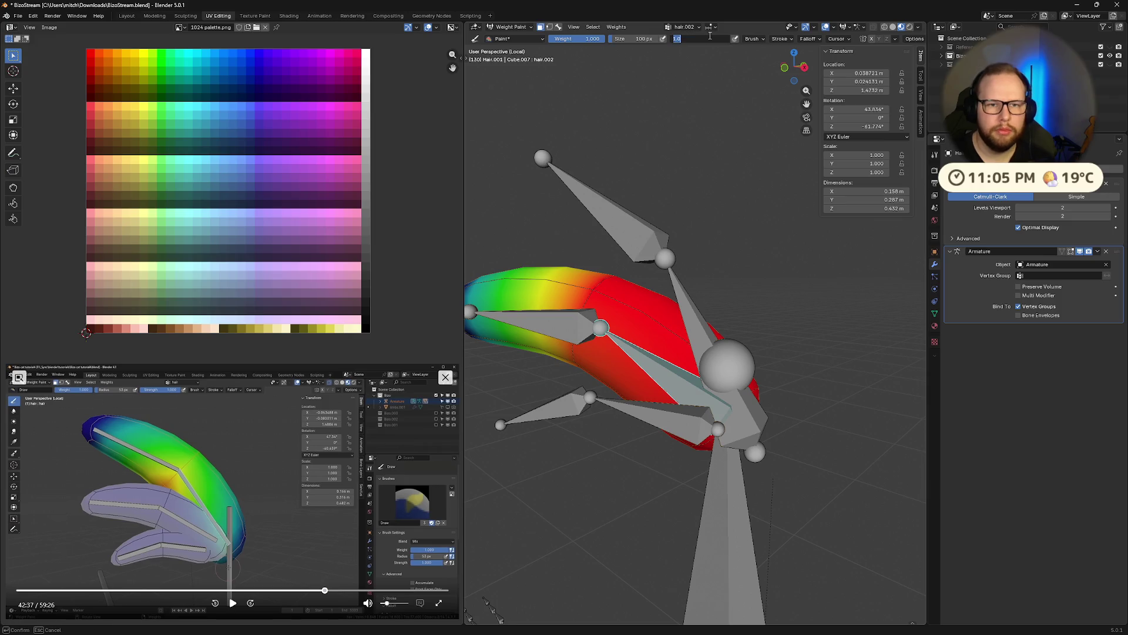
key("Return")
middle_click_drag(639, 140, 595, 307)
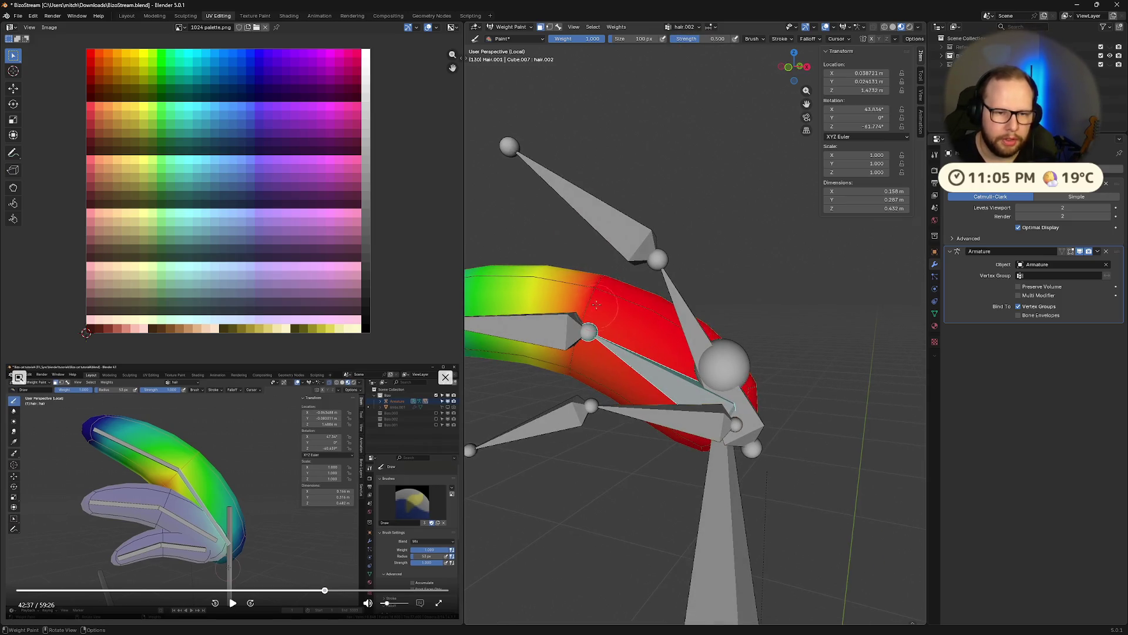
scroll(593, 263, "down", 5)
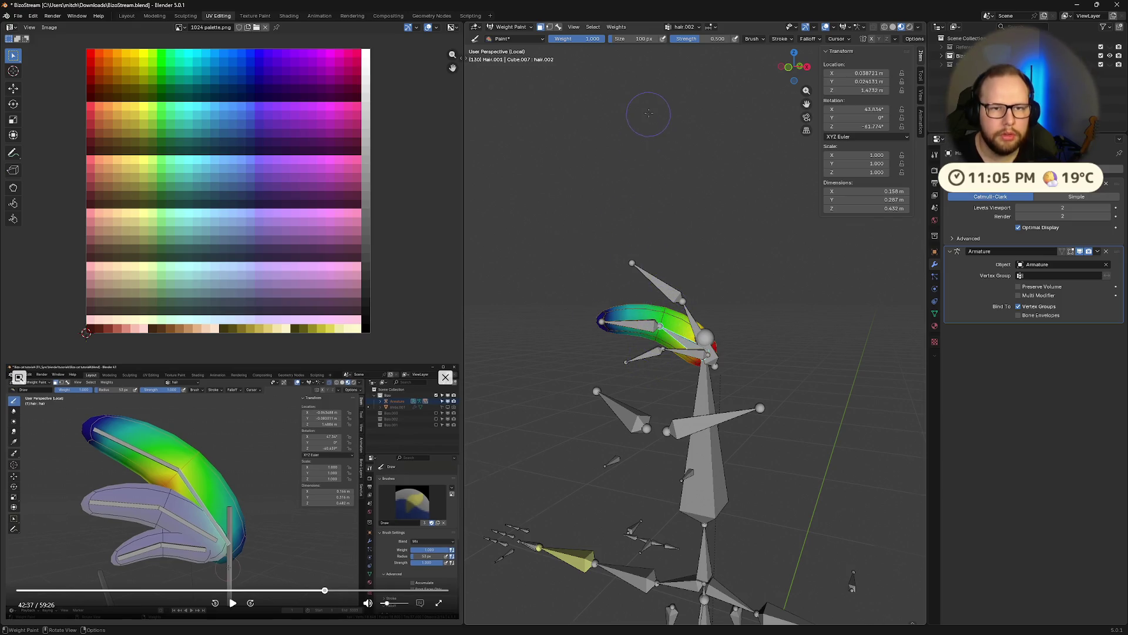
scroll(614, 317, "up", 5)
left_click(590, 324, "ctrl")
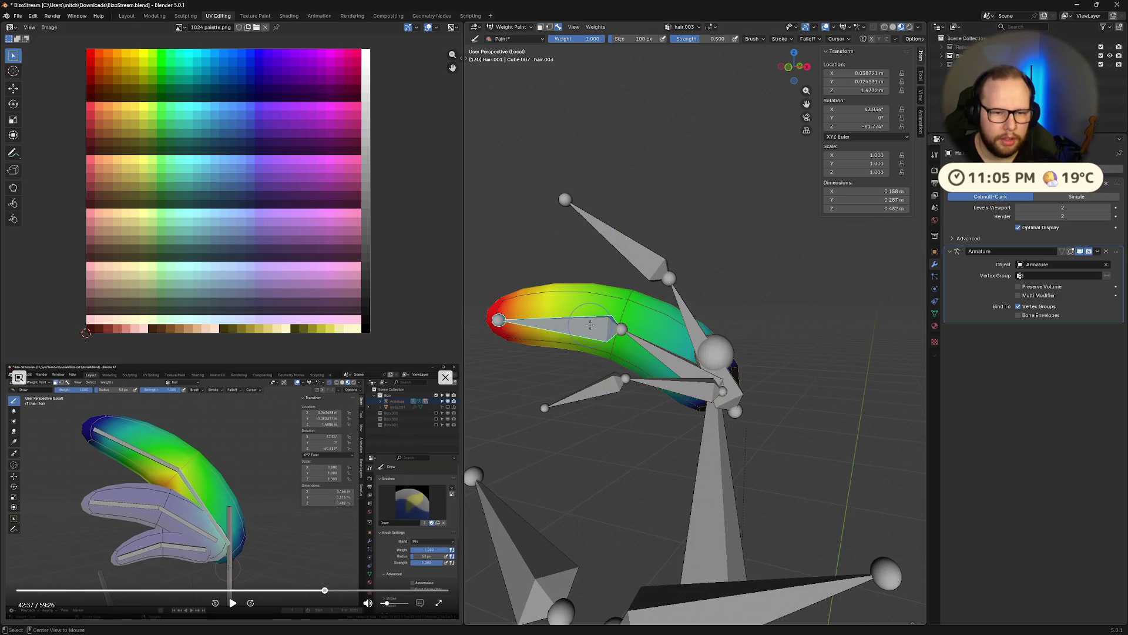
Show the brush falloff settings and reveal the hidden hair strands with Alt+H.
middle_click_drag(557, 333, 759, 300)
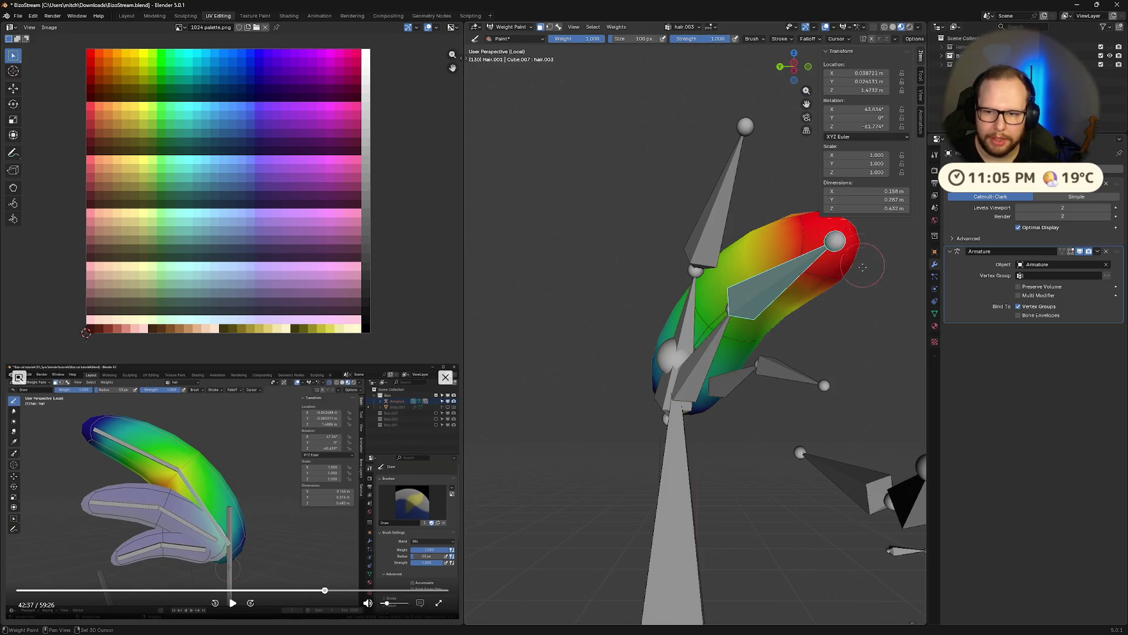
middle_click_drag(836, 273, 899, 265)
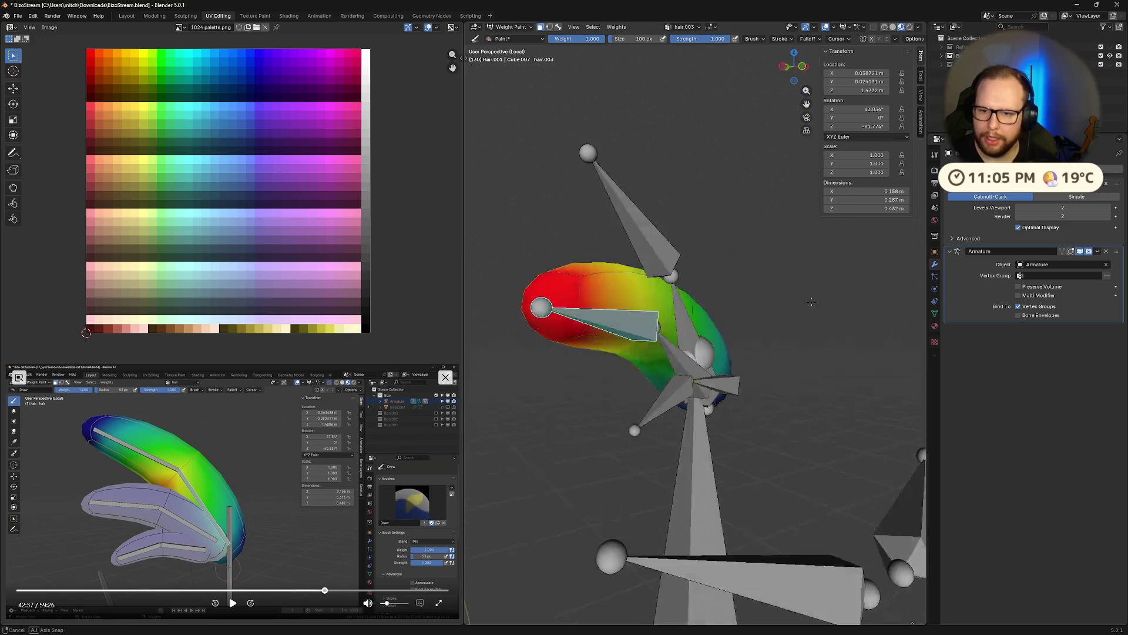
left_click(935, 154)
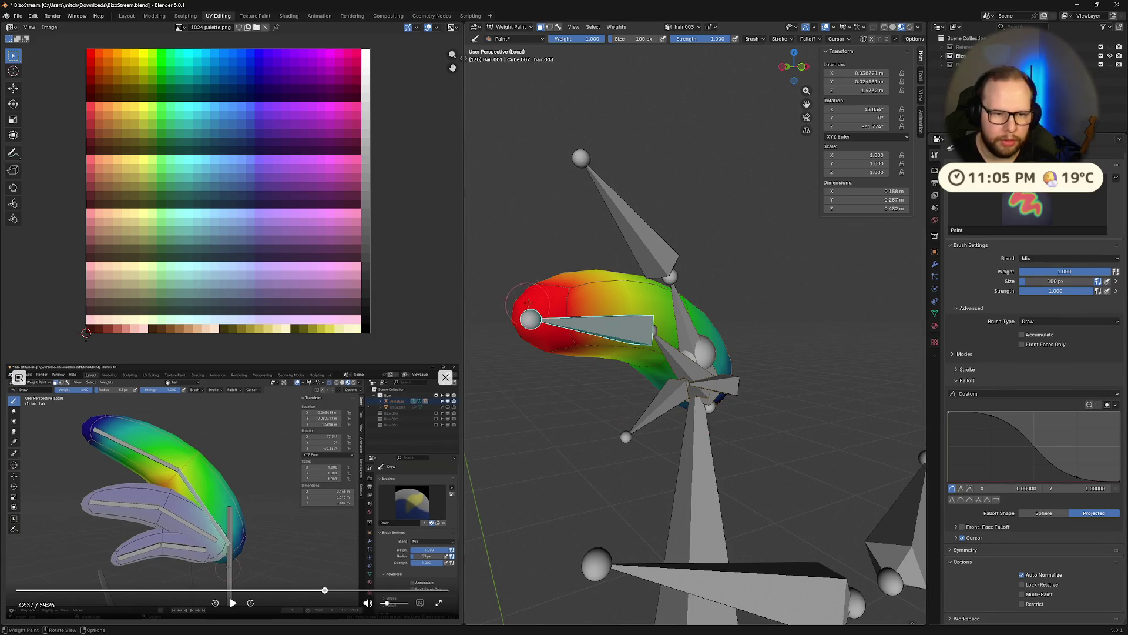
middle_click_drag(538, 335, 669, 343)
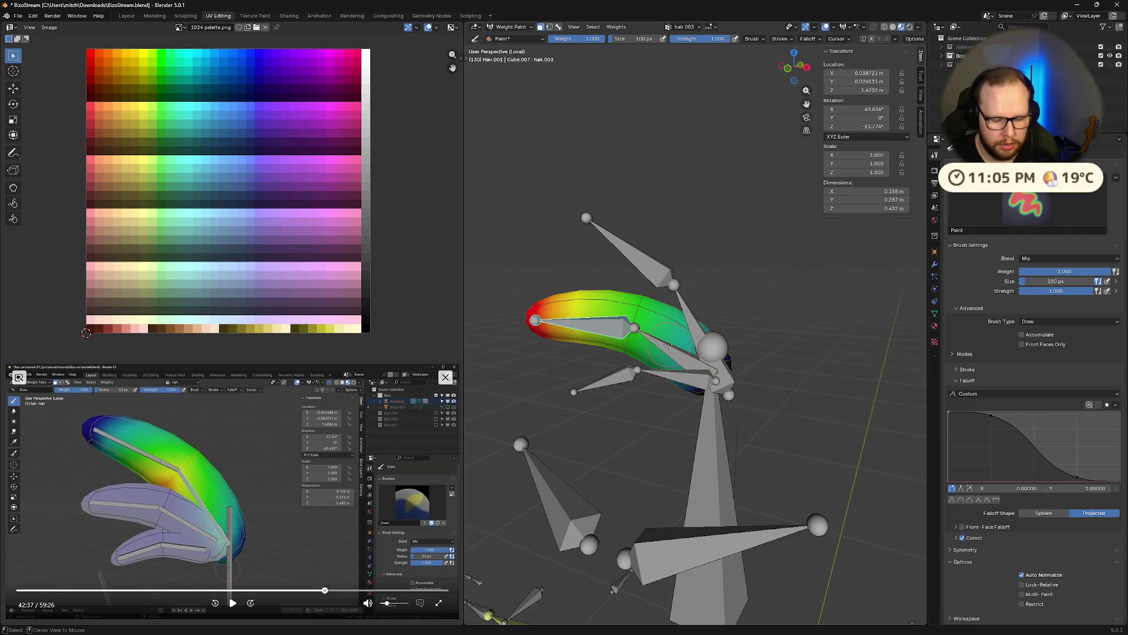
key("alt+h")
middle_click_drag(621, 388, 651, 333)
scroll(651, 332, "up", 1)
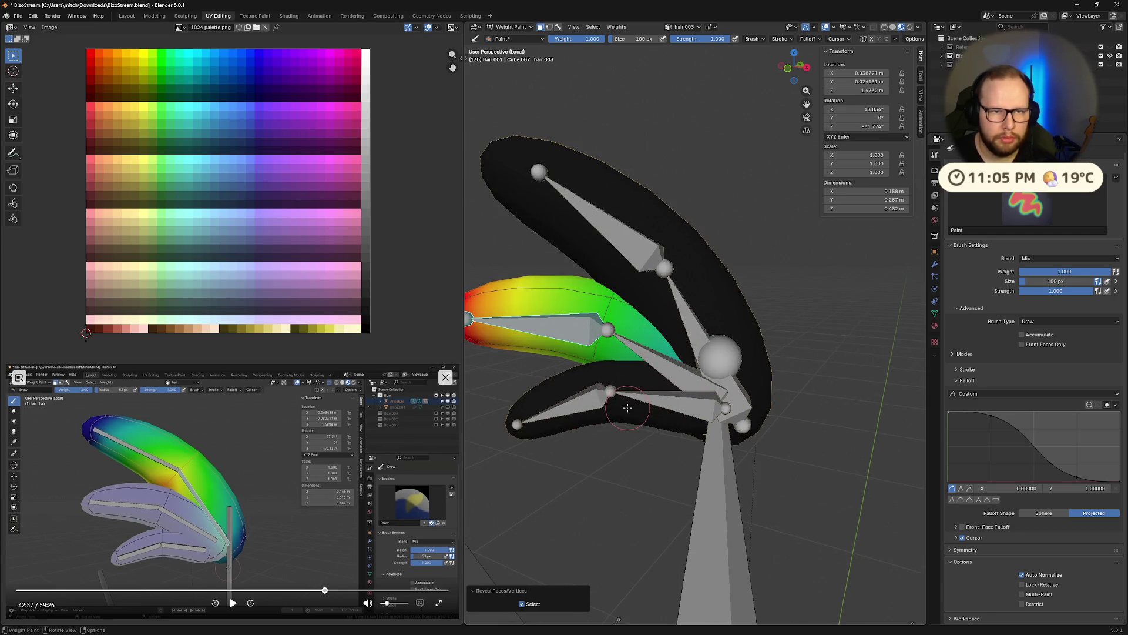
Select the connected lower strand in Edit Mode and make hair.004 the bone to paint.
key("Tab")
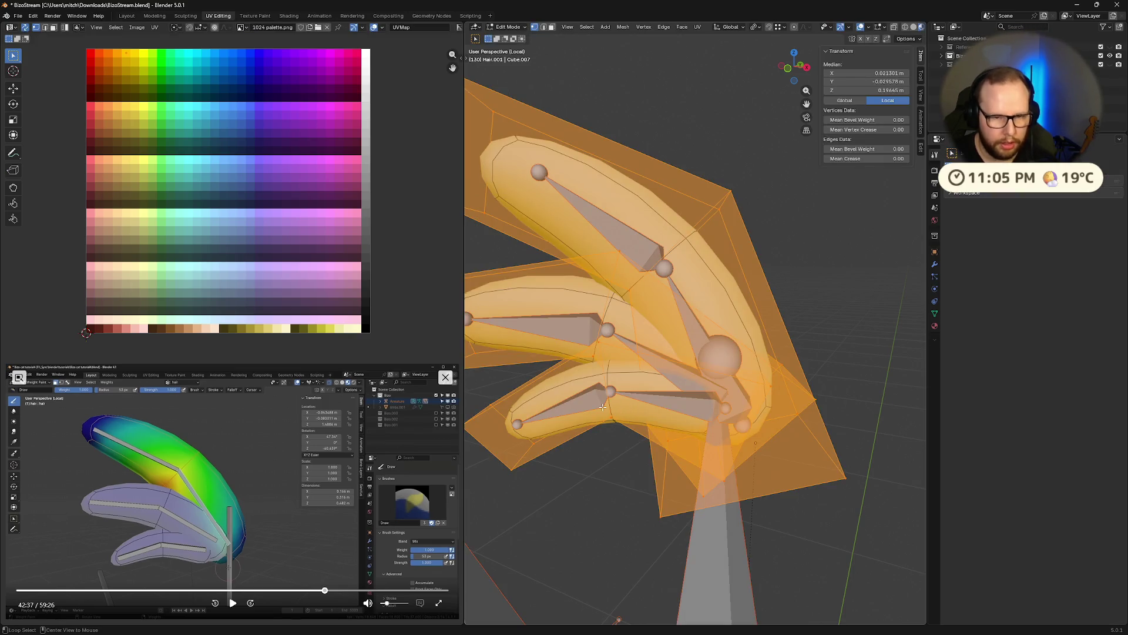
key("alt+a")
key("l")
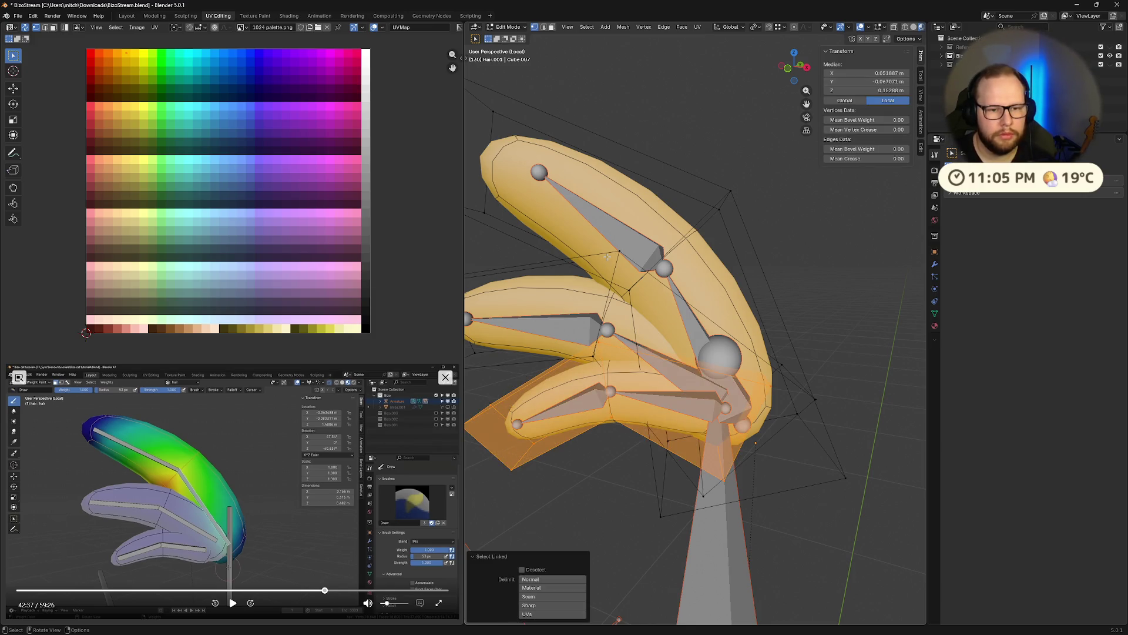
key("Tab")
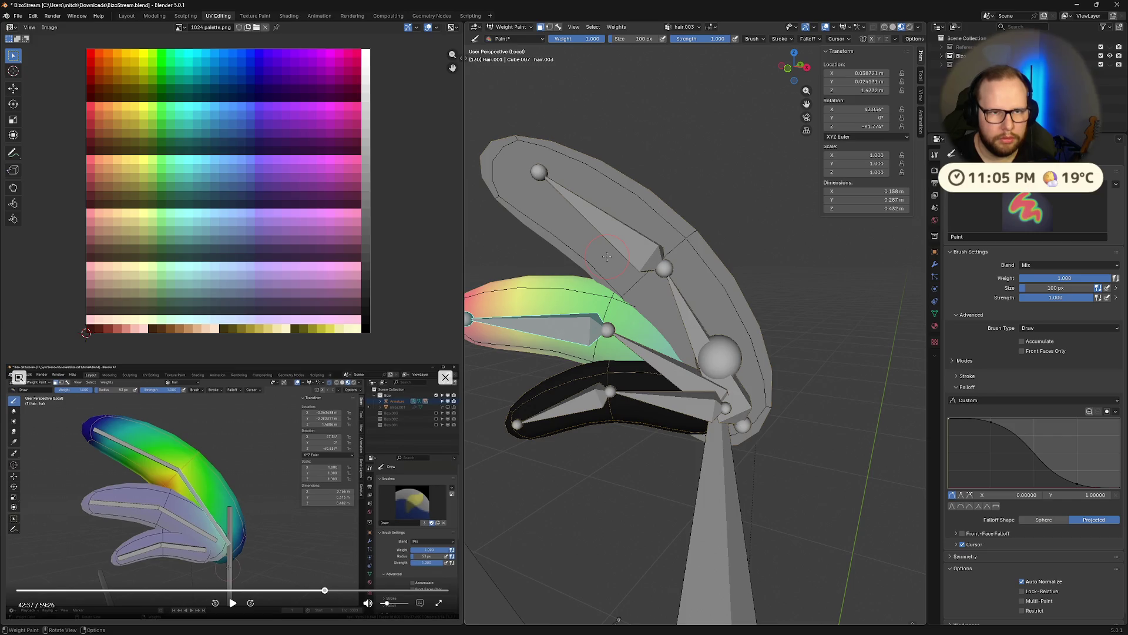
left_click(669, 403, "ctrl")
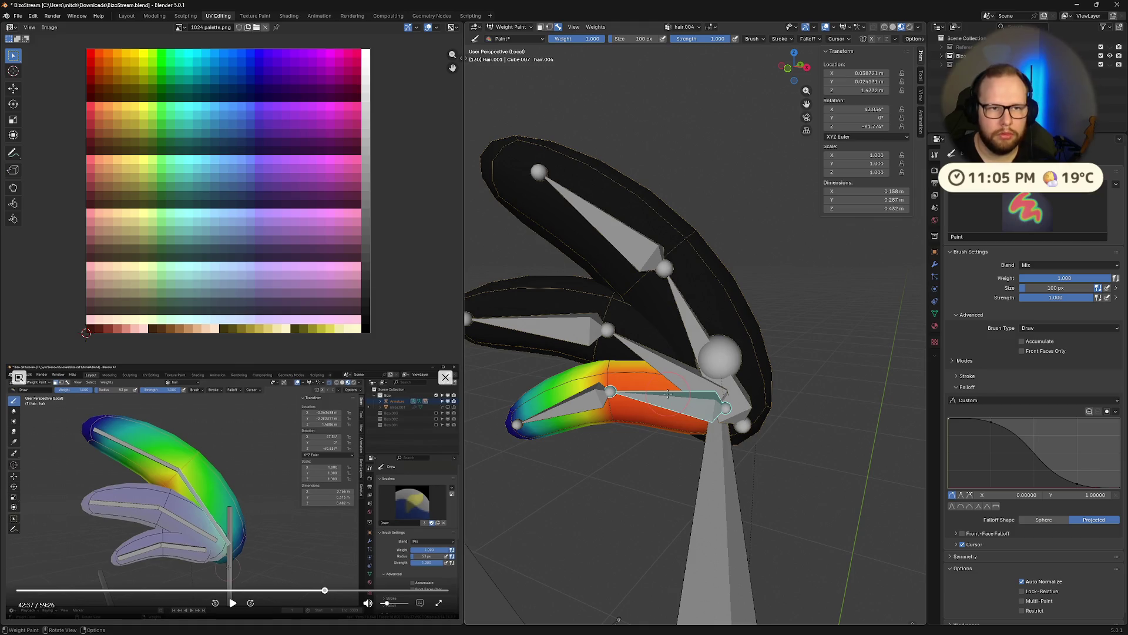
Hide the upper strands and paint full hair.004 weight onto the lower strand near its root.
key("shift+h")
middle_click_drag(669, 394, 744, 404)
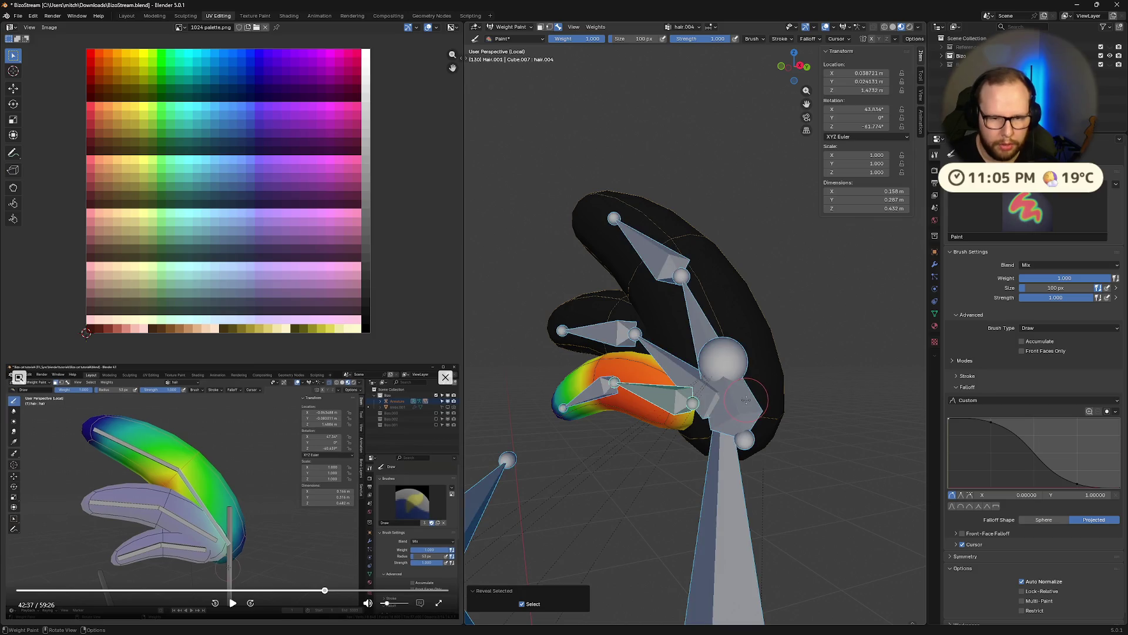
key("alt+h")
scroll(706, 403, "up", 2)
scroll(690, 404, "up", 2)
left_click(690, 402)
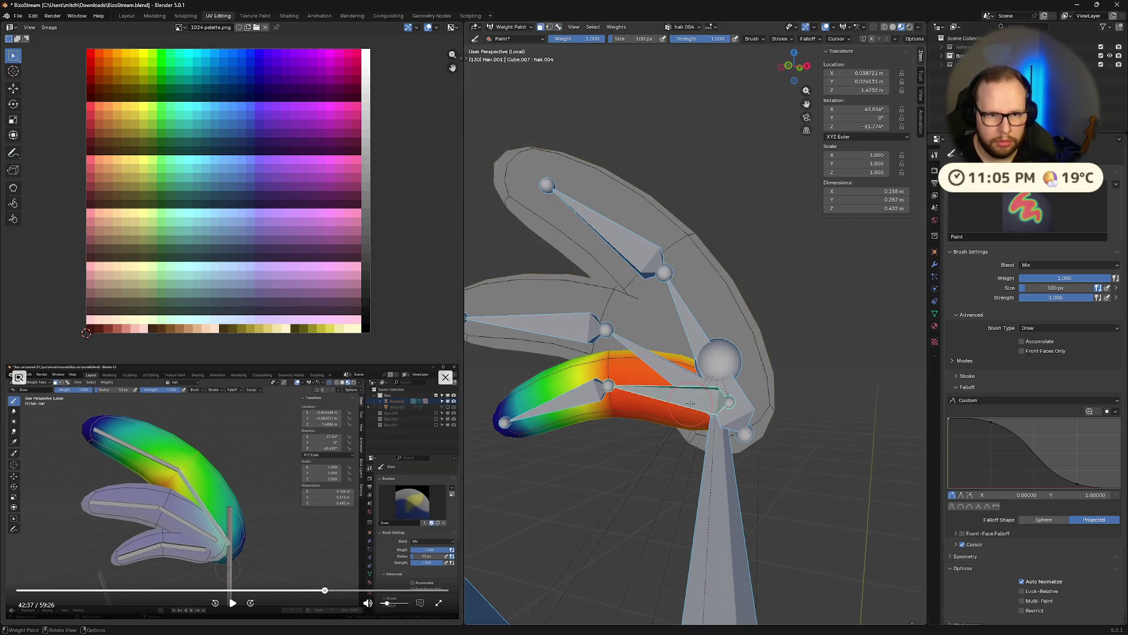
key("shift+h")
mouse_move(690, 402)
middle_mouse_down()
mouse_move(748, 419)
mouse_move(701, 433)
mouse_move(675, 423)
middle_mouse_up()
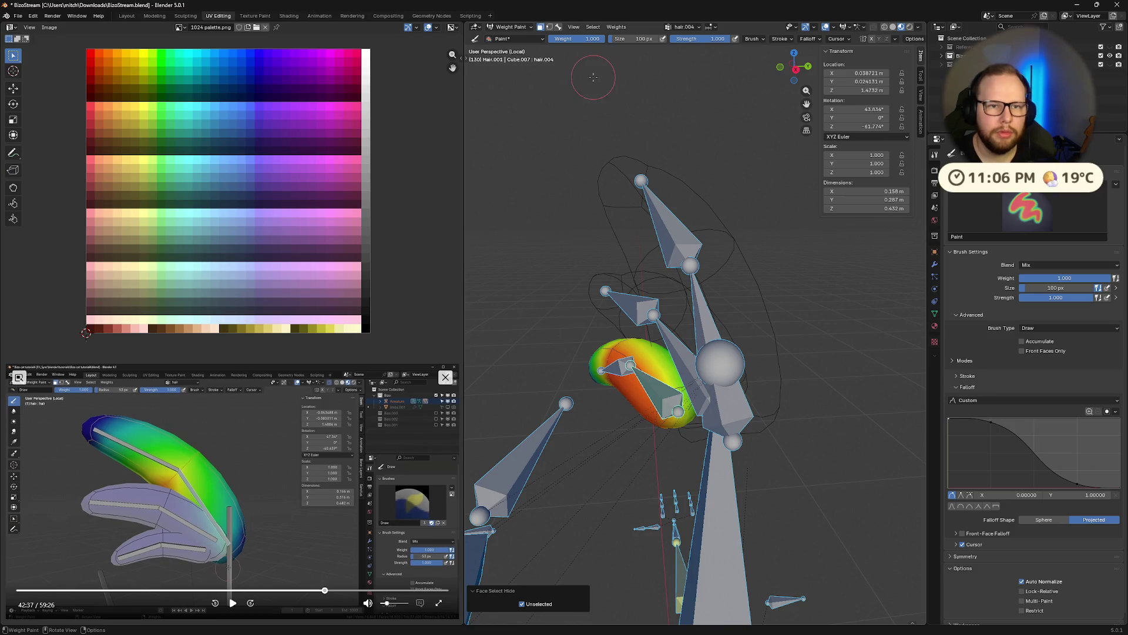
mouse_move(687, 264)
middle_mouse_down()
mouse_move(714, 234)
mouse_move(699, 249)
mouse_move(695, 55)
middle_mouse_up()
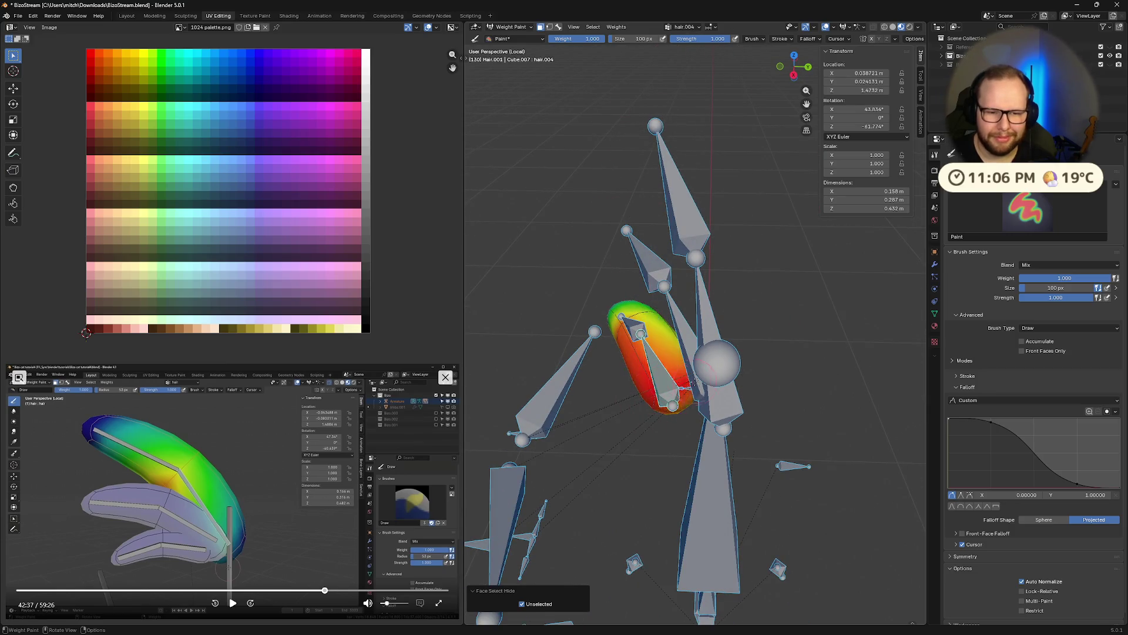
mouse_move(661, 406)
middle_mouse_down()
mouse_move(567, 341)
mouse_move(694, 392)
middle_mouse_up()
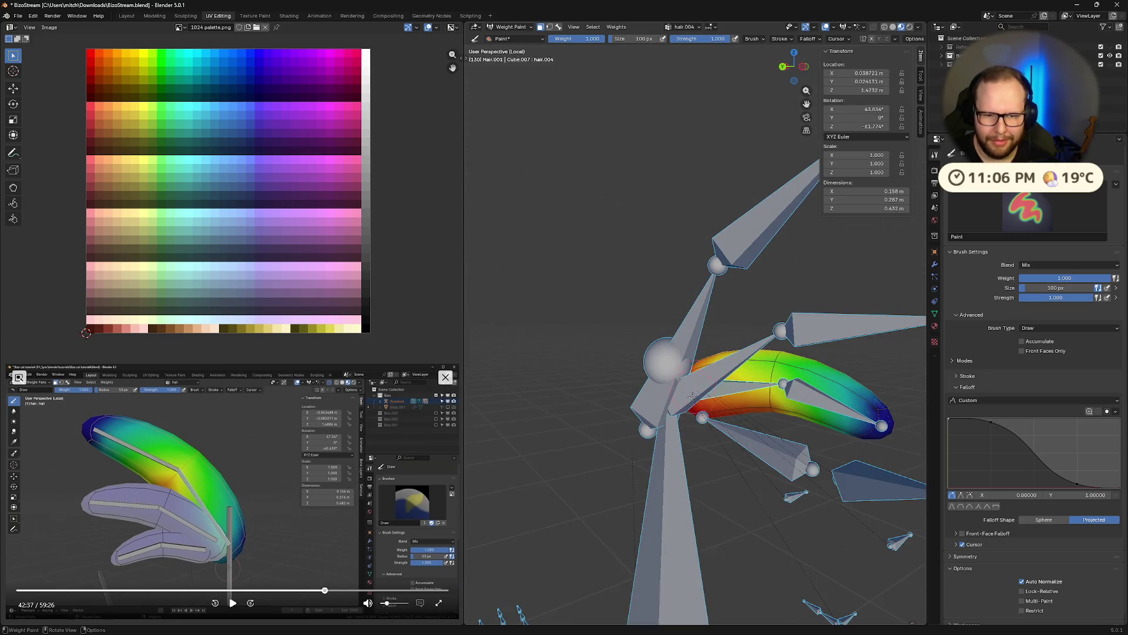
left_click_drag(724, 348, 766, 410)
Drop brush strength to 0.5 and blend the red root weights down toward the strand's tip.
middle_click_drag(796, 298, 635, 414)
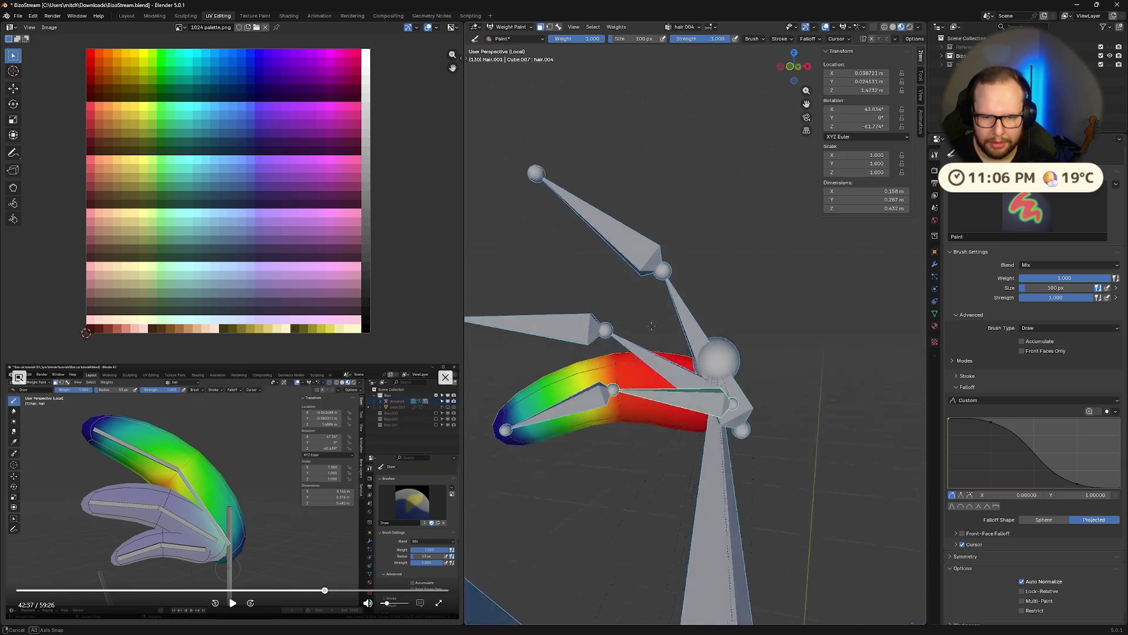
middle_click_drag(730, 427, 636, 372)
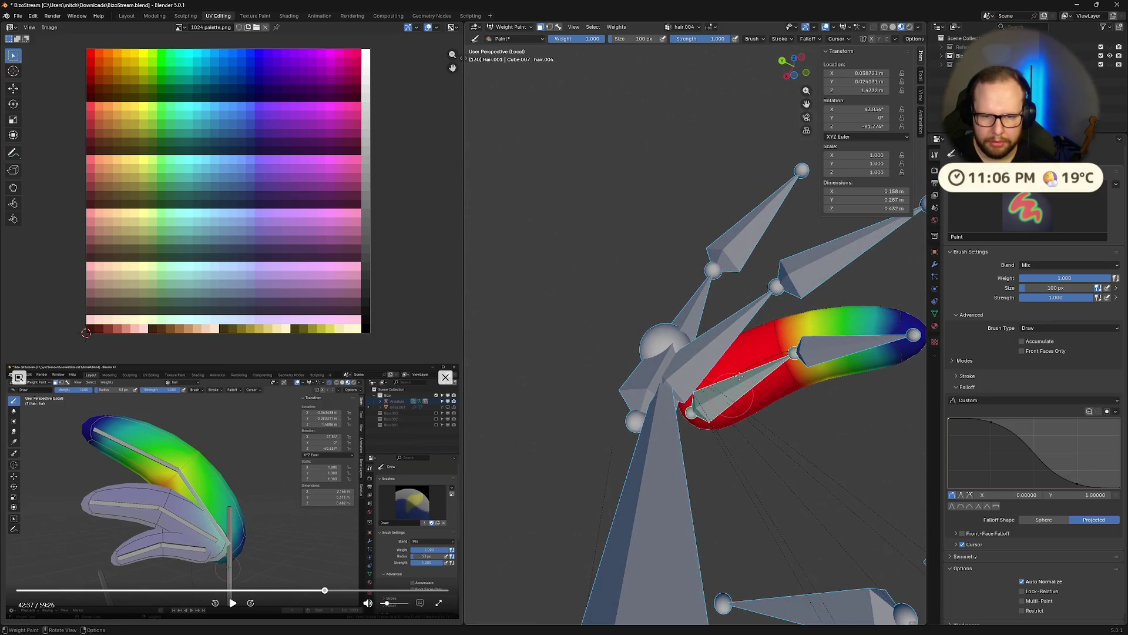
middle_click_drag(767, 383, 617, 397)
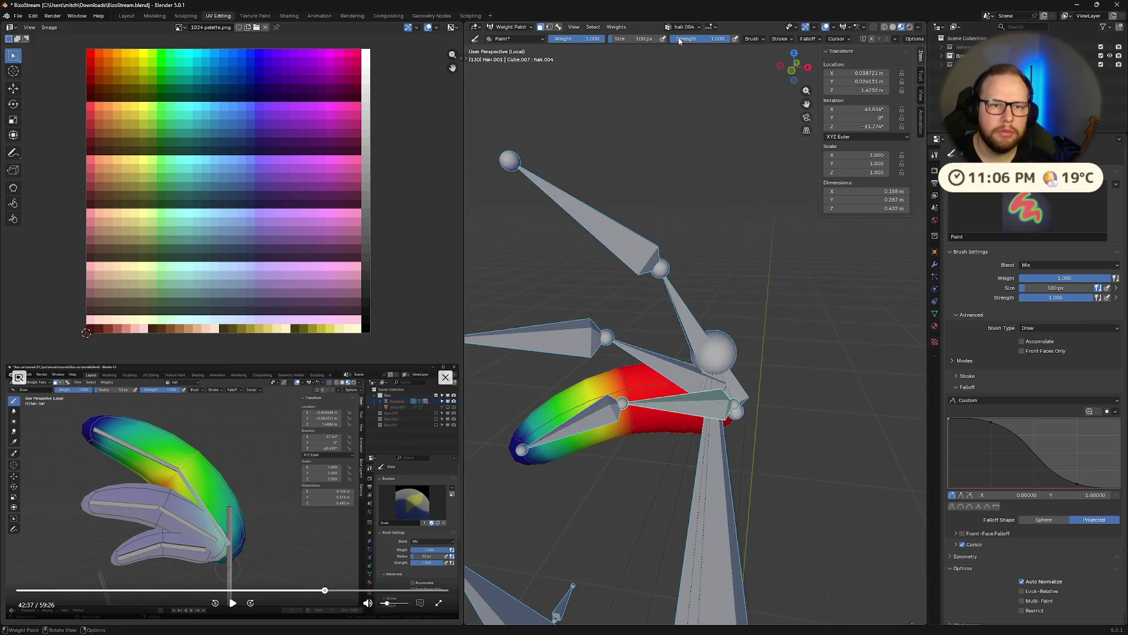
key("shift+f")
type("0.5")
key("Return")
key("ctrl")
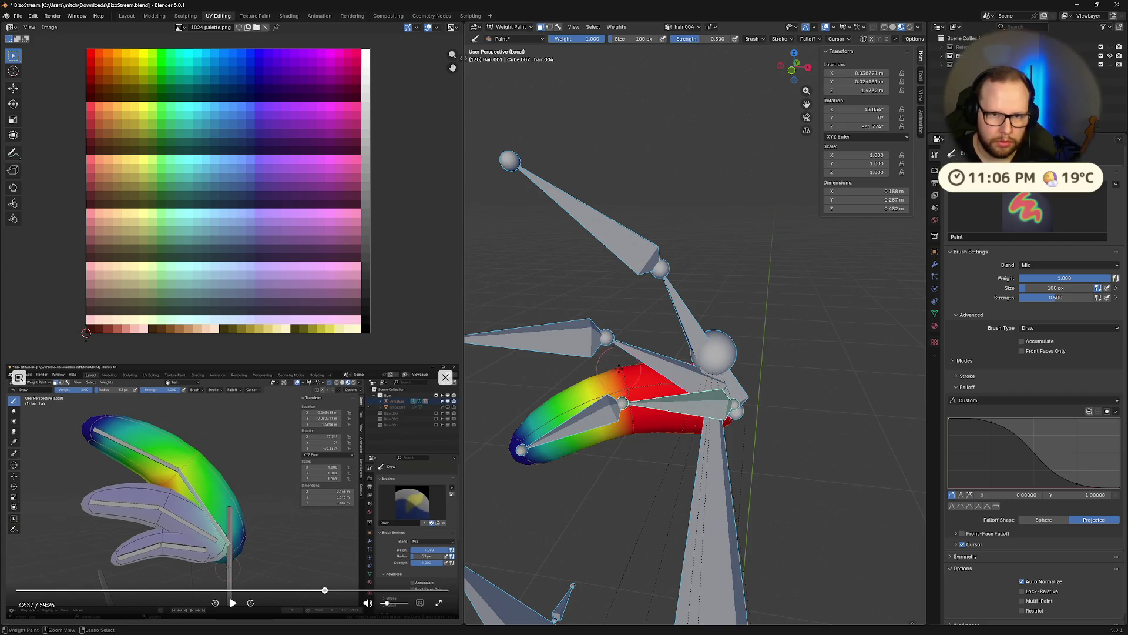
left_click_drag(617, 369, 629, 413, "ctrl")
mouse_move(636, 457)
middle_mouse_down()
mouse_move(598, 281)
mouse_move(839, 460)
mouse_move(576, 390)
middle_mouse_up()
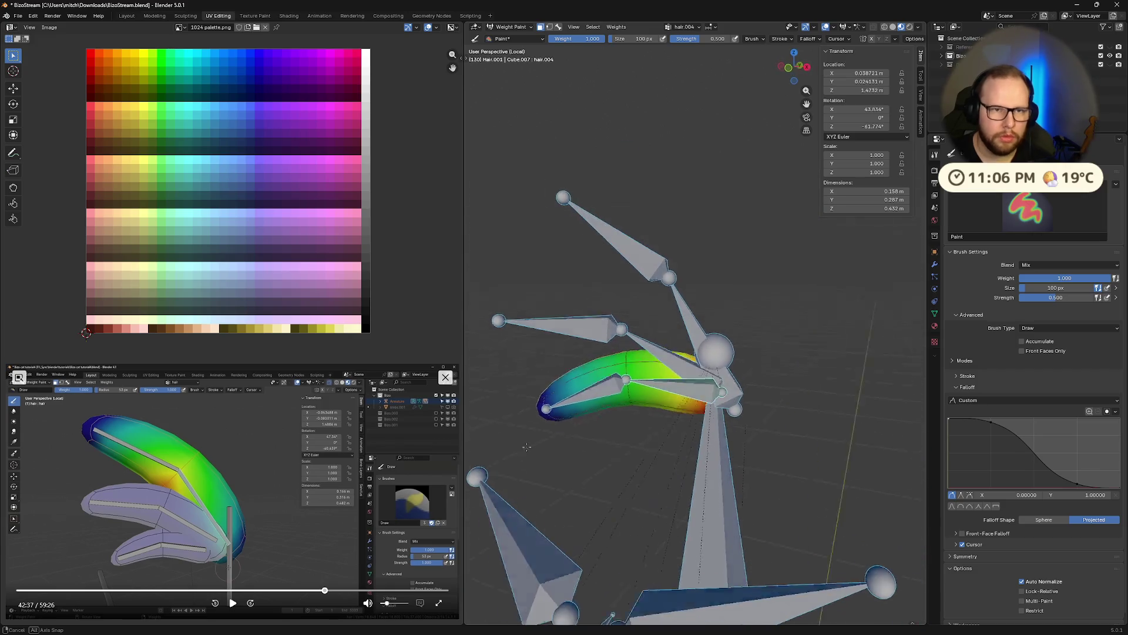
mouse_move(577, 389)
middle_mouse_down()
mouse_move(702, 386)
mouse_move(691, 375)
middle_mouse_up()
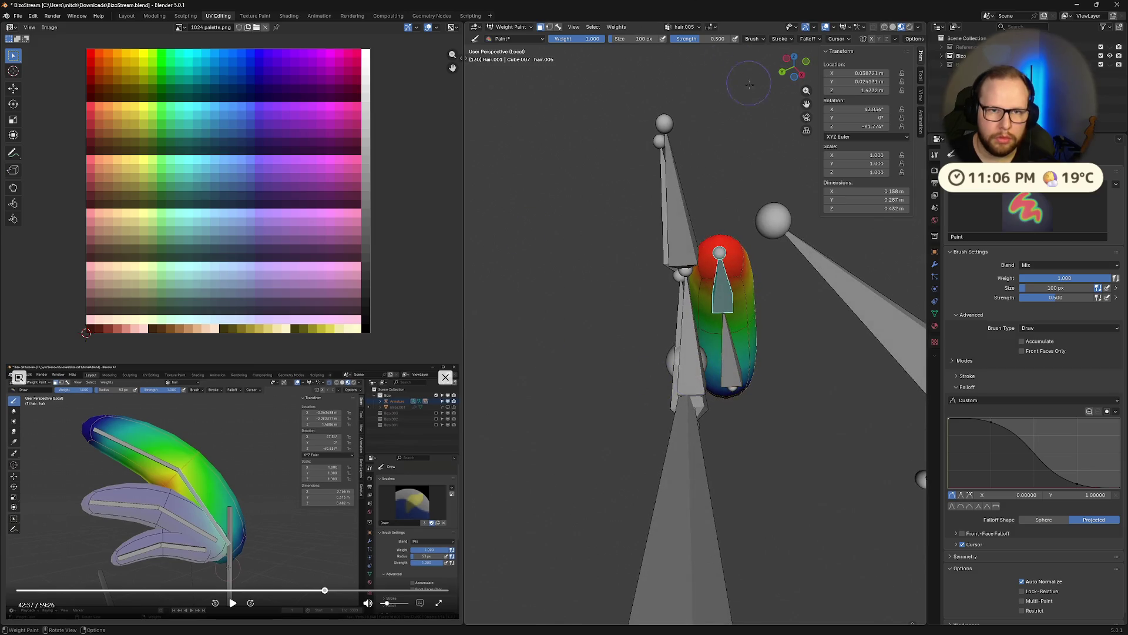
Paint full-strength weight over the strand's upper-left side and tip, then reveal the hidden strands.
left_click_drag(695, 40, 750, 40)
left_click_drag(734, 239, 698, 268)
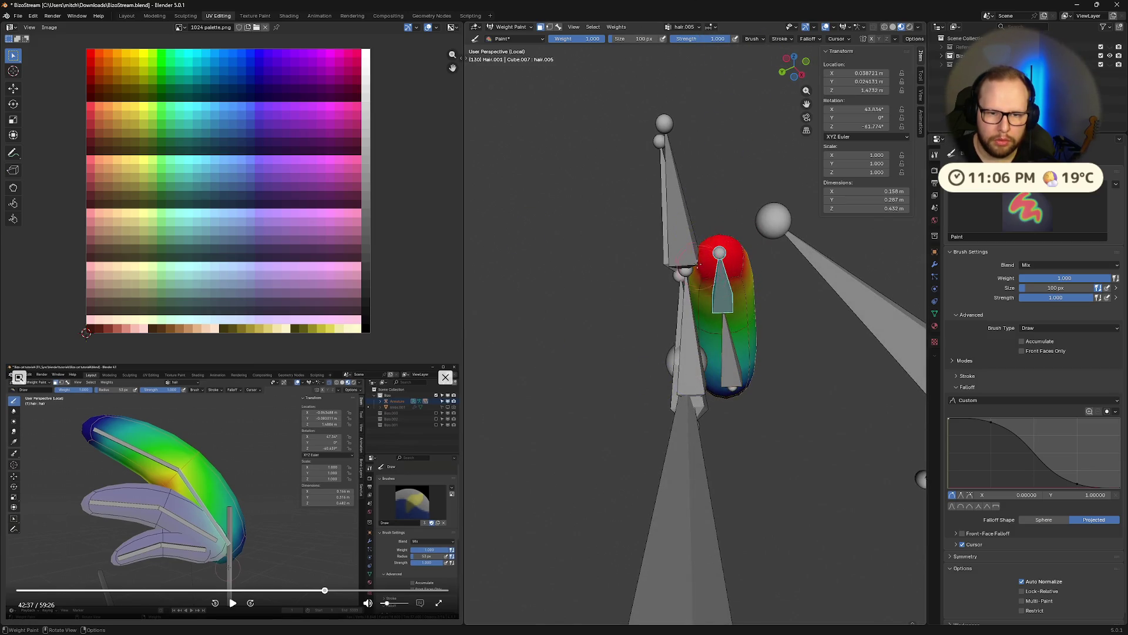
middle_click_drag(703, 253, 543, 392)
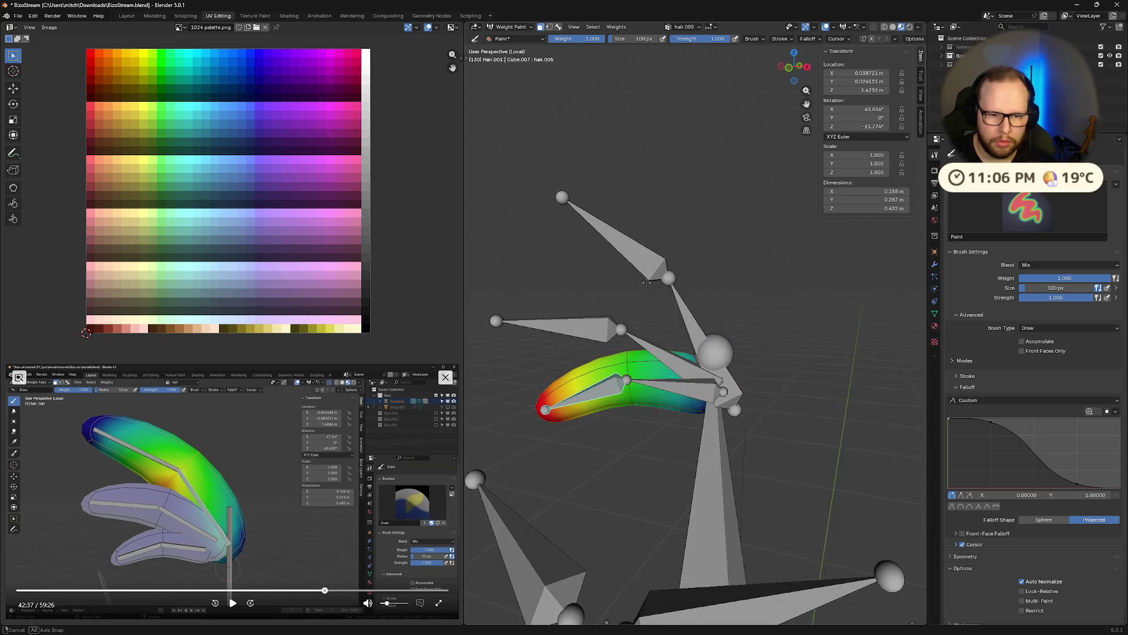
left_click_drag(547, 391, 541, 387)
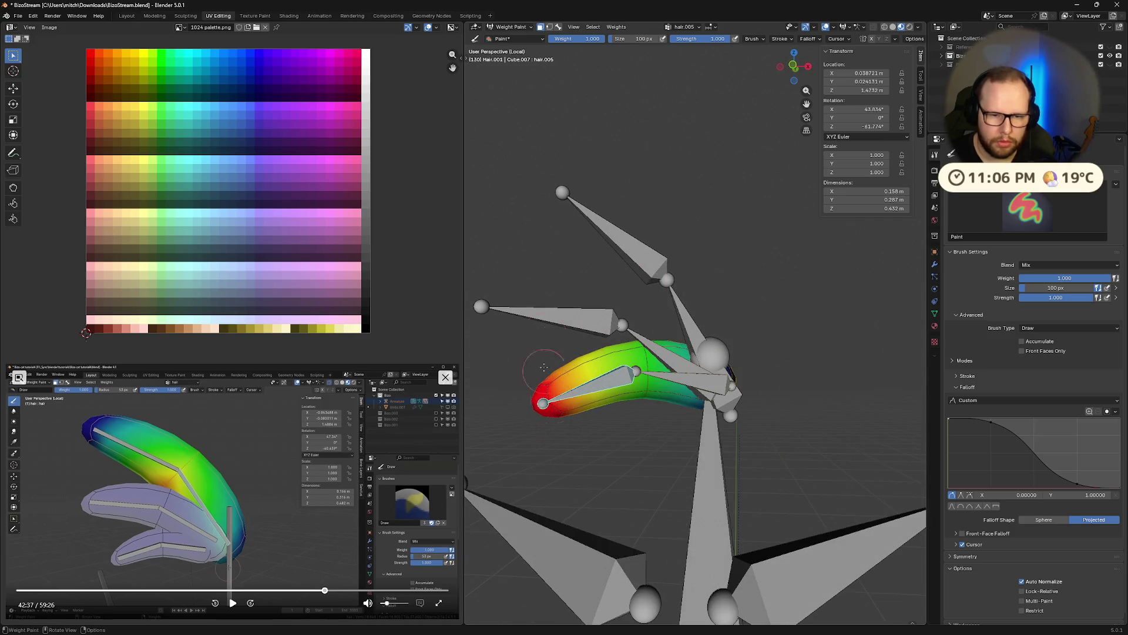
middle_click_drag(714, 255, 720, 273)
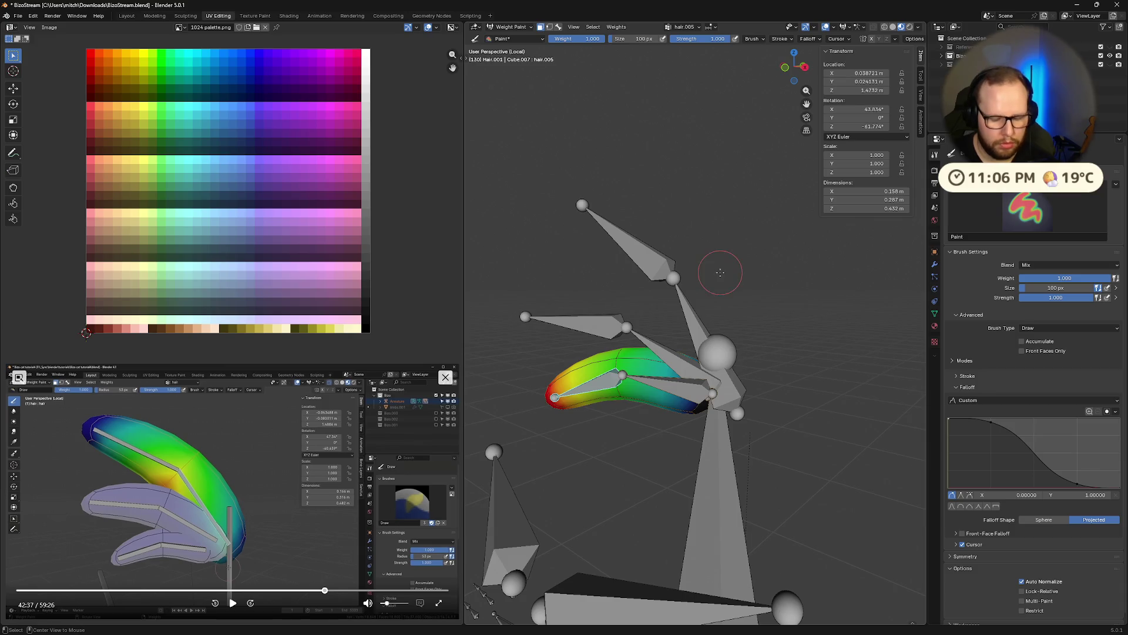
key("alt+h")
key("a")
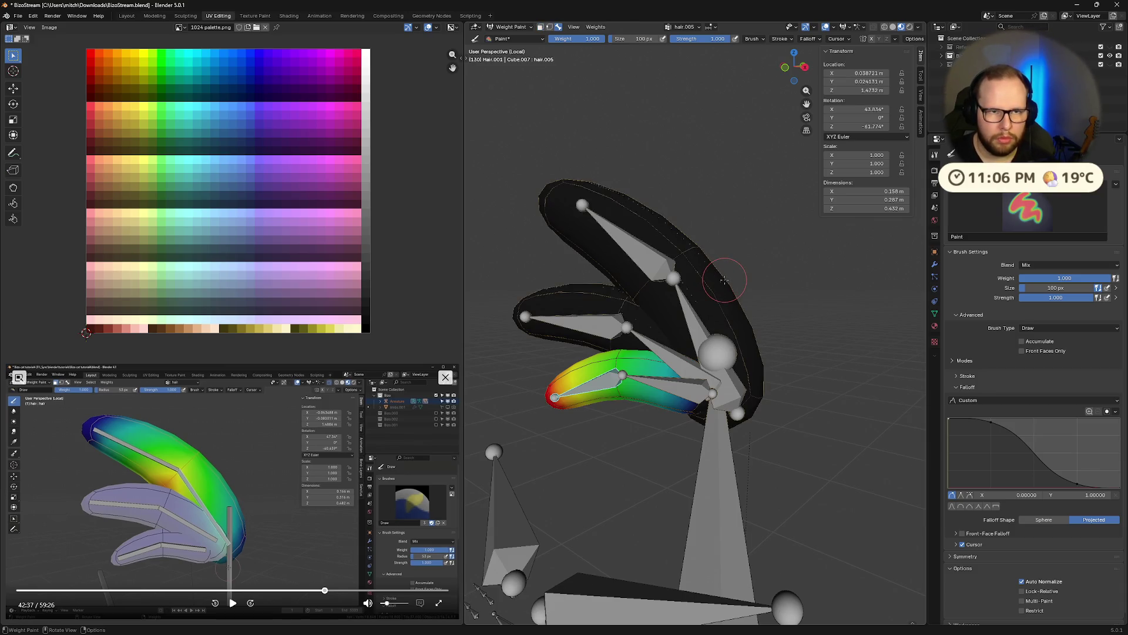
middle_click_drag(721, 280, 710, 294)
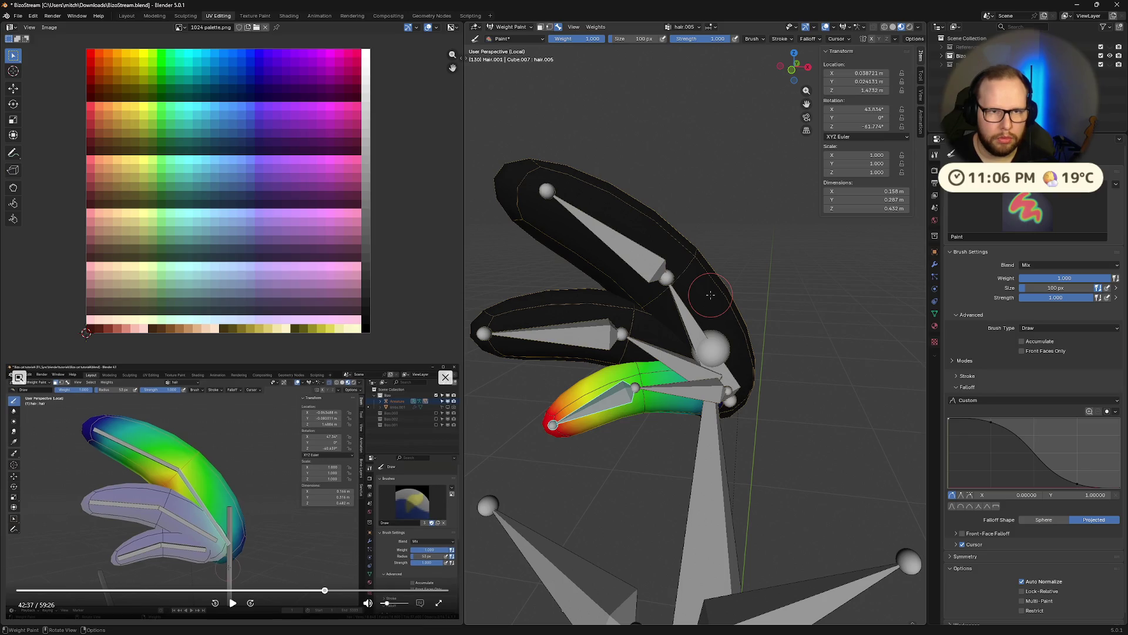
Unhide the tuft mesh's remaining geometry in Edit Mode and return the mesh to Object Mode.
key("Tab")
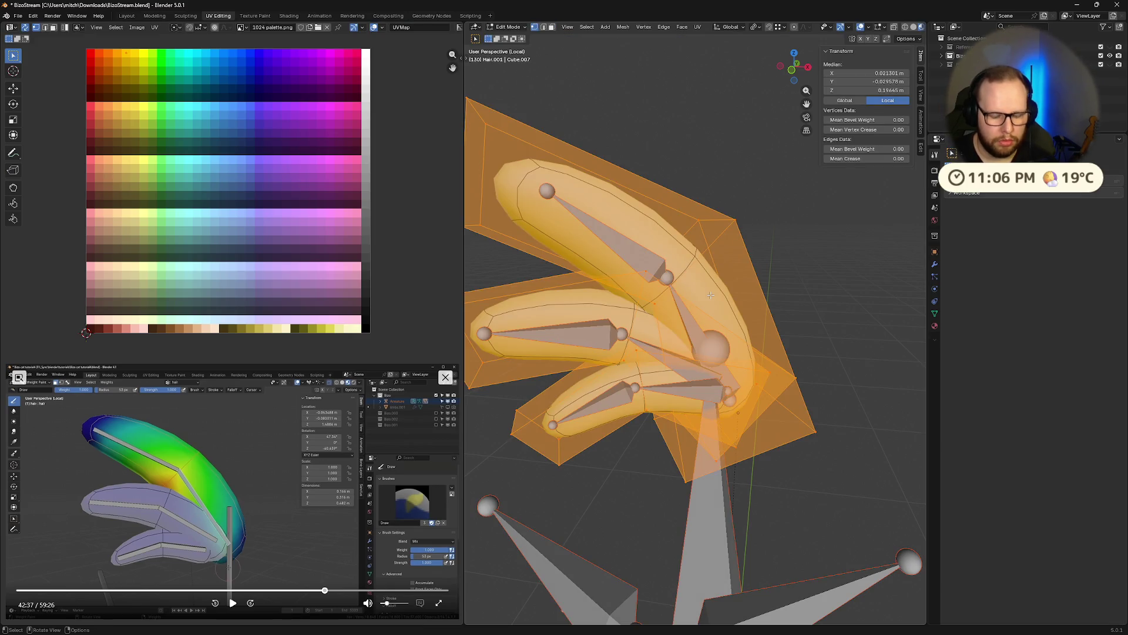
key("Tab")
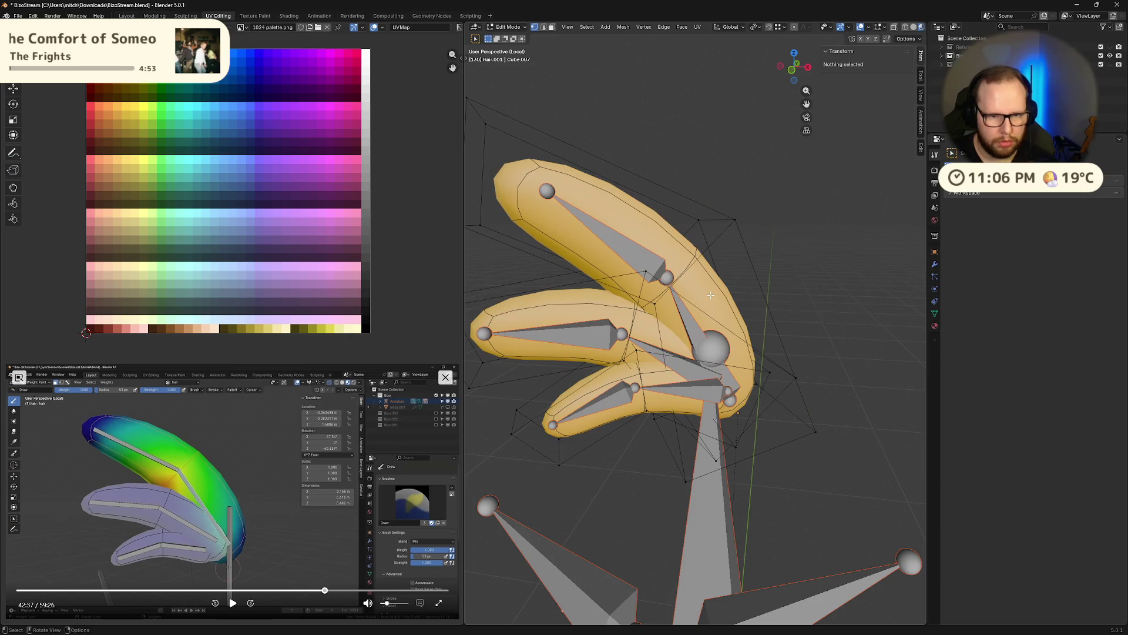
key("Tab")
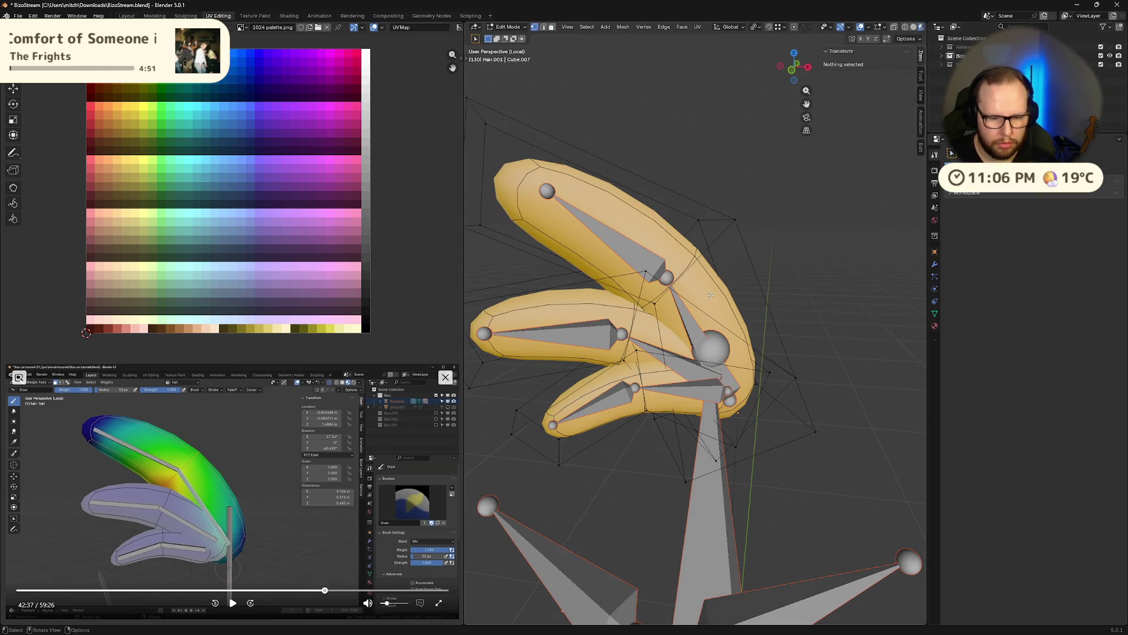
key("alt+h")
key("Tab")
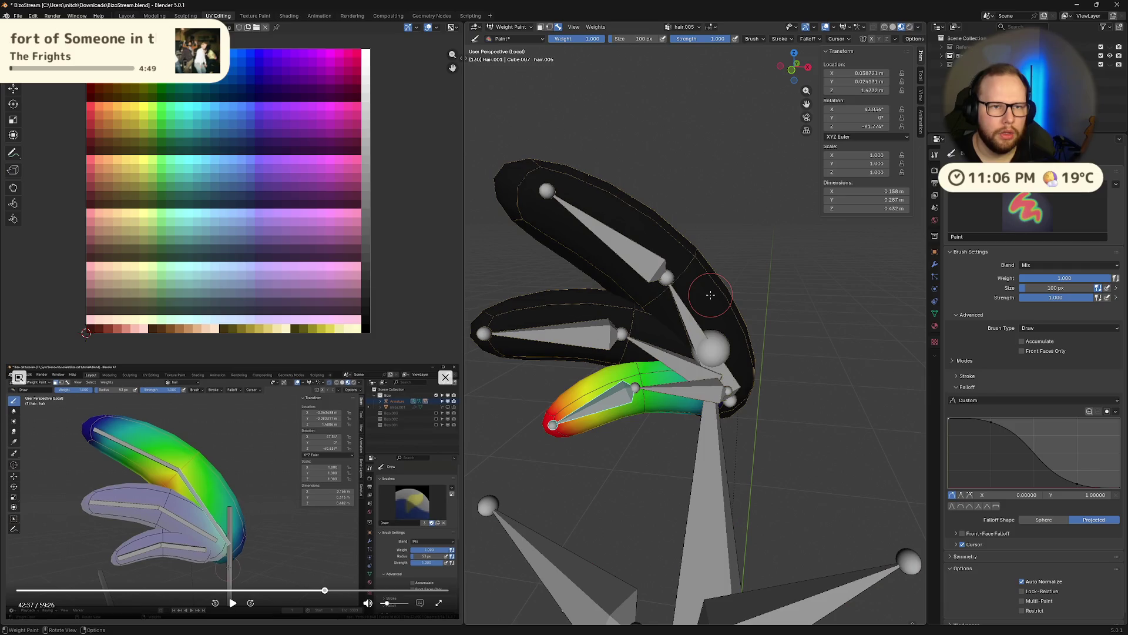
key("ctrl+Tab")
left_click(692, 297)
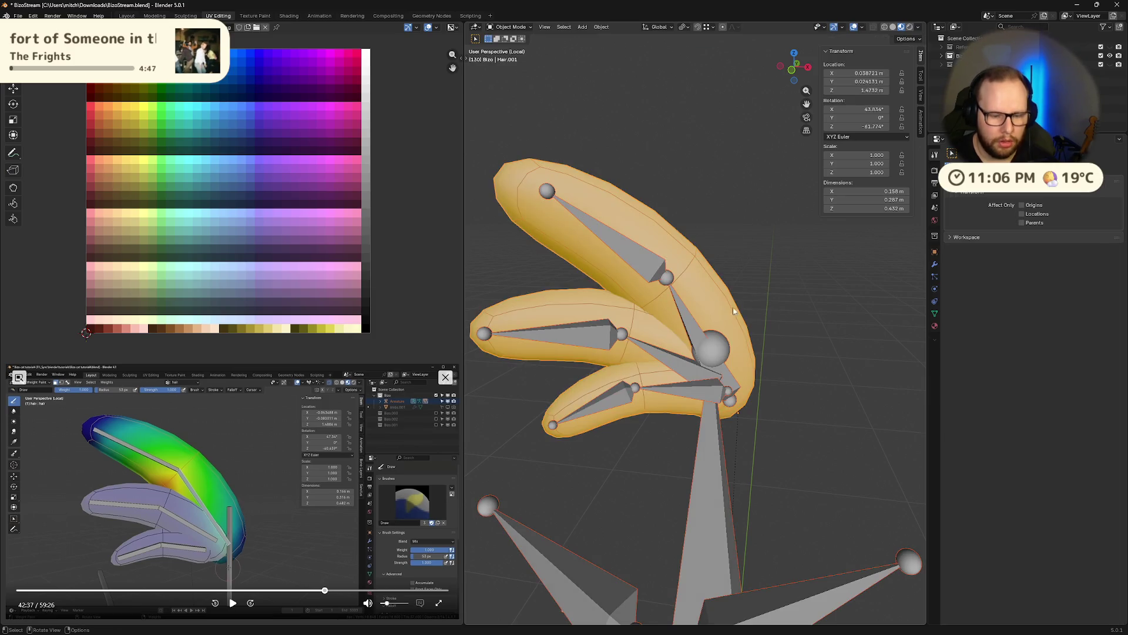
Leave local view to see the whole rig and switch the armature into Pose Mode.
key("KP_Divide")
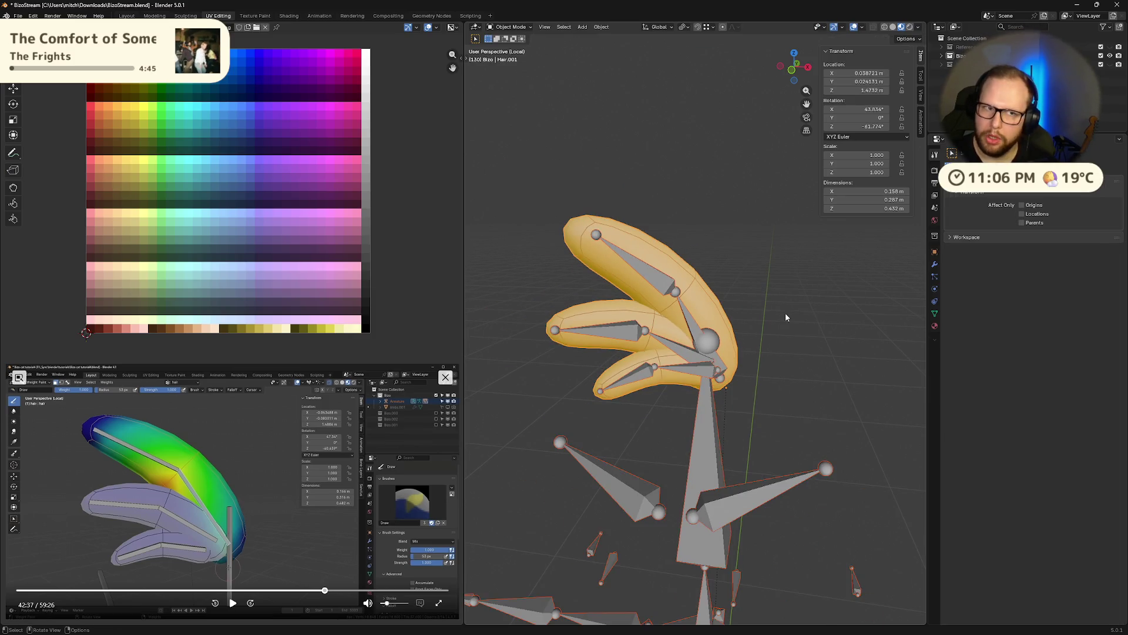
key("KP_Divide")
key("KP_Divide")
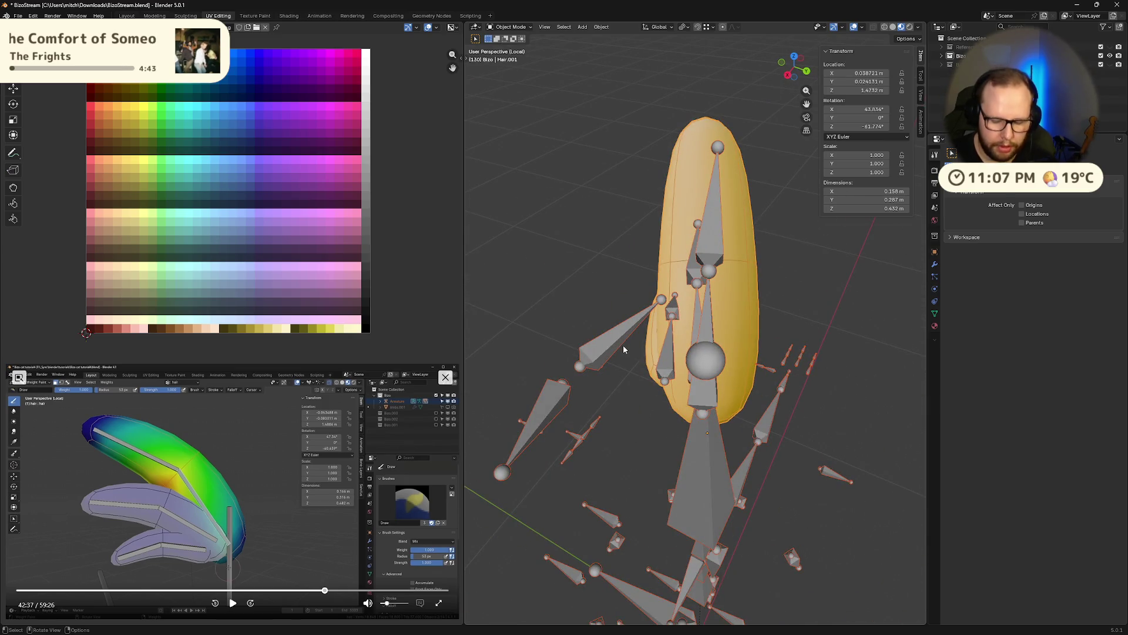
key("KP_Decimal")
middle_click_drag(626, 354, 734, 333)
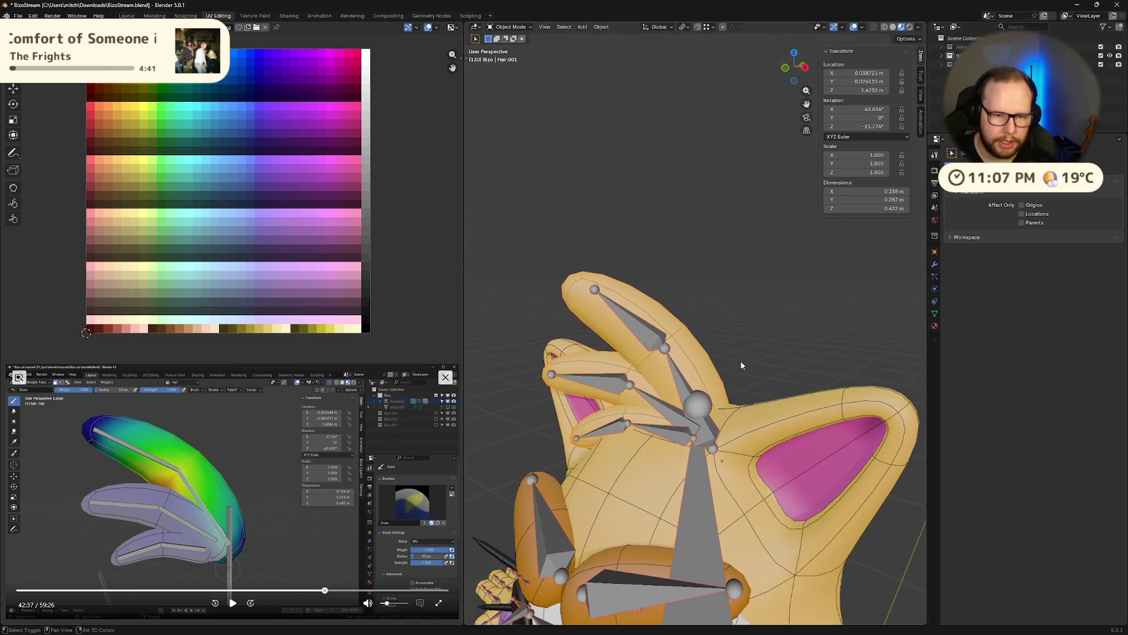
key("ctrl+Tab")
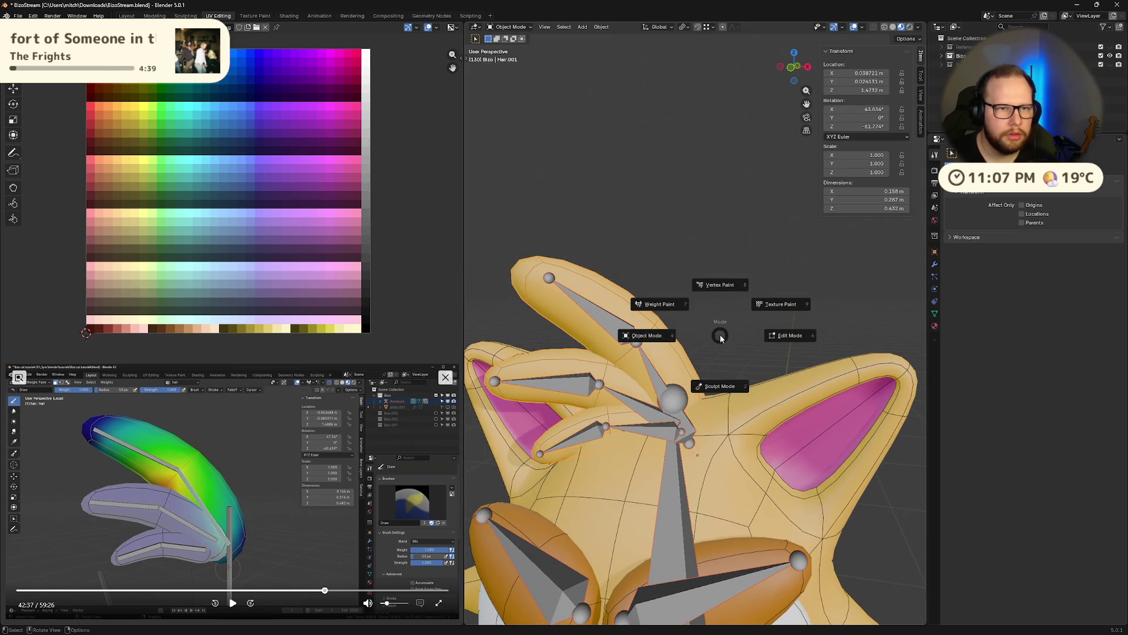
key("ctrl+Tab")
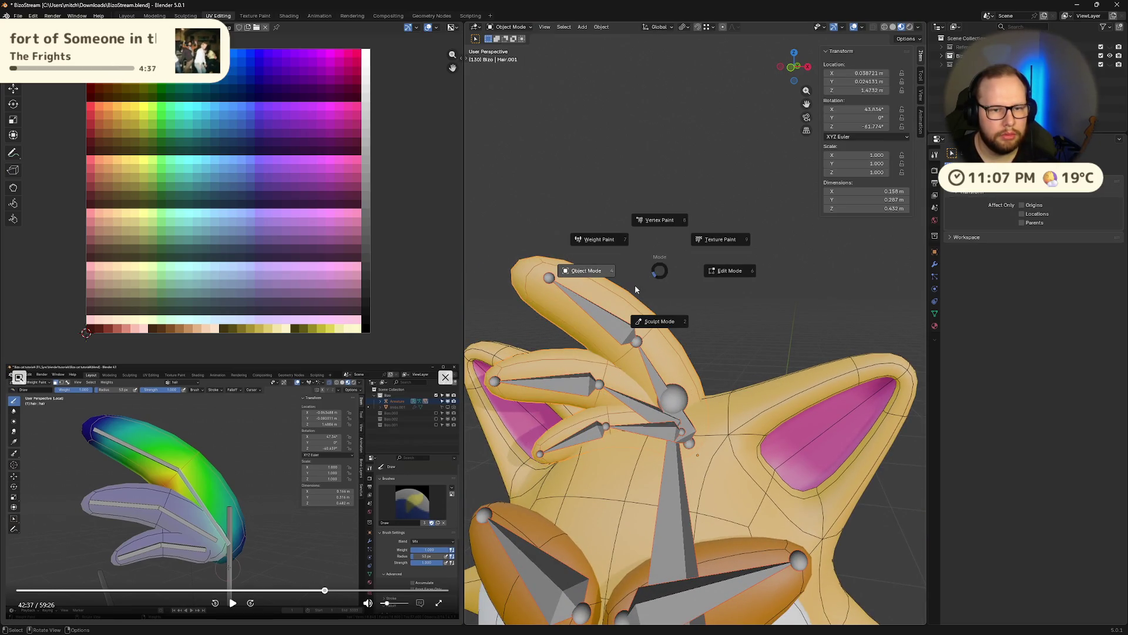
left_click(633, 297)
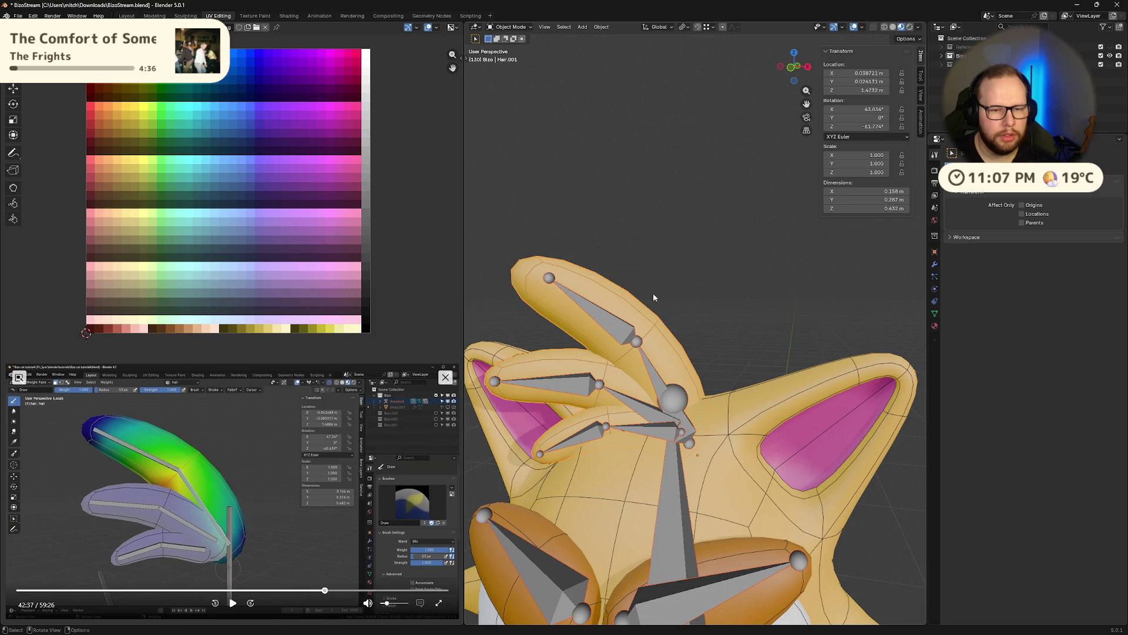
key("ctrl+Tab")
Rotate the upper and lower ear tuft bones (hair.005) to test deformation, then clear them back to rest.
left_click(609, 321)
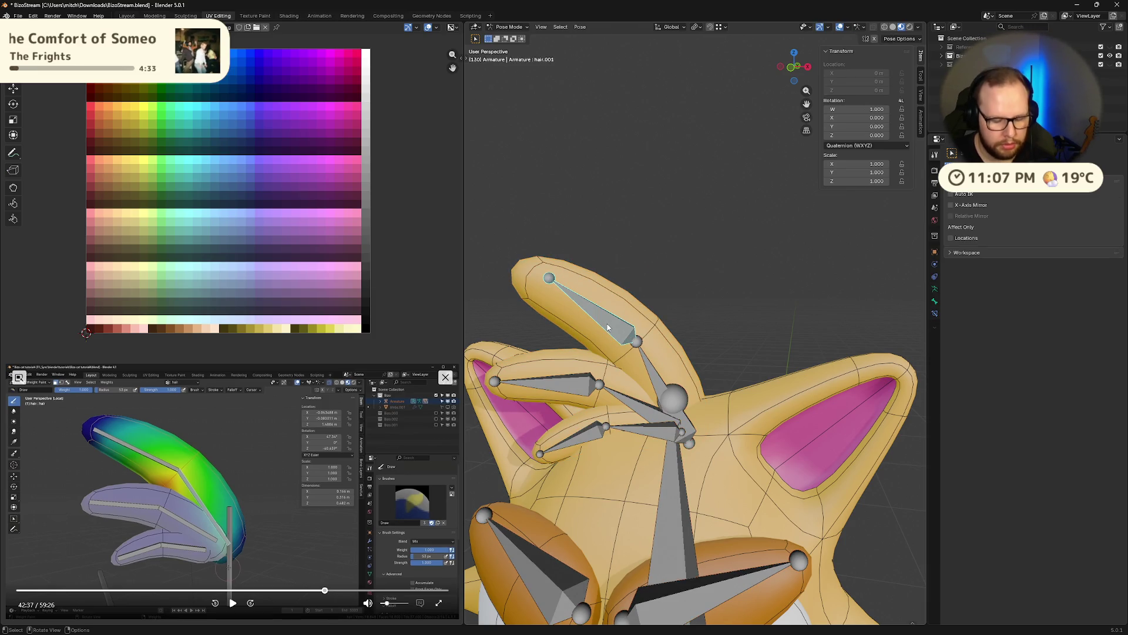
key("r")
left_click(689, 252)
key("alt+r")
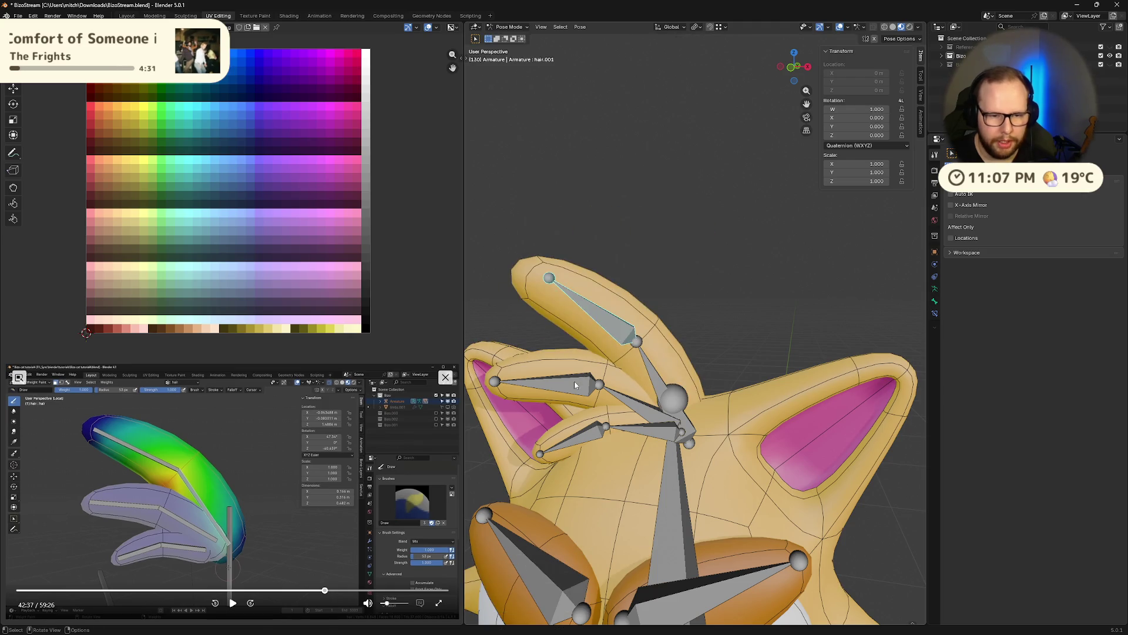
left_click(547, 383)
left_click(556, 451)
key("r")
middle_click_drag(634, 417, 590, 437)
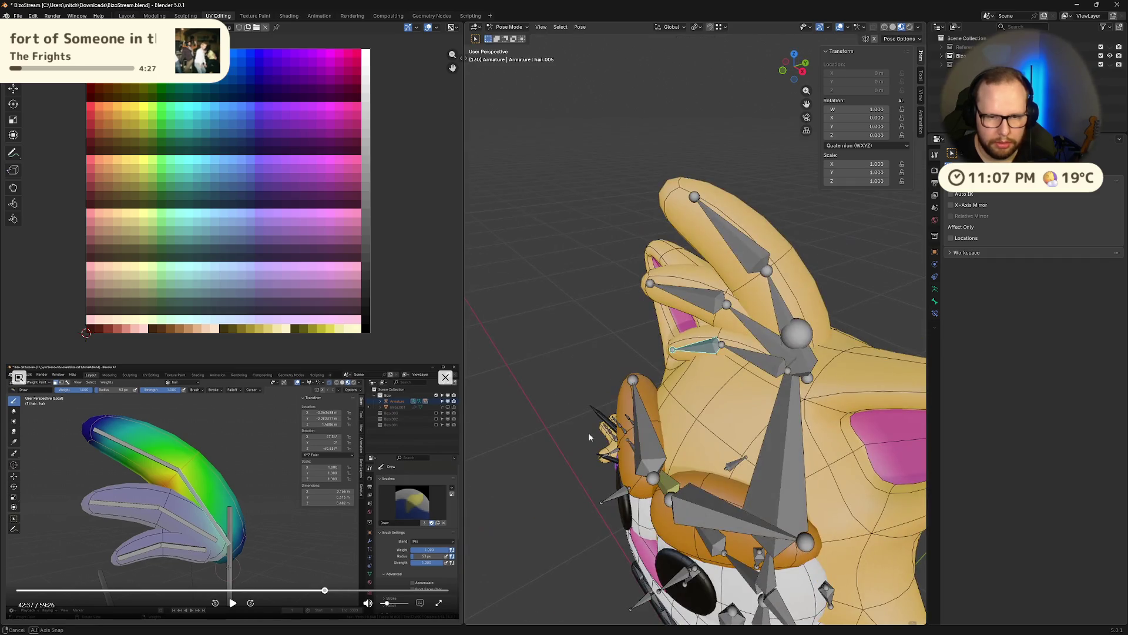
key("r")
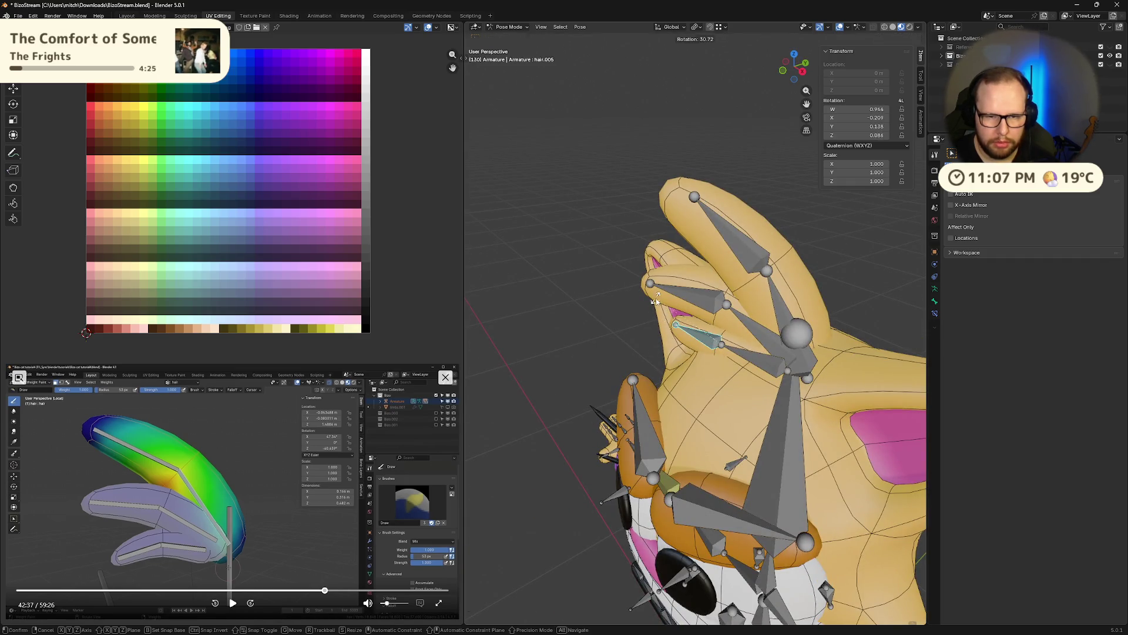
right_click(650, 351)
mouse_move(658, 364)
middle_mouse_down()
mouse_move(733, 352)
mouse_move(581, 356)
middle_mouse_up()
scroll(733, 352, "down", 4)
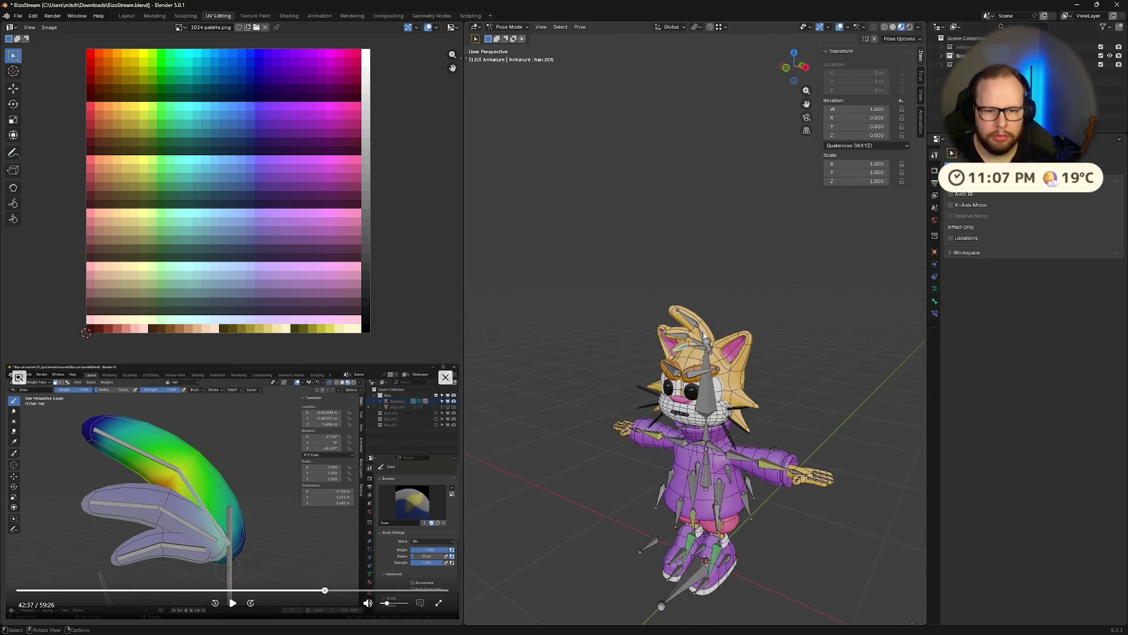
scroll(571, 371, "up", 3)
left_click(231, 602)
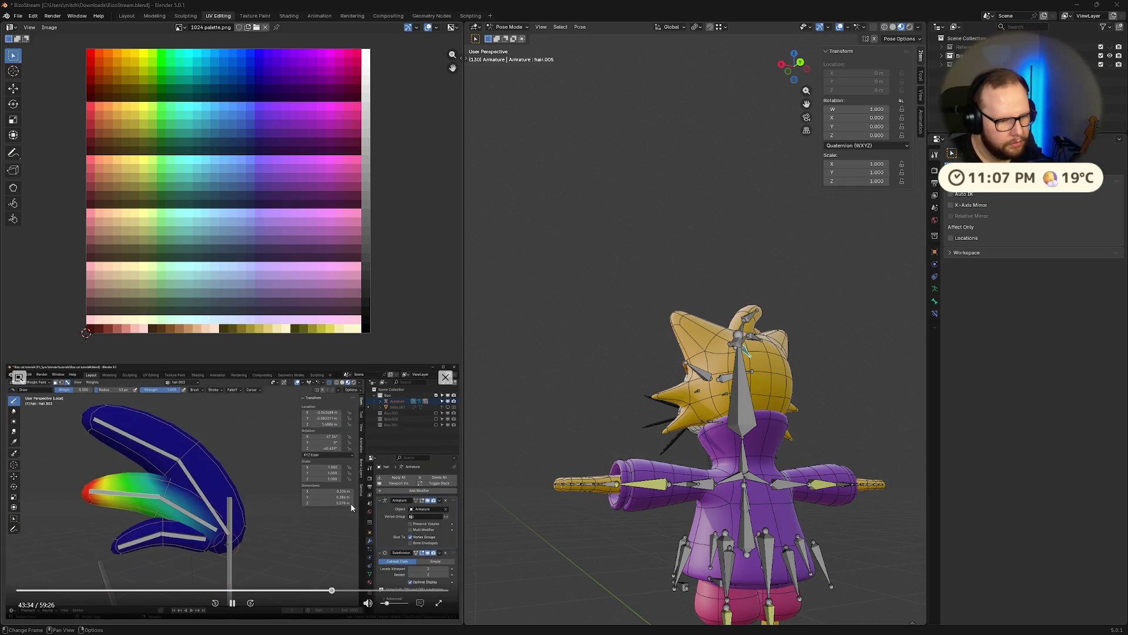
key("Right")
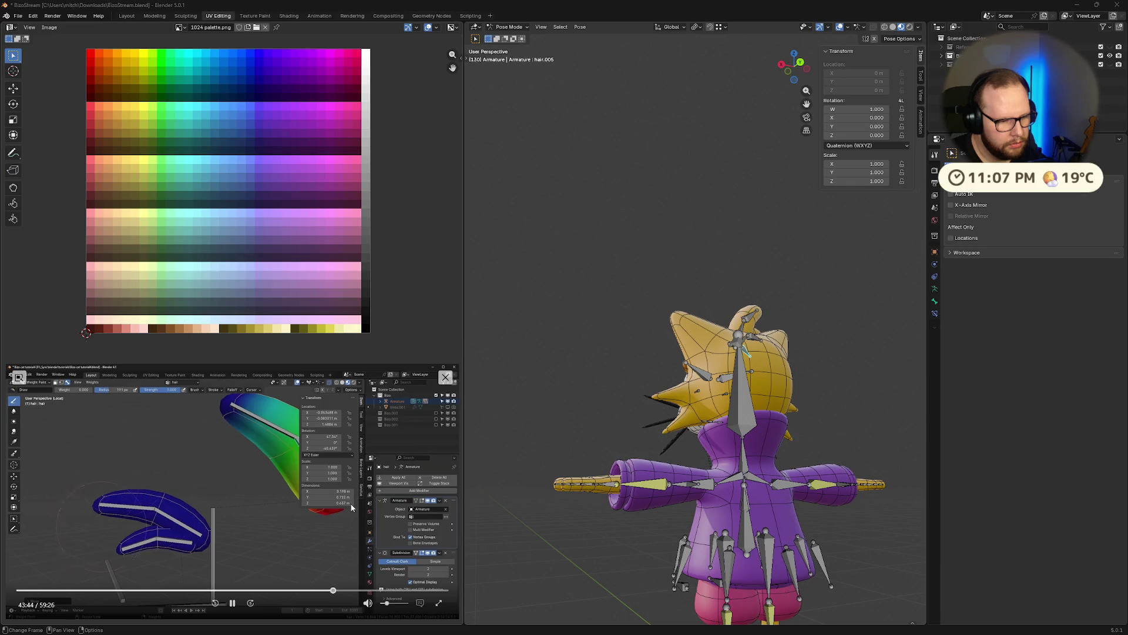
key("Left")
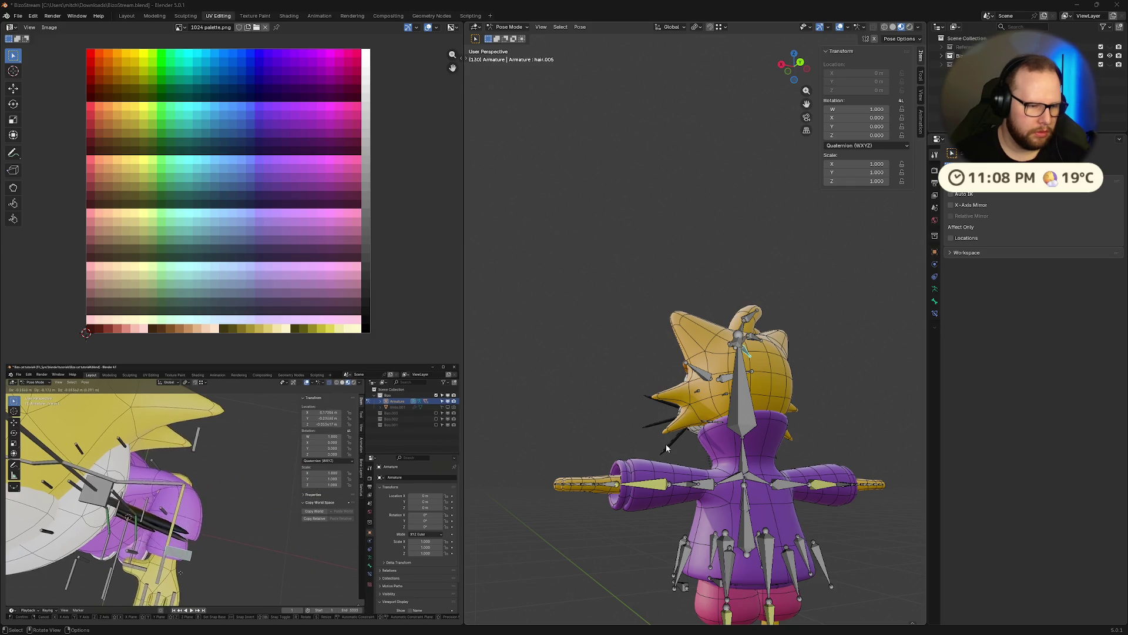
Select hand.L and move it up and across the chest to test the left arm IK.
mouse_move(532, 452)
middle_mouse_down()
mouse_move(839, 479)
mouse_move(641, 476)
middle_mouse_up()
scroll(641, 476, "up", 3)
scroll(602, 467, "up", 2)
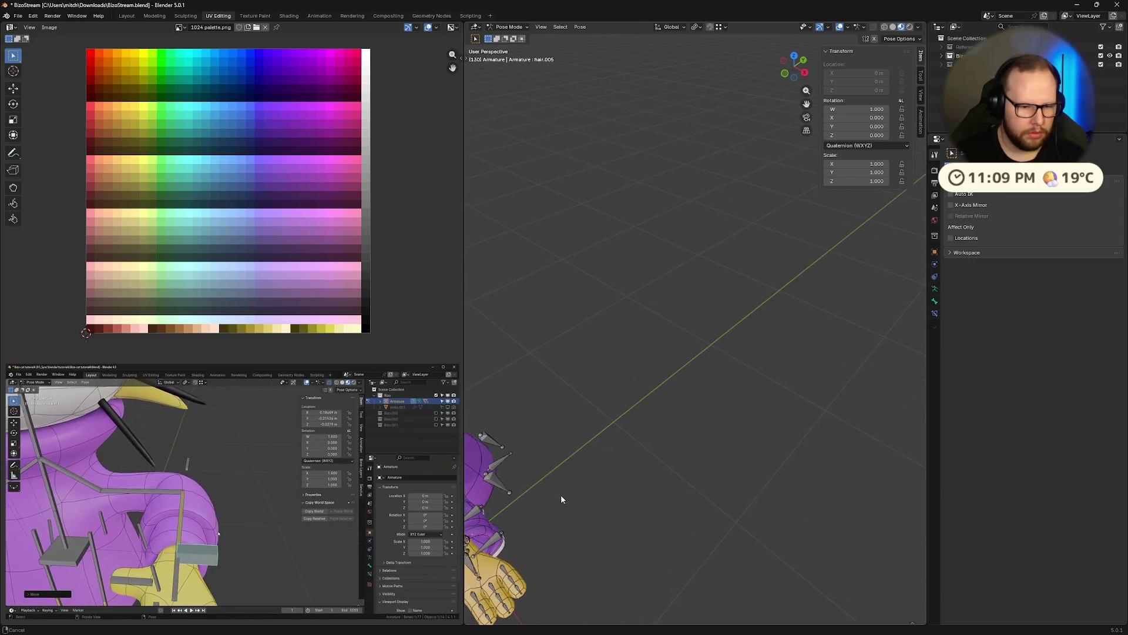
middle_click_drag(556, 496, 859, 355, "shift")
left_click(657, 483)
key("g")
middle_click_drag(669, 491, 706, 489, "alt")
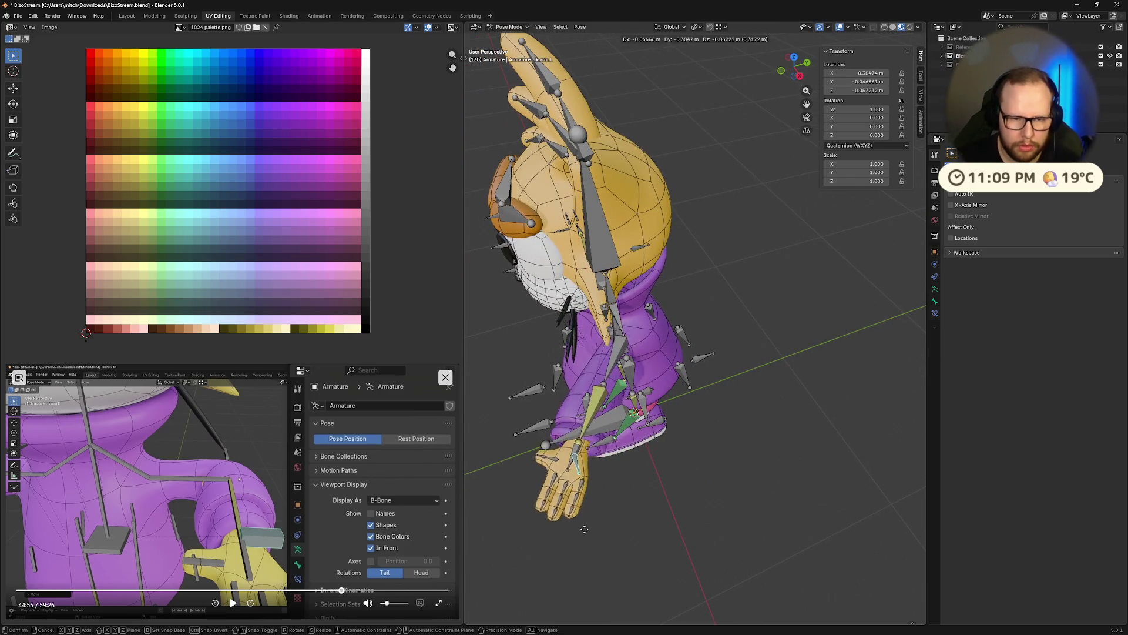
left_click(643, 468)
scroll(653, 441, "up", 5)
mouse_move(728, 452)
middle_mouse_down()
mouse_move(580, 386)
mouse_move(580, 371)
middle_mouse_up()
key("g")
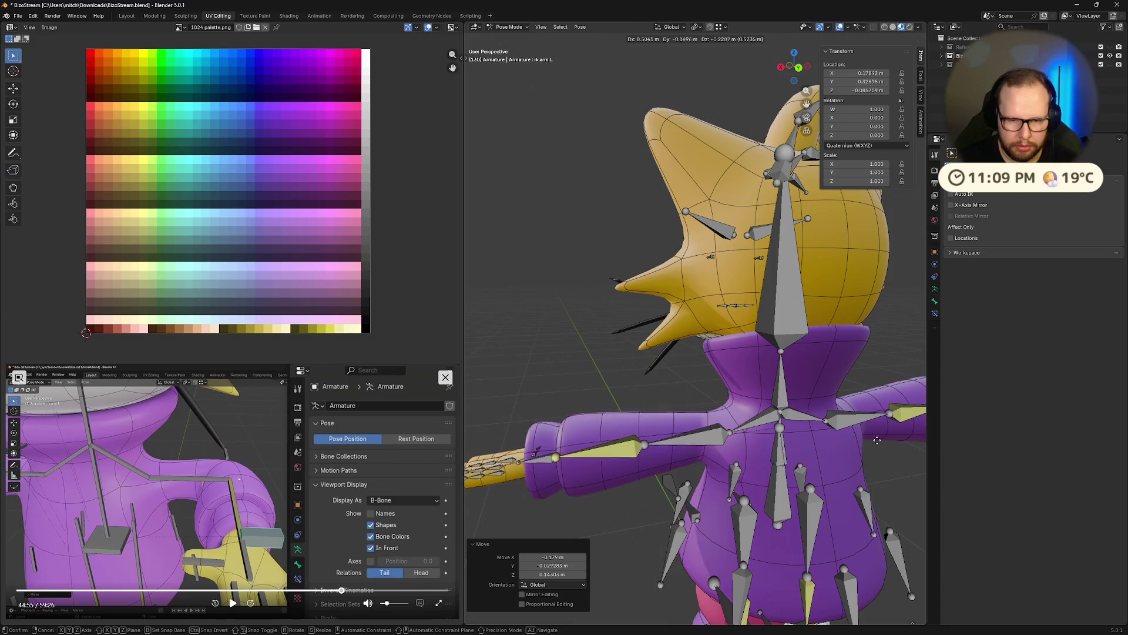
left_click(674, 457)
Reset the hand bone to rest with Alt+G, undo a further test move and return the armature to Object Mode.
mouse_move(673, 457)
middle_mouse_down()
mouse_move(879, 450)
mouse_move(762, 455)
middle_mouse_up()
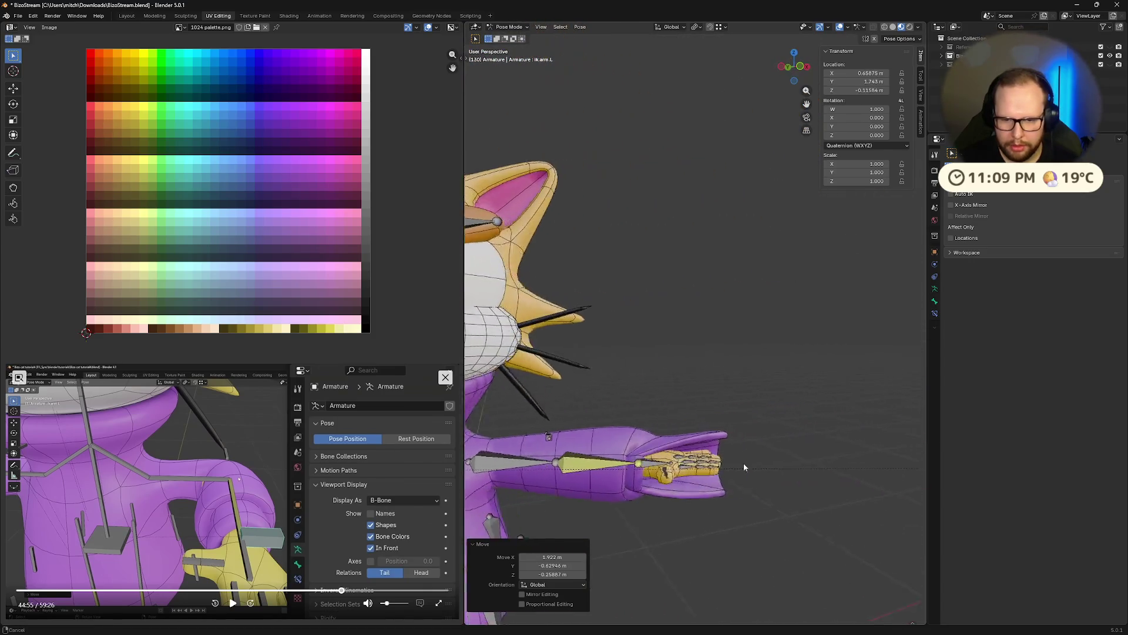
key("alt+g")
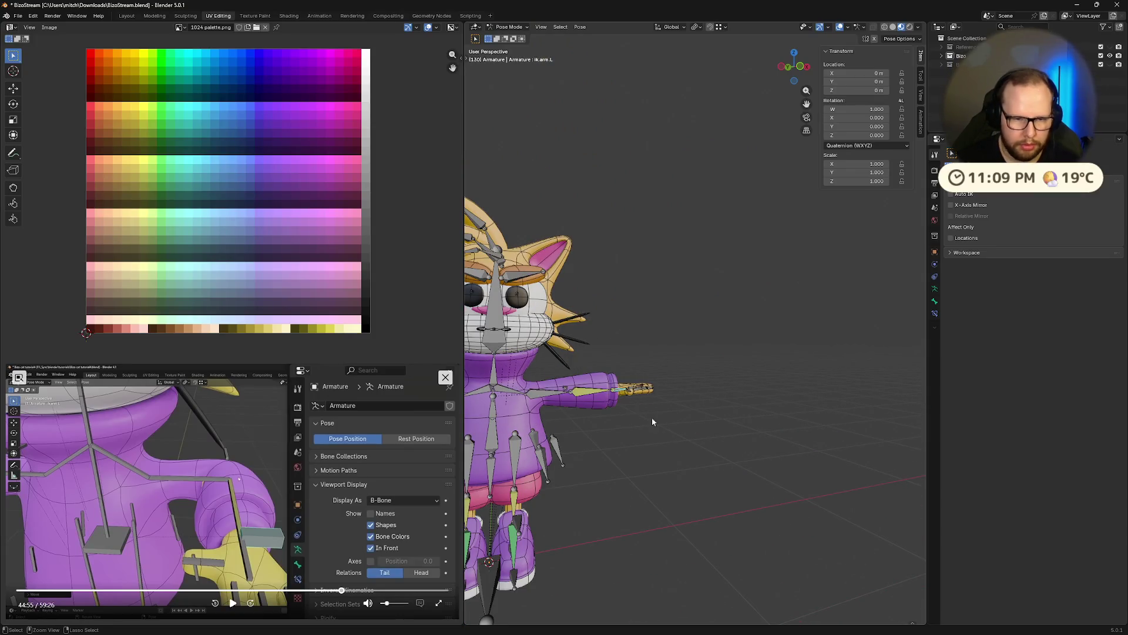
middle_click_drag(629, 414, 713, 353)
scroll(713, 354, "up", 5)
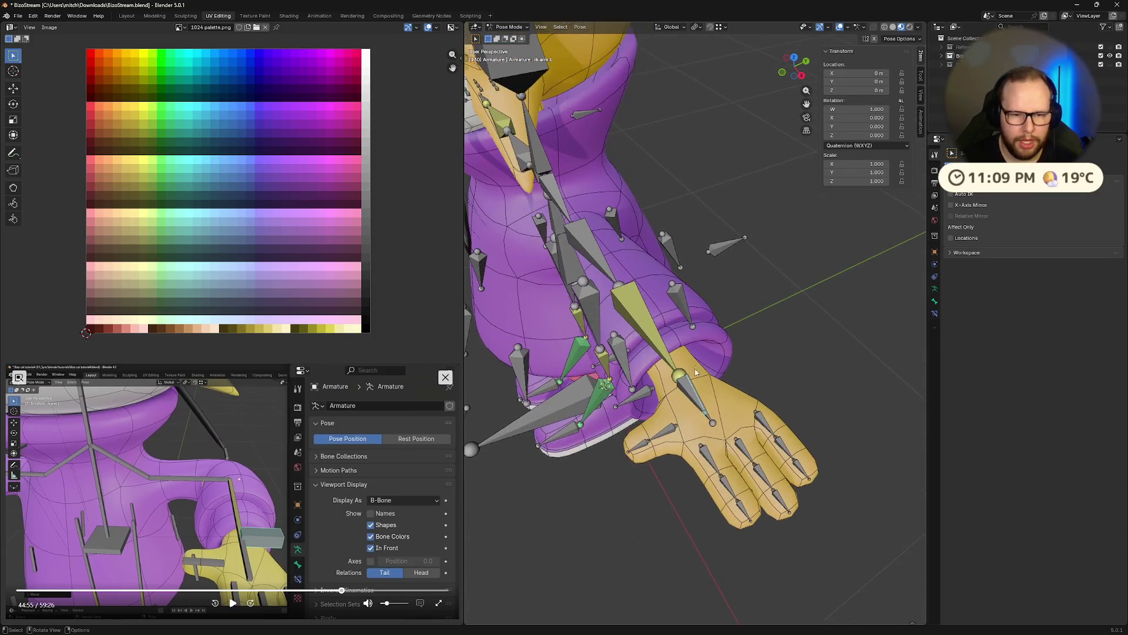
middle_click_drag(680, 456, 725, 445)
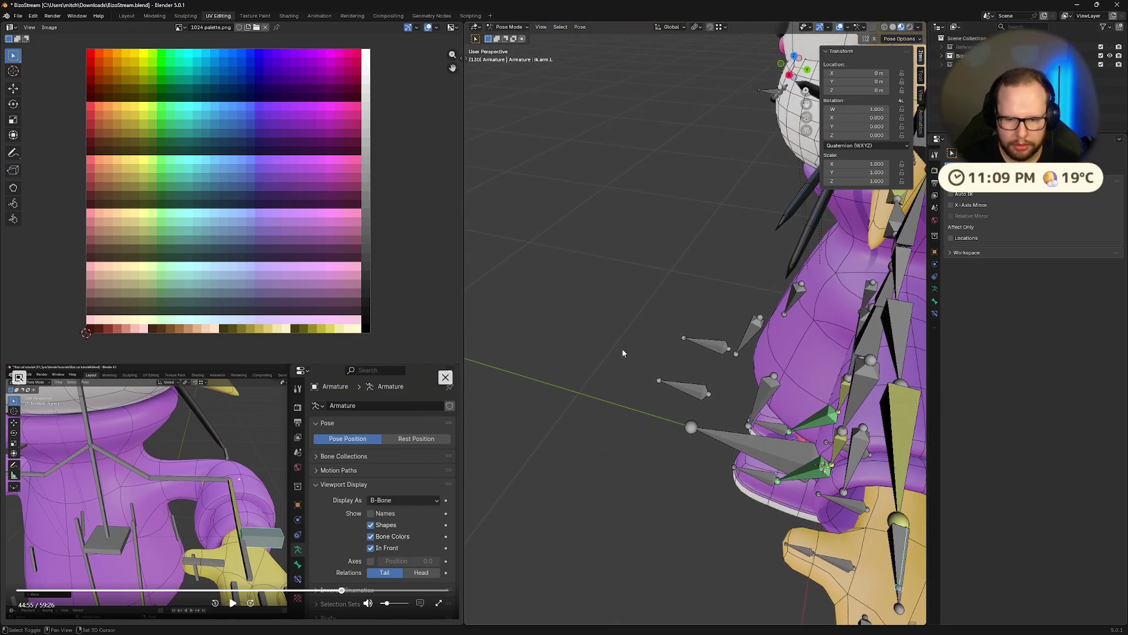
mouse_move(811, 466)
middle_mouse_down()
mouse_move(866, 459)
mouse_move(804, 485)
mouse_move(807, 444)
middle_mouse_up()
scroll(807, 443, "up", 2)
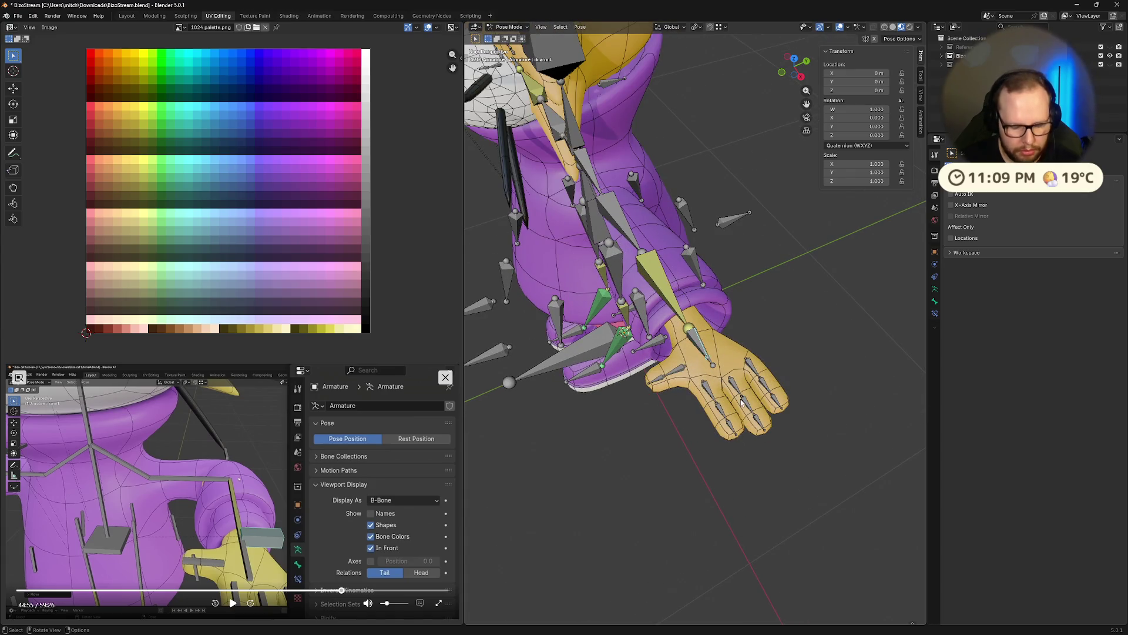
key("g")
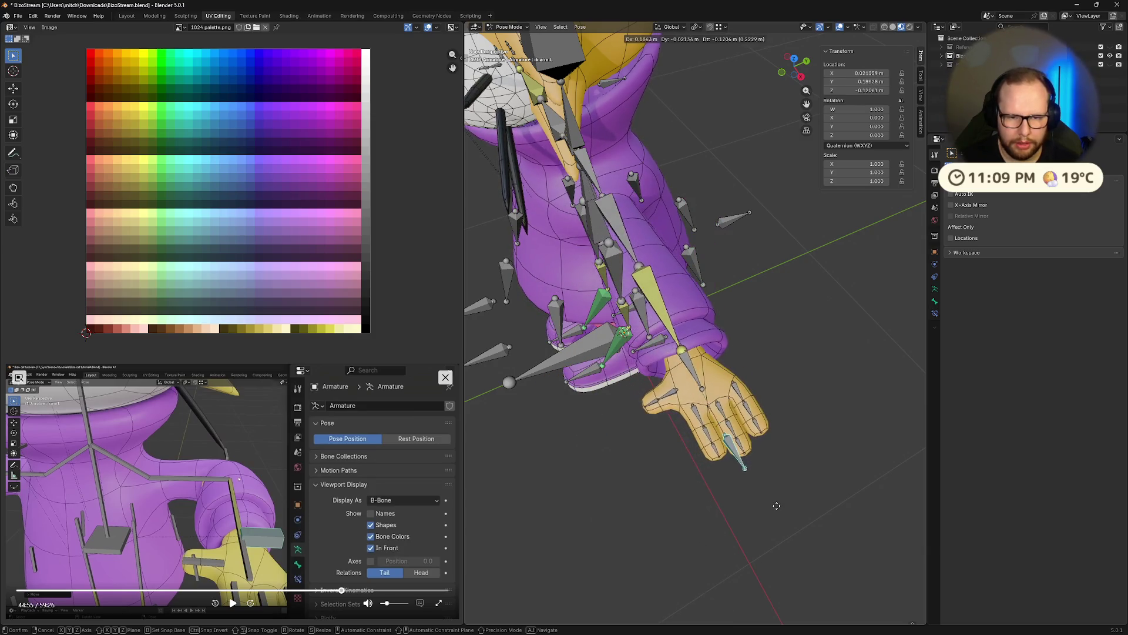
left_click(770, 484)
key("ctrl+z")
scroll(740, 409, "up", 1)
scroll(745, 414, "up", 2)
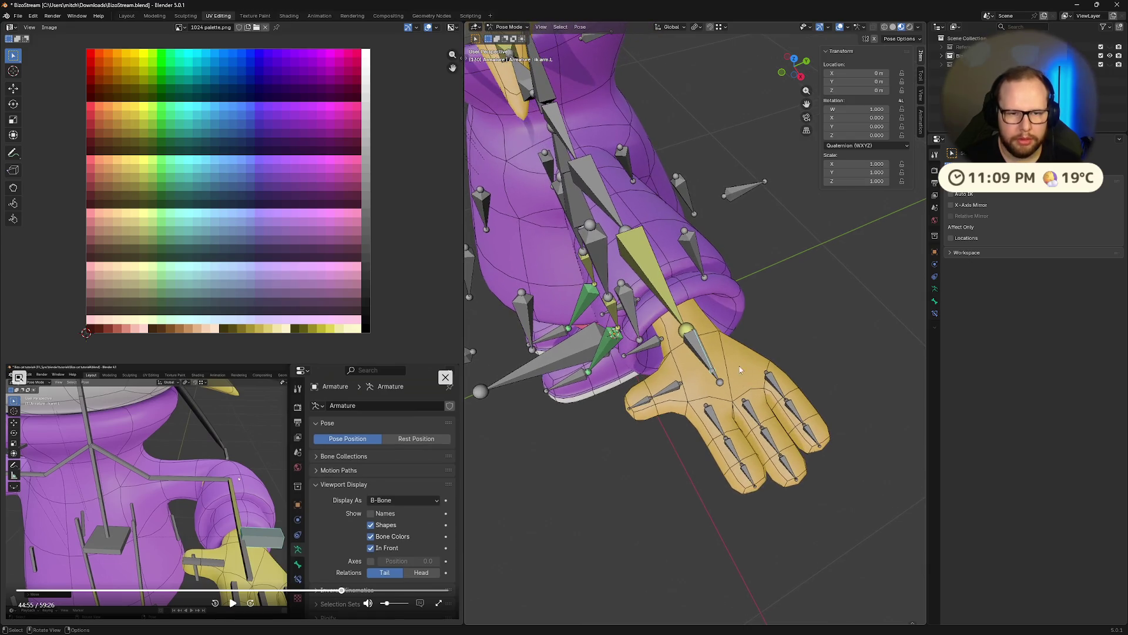
key("ctrl+Tab")
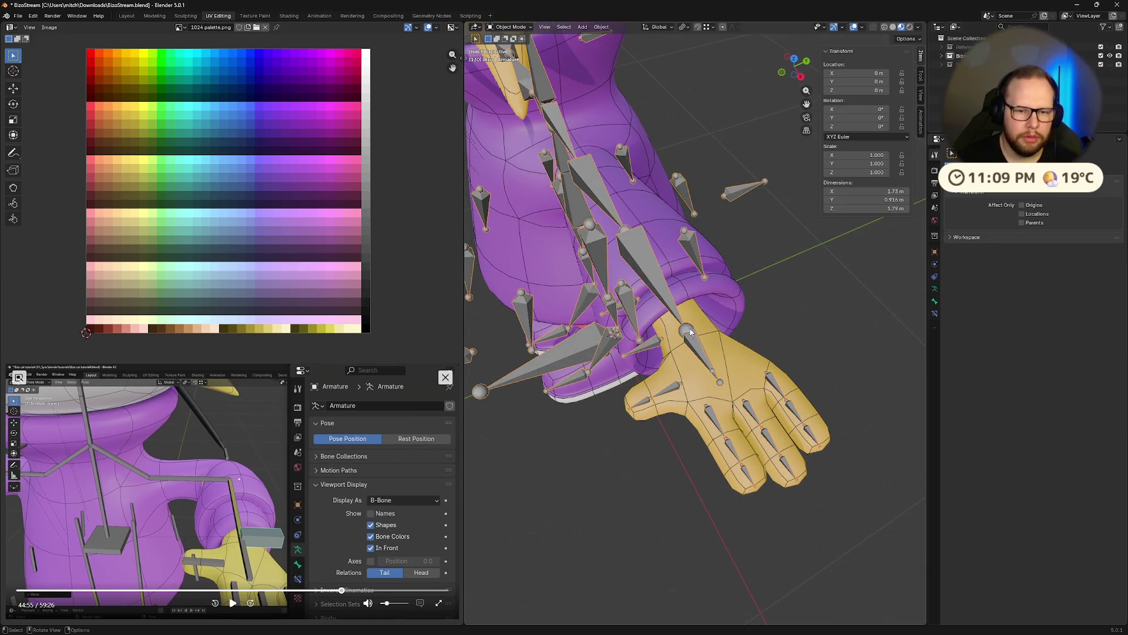
Switch the body mesh to Weight Paint and make ik.arm.L the active vertex group.
left_click(693, 293, "shift")
key("ctrl+Tab")
left_click(684, 26)
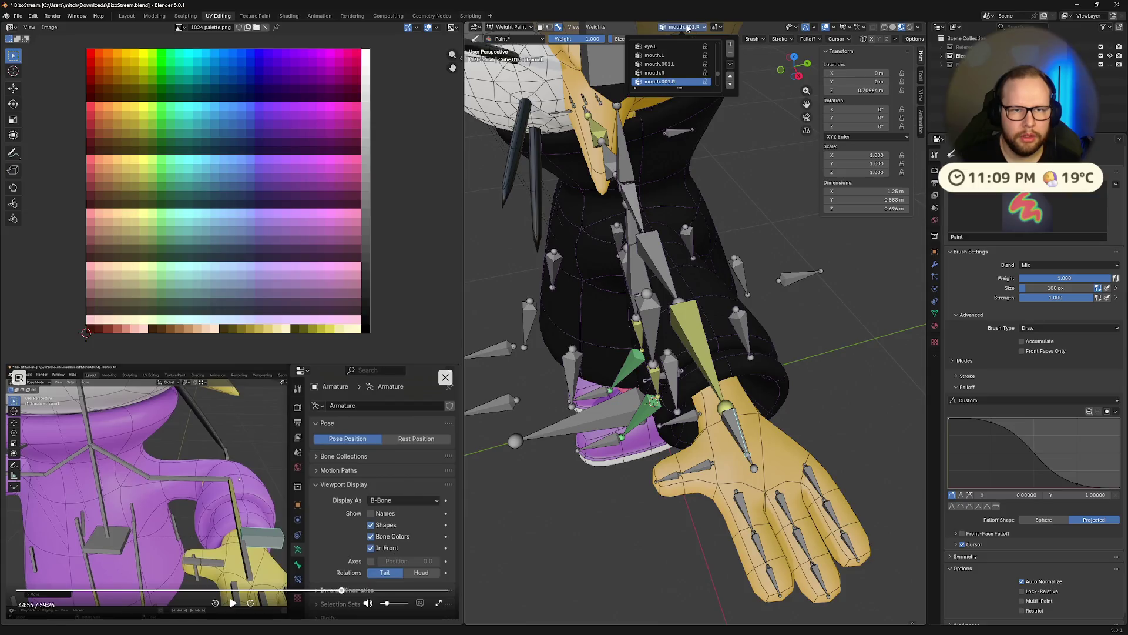
scroll(676, 87, "up", 3)
left_click_drag(679, 87, 702, 480)
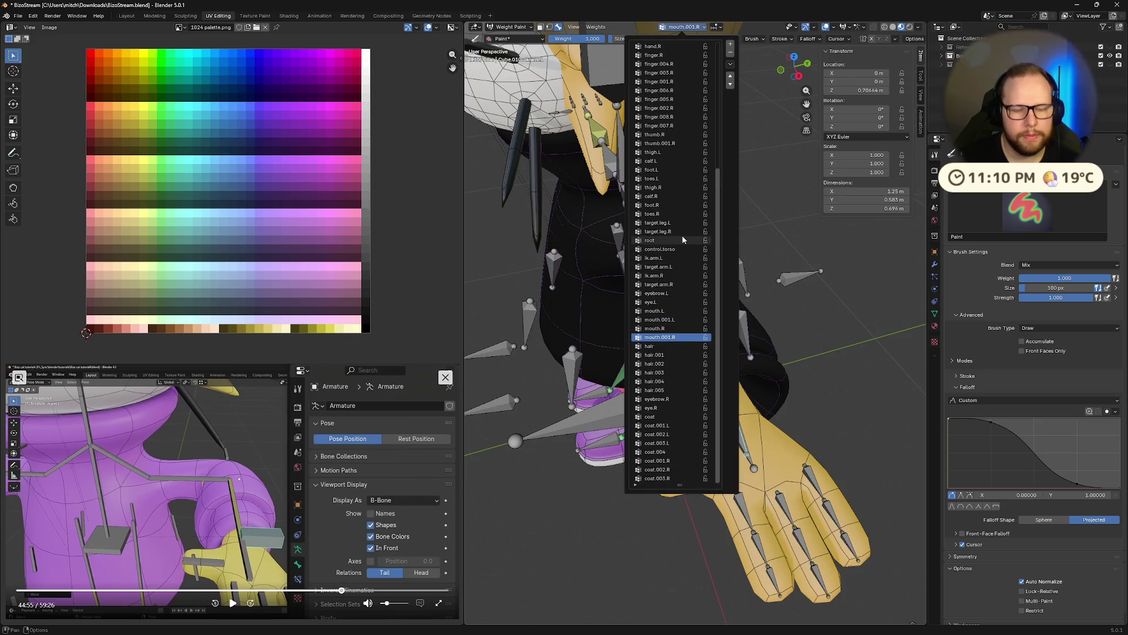
scroll(683, 232, "up", 14)
scroll(682, 231, "up", 6)
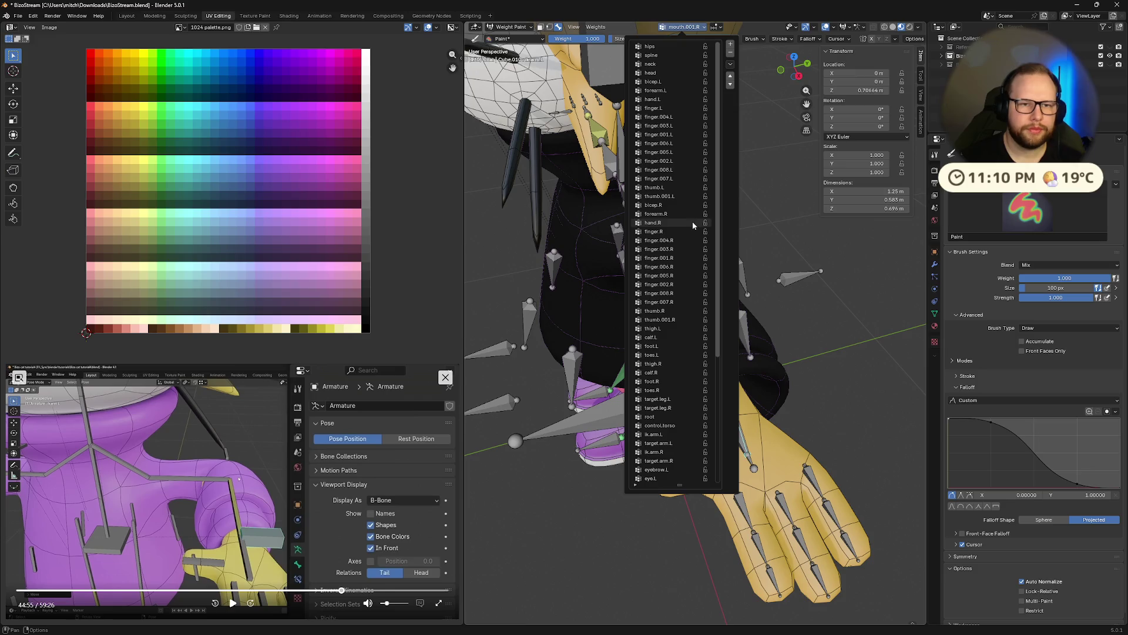
scroll(675, 177, "down", 4)
scroll(671, 153, "down", 2)
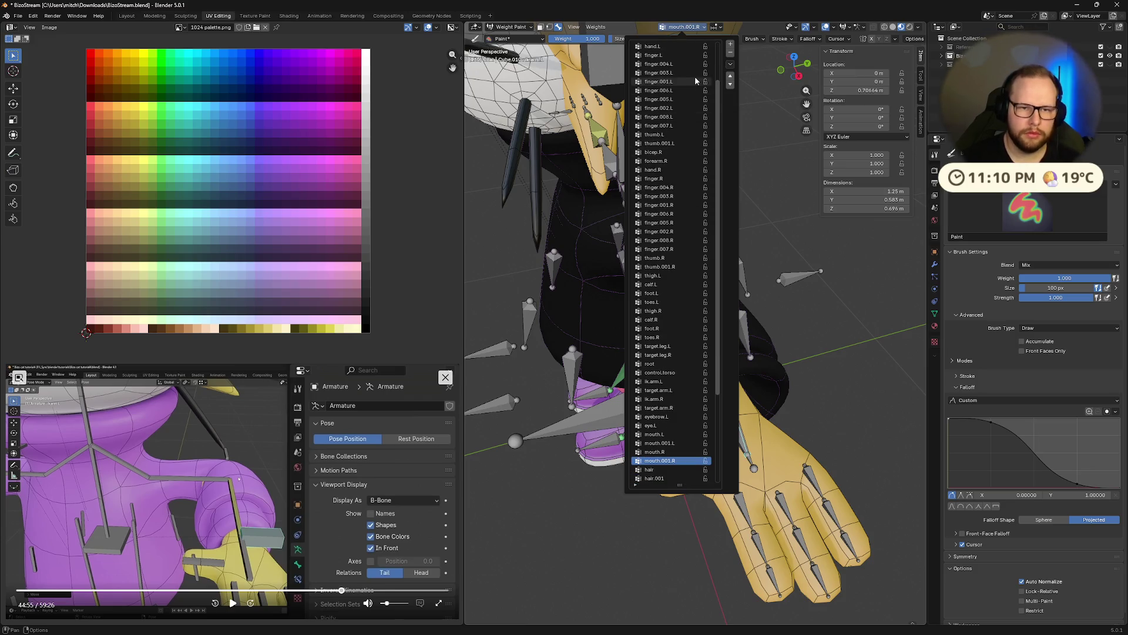
scroll(683, 115, "down", 3)
scroll(675, 177, "down", 3)
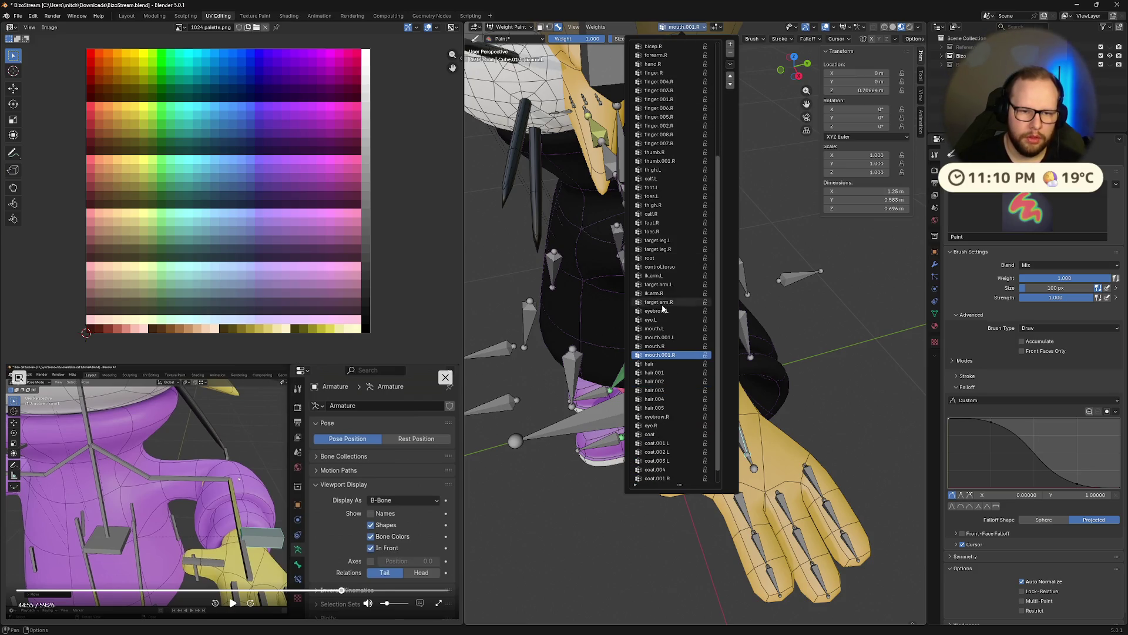
left_click(661, 276)
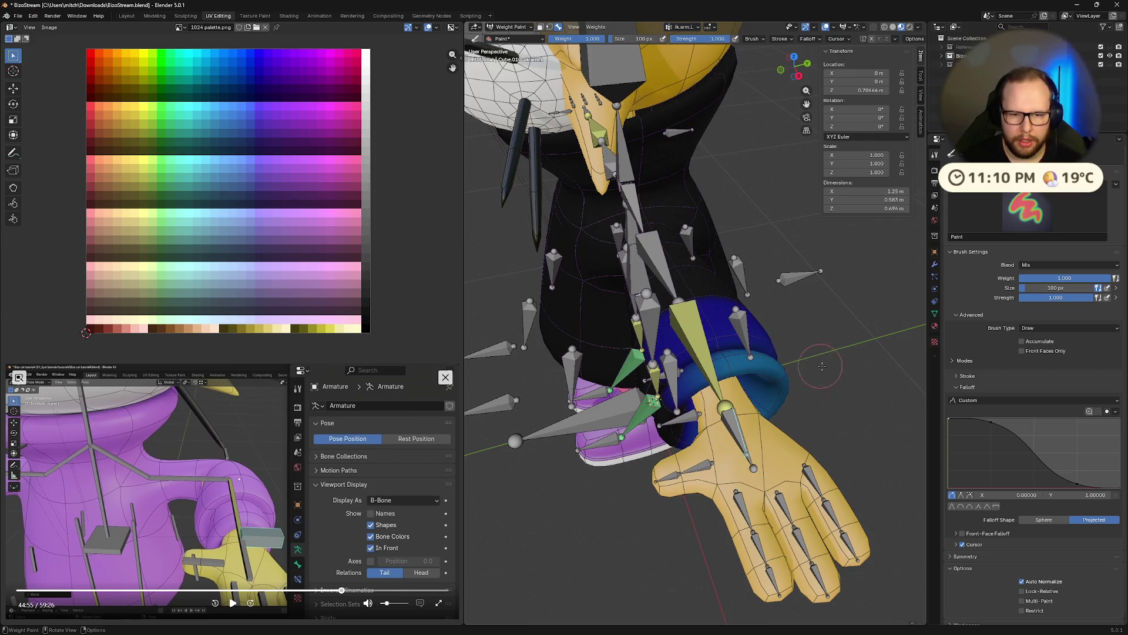
Orbit around the ik.arm.L weights, isolating the body in local view and bringing the character back.
middle_click_drag(842, 367, 850, 382)
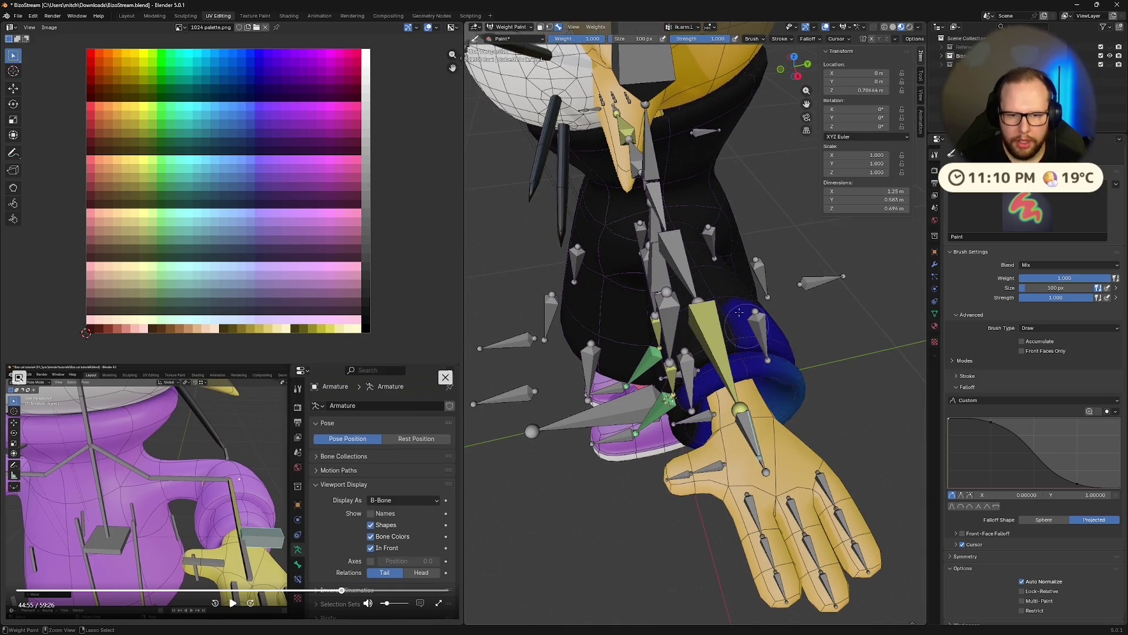
middle_click_drag(786, 381, 845, 367)
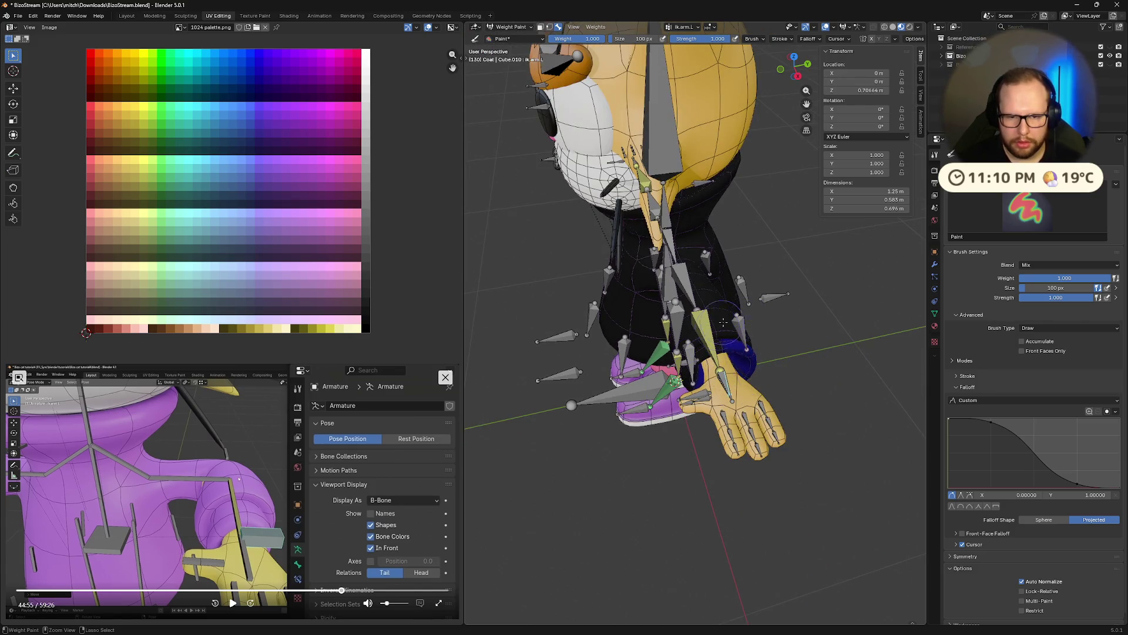
key("KP_Divide")
mouse_move(742, 366)
middle_mouse_down()
mouse_move(773, 420)
mouse_move(632, 288)
middle_mouse_up()
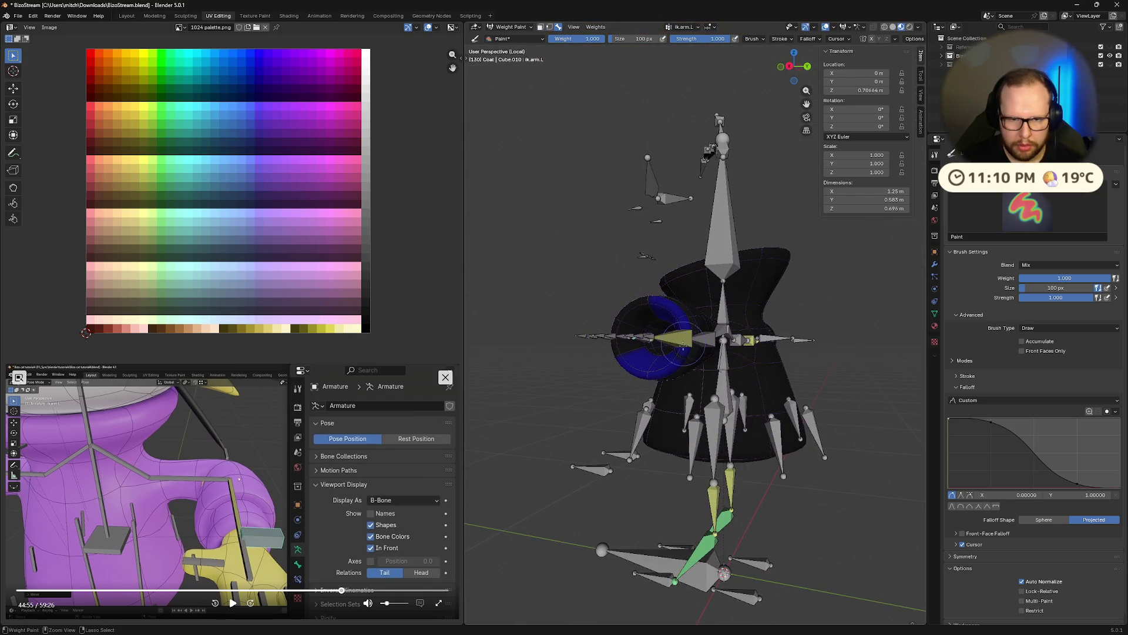
middle_click_drag(713, 369, 870, 349)
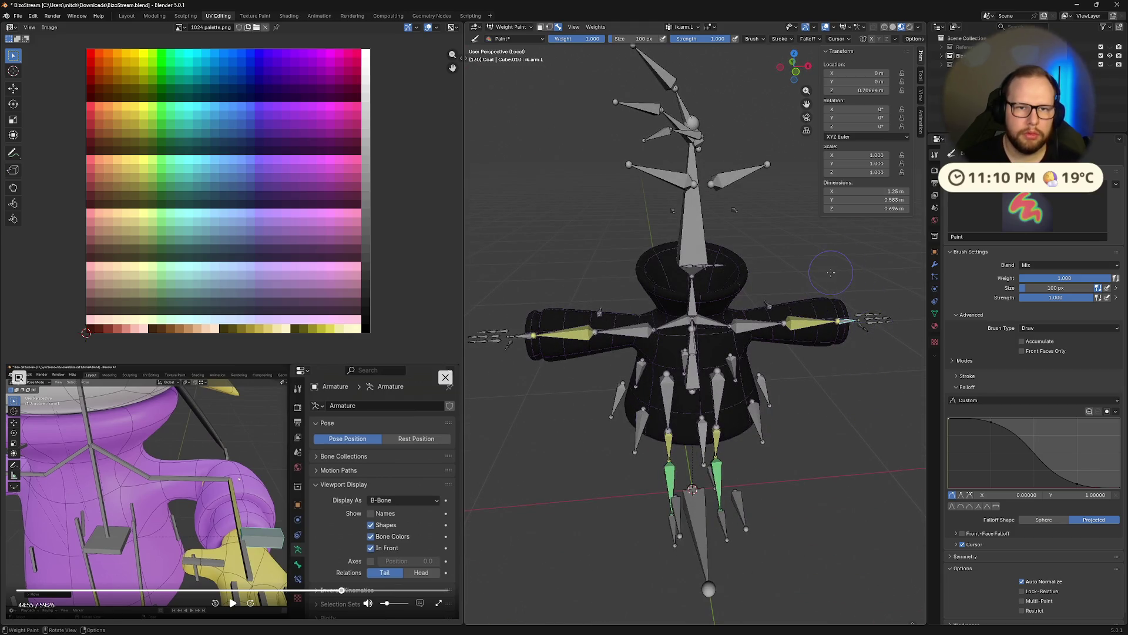
key("KP_Divide")
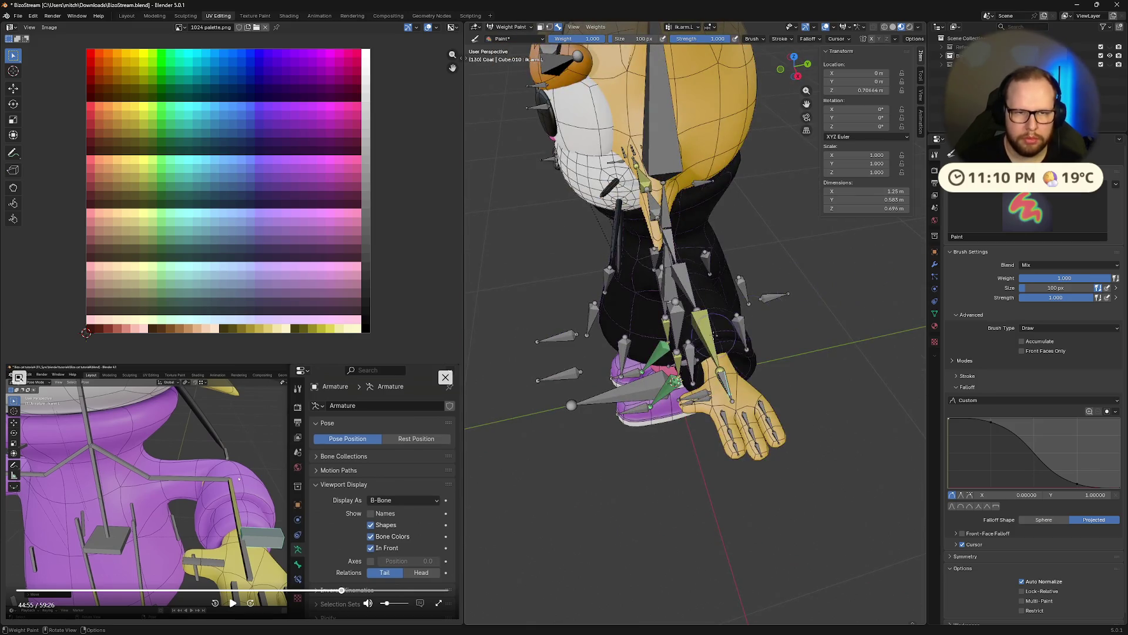
middle_click_drag(715, 335, 657, 79)
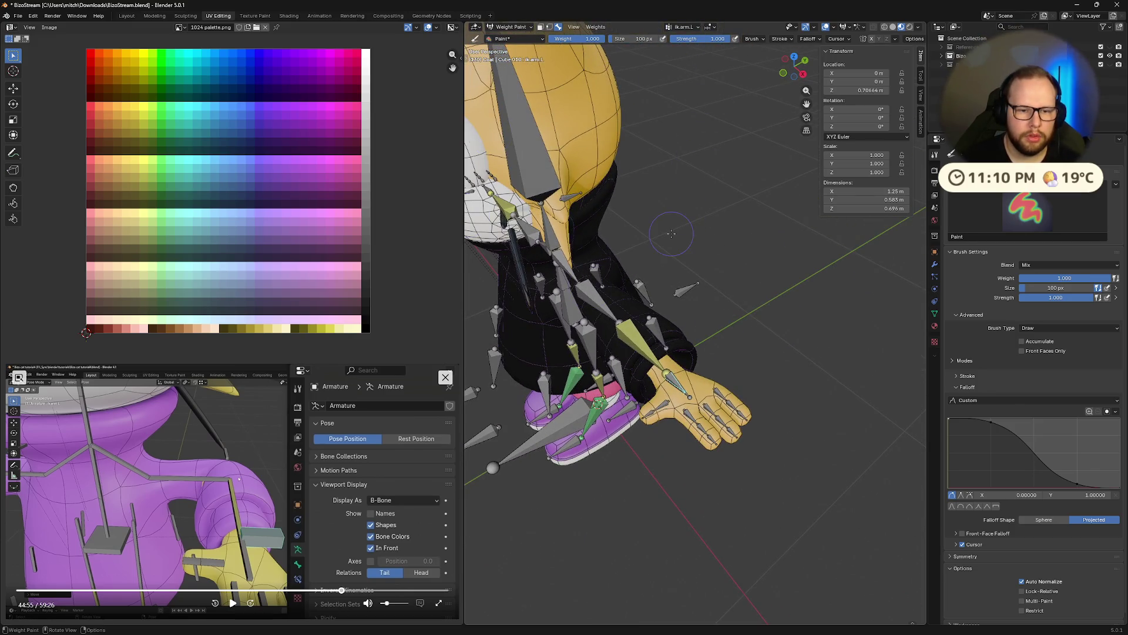
mouse_move(601, 217)
middle_mouse_down()
mouse_move(463, 57)
mouse_move(688, 260)
mouse_move(659, 238)
mouse_move(742, 226)
mouse_move(677, 154)
mouse_move(768, 230)
middle_mouse_up()
Flip the body mesh between Edit and Weight Paint modes, then return it to Object Mode.
key("ctrl+Tab")
left_click(768, 232)
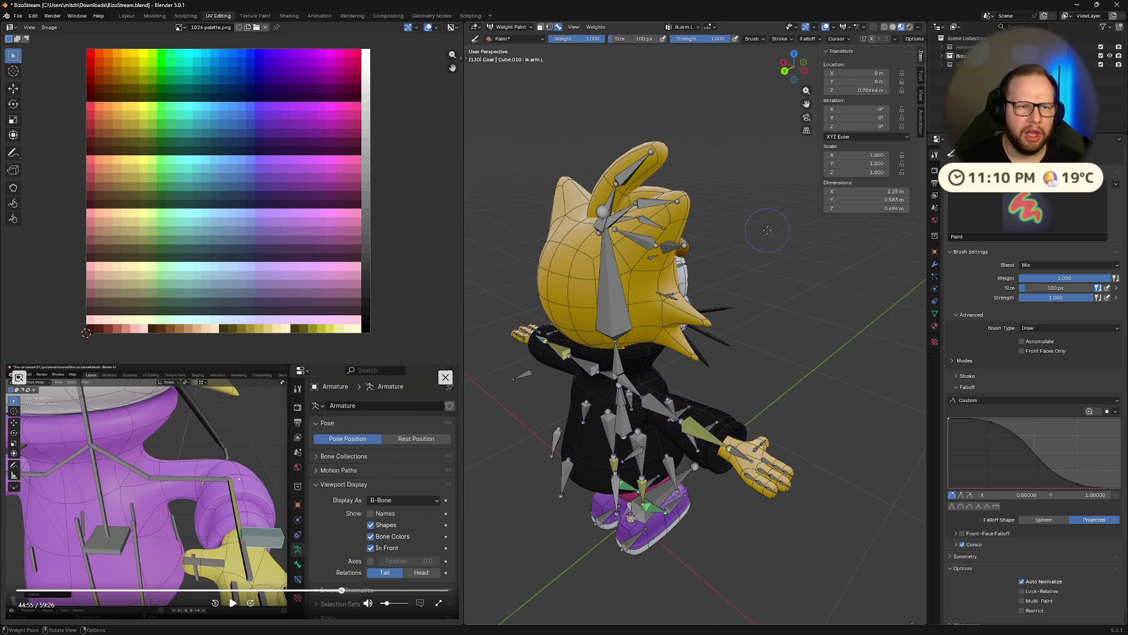
scroll(737, 456, "up", 3)
key("ctrl+Tab")
key("Tab")
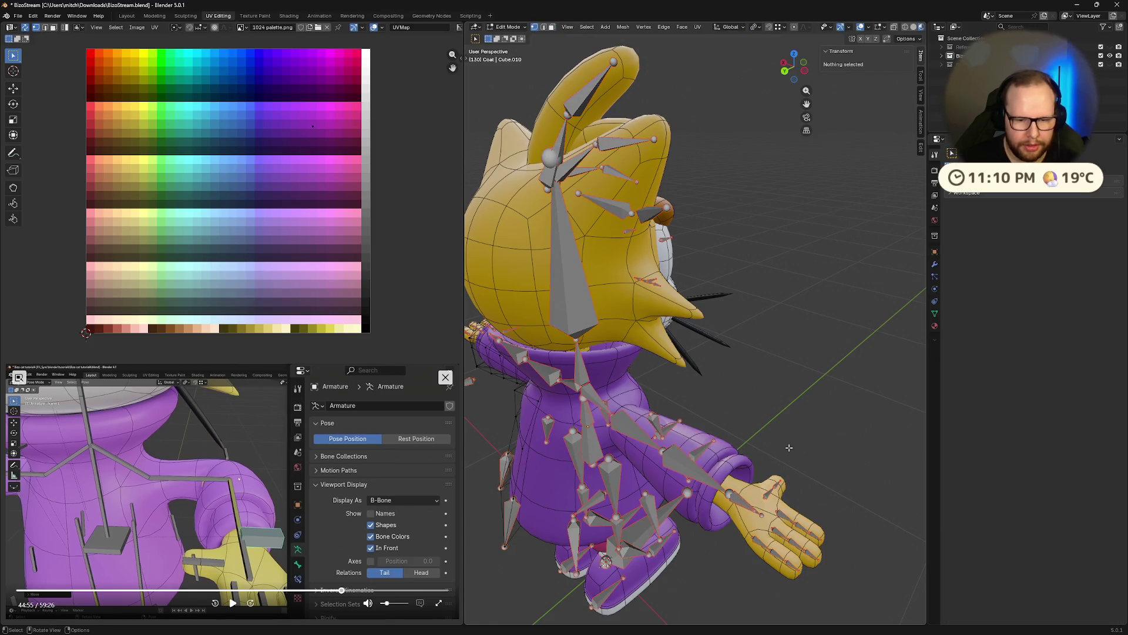
key("Tab")
key("ctrl+Tab")
left_click(745, 494)
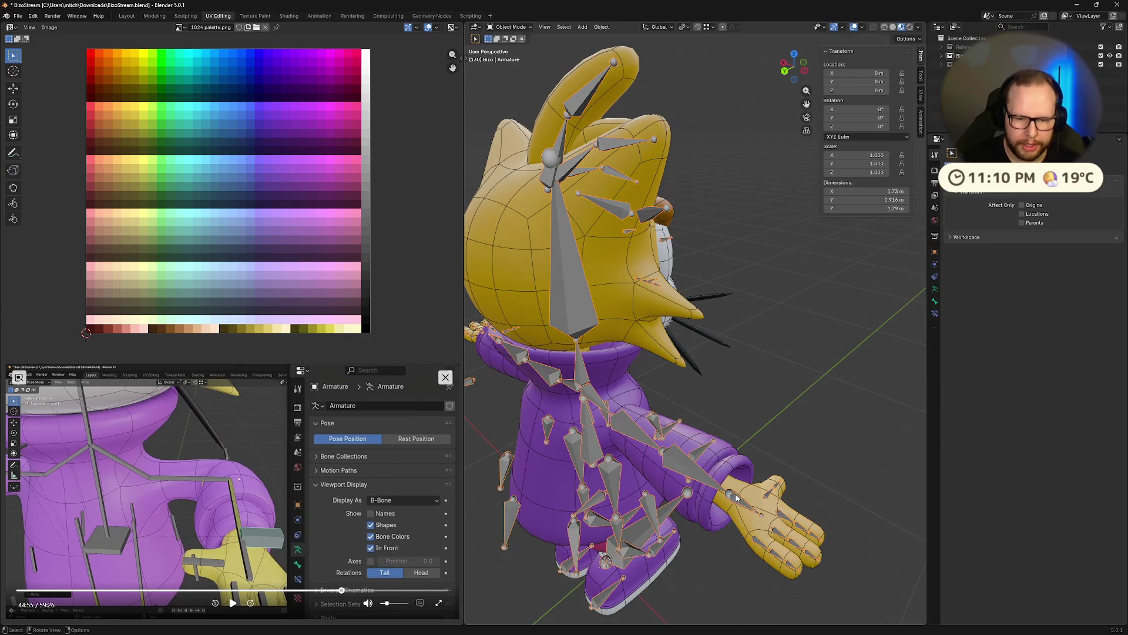
Weight-paint the coat mesh with ik.arm.L as the active group, then take the coat into Edit Mode.
left_click(722, 470, "shift")
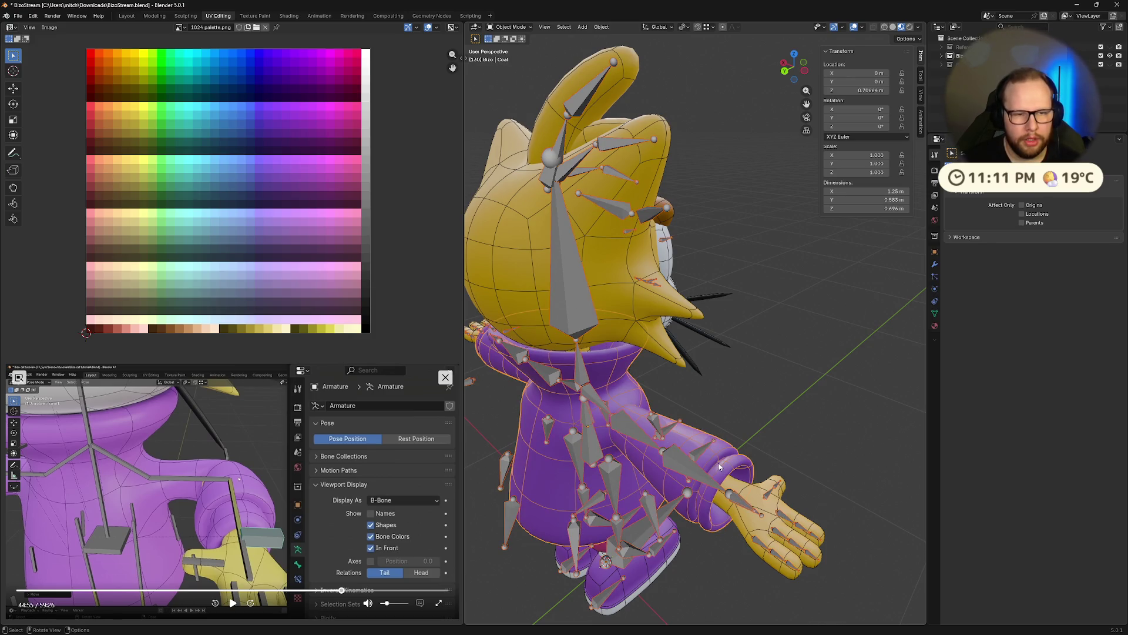
key("ctrl+Tab")
left_click(660, 434)
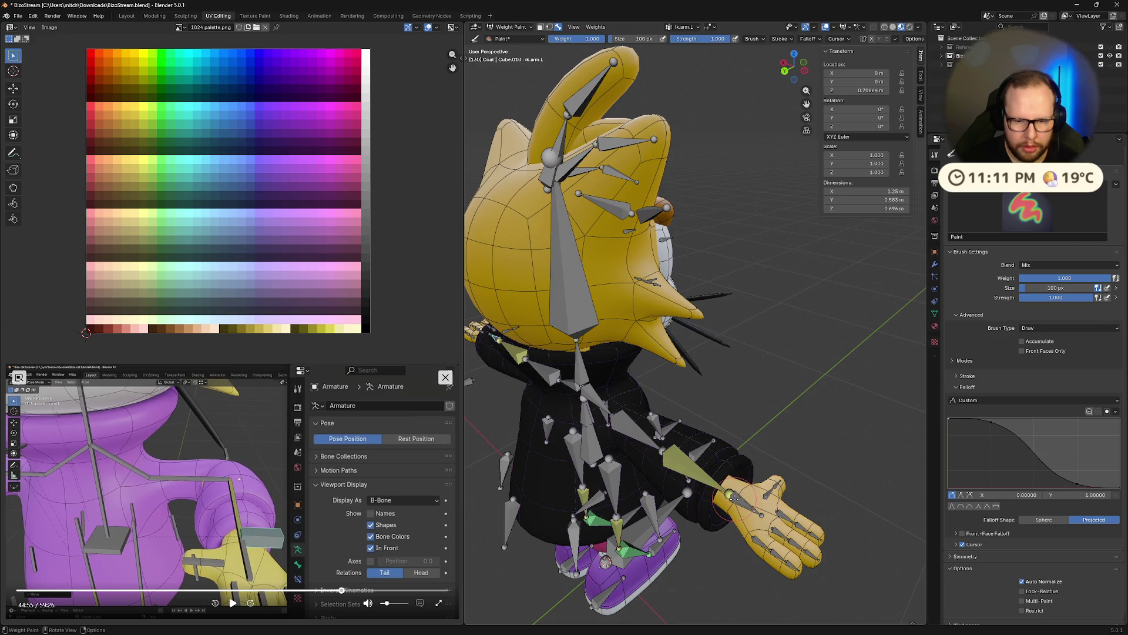
left_click(687, 27)
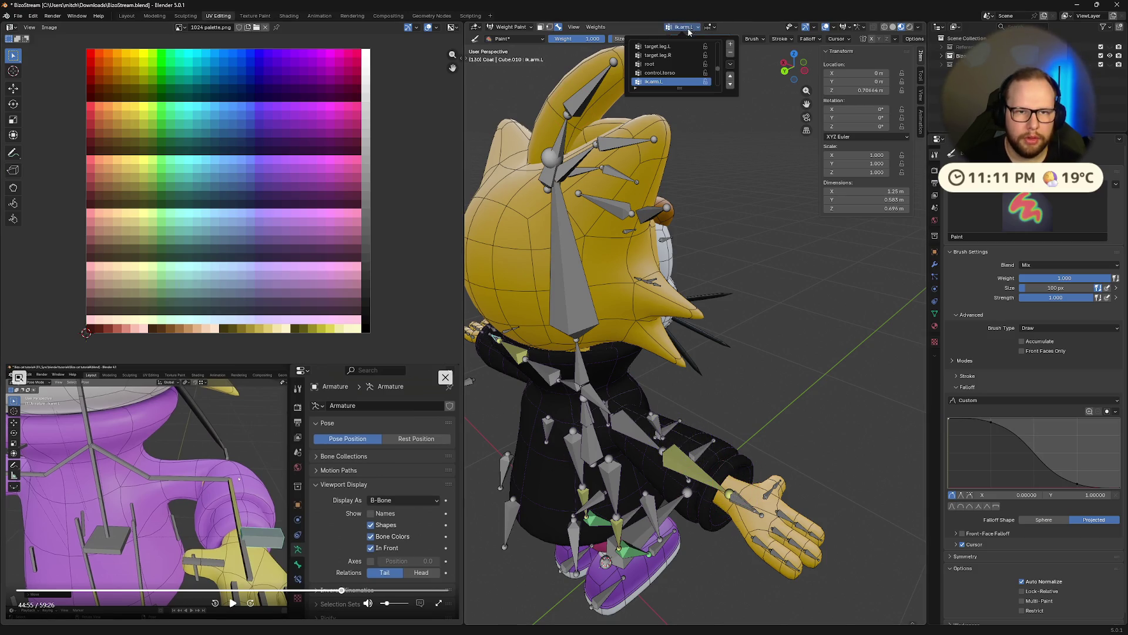
left_click_drag(680, 86, 718, 332)
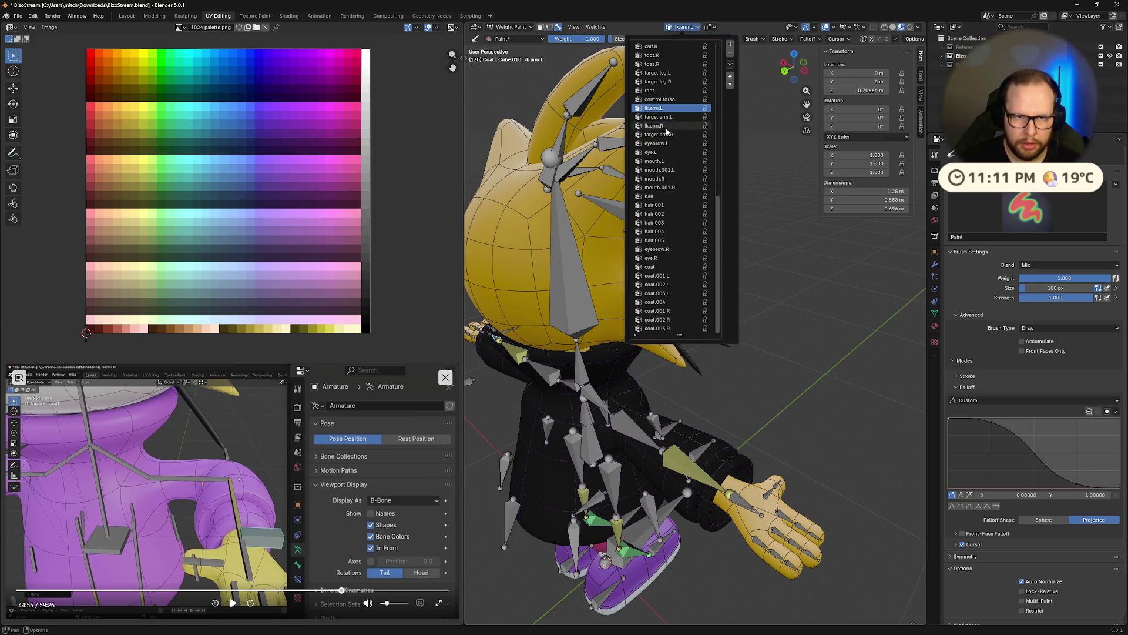
left_click(660, 108)
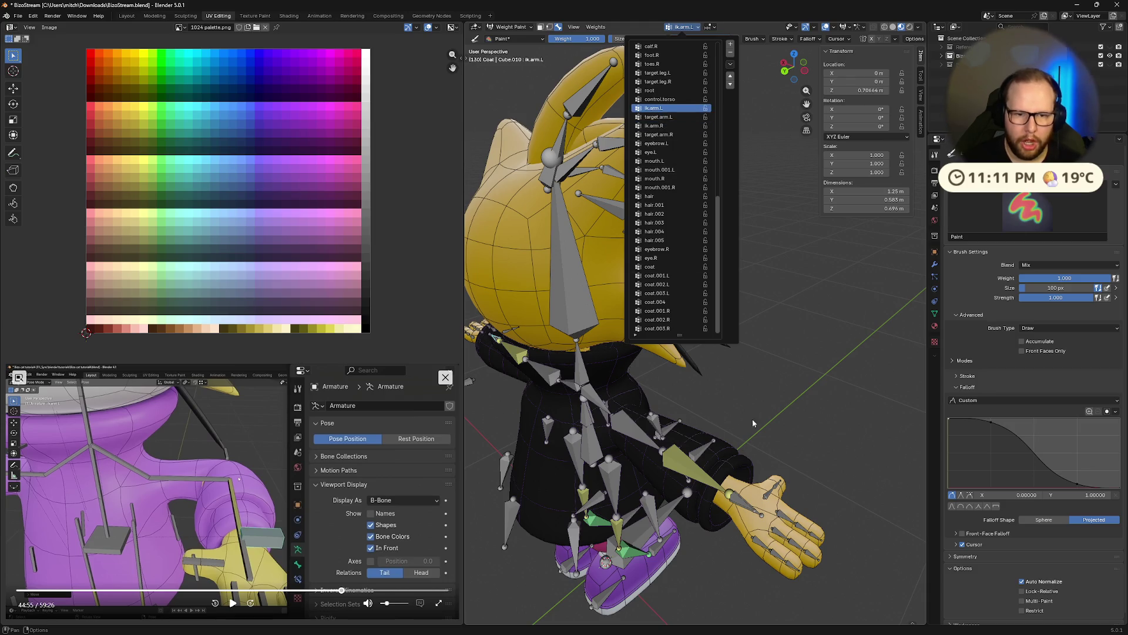
left_click(807, 400)
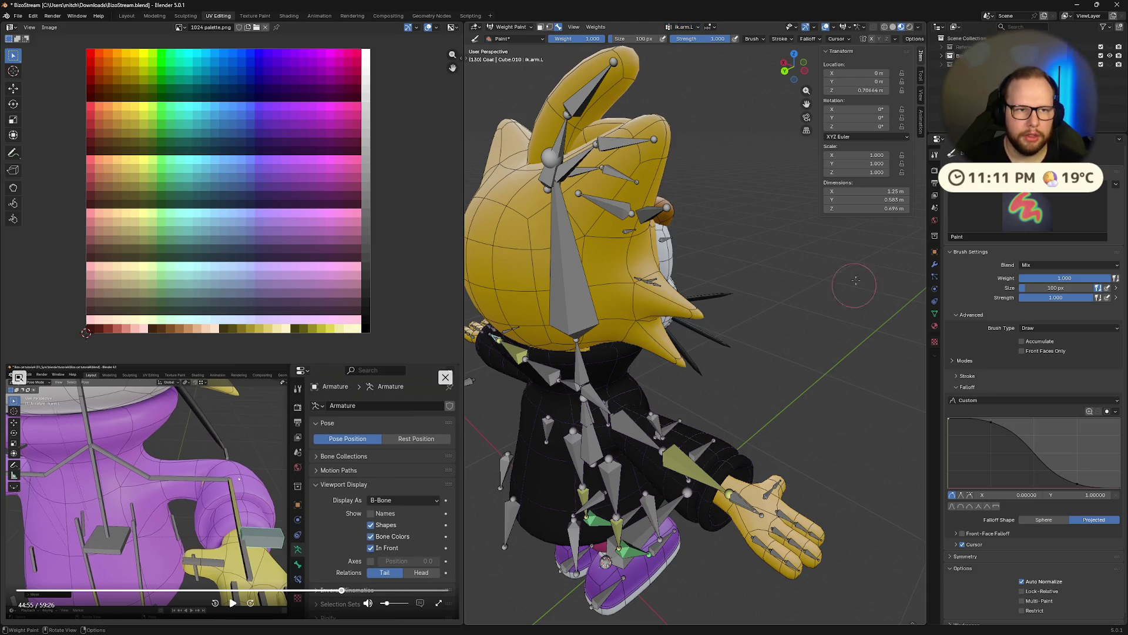
key("Tab")
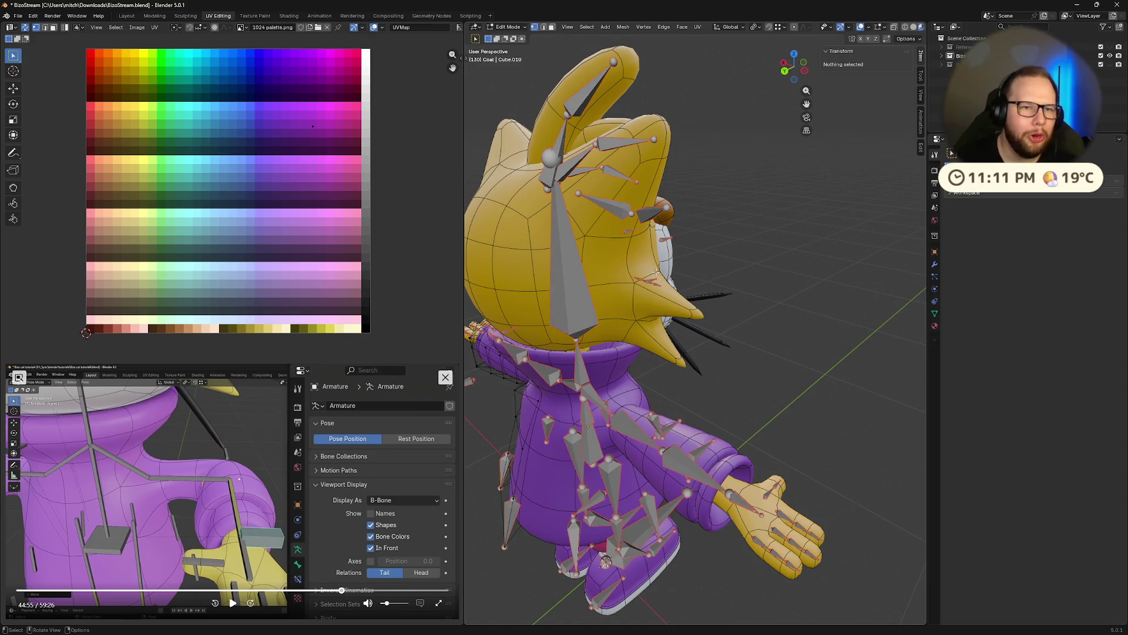
scroll(840, 312, "down", 5)
scroll(819, 320, "up", 2)
Leave the coat for Object Mode, select the armature and enter Pose Mode with hand.L active.
mouse_move(746, 465)
middle_mouse_down("shift")
mouse_move(621, 394)
mouse_move(731, 436)
mouse_move(726, 403)
middle_mouse_up("shift")
scroll(622, 394, "up", 10)
scroll(622, 395, "down", 5)
scroll(731, 437, "up", 6)
key("ctrl+Tab")
left_click(653, 402)
scroll(694, 409, "down", 4)
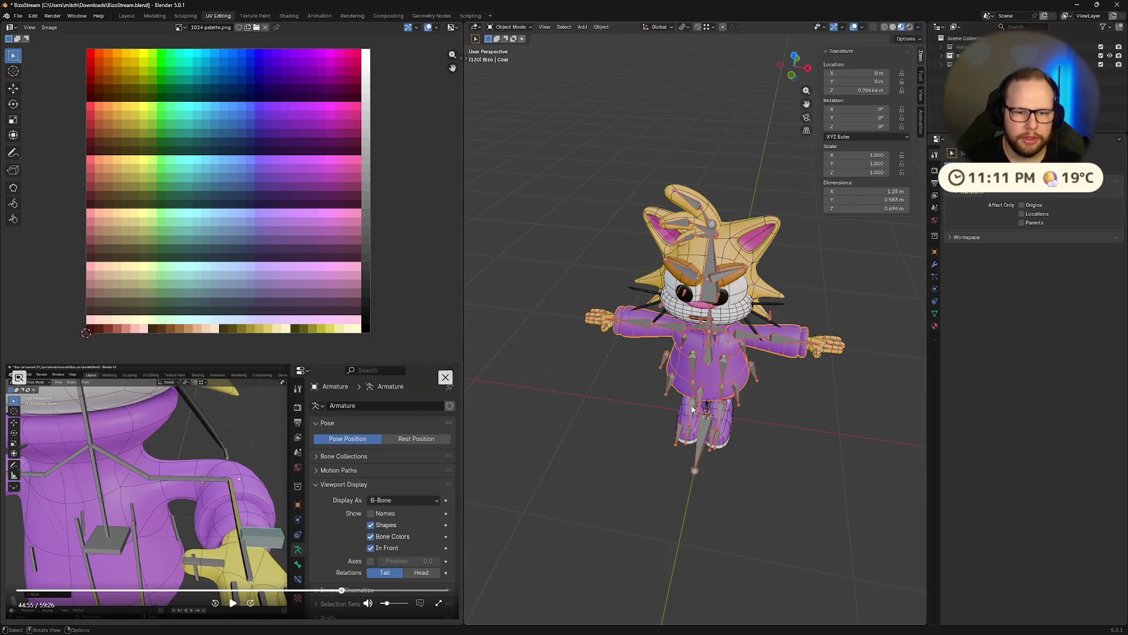
left_click(780, 340)
middle_click_drag(858, 364, 647, 389)
scroll(589, 414, "up", 4)
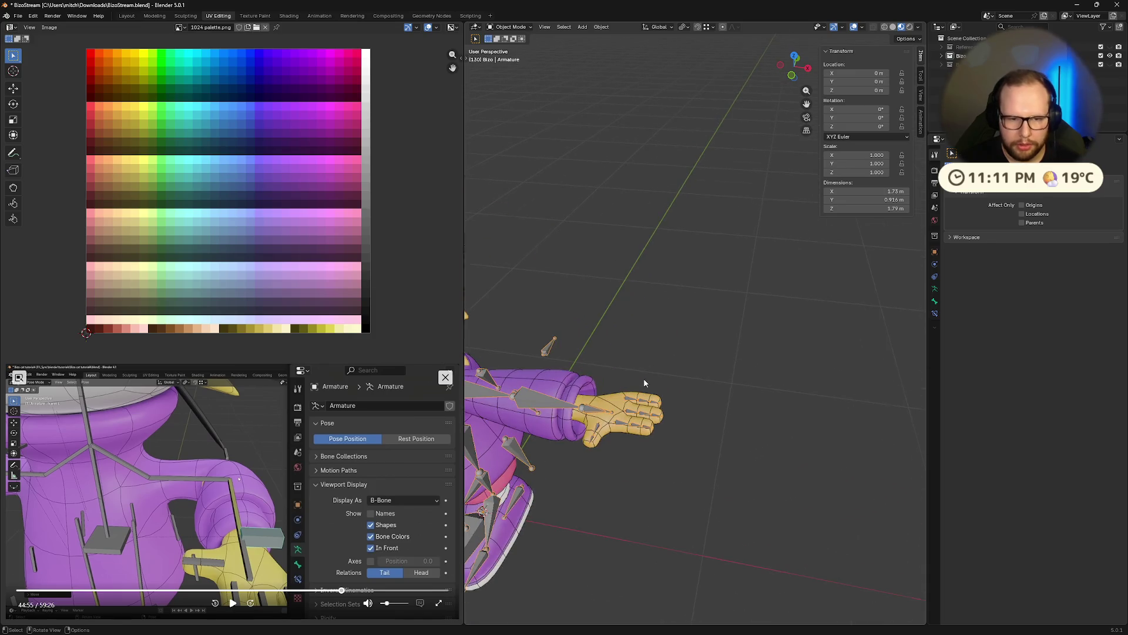
middle_click_drag(589, 415, 734, 423)
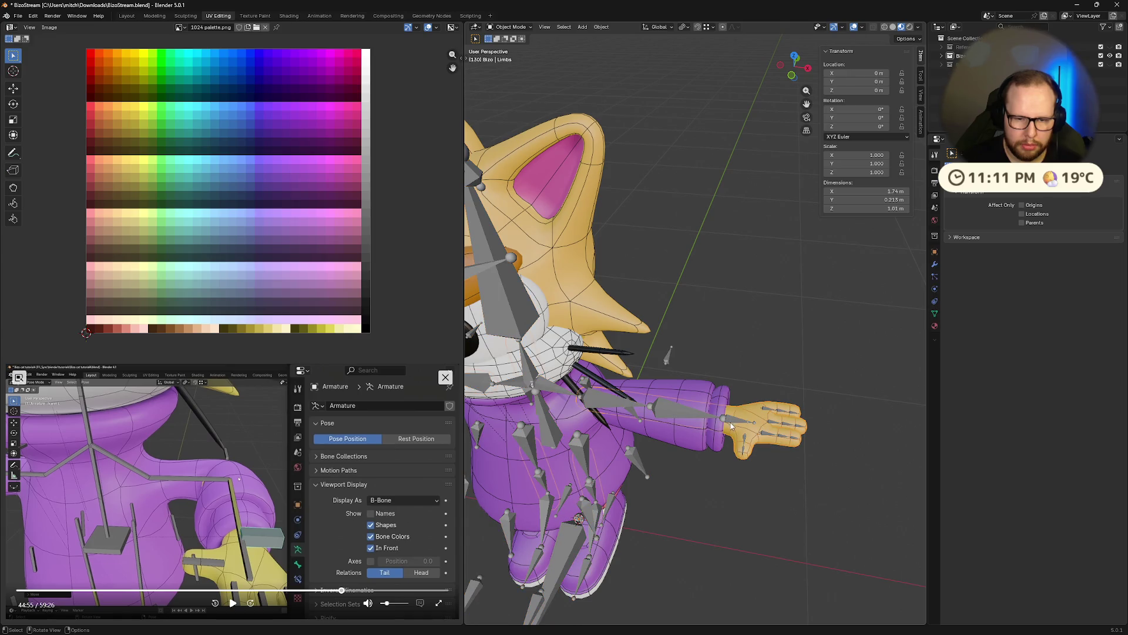
key("ctrl+Tab")
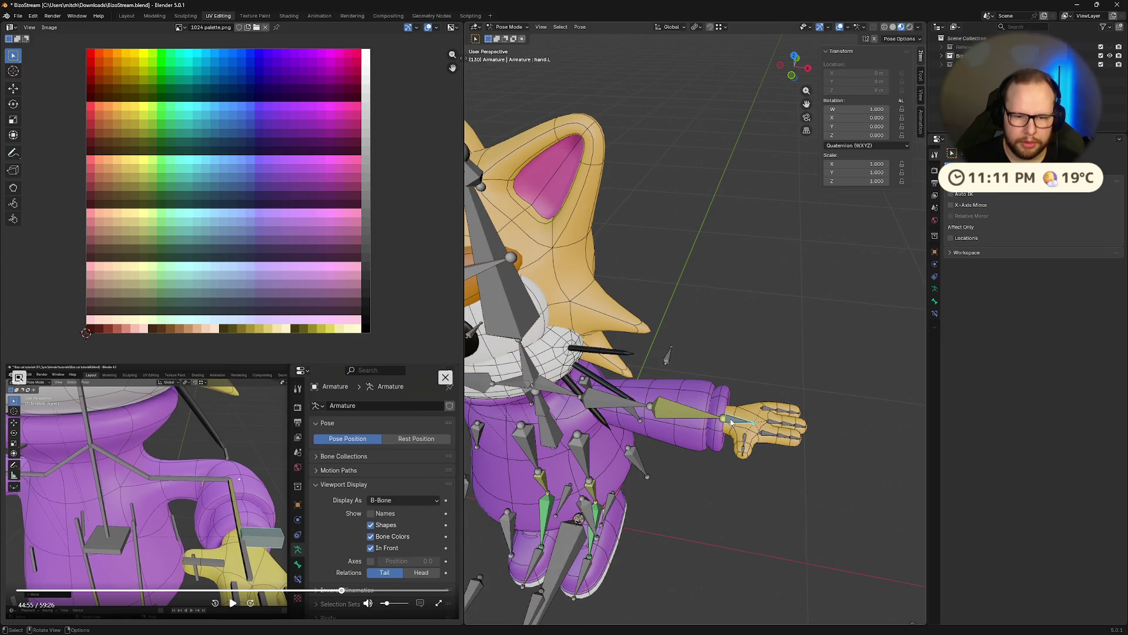
Move the hand and ik.arm.L bones to several test positions, checking the arm from different angles.
middle_click_drag(805, 393, 730, 430)
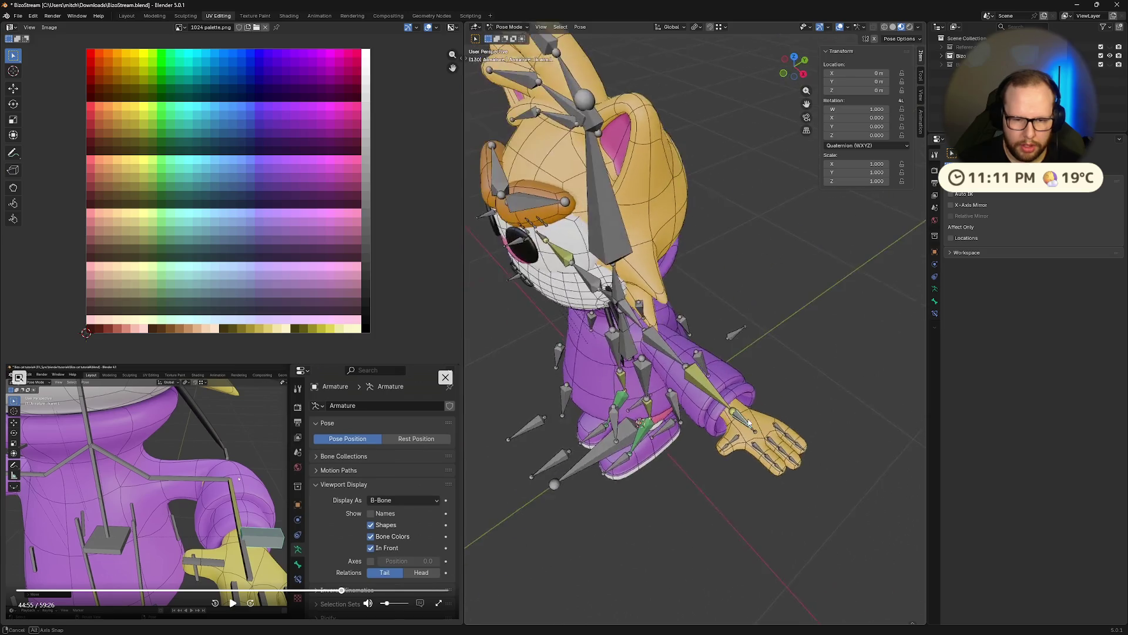
key("g")
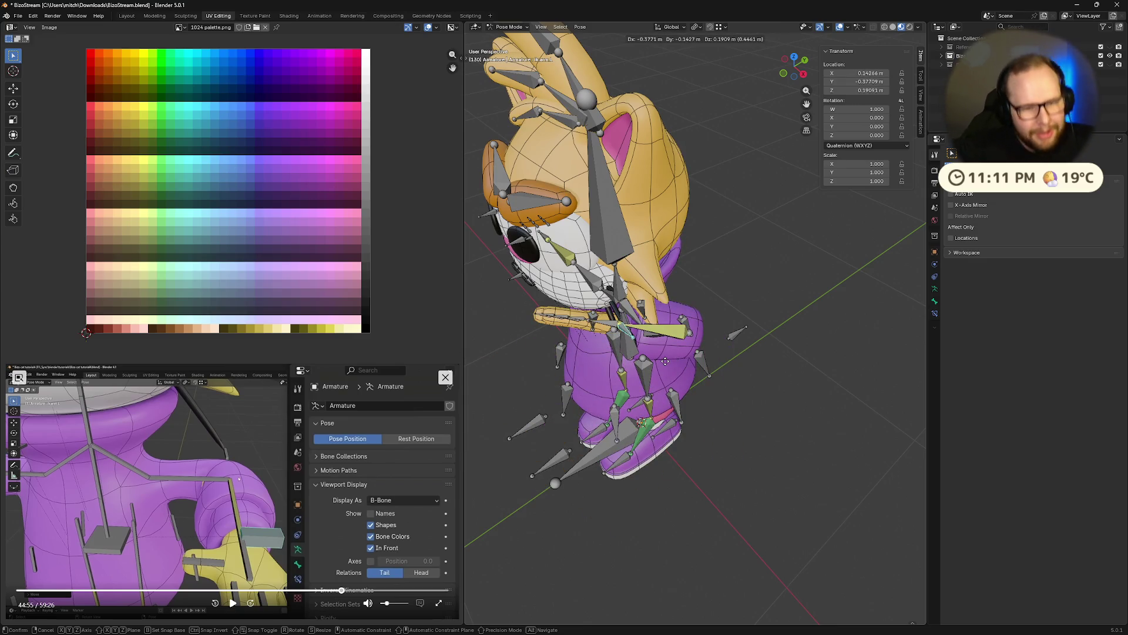
left_click(761, 442)
mouse_move(761, 442)
middle_mouse_down()
mouse_move(829, 406)
mouse_move(725, 369)
middle_mouse_up()
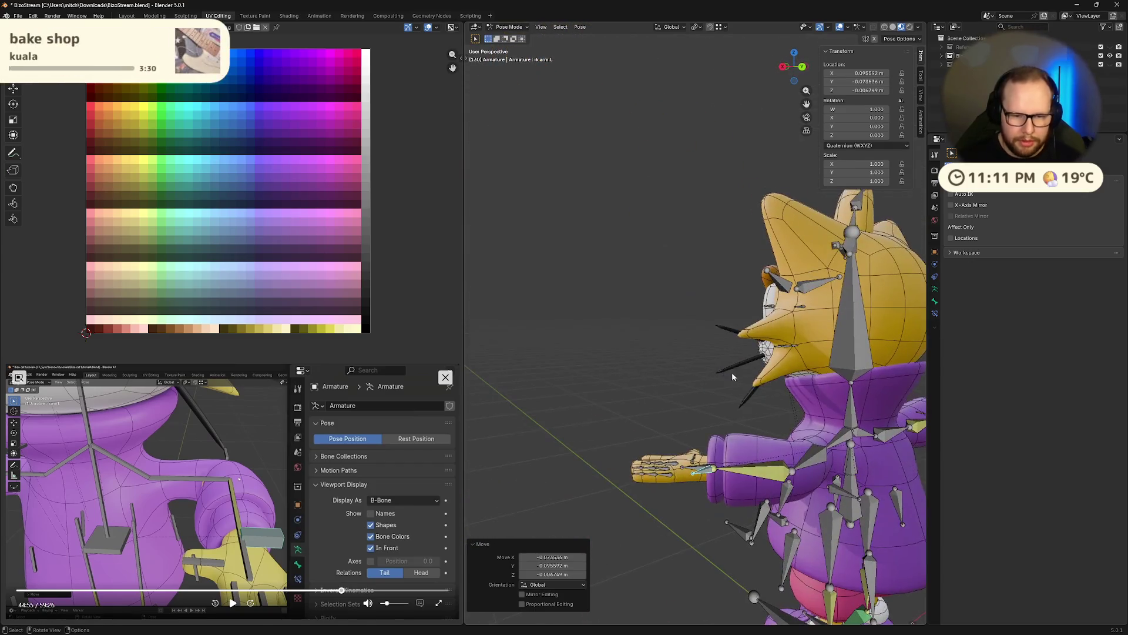
key("g")
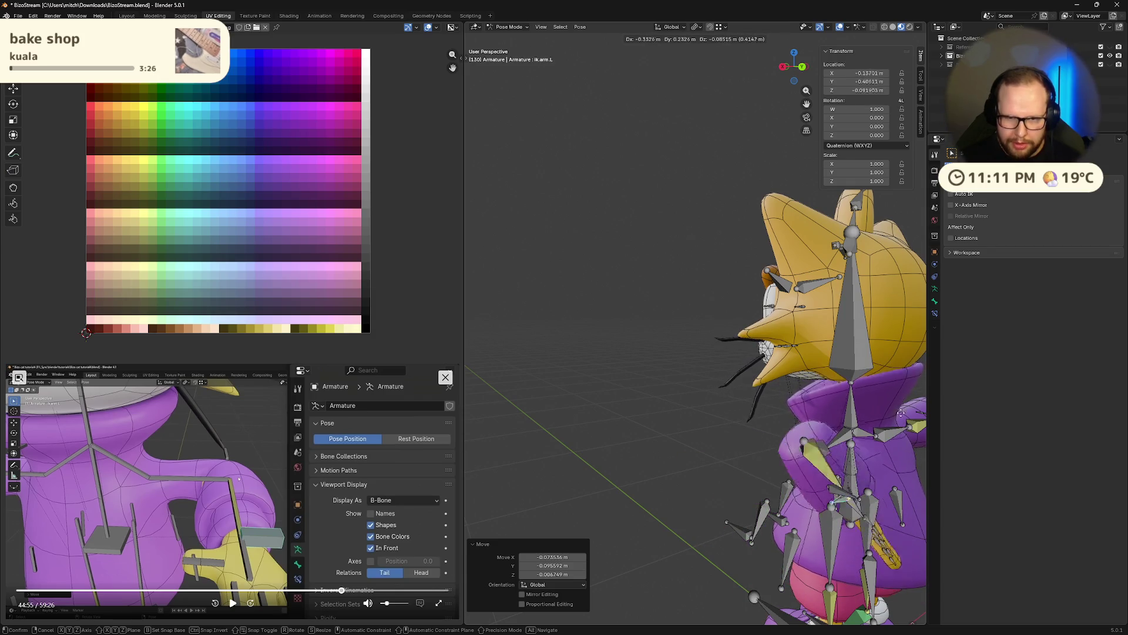
left_click(694, 421)
mouse_move(694, 422)
middle_mouse_down()
mouse_move(646, 352)
mouse_move(696, 315)
mouse_move(828, 310)
mouse_move(786, 358)
middle_mouse_up()
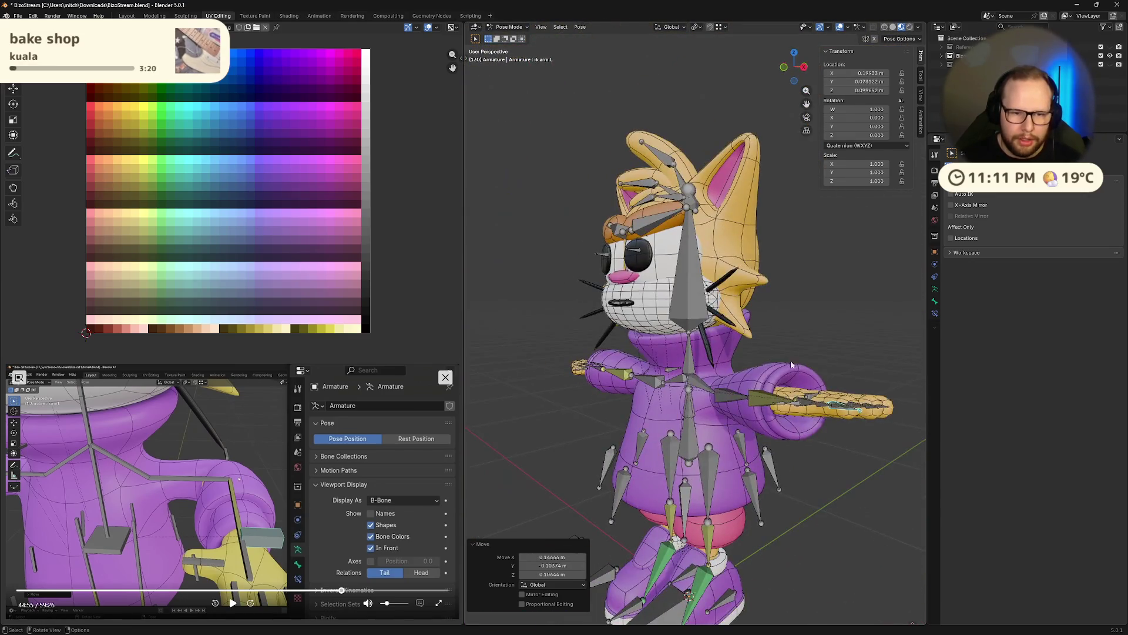
key("g")
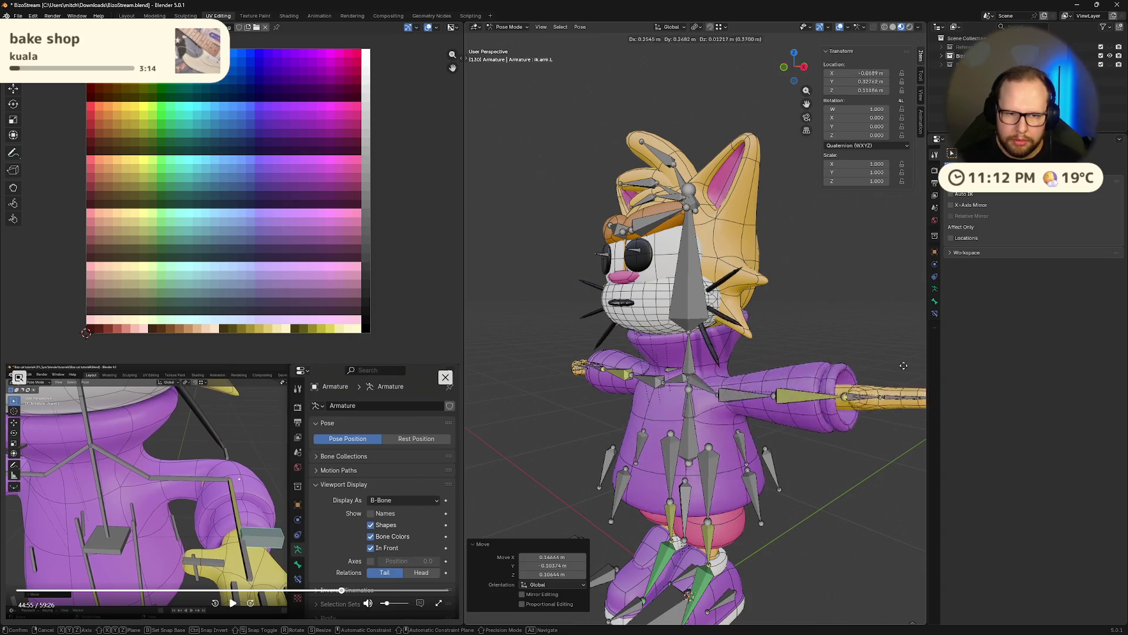
left_click(765, 438)
Clear the arm bone's location back to rest, return to Object Mode and reselect the armature.
mouse_move(765, 439)
middle_mouse_down()
mouse_move(900, 410)
mouse_move(813, 367)
mouse_move(751, 314)
mouse_move(764, 310)
mouse_move(677, 336)
mouse_move(884, 329)
mouse_move(611, 366)
mouse_move(718, 339)
mouse_move(674, 349)
middle_mouse_up()
key("alt+g")
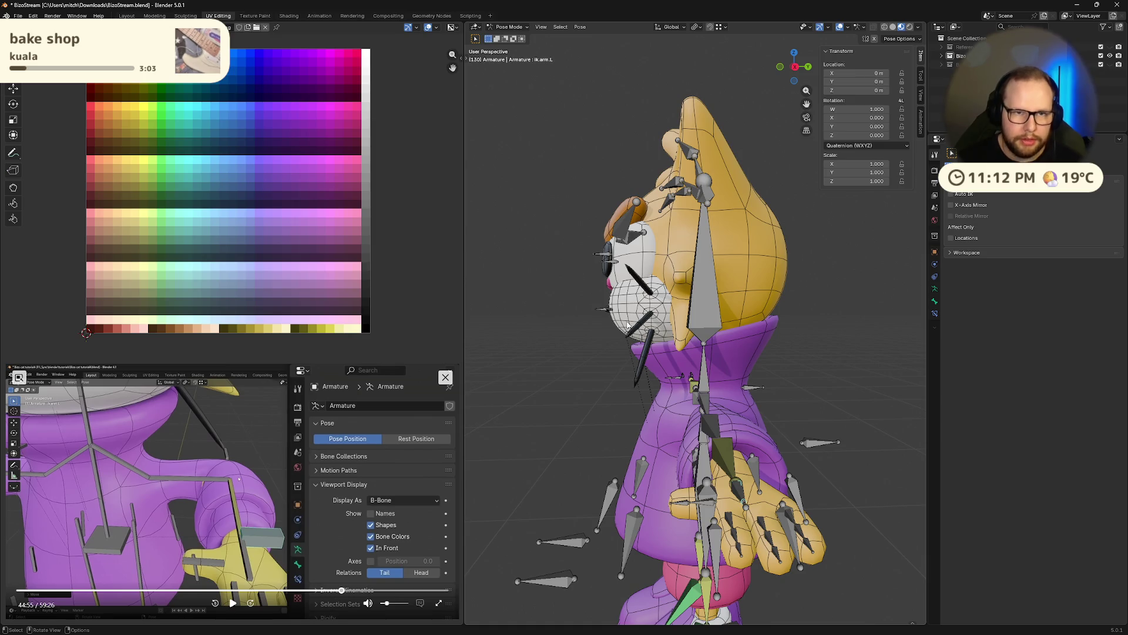
key("ctrl+Tab")
key("alt+a")
left_click(653, 278)
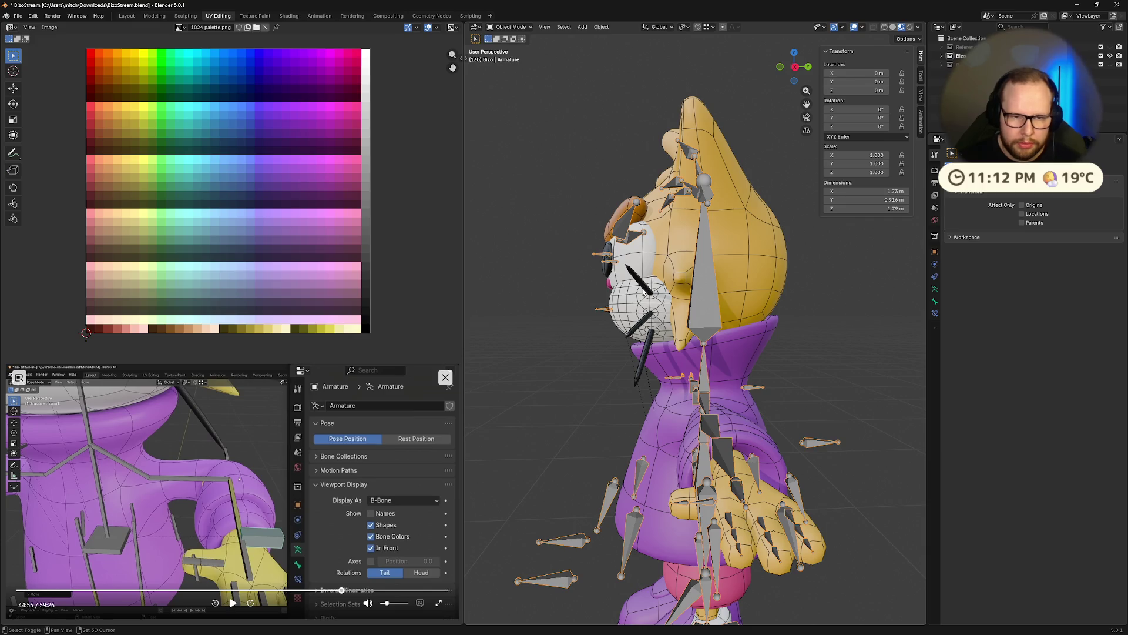
Put the Face mesh into Weight Paint and browse its enlarged vertex group list, ending on toes.R.
left_click(633, 339)
key("ctrl+Tab")
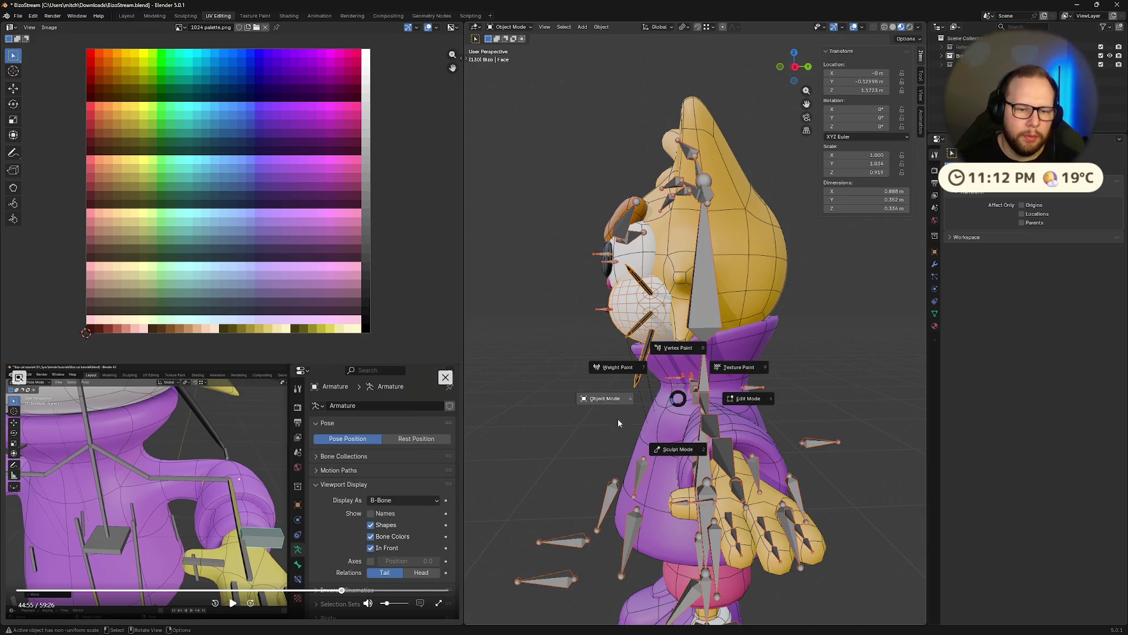
left_click(571, 353)
left_click(686, 27)
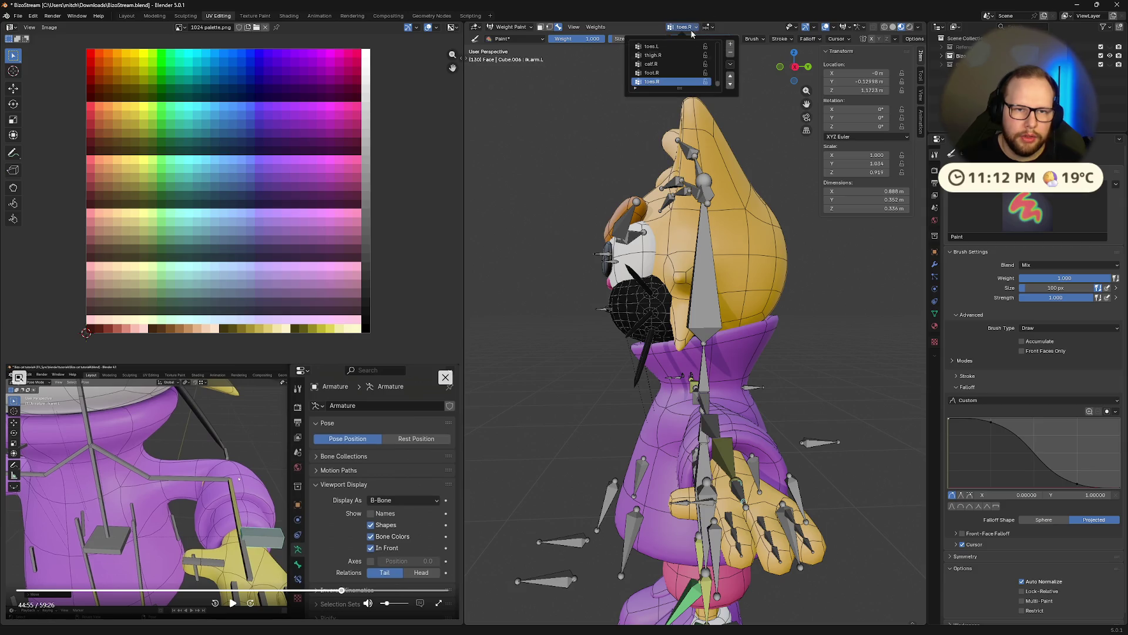
left_click_drag(679, 89, 692, 367)
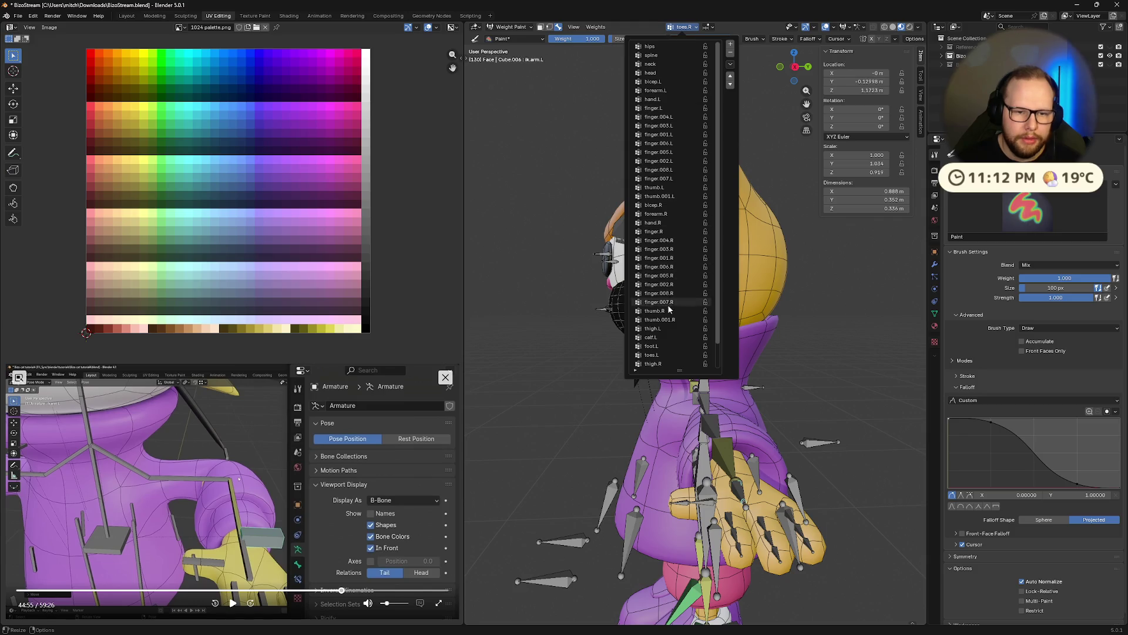
scroll(668, 306, "up", 3)
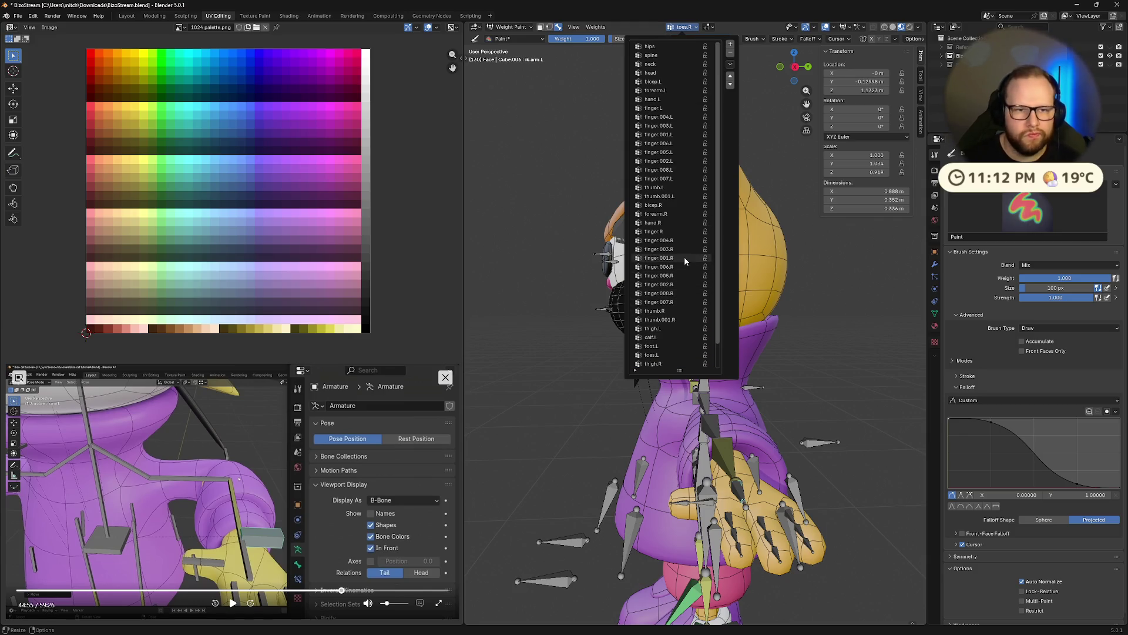
scroll(685, 257, "down", 3)
scroll(677, 322, "up", 3)
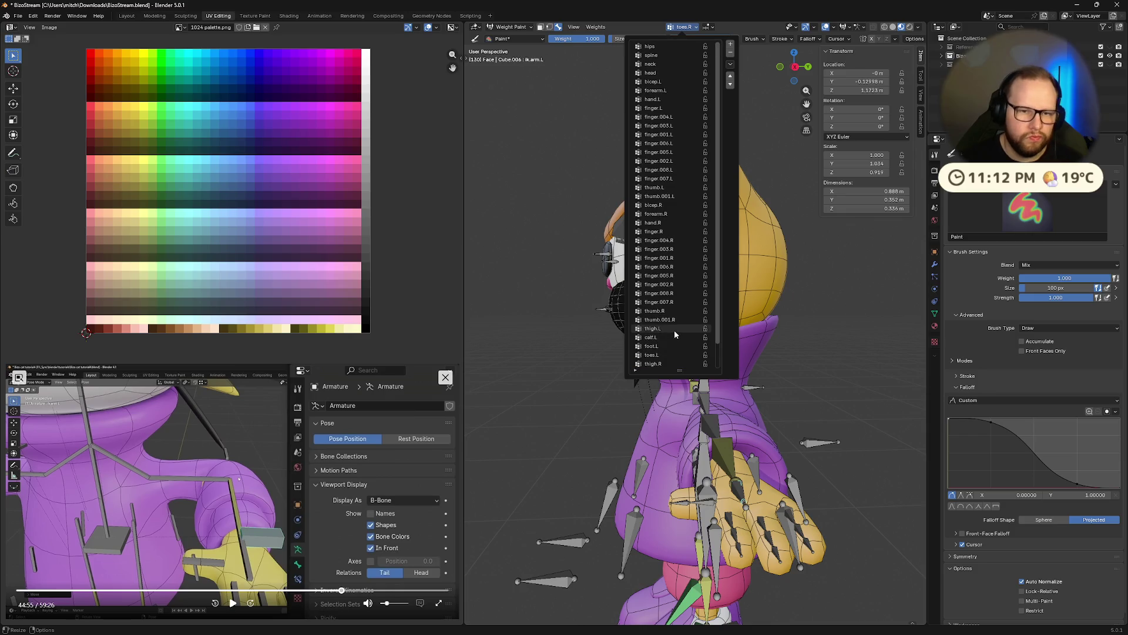
scroll(680, 311, "down", 3)
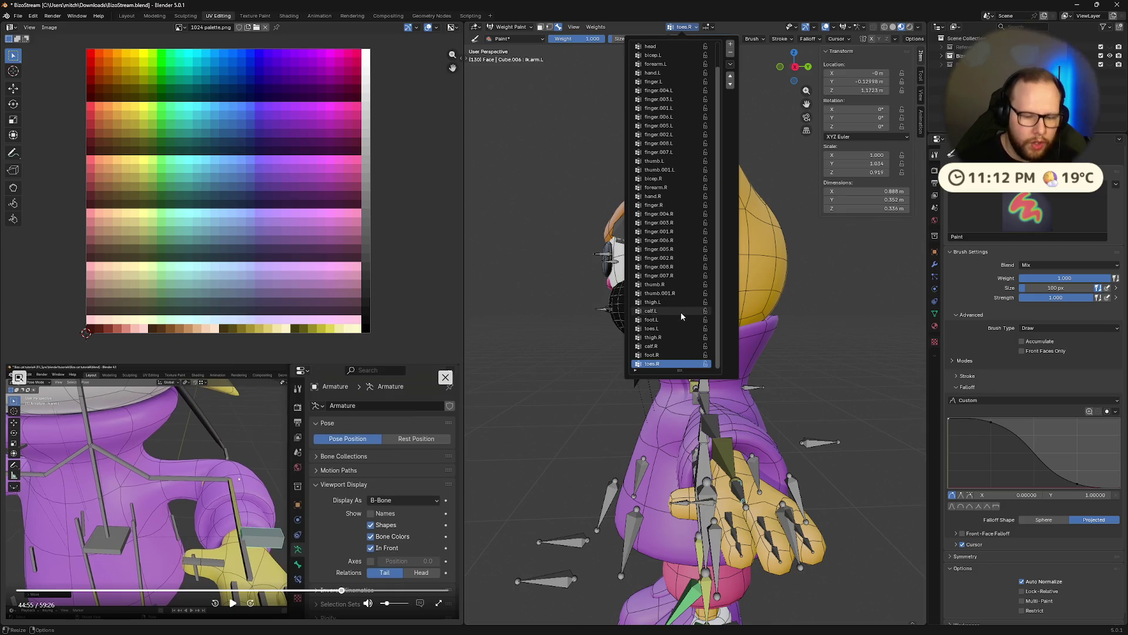
left_click_drag(680, 370, 675, 430)
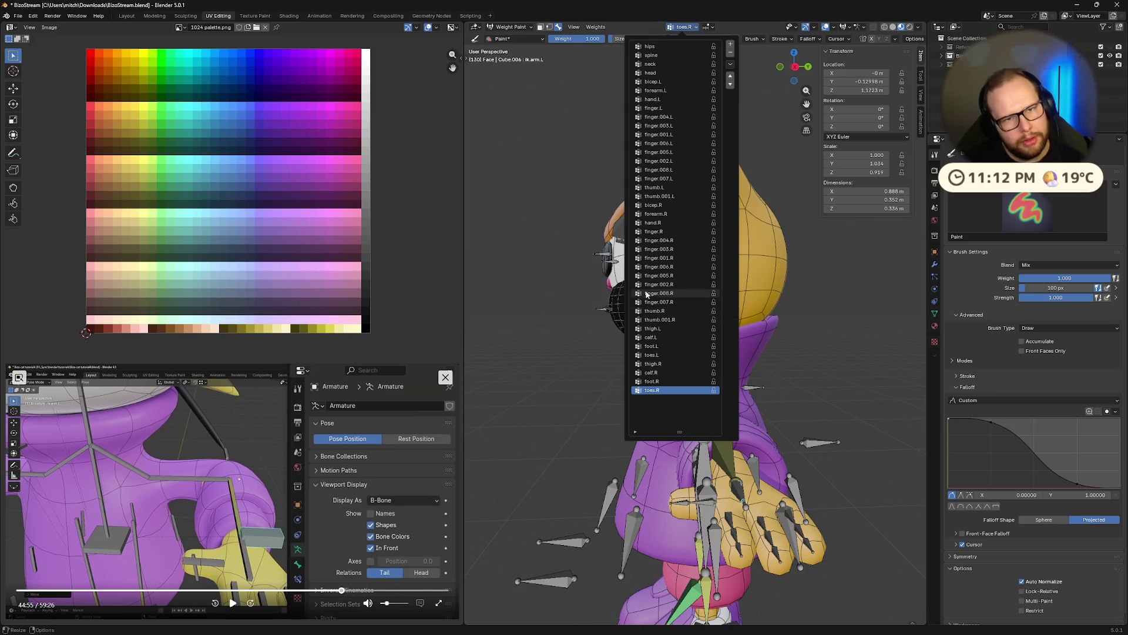
mouse_move(815, 315)
middle_mouse_down()
mouse_move(696, 382)
mouse_move(681, 377)
middle_mouse_up()
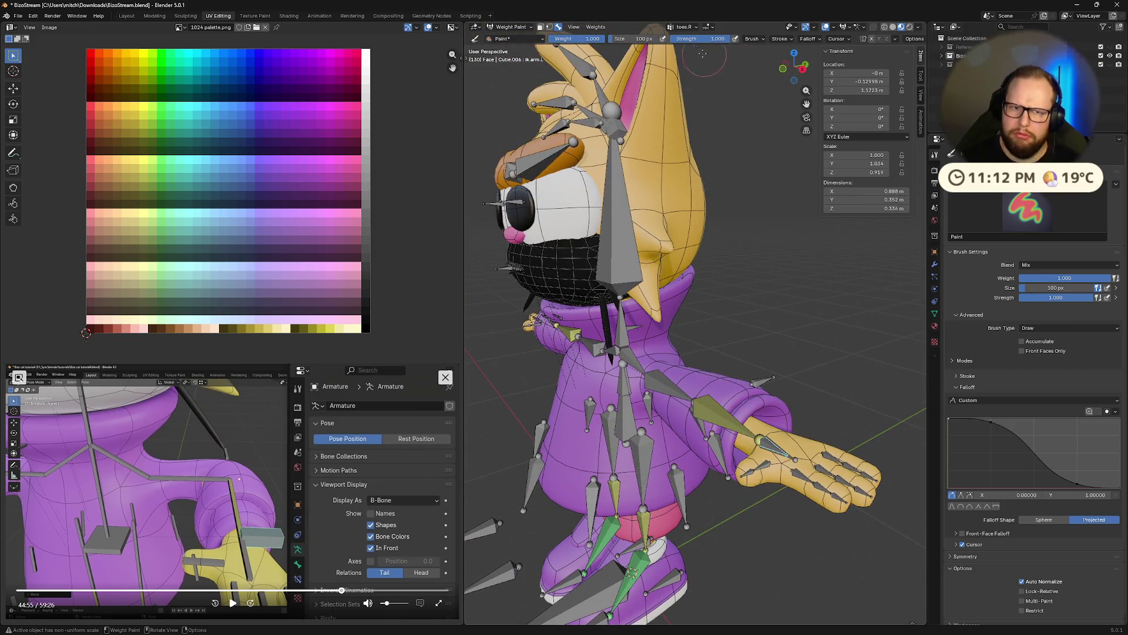
Scroll up the vertex group list and make bicep.L the face mesh's active group.
left_click(684, 26)
left_click_drag(680, 89, 671, 500)
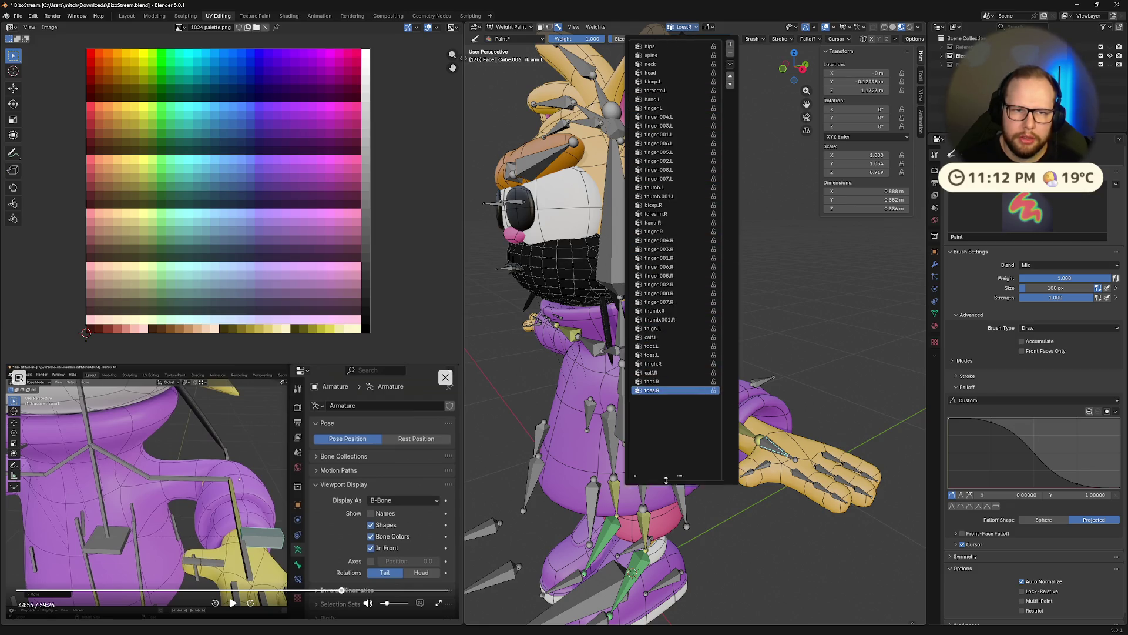
left_click_drag(655, 386, 661, 325)
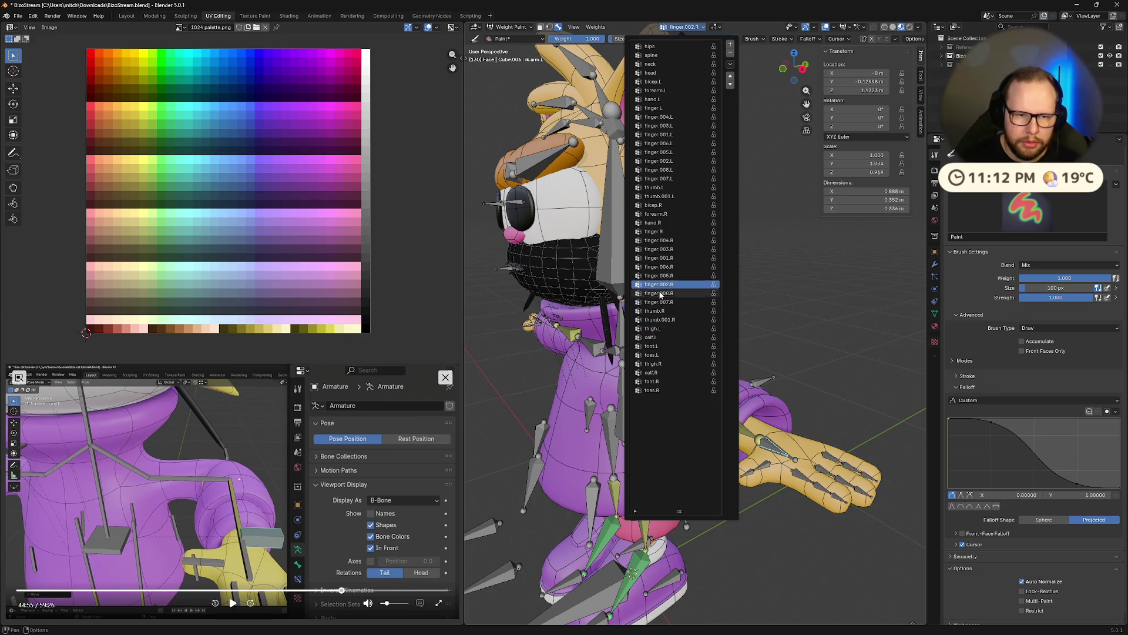
left_click_drag(660, 326, 664, 214)
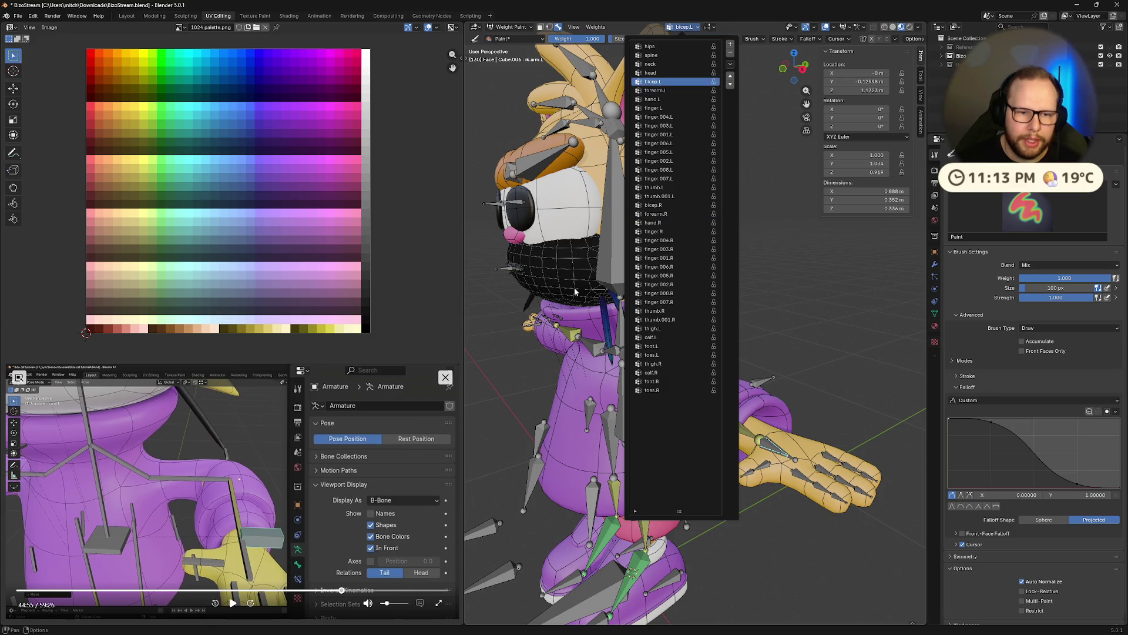
left_click(656, 81)
Inspect the head mesh on its own in local view, then bring the full character back.
mouse_move(661, 133)
middle_mouse_down()
mouse_move(686, 280)
mouse_move(730, 306)
middle_mouse_up()
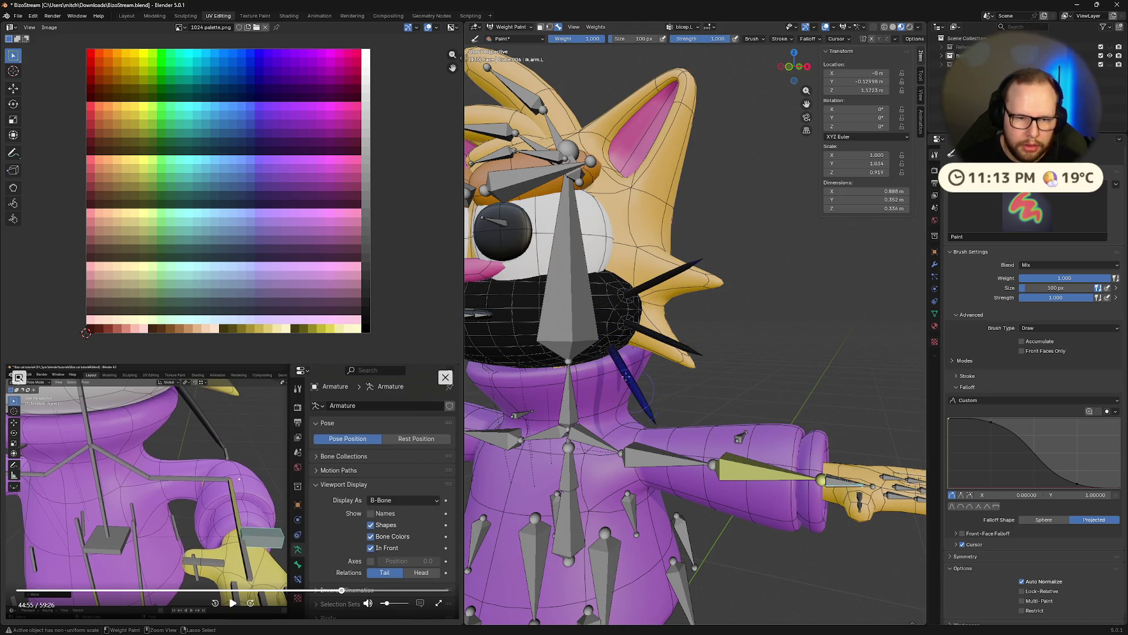
middle_click_drag(774, 411, 686, 376)
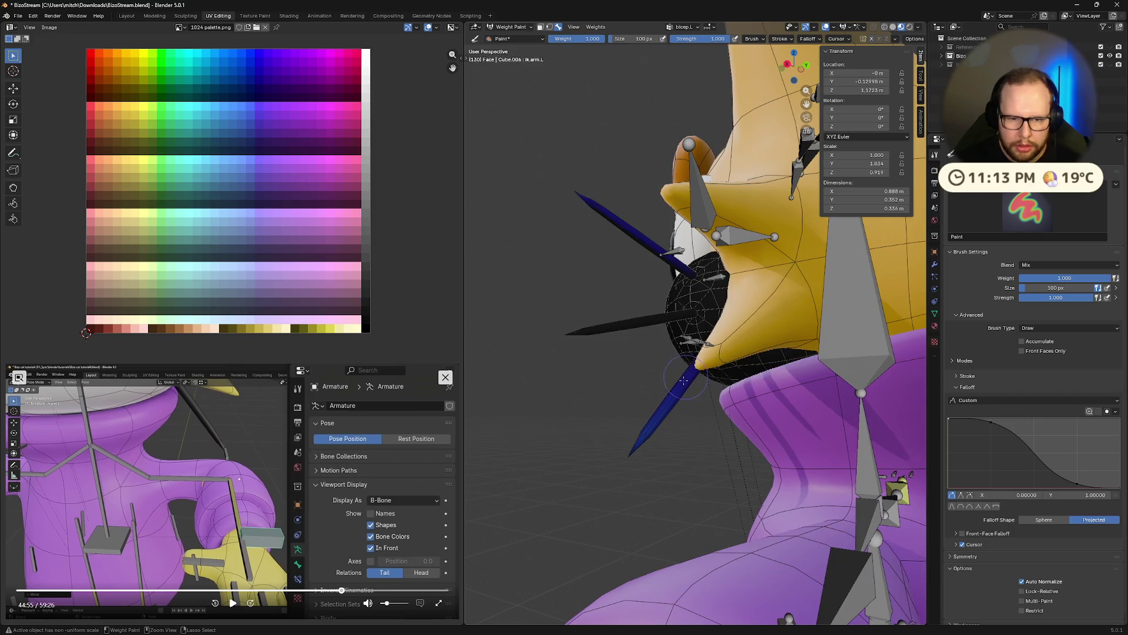
key("KP_Divide")
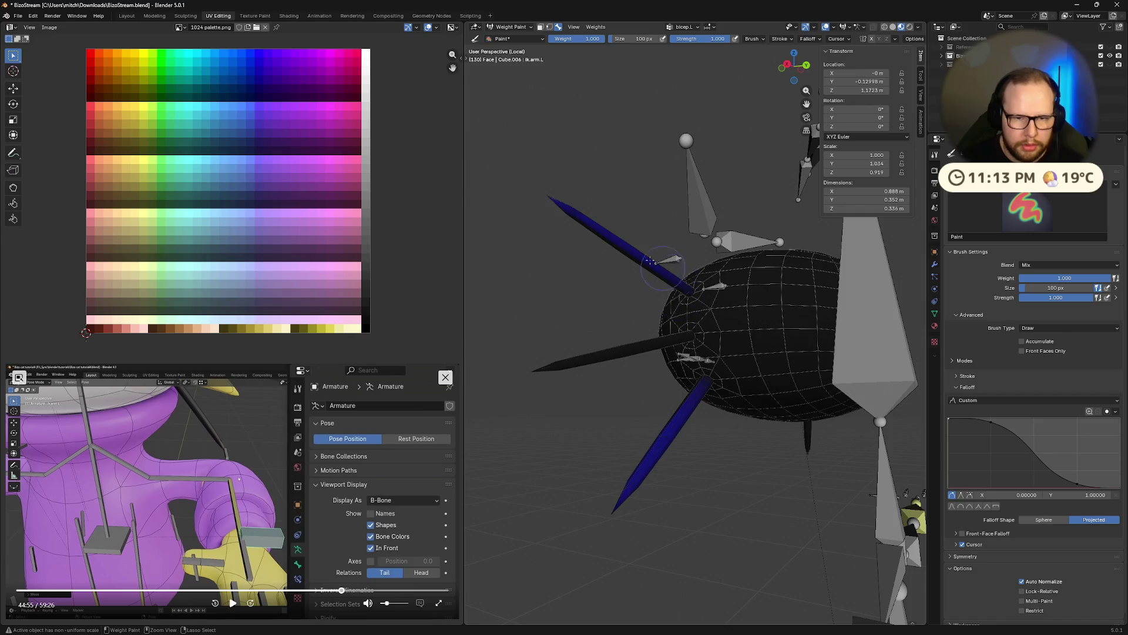
mouse_move(661, 441)
middle_mouse_down()
mouse_move(813, 464)
mouse_move(750, 349)
mouse_move(727, 351)
middle_mouse_up()
scroll(721, 353, "up", 3)
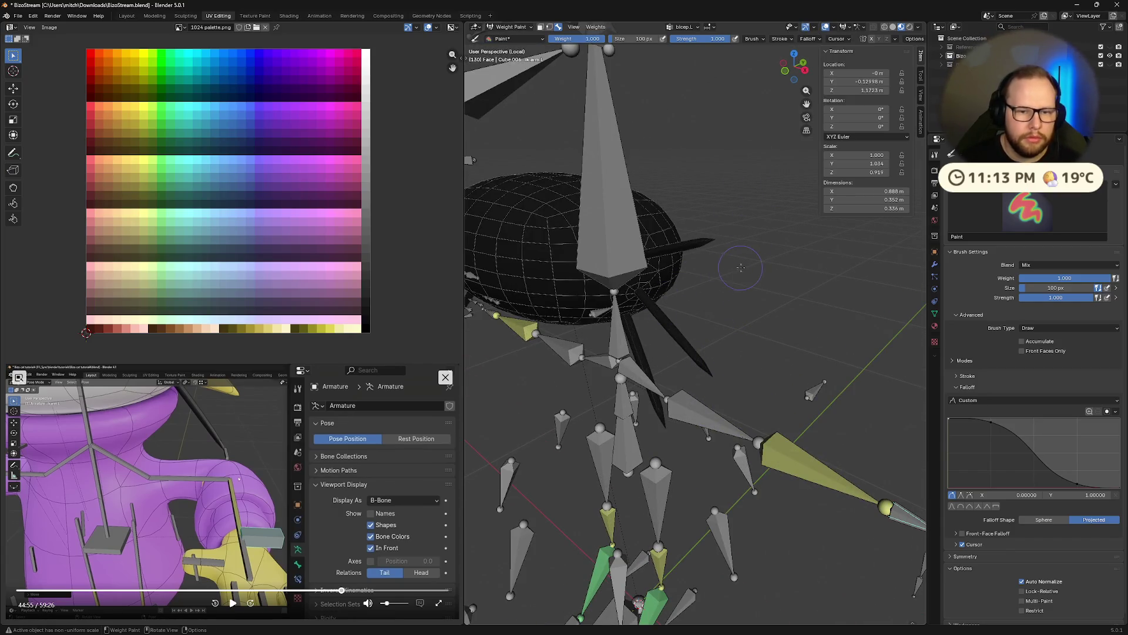
key("KP_Divide")
Return to Object Mode and select the armature from a side view.
key("ctrl+Tab")
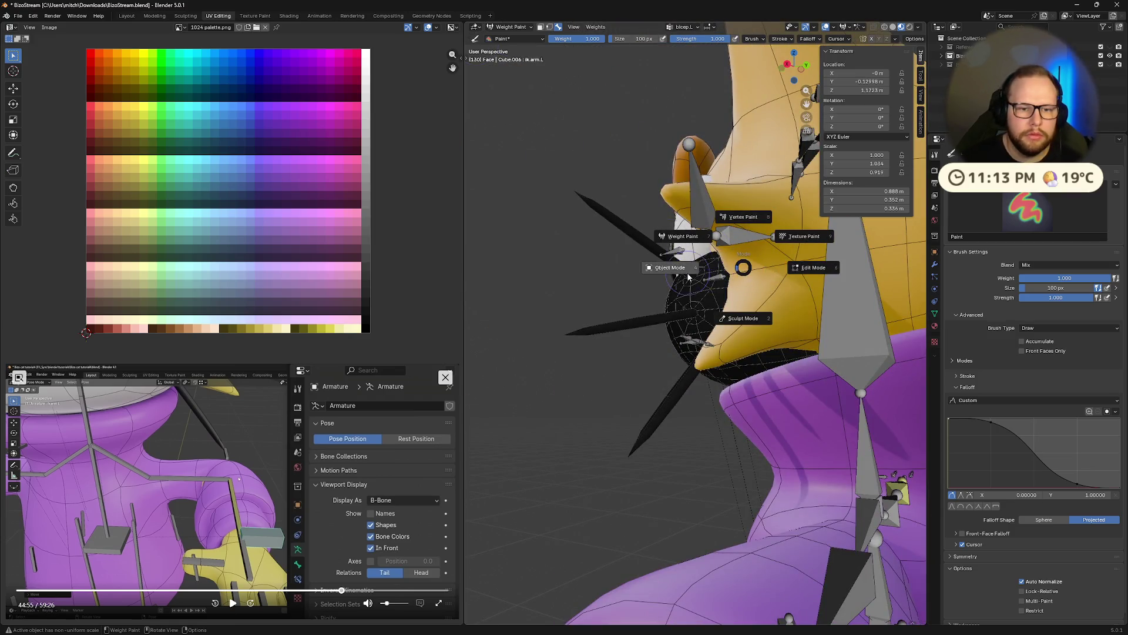
left_click(670, 267)
scroll(678, 357, "down", 5)
left_click(680, 358)
middle_click_drag(680, 358, 758, 494)
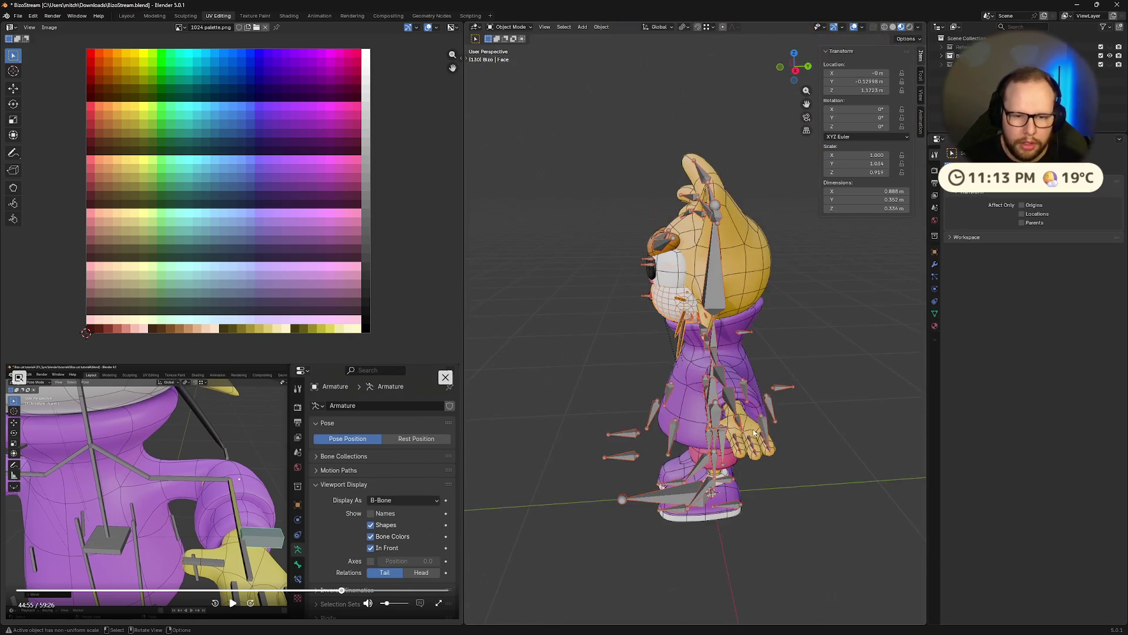
scroll(780, 520, "up", 3)
In Pose Mode pull ik.arm.L so the hand folds toward the chest, undo it, and start moving it again.
key("ctrl+Tab")
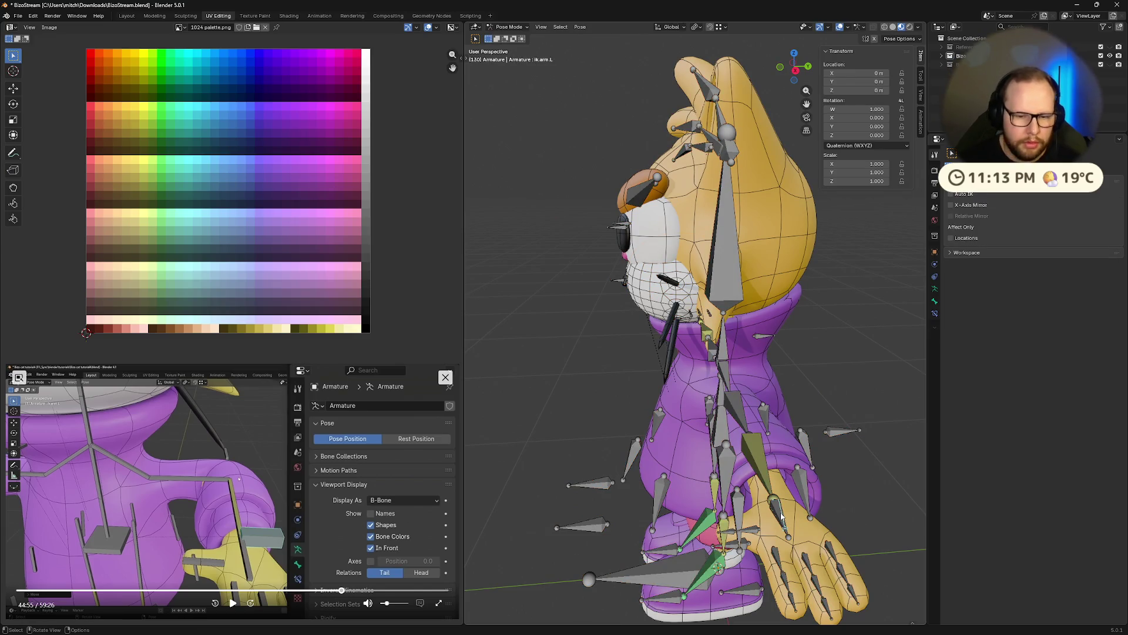
key("g")
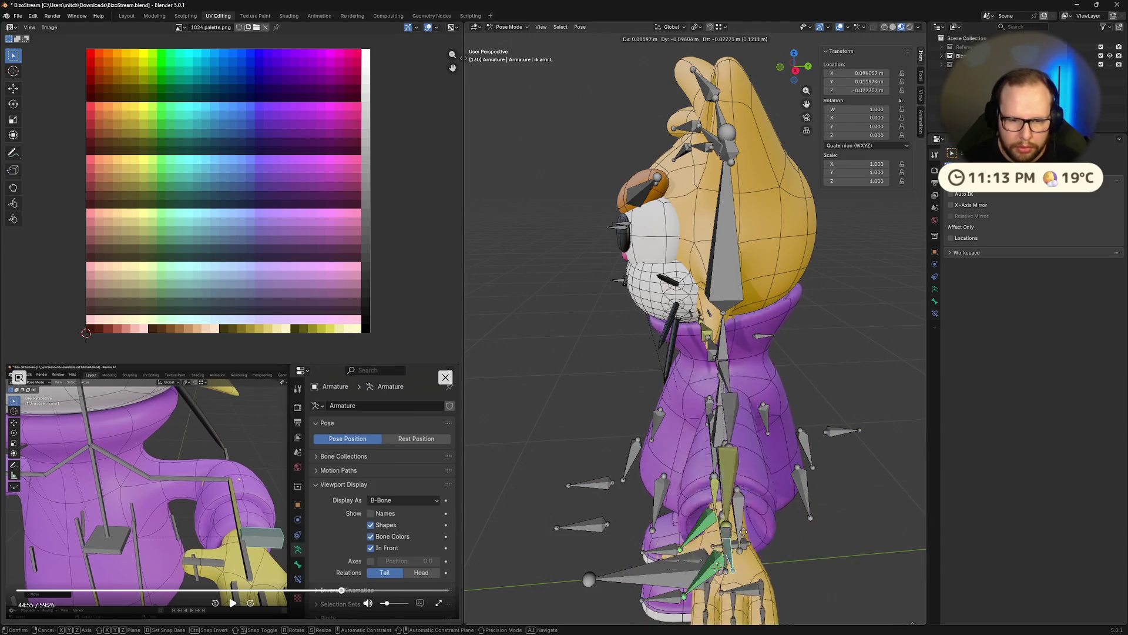
left_click(719, 569)
middle_click_drag(707, 359, 747, 469)
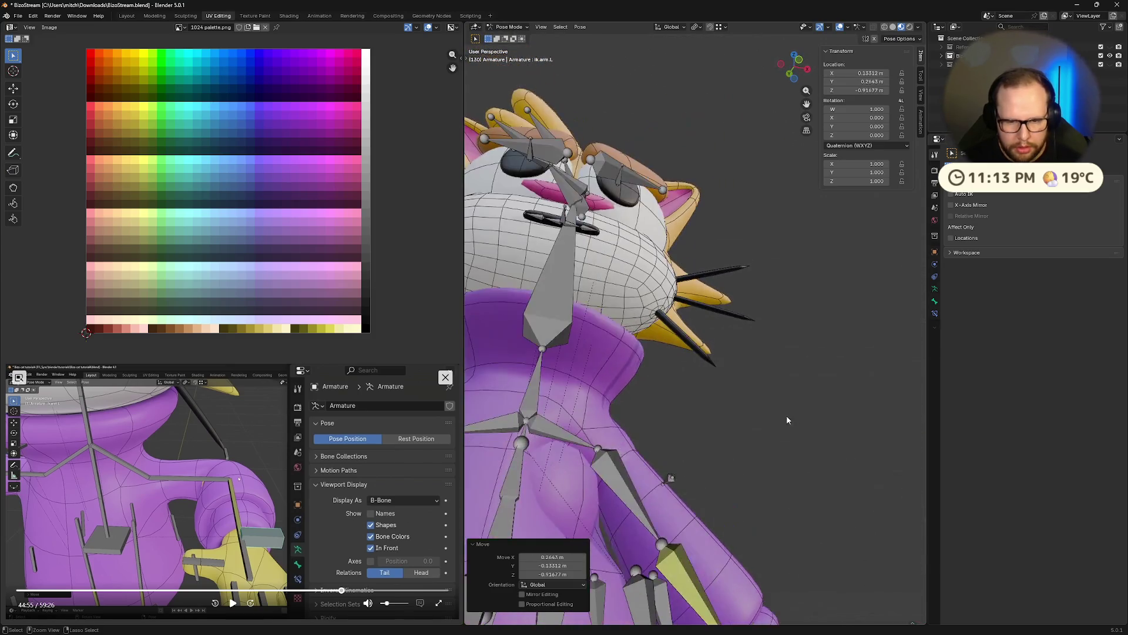
key("ctrl+z")
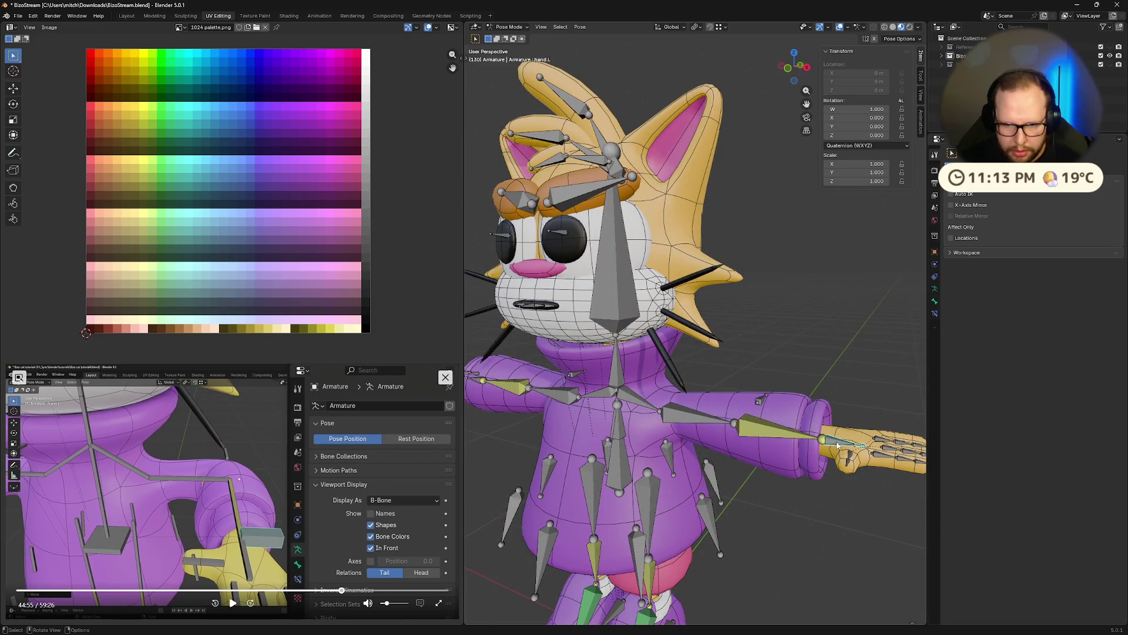
key("g")
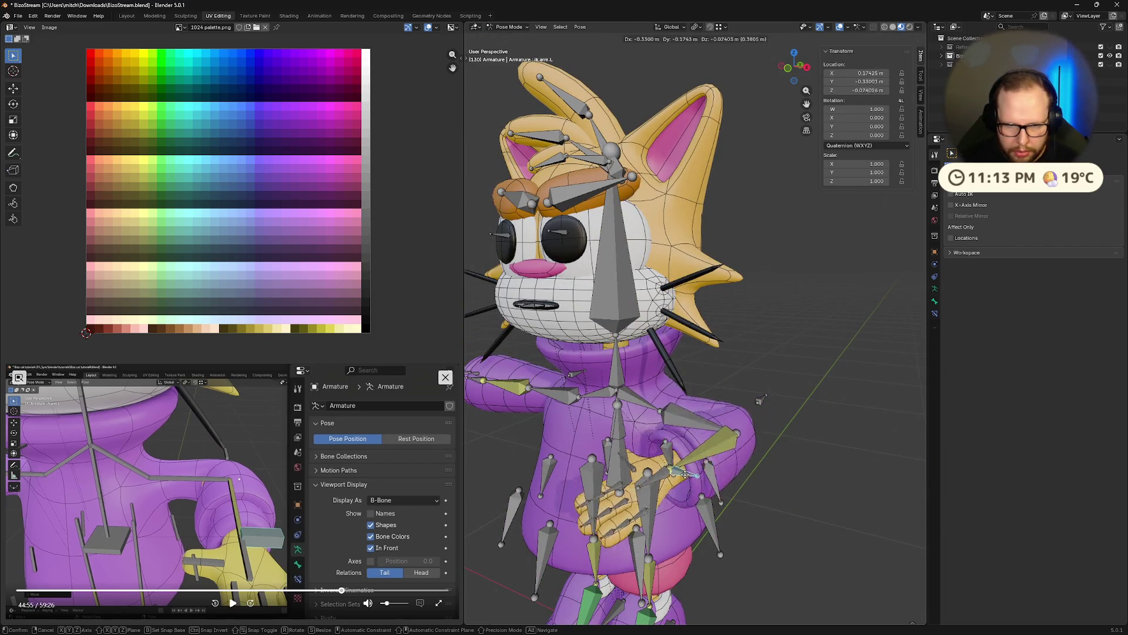
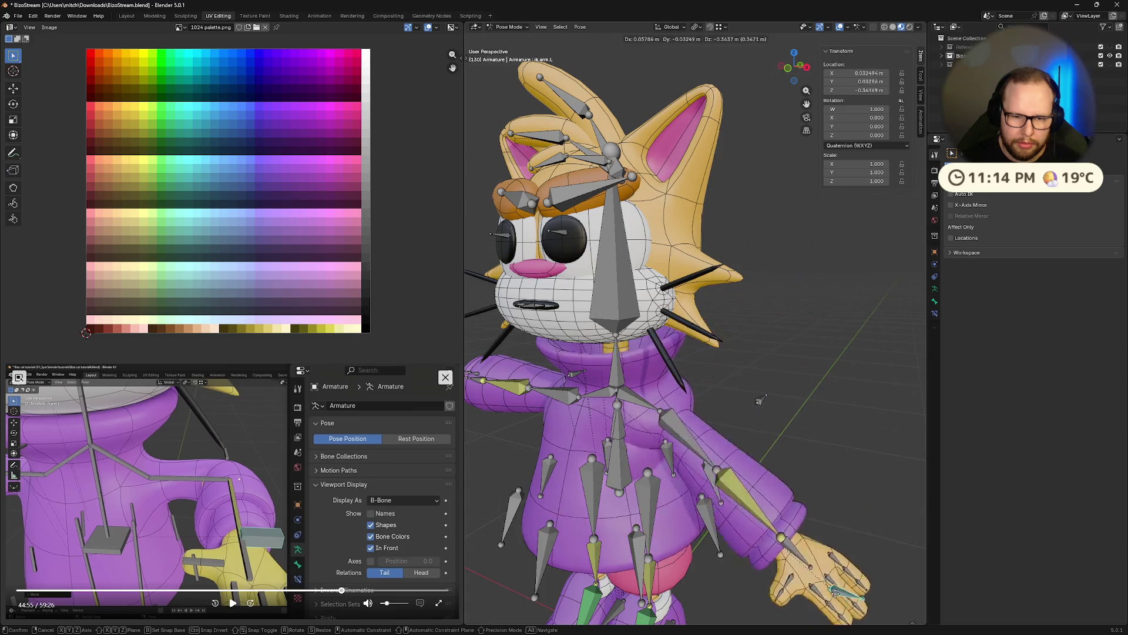
Finish the hand bone's test move, clear it with Alt+G, and review the reference video.
left_click(778, 453)
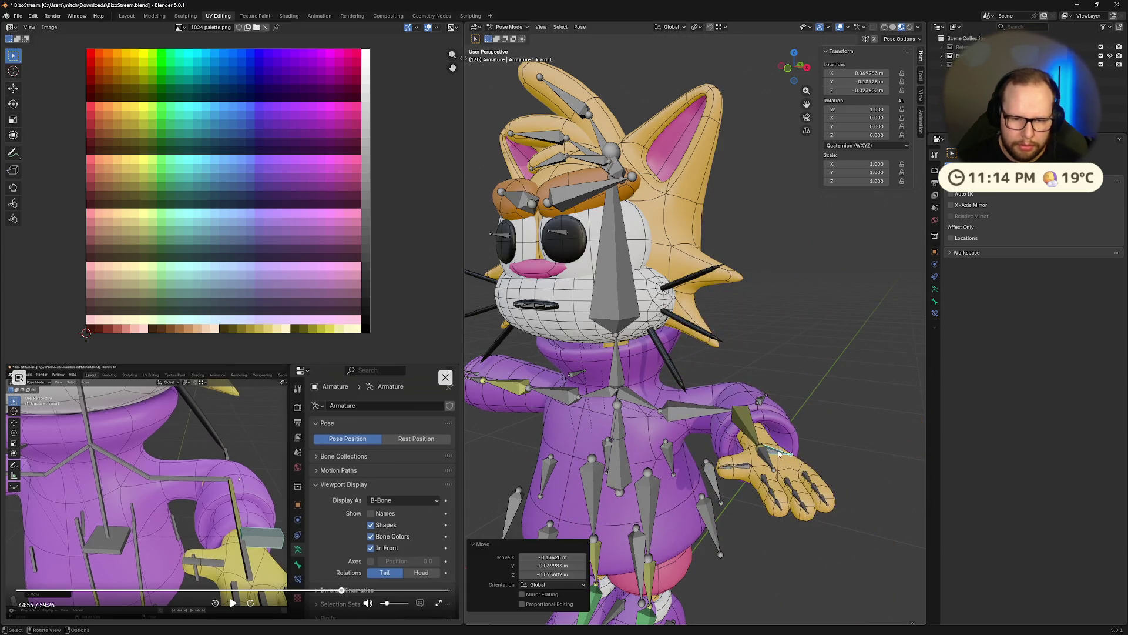
scroll(837, 369, "up", 3)
key("alt+g")
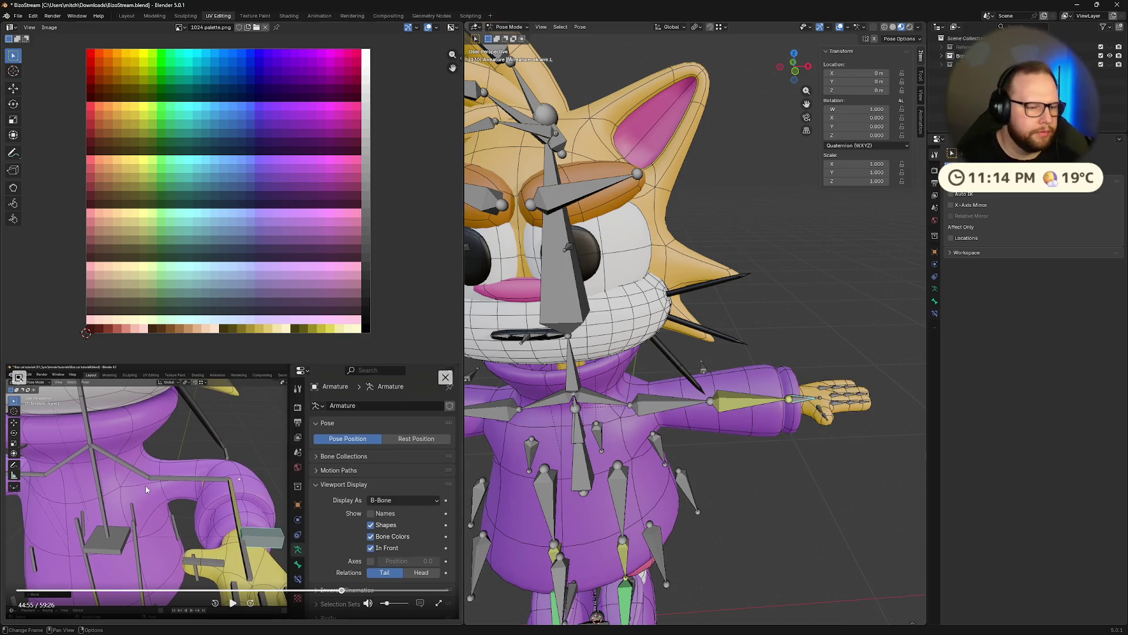
left_click(231, 602)
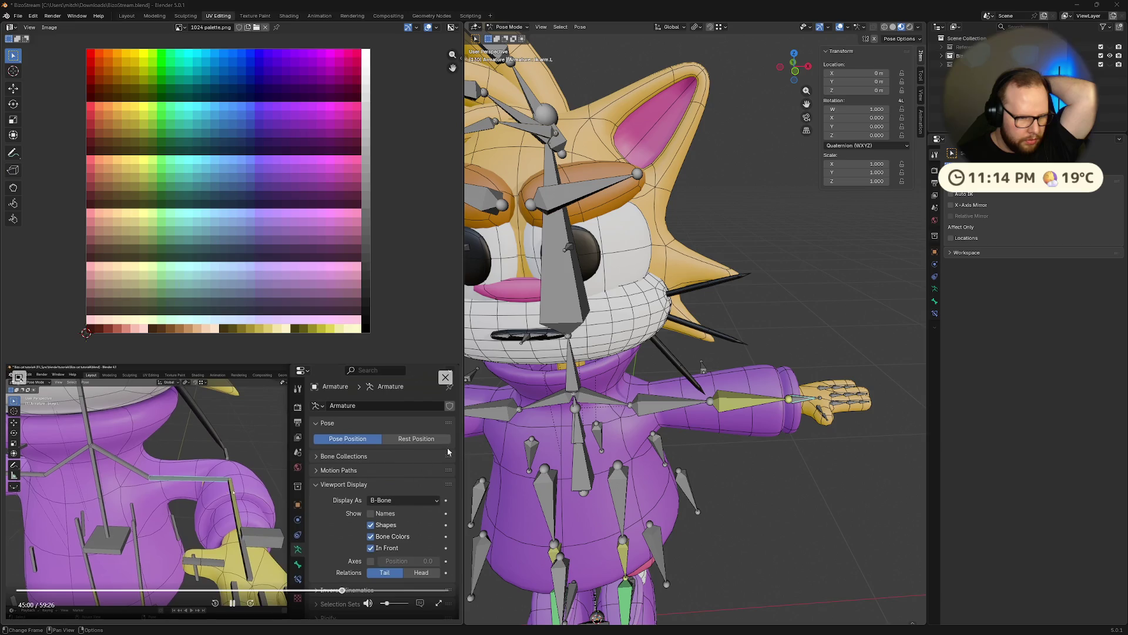
left_click(232, 603)
Select the left upper-arm bone and show the armature's data settings in Properties.
left_click(697, 430)
scroll(520, 439, "down", 5)
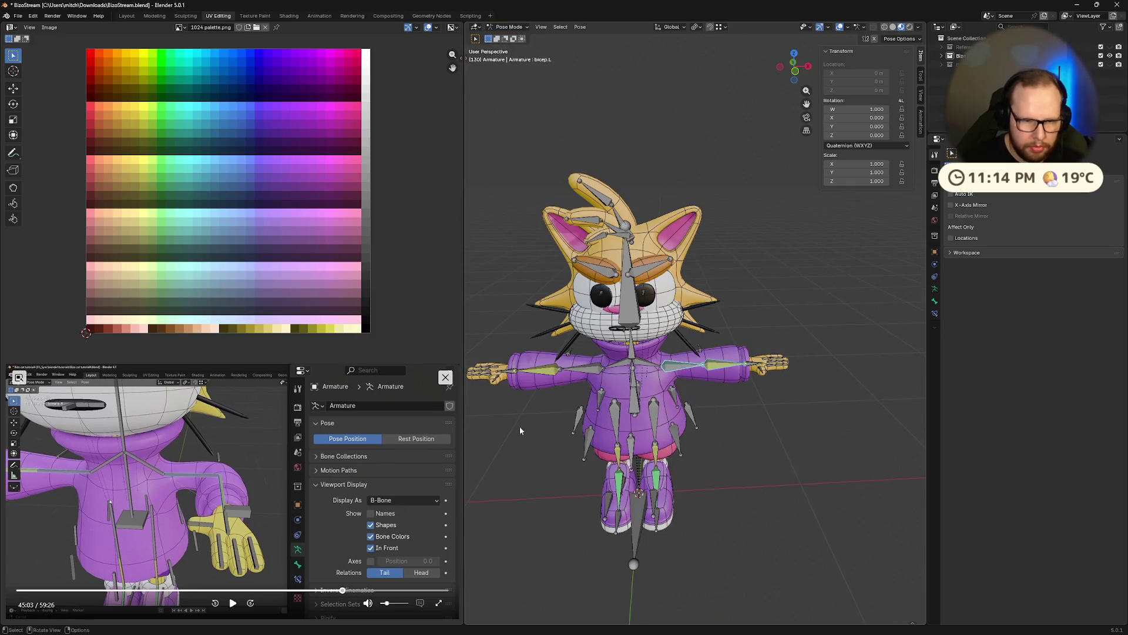
scroll(544, 375, "up", 4)
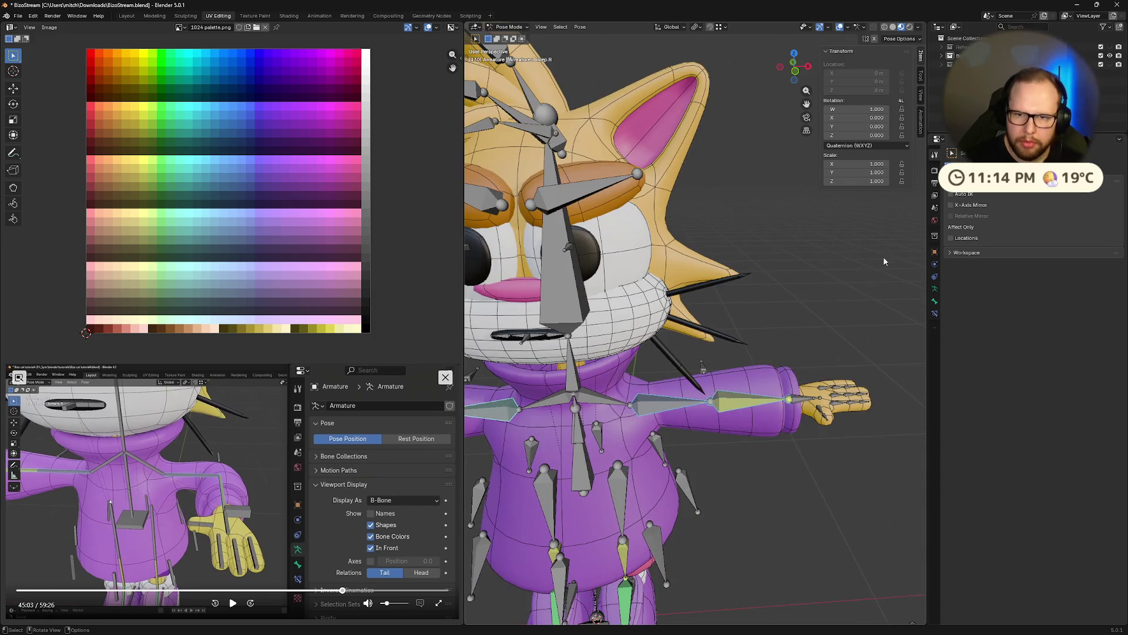
left_click(935, 291)
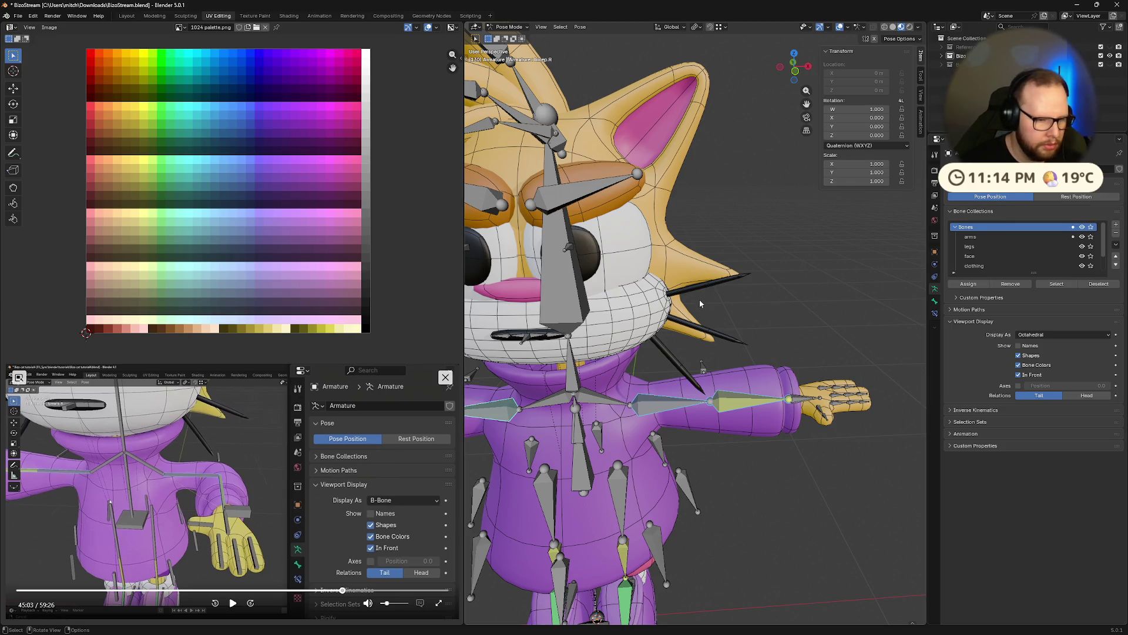
Switch the armature's viewport display shape to B-Bone.
left_click(1053, 335)
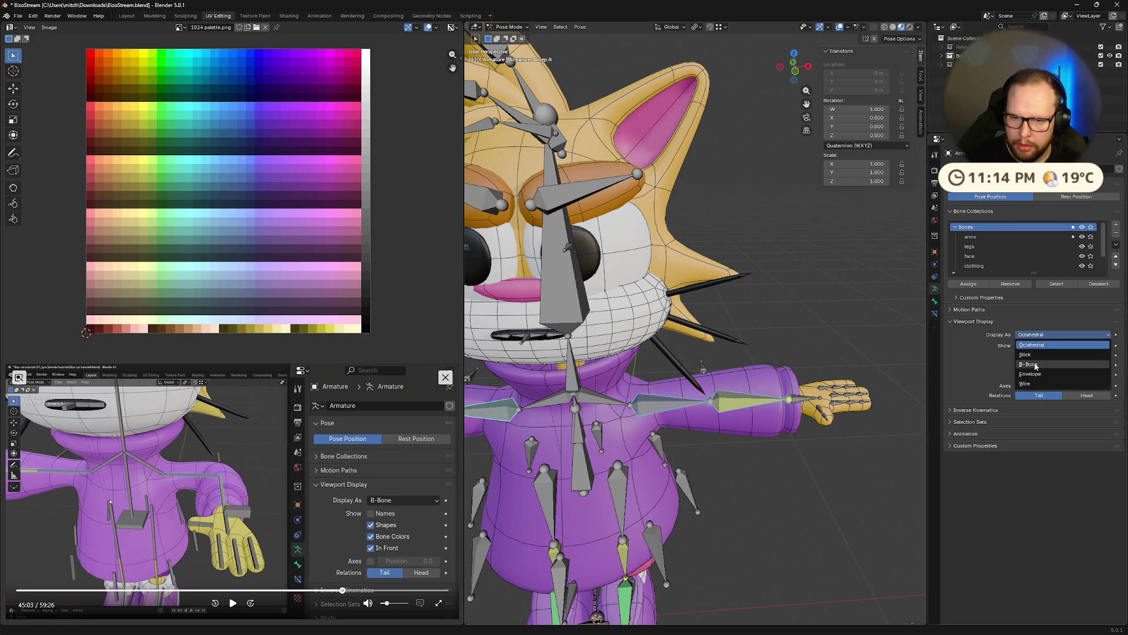
left_click(1029, 364)
scroll(811, 406, "down", 5)
middle_click_drag(812, 406, 780, 409)
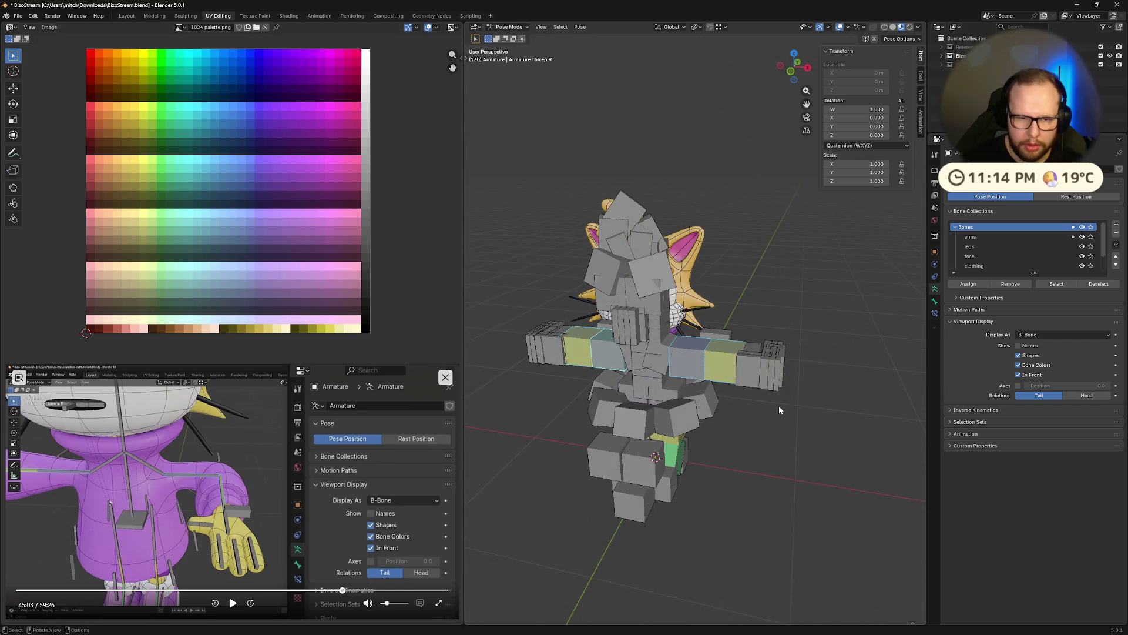
scroll(779, 405, "up", 5)
scroll(762, 381, "down", 4)
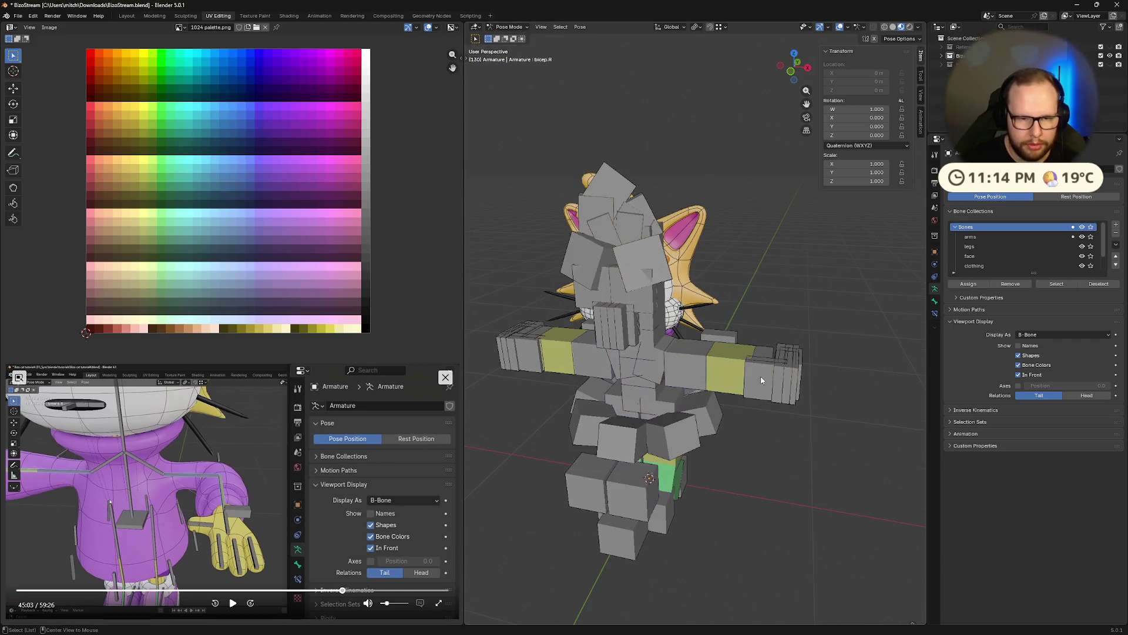
Select all bones and shrink their B-Bone thickness to thin sticks with Scale BBone.
key("a")
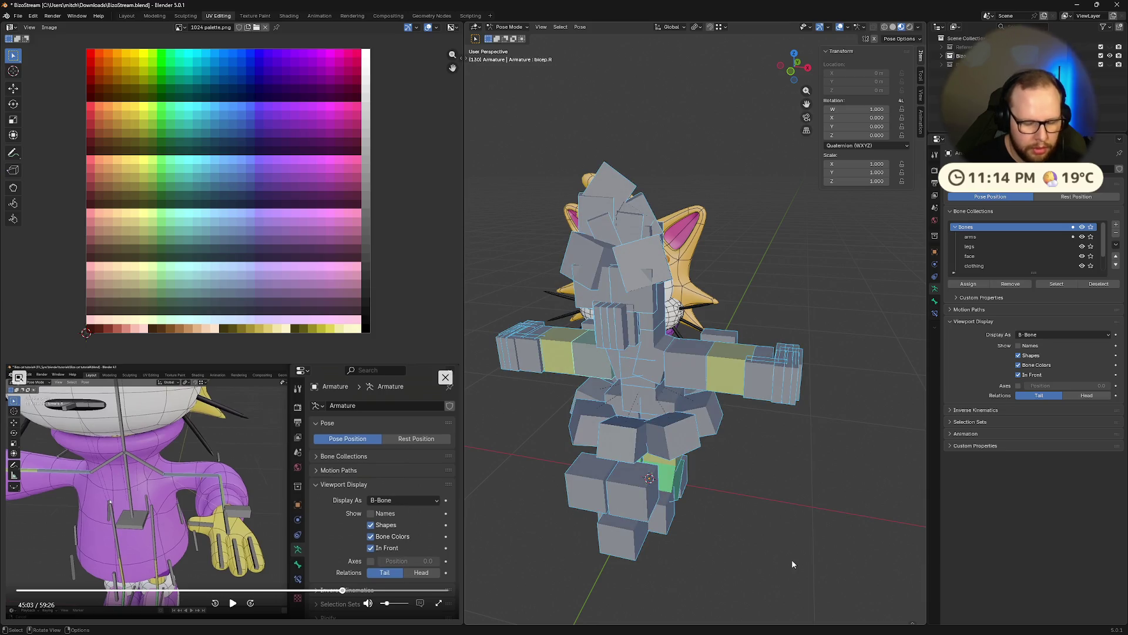
key("F3")
type("scale")
key("Return")
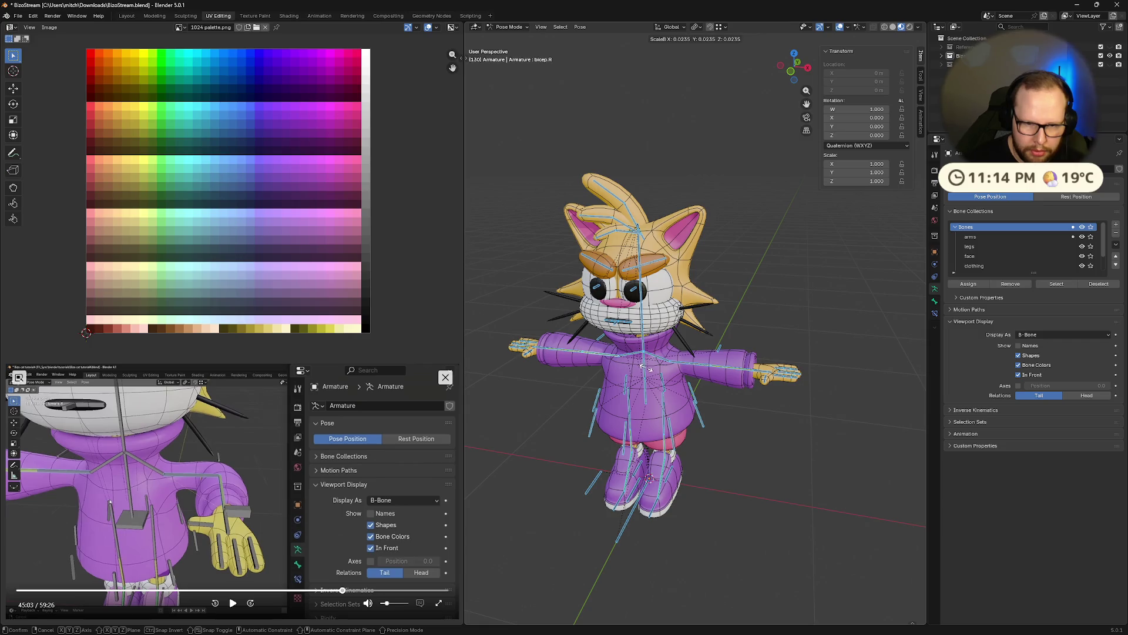
left_click(648, 369)
scroll(792, 408, "up", 5)
scroll(823, 462, "up", 1)
Pick the ik.arm.L and then ik.arm.R target bones from the overlapping-bone lists at the hands.
middle_click_drag(823, 461, 712, 440)
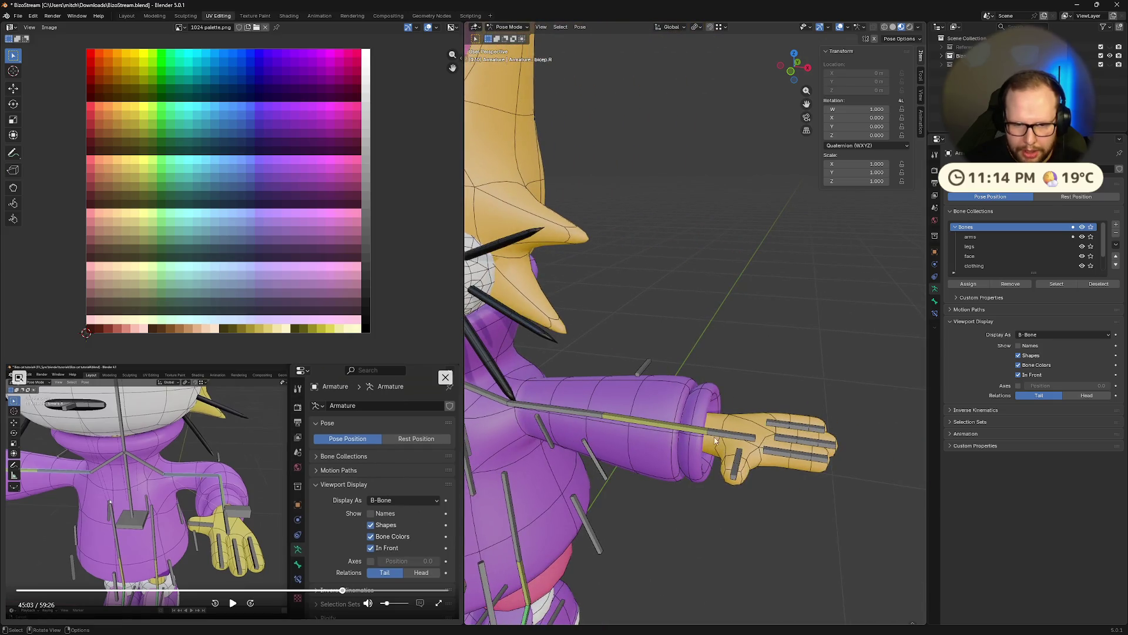
key("super+space")
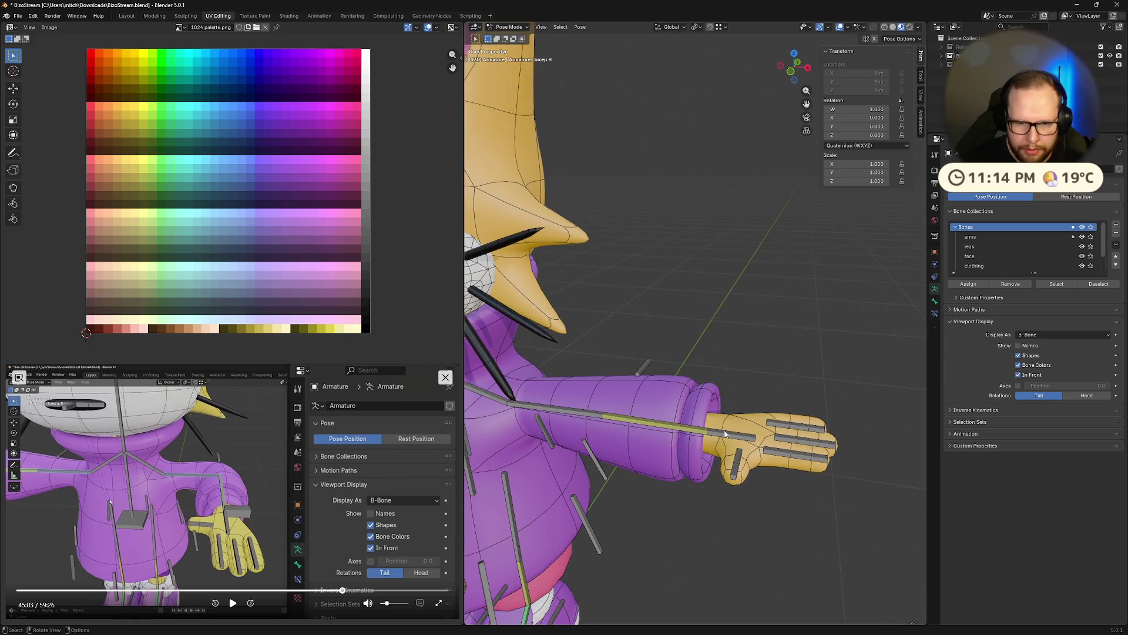
left_click(728, 439, "alt")
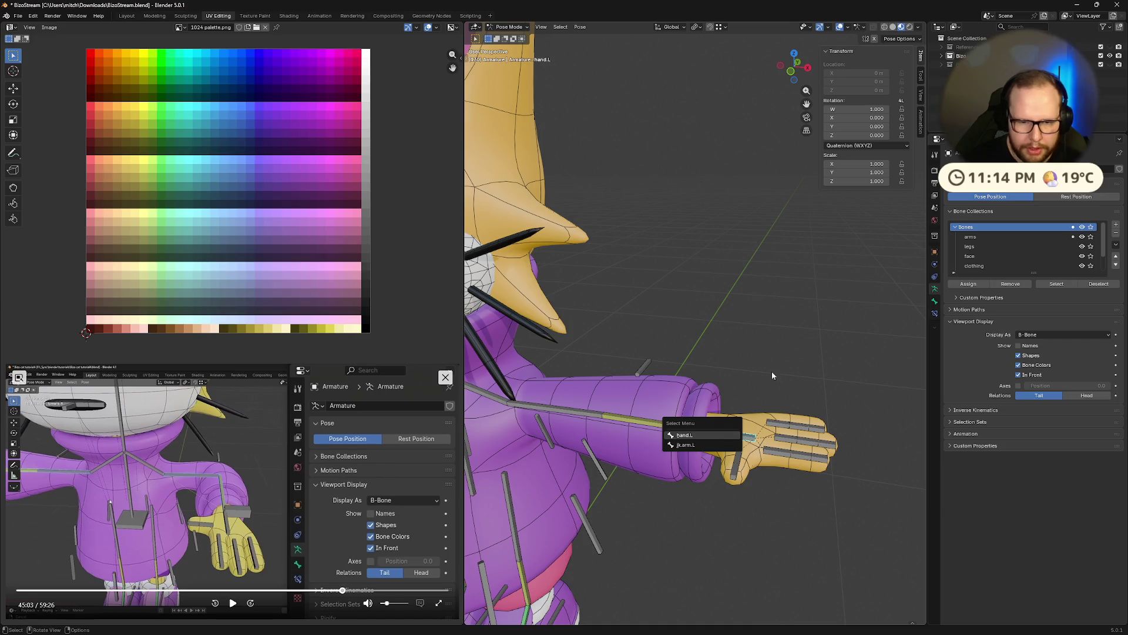
left_click(716, 449)
middle_click_drag(716, 448, 670, 378)
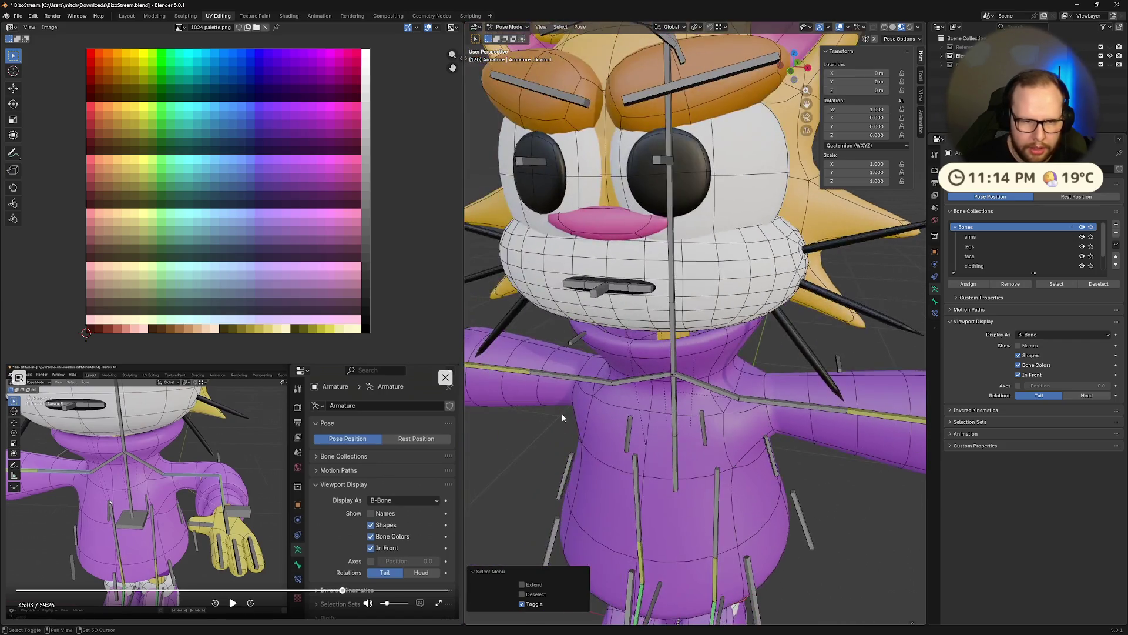
left_click(615, 377, "alt")
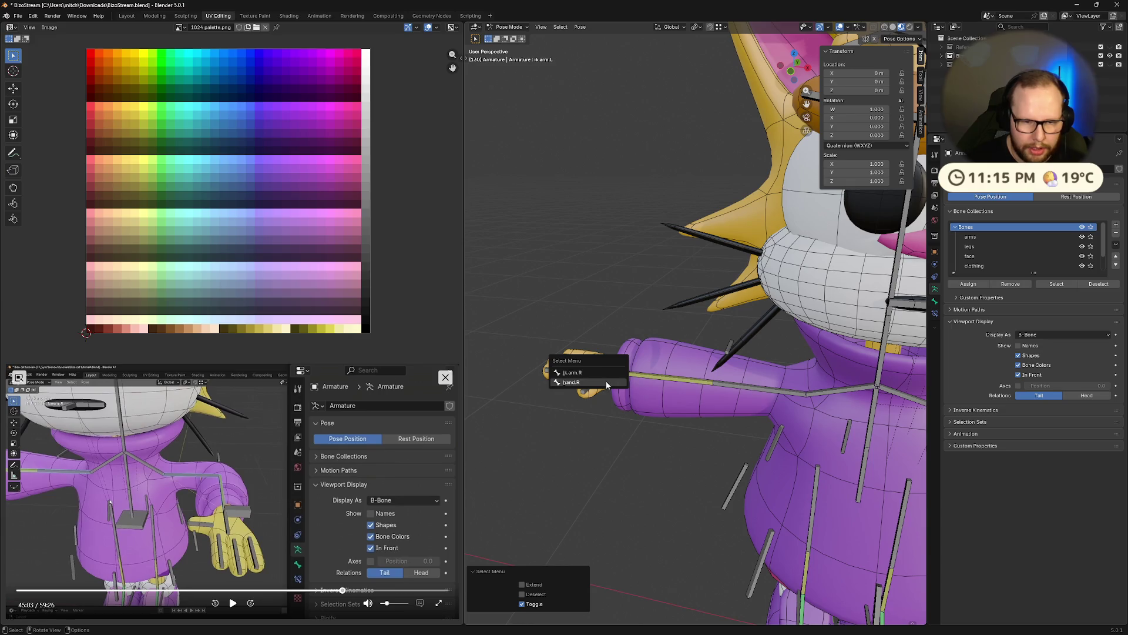
left_click(605, 371)
middle_click_drag(712, 446, 616, 430)
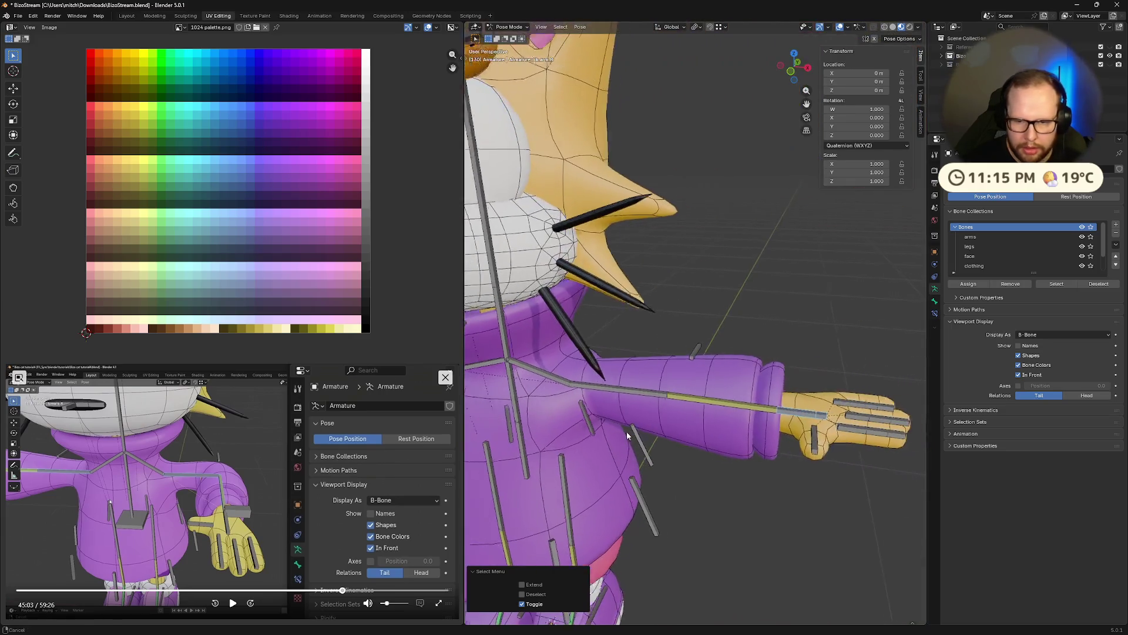
Reselect ik.arm.R from the overlap list, start resizing it with S, then cancel the resize.
left_click(800, 371)
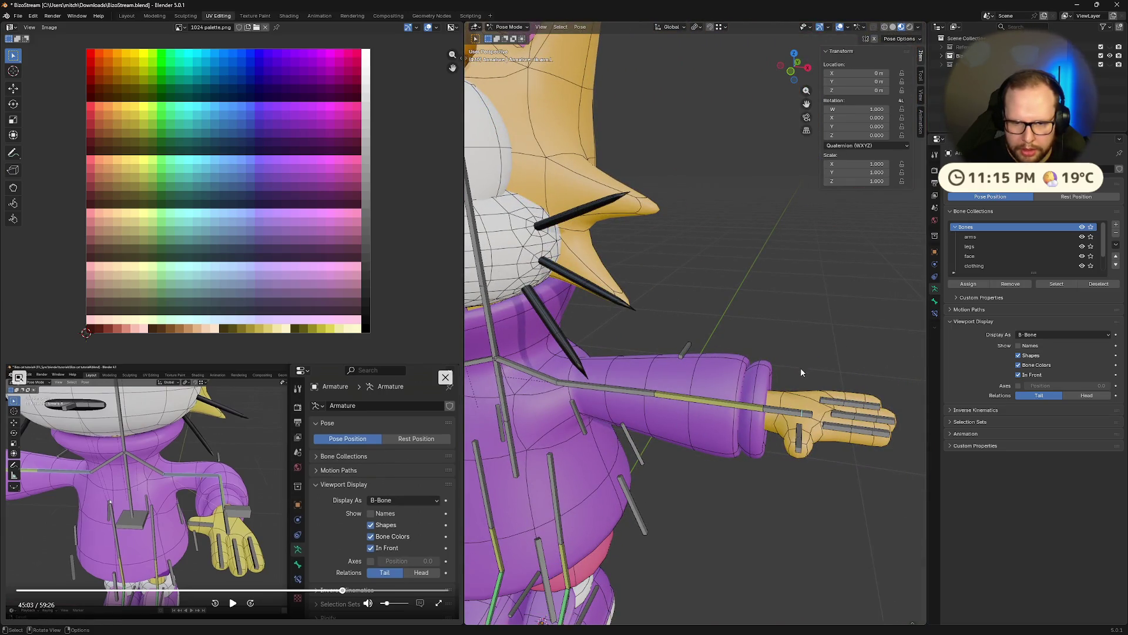
left_click(786, 411, "alt+shift")
left_click(829, 424)
mouse_move(829, 424)
middle_mouse_down()
mouse_move(906, 417)
mouse_move(705, 400)
middle_mouse_up()
left_click(593, 366, "alt+shift")
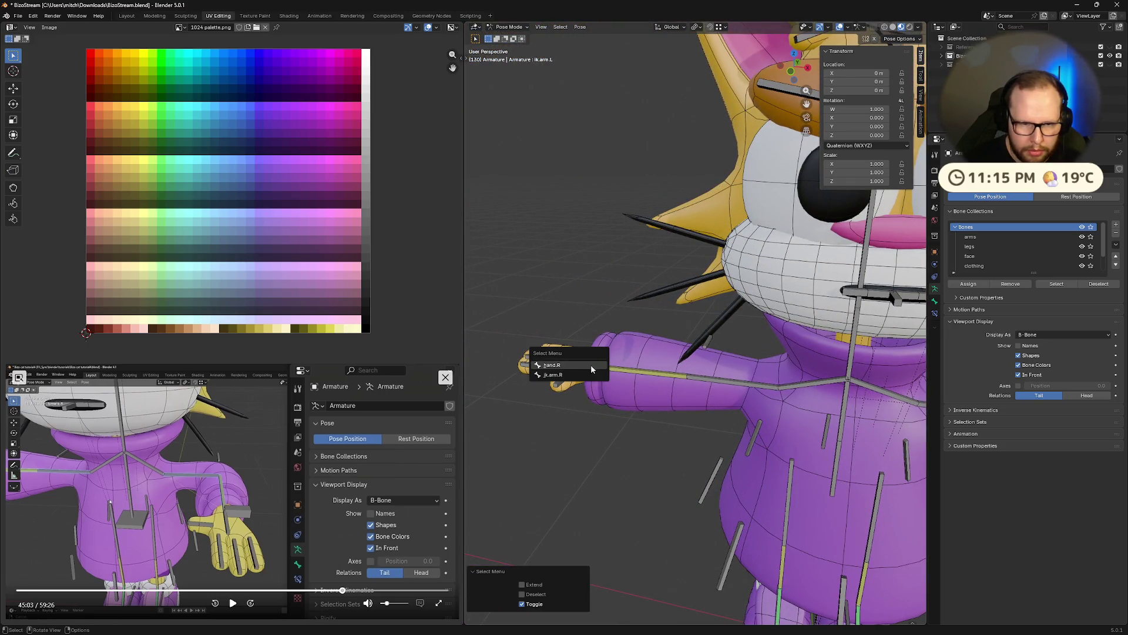
left_click(585, 374)
key("s")
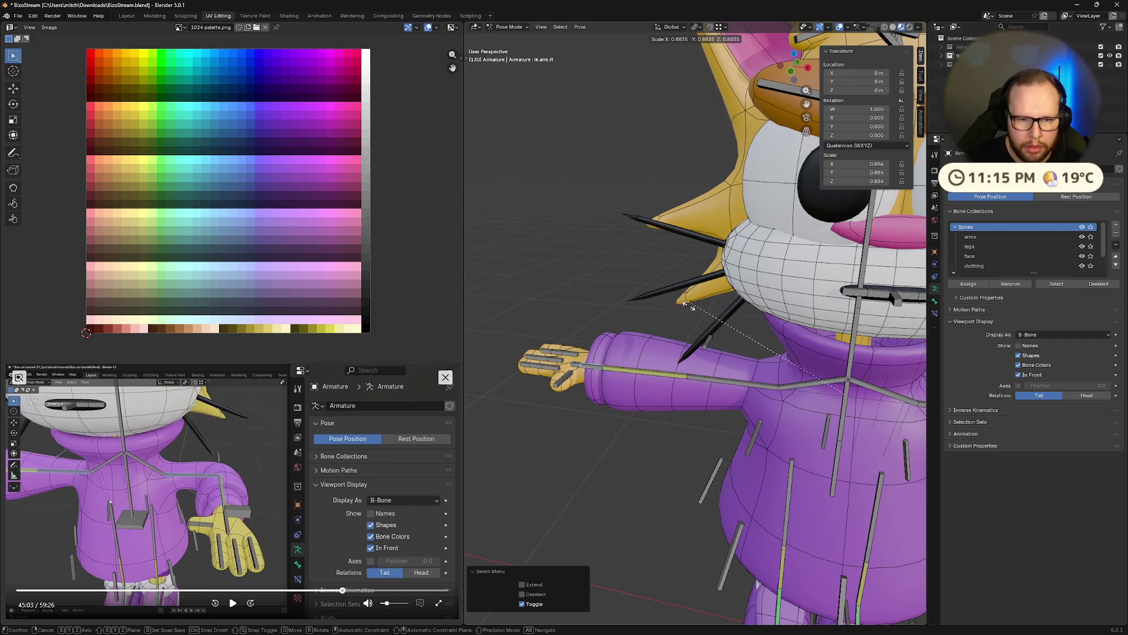
right_click(669, 251)
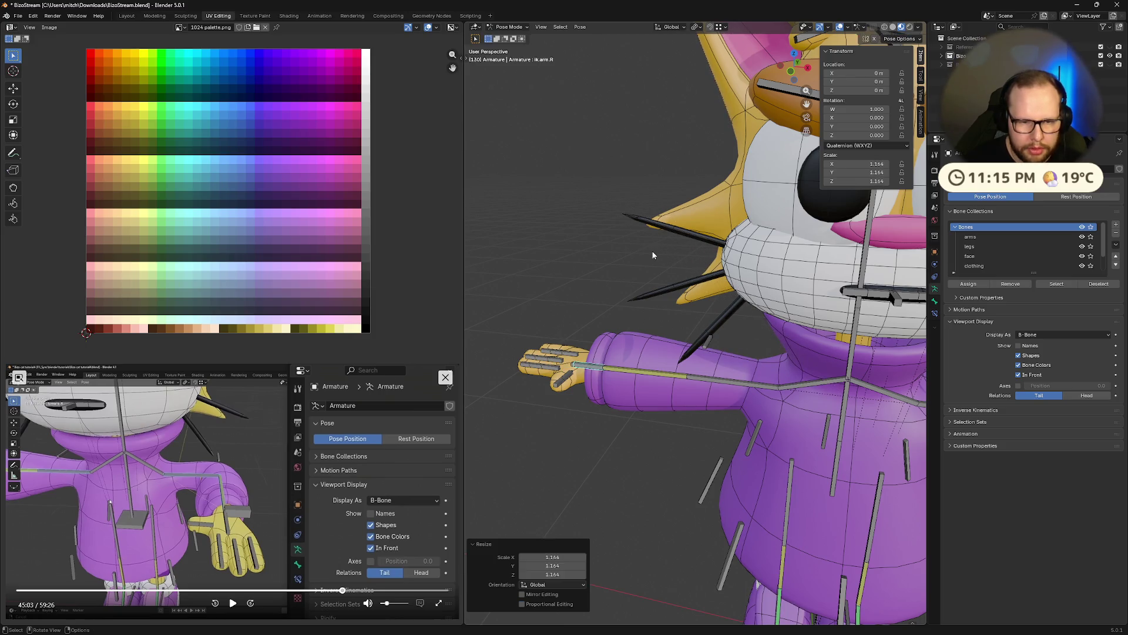
Thicken the ik.arm.R bone's B-Bone display with Scale BBone so it stands out.
middle_click_drag(654, 358, 666, 334)
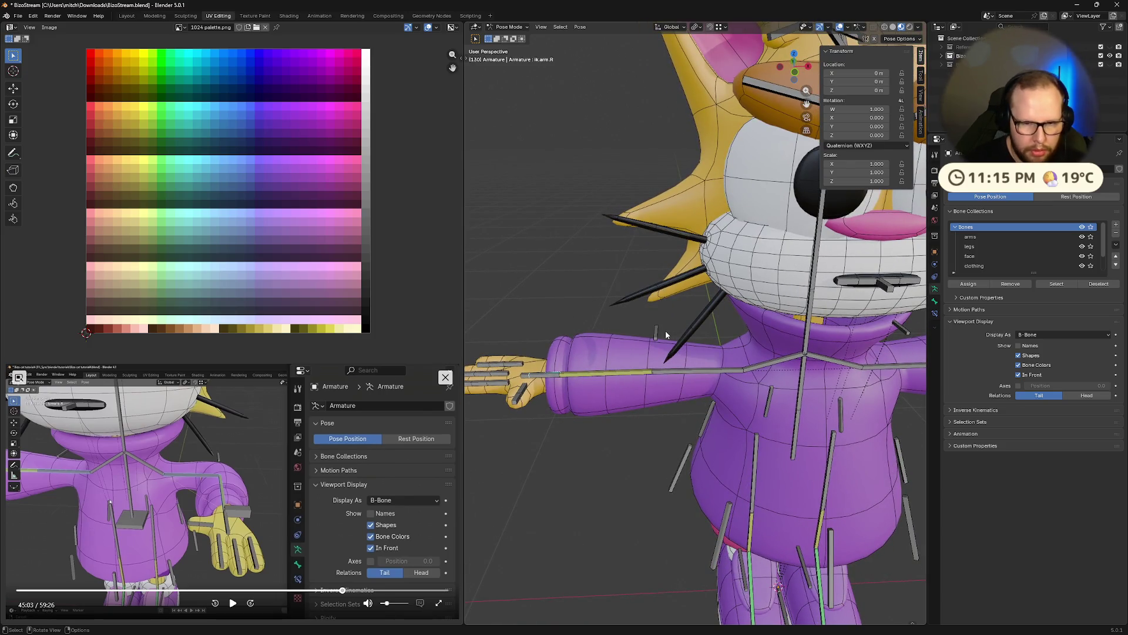
right_click(666, 327)
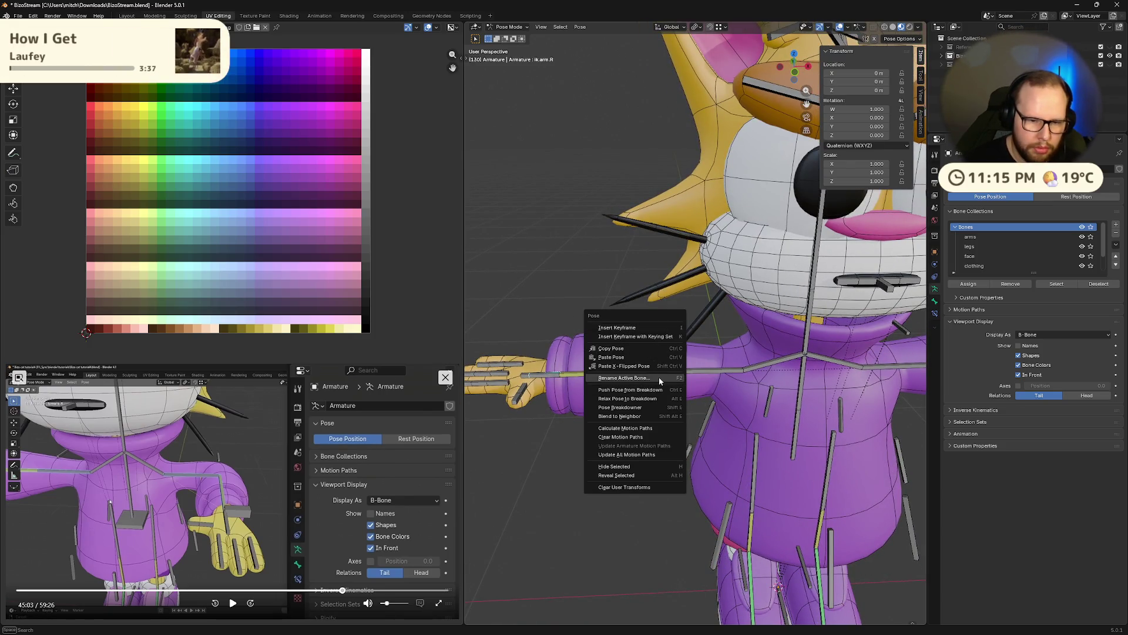
left_click(519, 395)
key("F3")
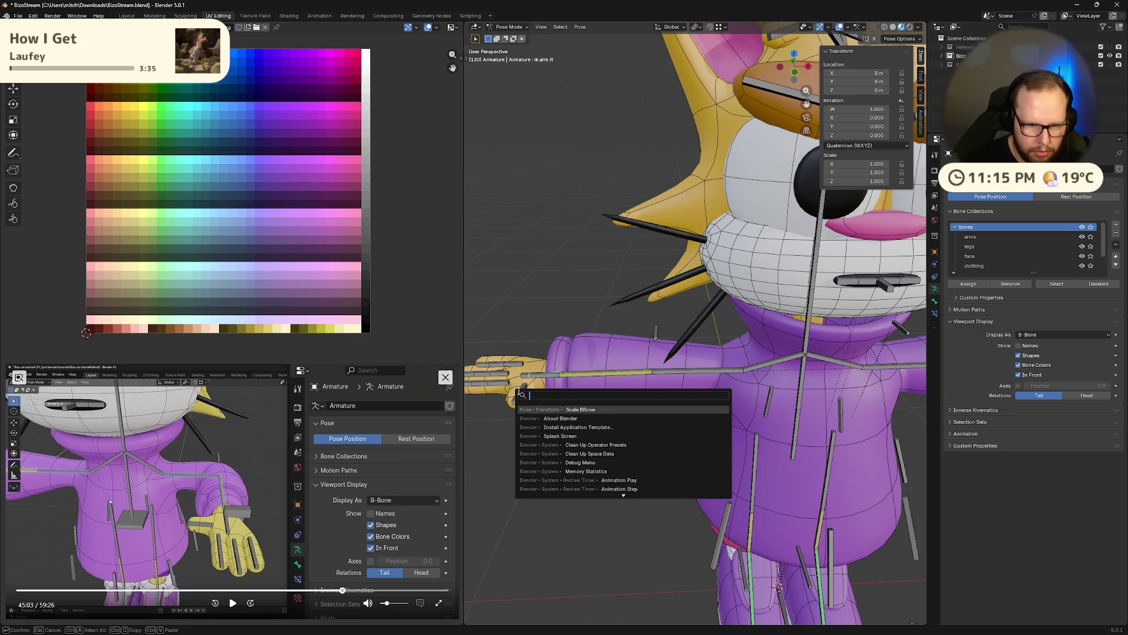
key("Return")
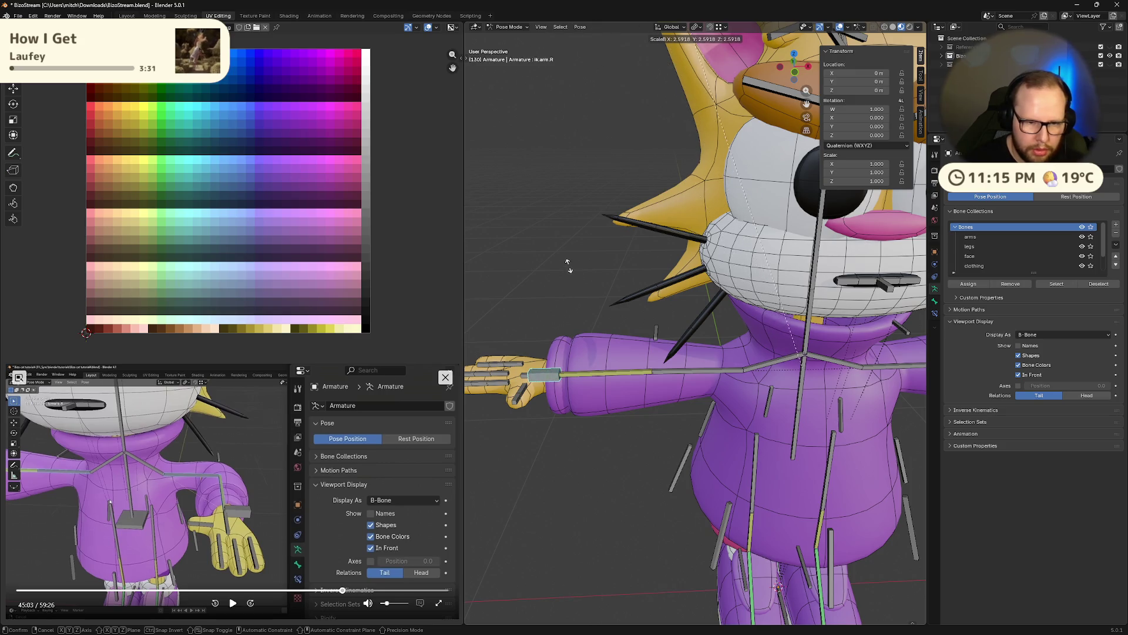
left_click(550, 135)
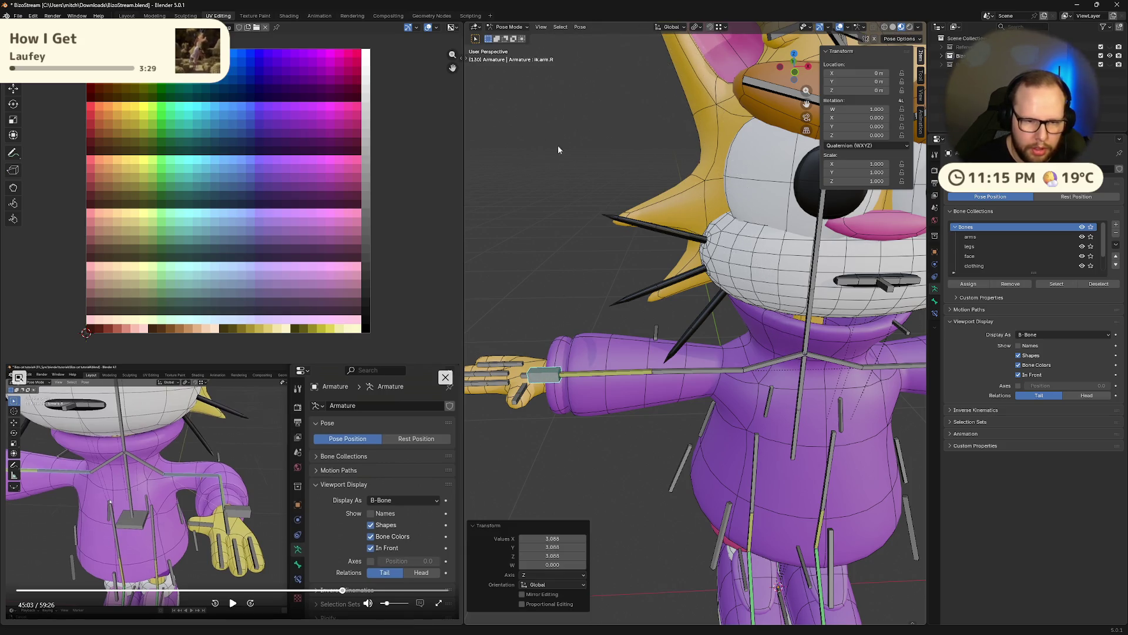
Select the torso control bone to thicken it next.
middle_click_drag(835, 497, 765, 405)
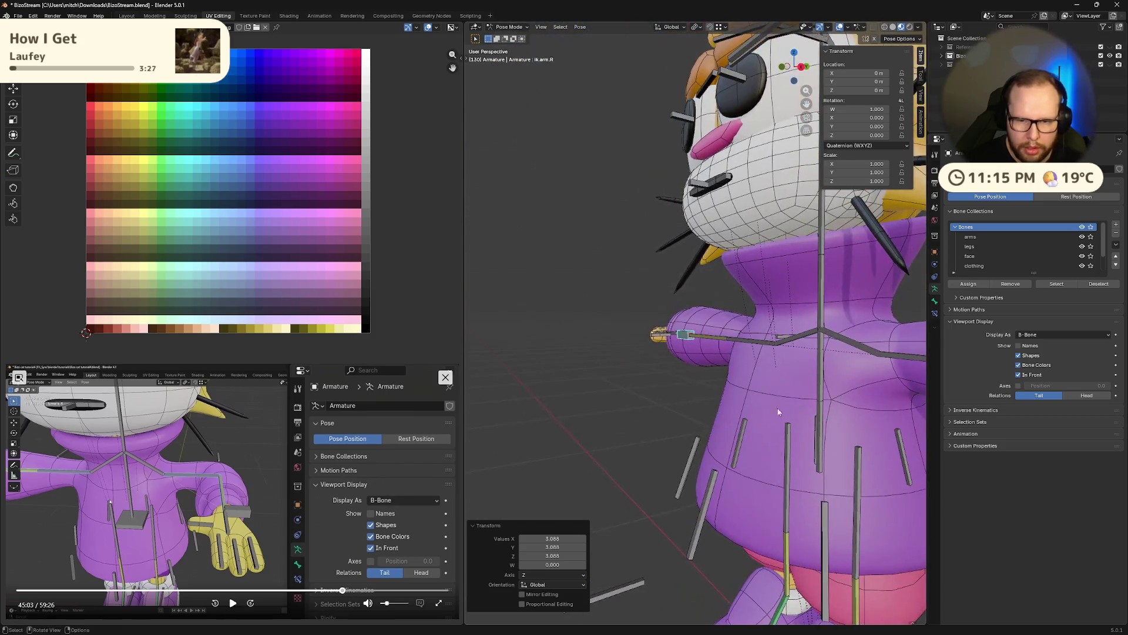
left_click(821, 407, "shift")
mouse_move(821, 409)
middle_mouse_down()
mouse_move(714, 402)
mouse_move(755, 423)
middle_mouse_up()
right_click(756, 423)
Scale the torso control bone, undo it, and pick control_torso from the overlap list.
key("s")
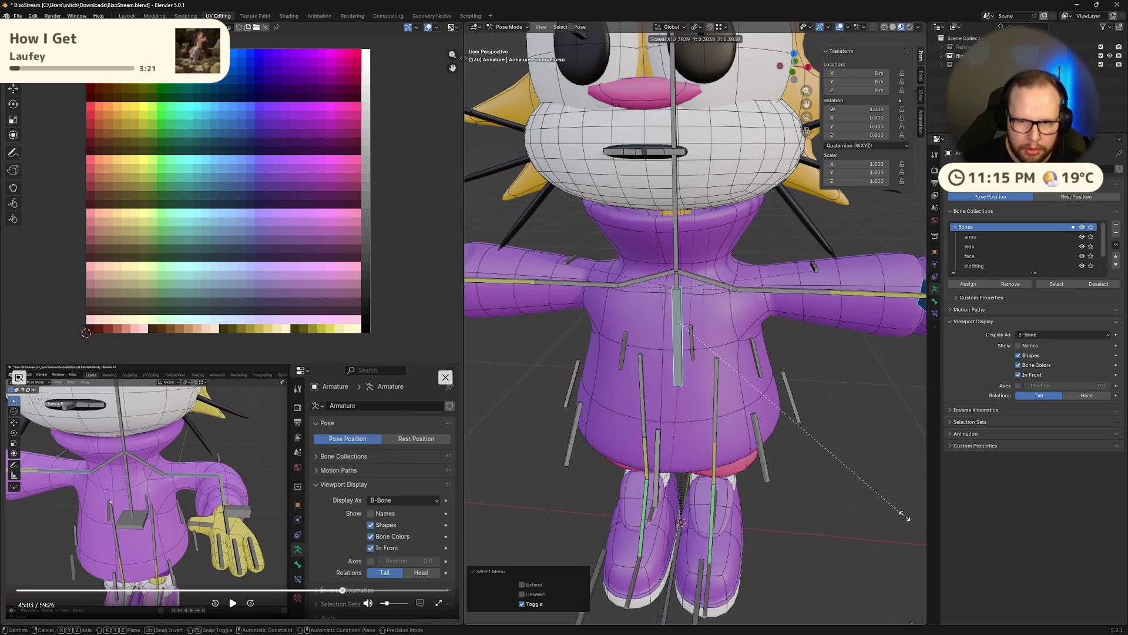
left_click(885, 500)
key("ctrl+z")
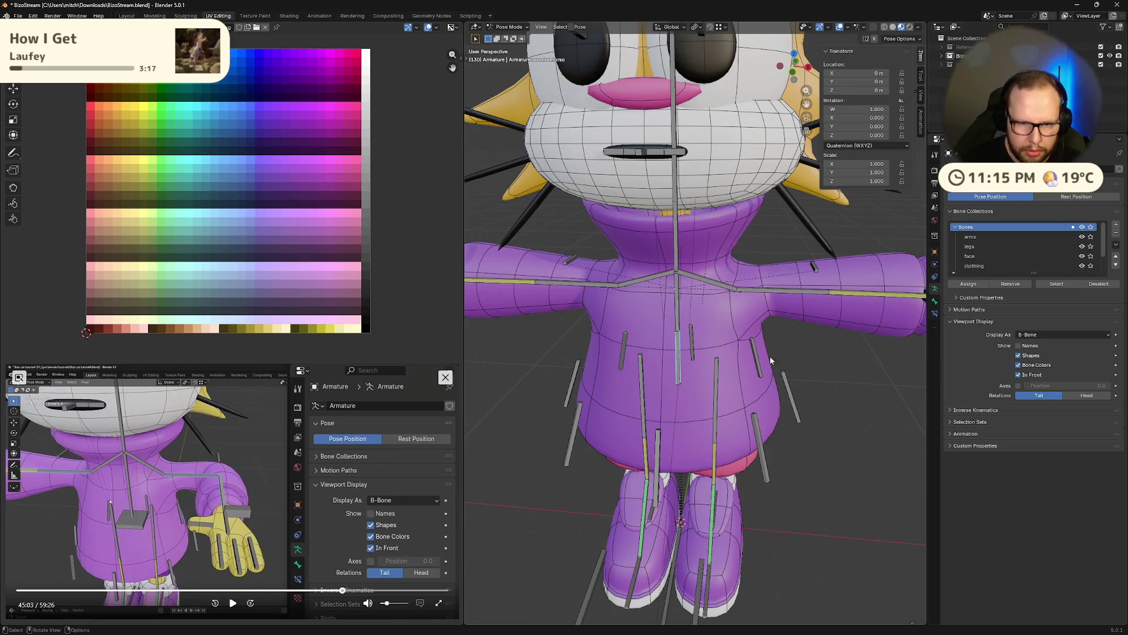
left_click(677, 351, "alt+shift")
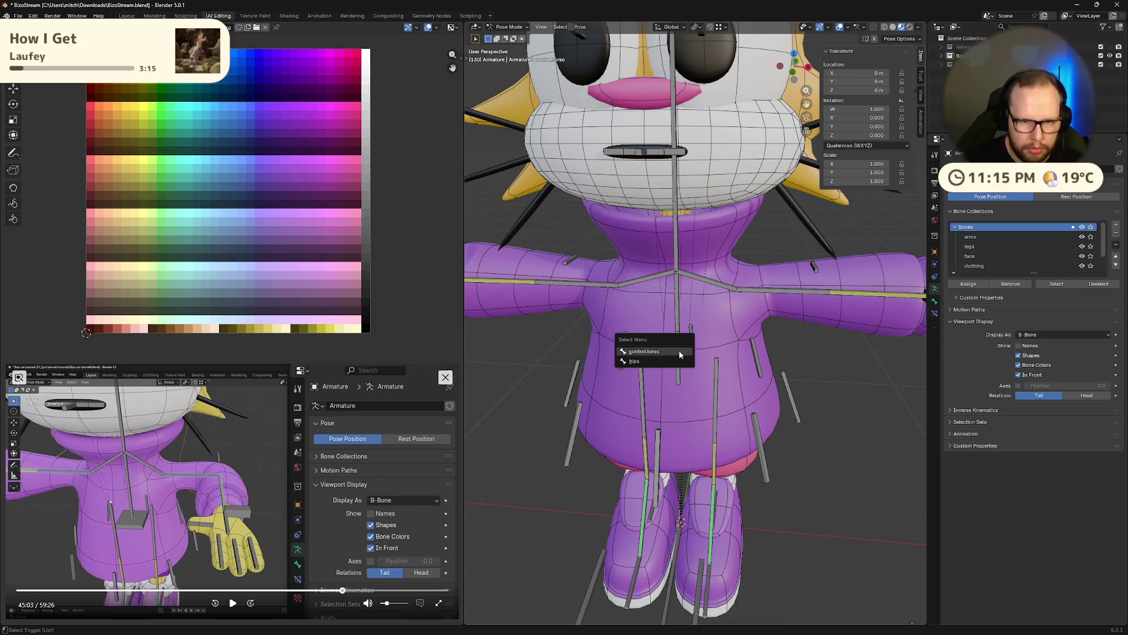
left_click(697, 359)
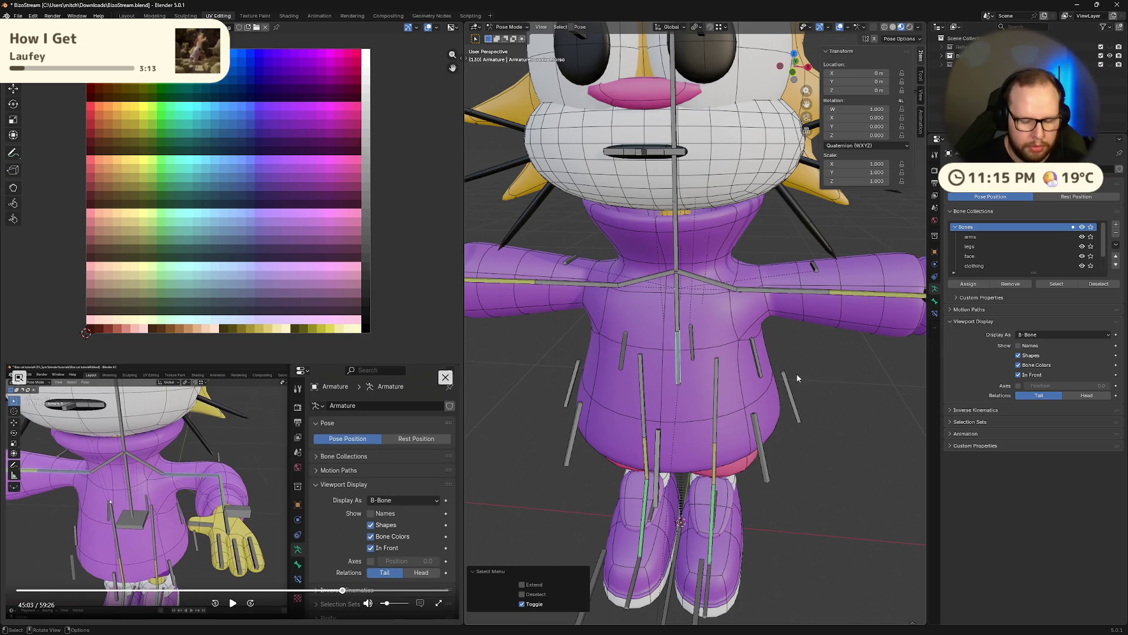
Widen the torso control's B-Bone display on X and Y with Scale BBone and Shift+Z.
key("F3")
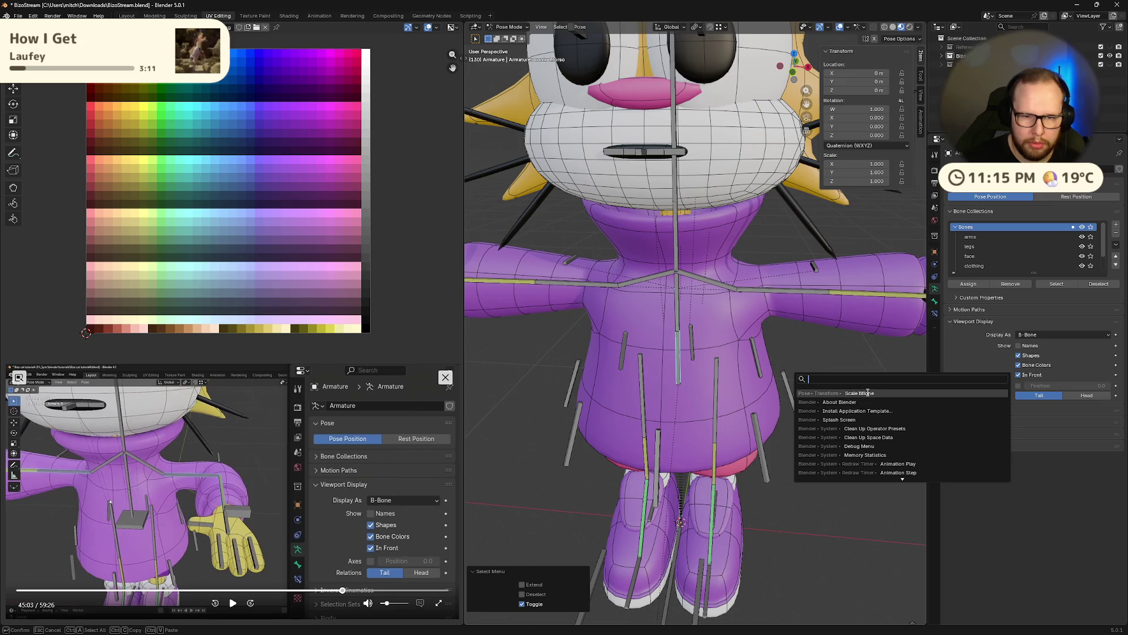
left_click(868, 392)
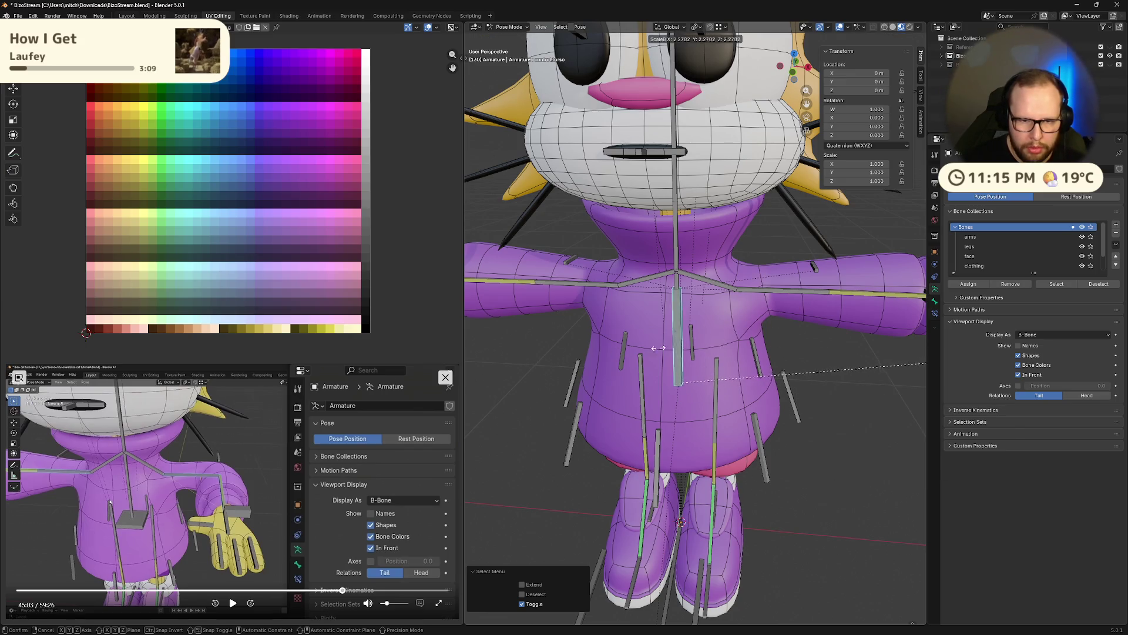
key("x")
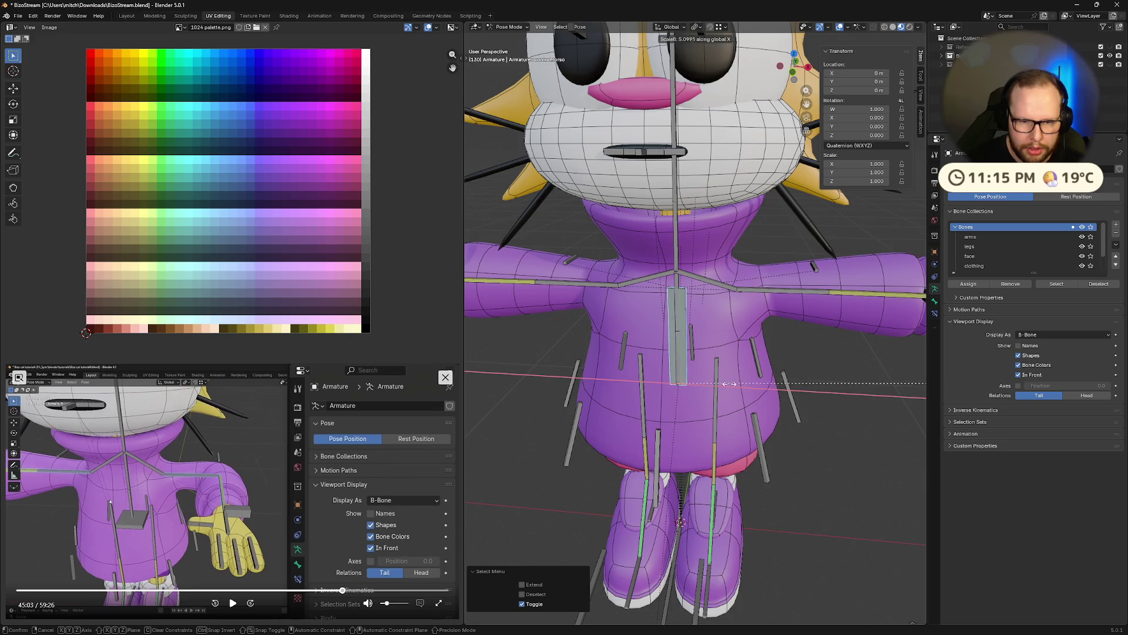
key("Escape")
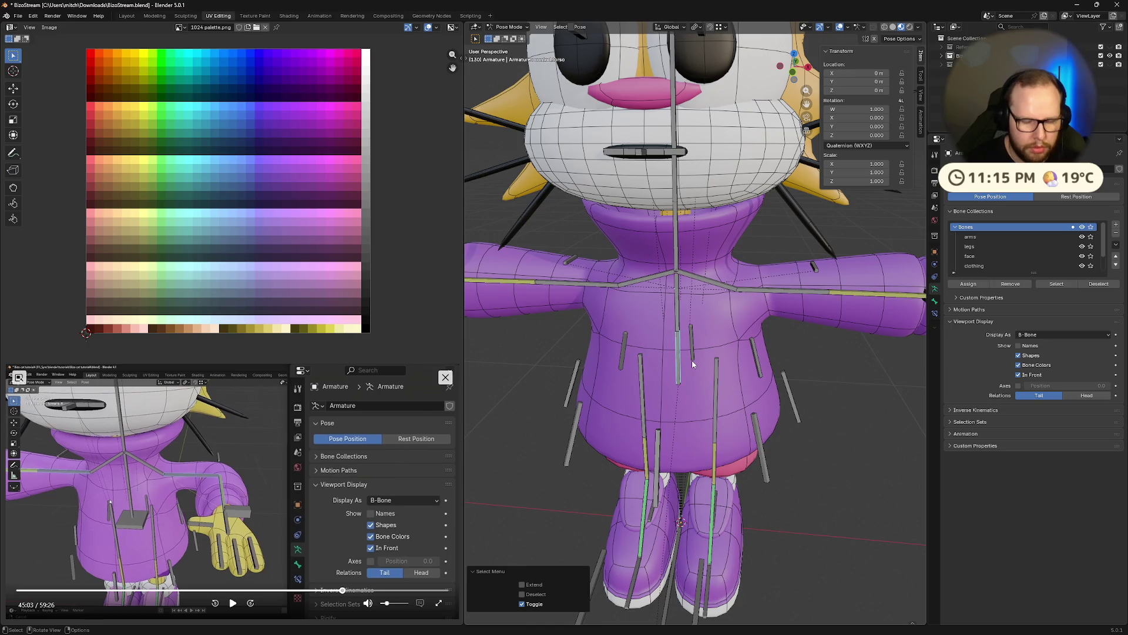
key("F3")
left_click(769, 379)
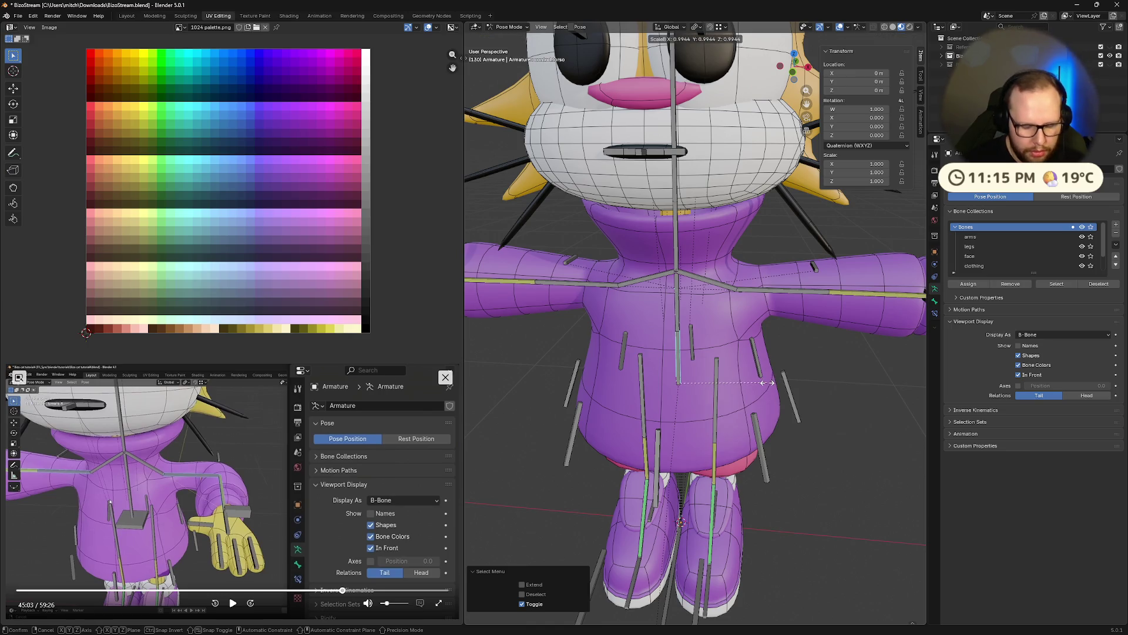
key("y")
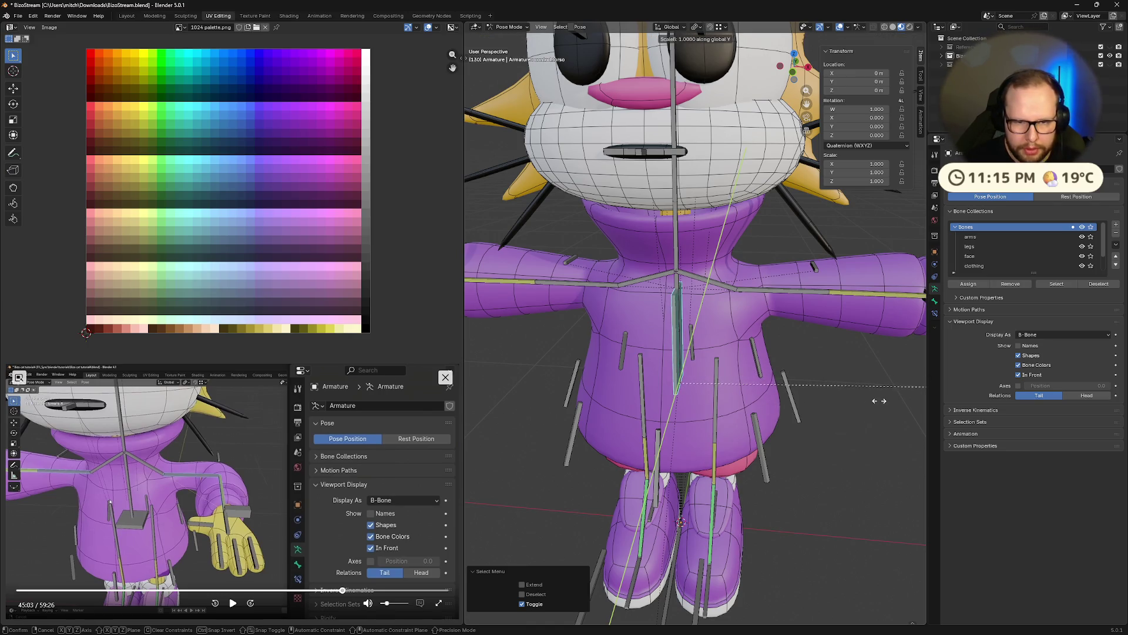
key("z")
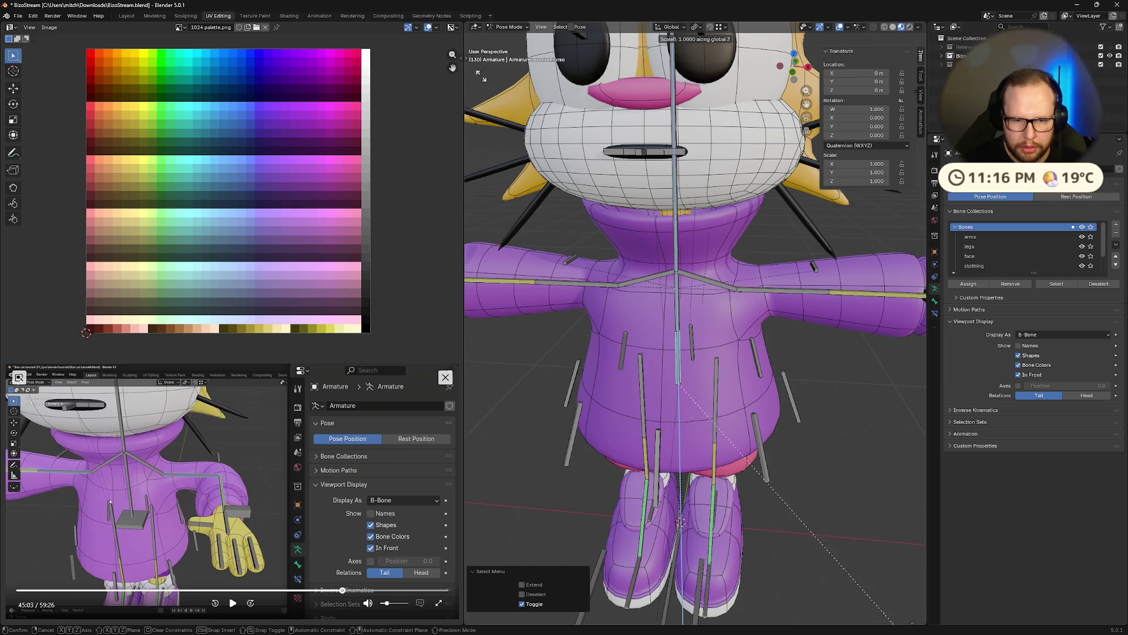
key("shift+z")
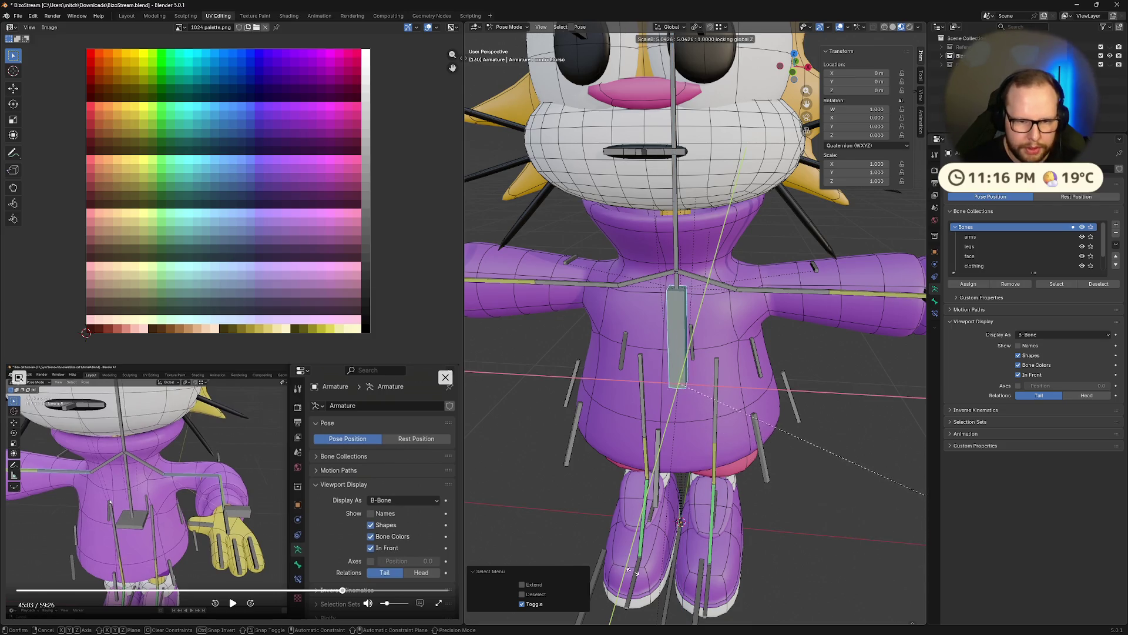
left_click(551, 484)
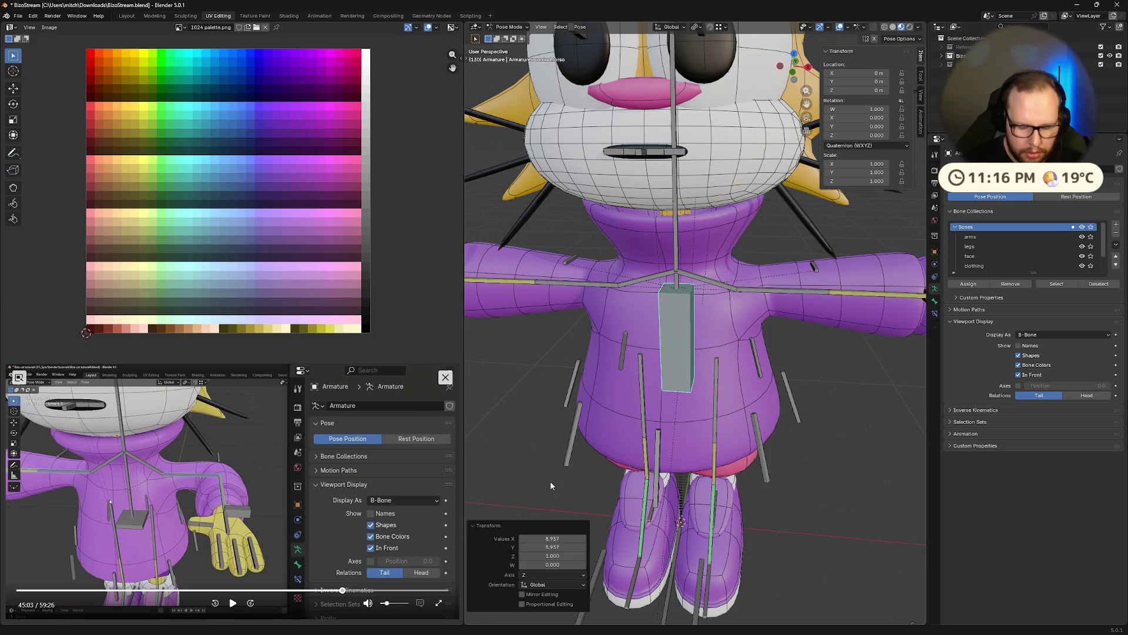
Stretch the torso control's B-Bone box along Z and inspect it from below.
key("F3")
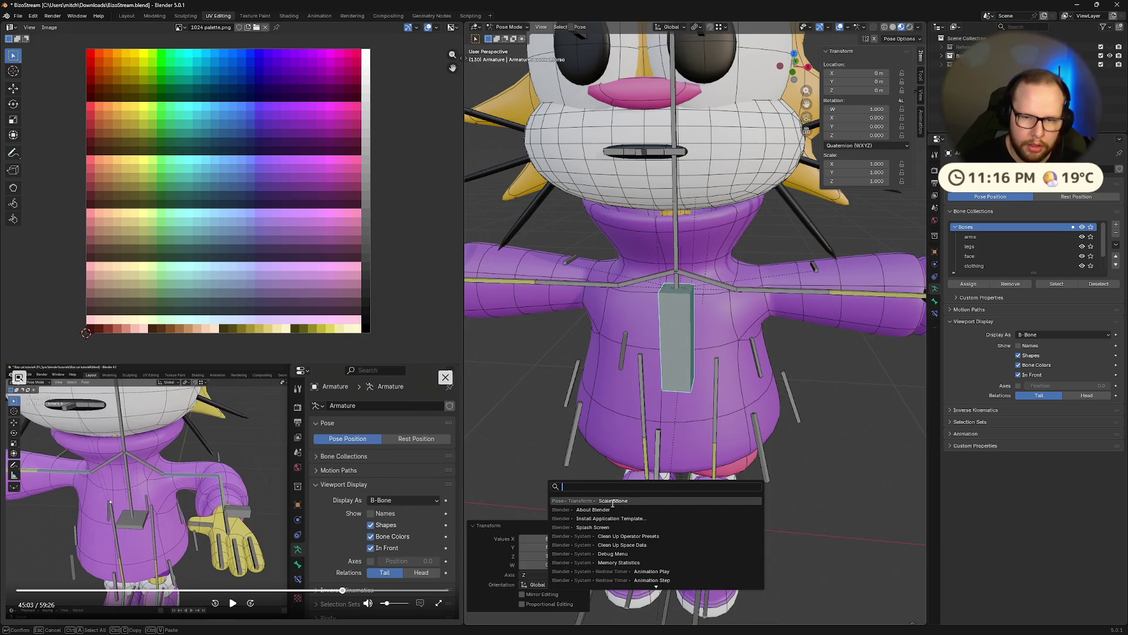
left_click(609, 501)
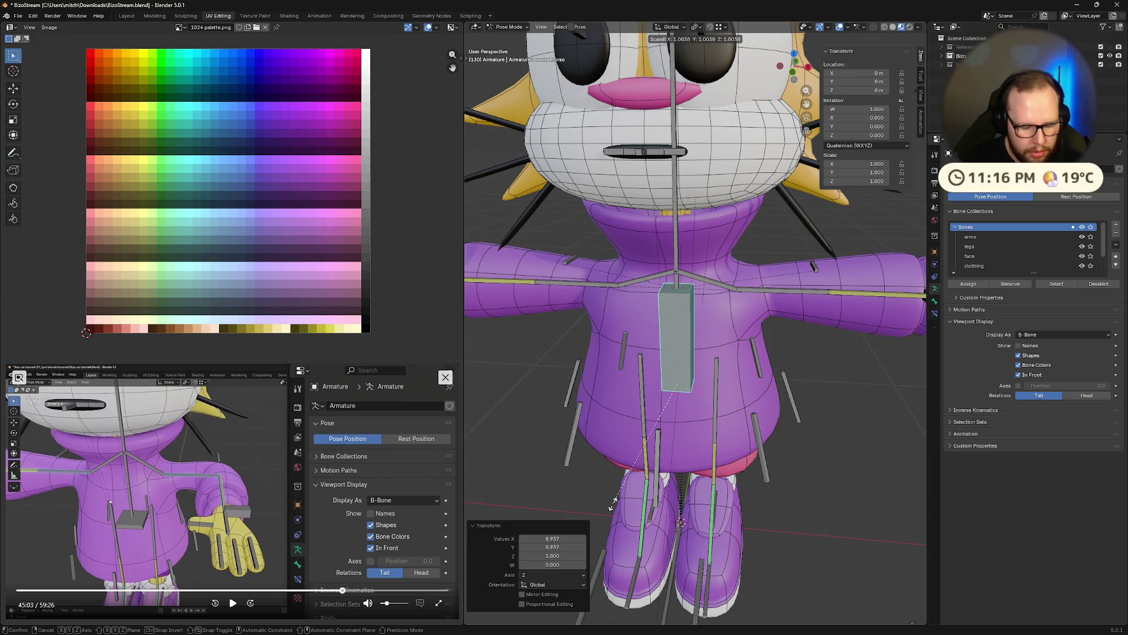
key("z")
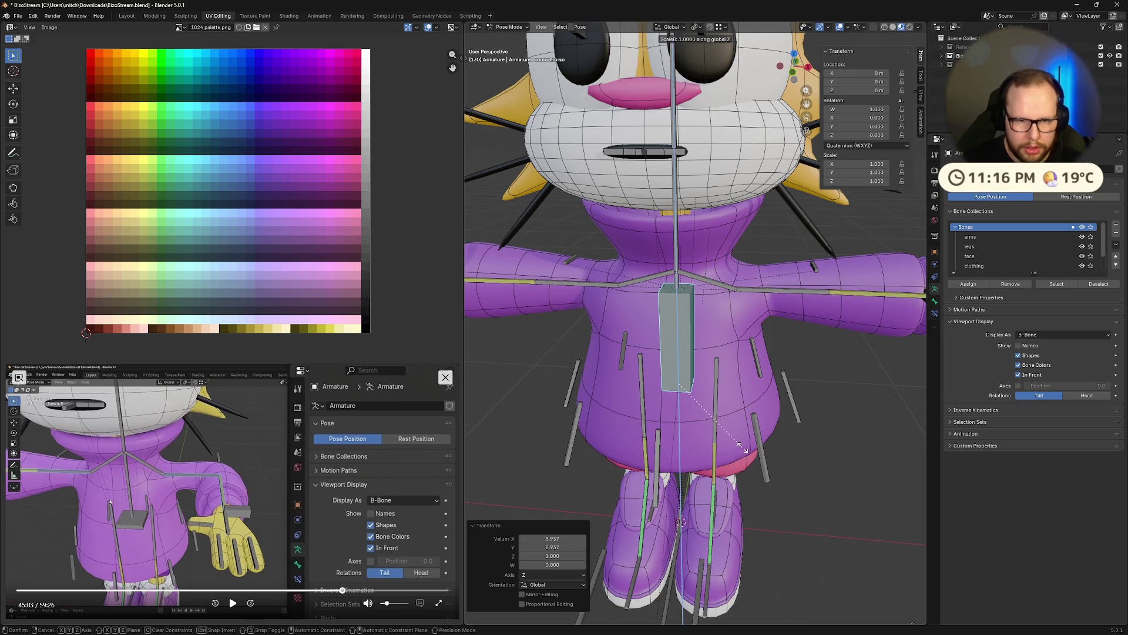
left_click(828, 511)
mouse_move(828, 512)
middle_mouse_down()
mouse_move(817, 488)
mouse_move(854, 473)
middle_mouse_up()
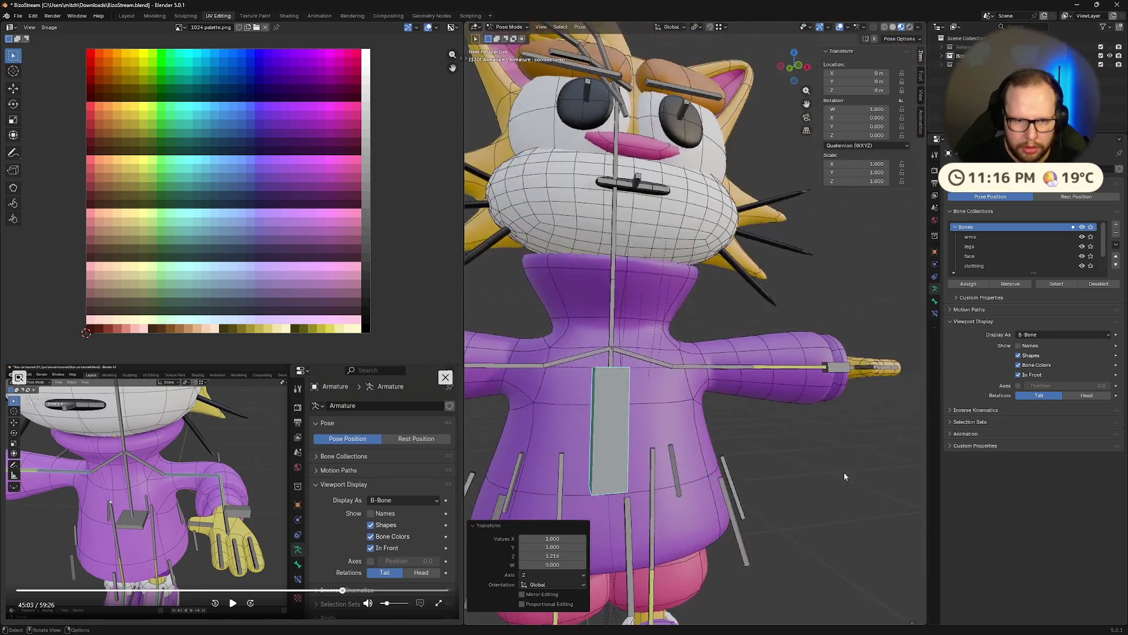
scroll(854, 473, "down", 5)
scroll(702, 469, "up", 4)
mouse_move(804, 510)
middle_mouse_down()
mouse_move(742, 537)
mouse_move(753, 554)
middle_mouse_up()
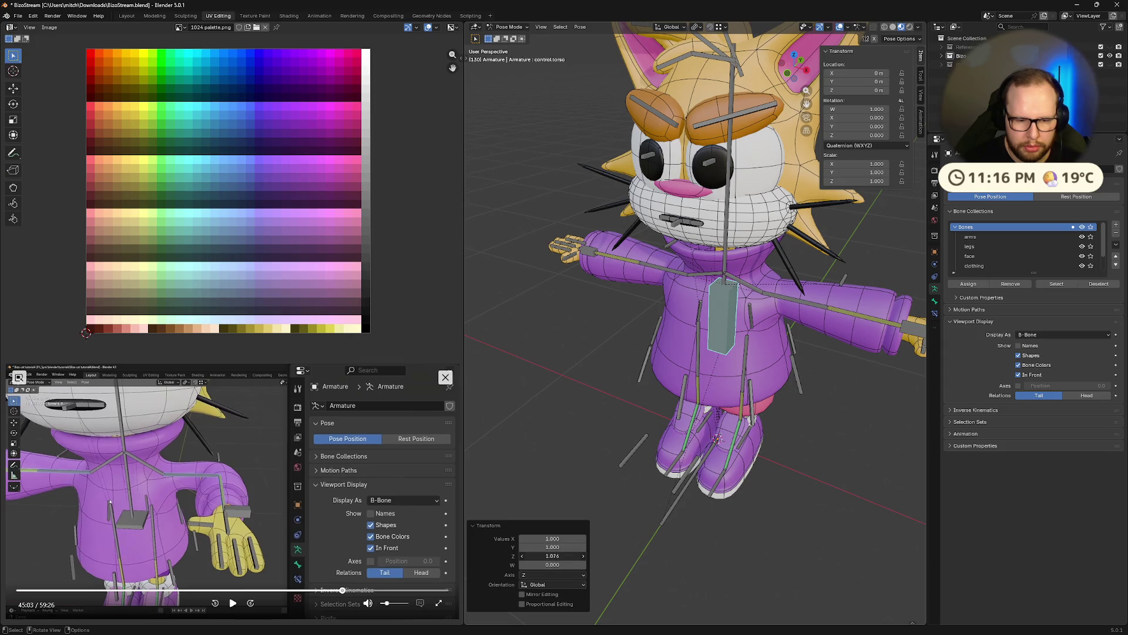
left_click(748, 539)
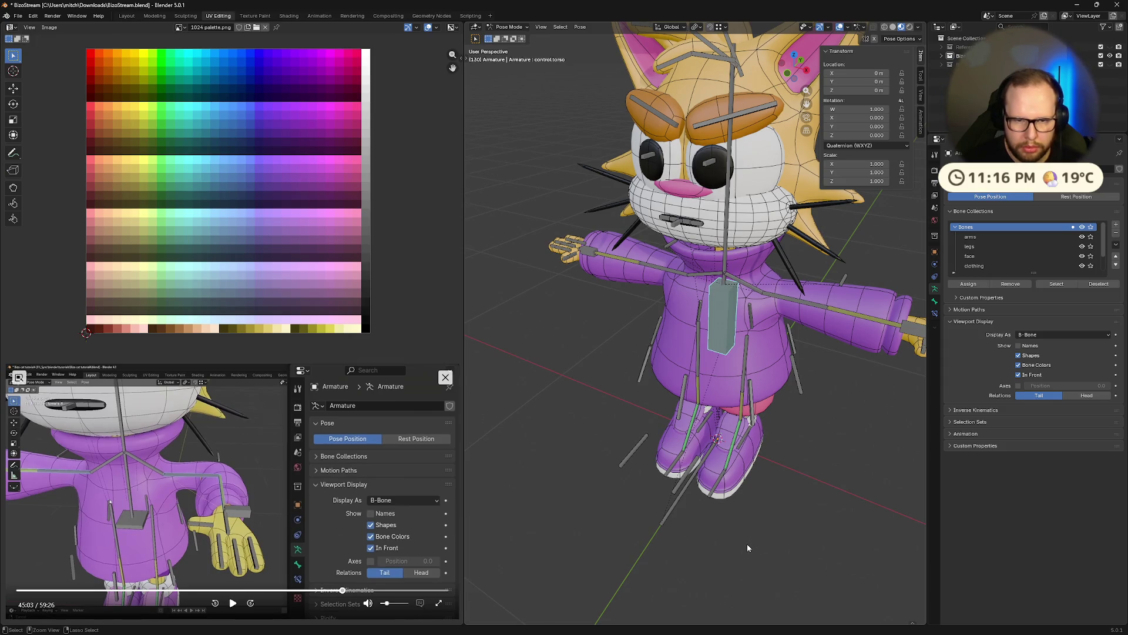
scroll(755, 512, "up", 5)
In Edit Mode set the torso bone's Length to 0.2675, return to pose mode and start scaling its shape.
middle_click_drag(755, 511, 763, 435)
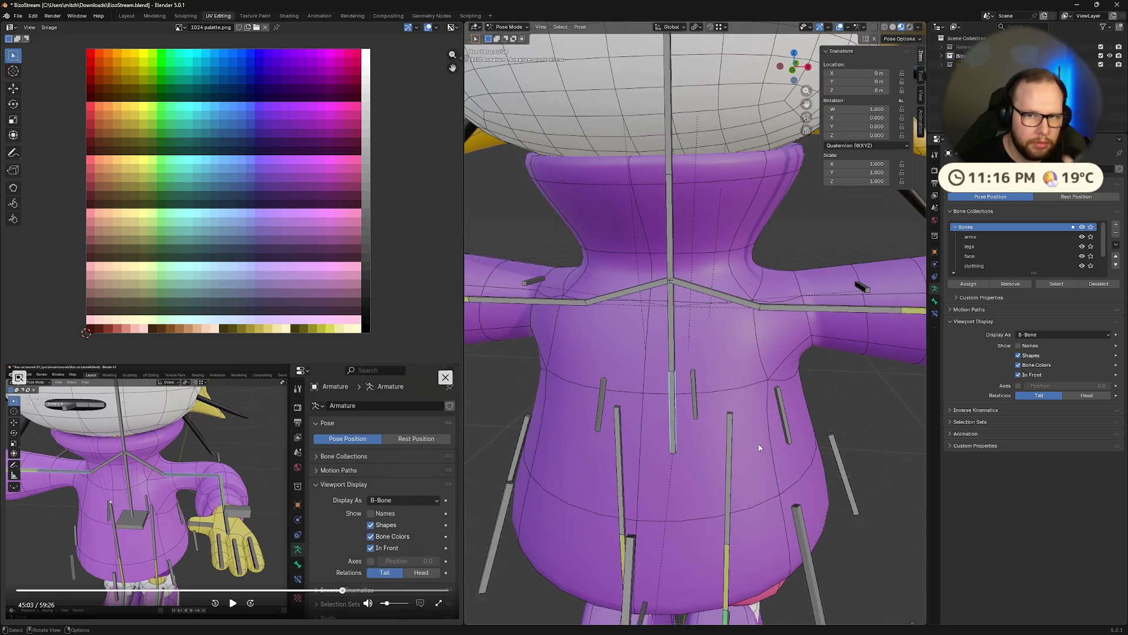
key("Tab")
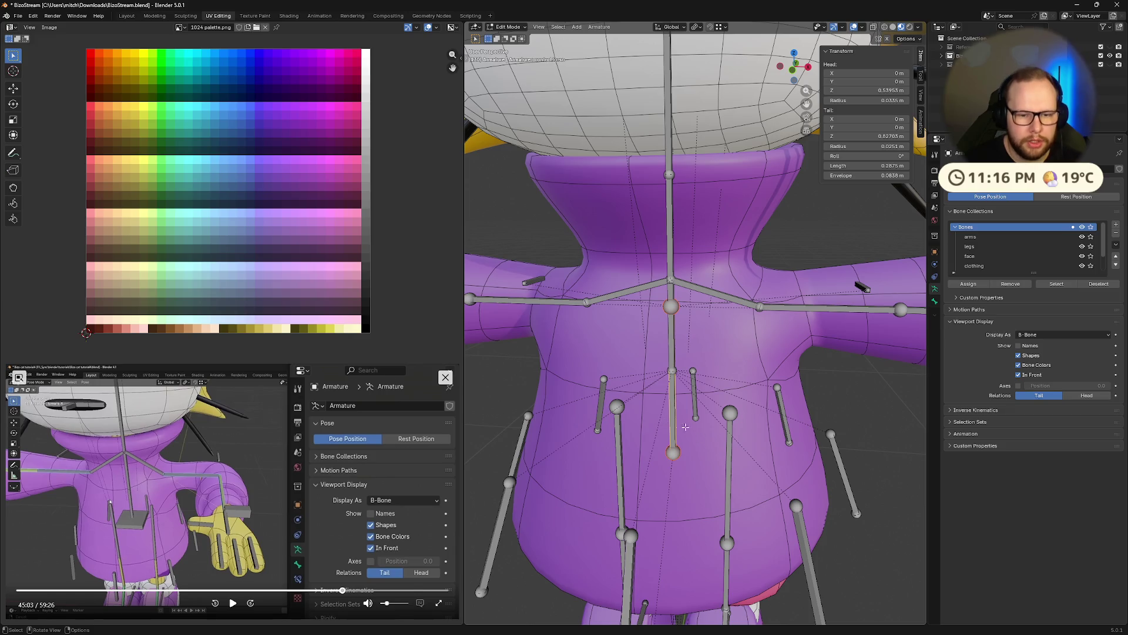
middle_click_drag(697, 423, 653, 415)
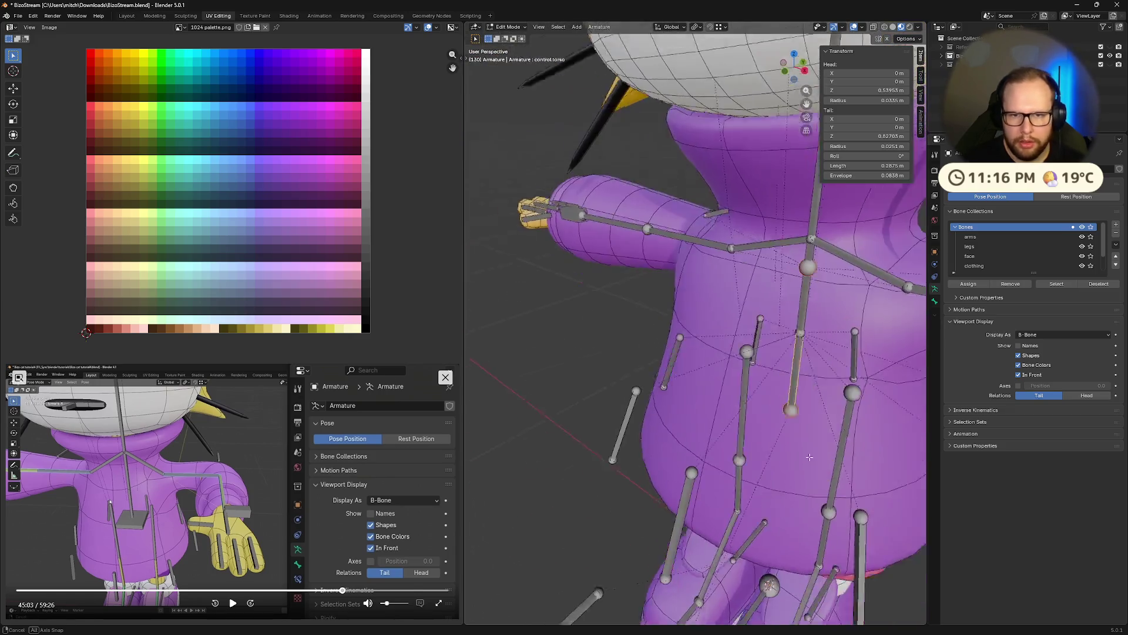
left_click_drag(869, 165, 846, 165)
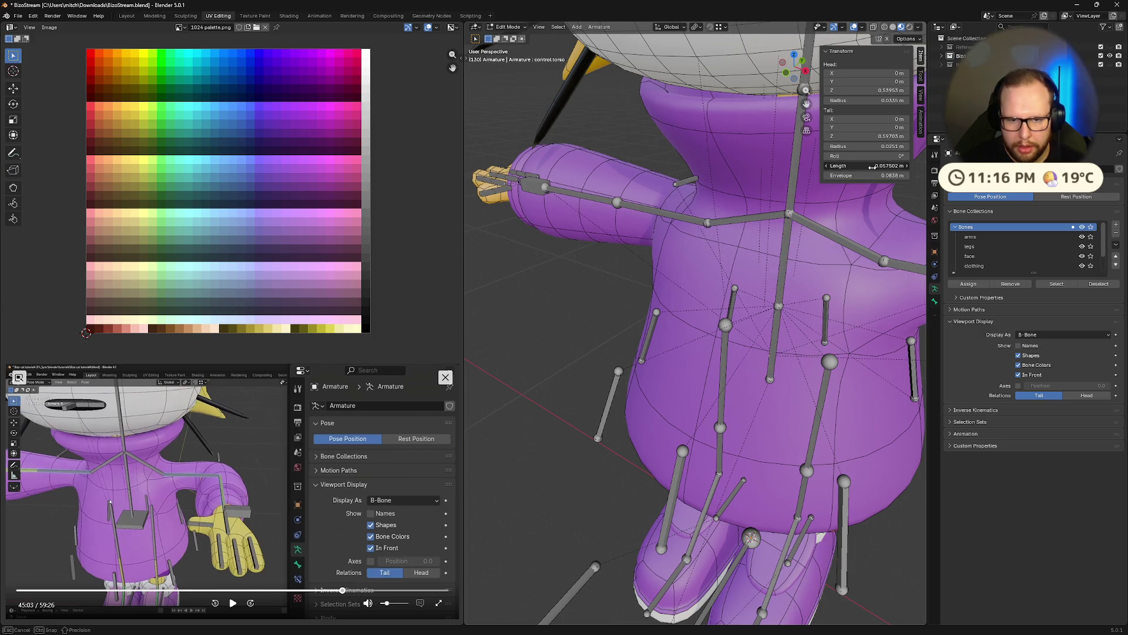
key("Tab")
middle_click_drag(908, 265, 862, 272)
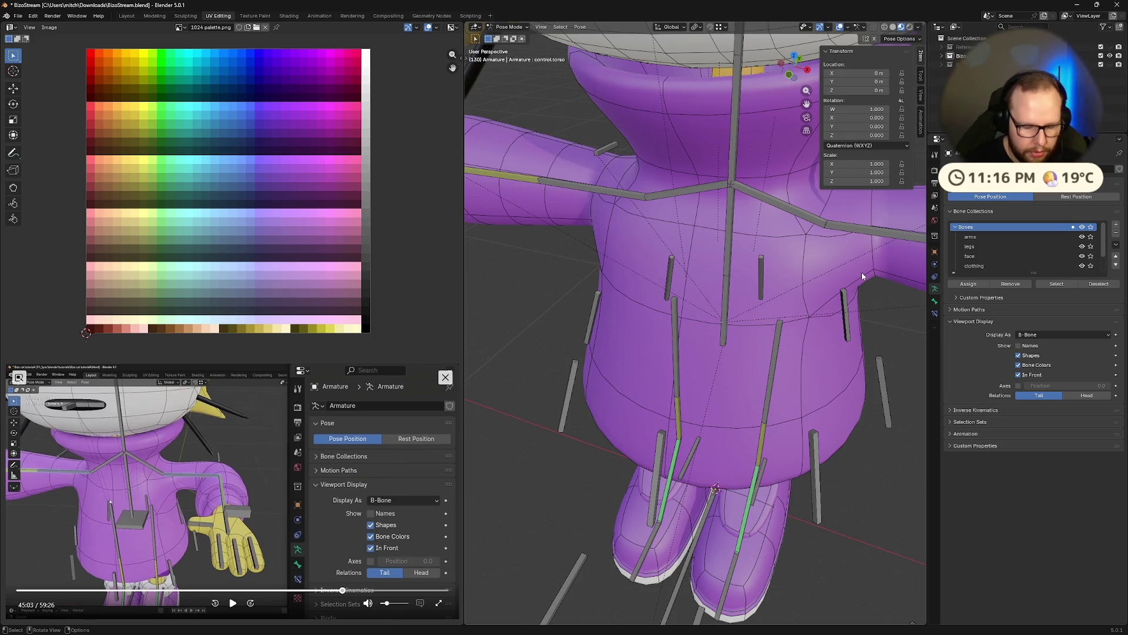
key("s")
Scale the torso control on X and Y only into a wide, flat box below the chest.
key("shift+z")
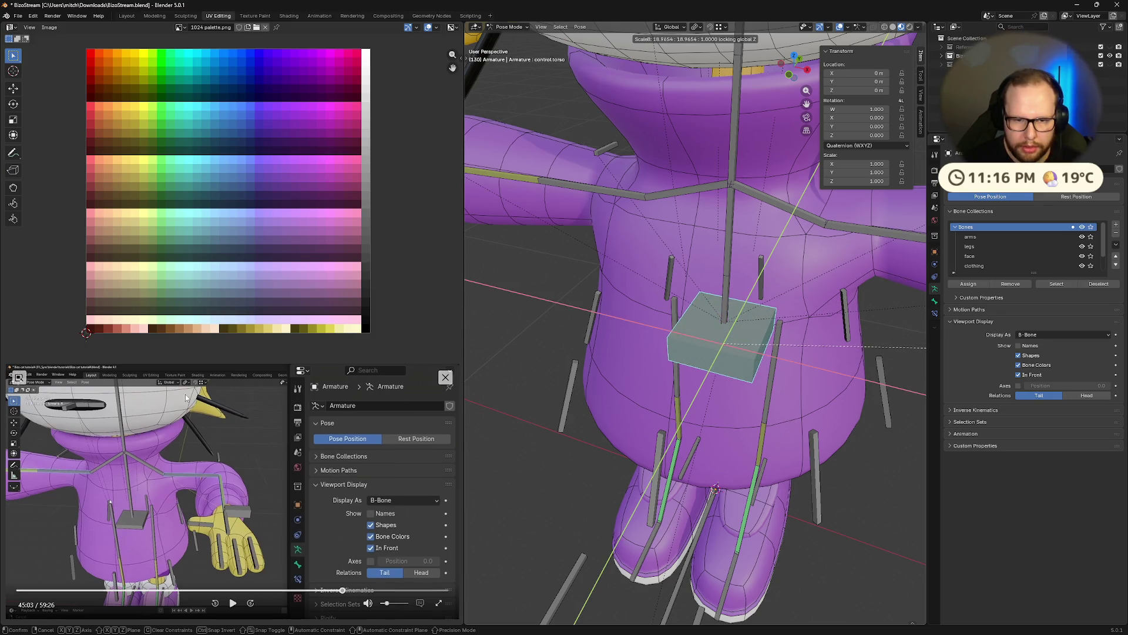
left_click(487, 371)
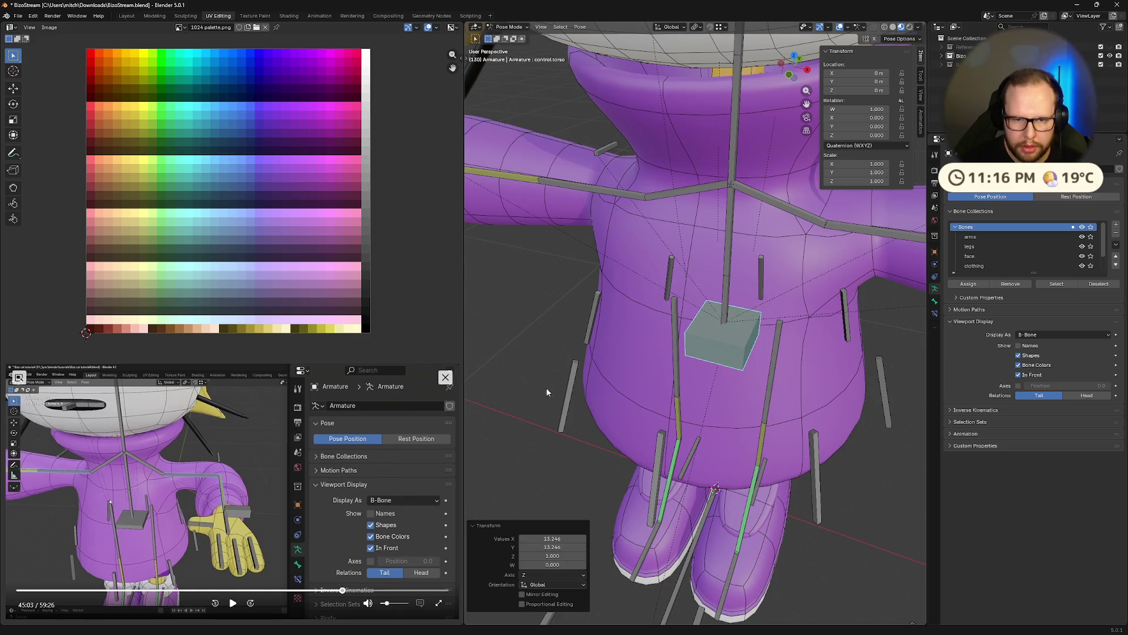
scroll(539, 390, "down", 5)
mouse_move(607, 382)
middle_mouse_down()
mouse_move(535, 404)
mouse_move(626, 375)
mouse_move(741, 399)
mouse_move(826, 522)
mouse_move(689, 482)
middle_mouse_up()
scroll(535, 405, "up", 3)
left_click(741, 399)
scroll(825, 522, "down", 3)
Test-move the heel and hand bones with G, then return them to rest.
left_click(656, 446)
key("g")
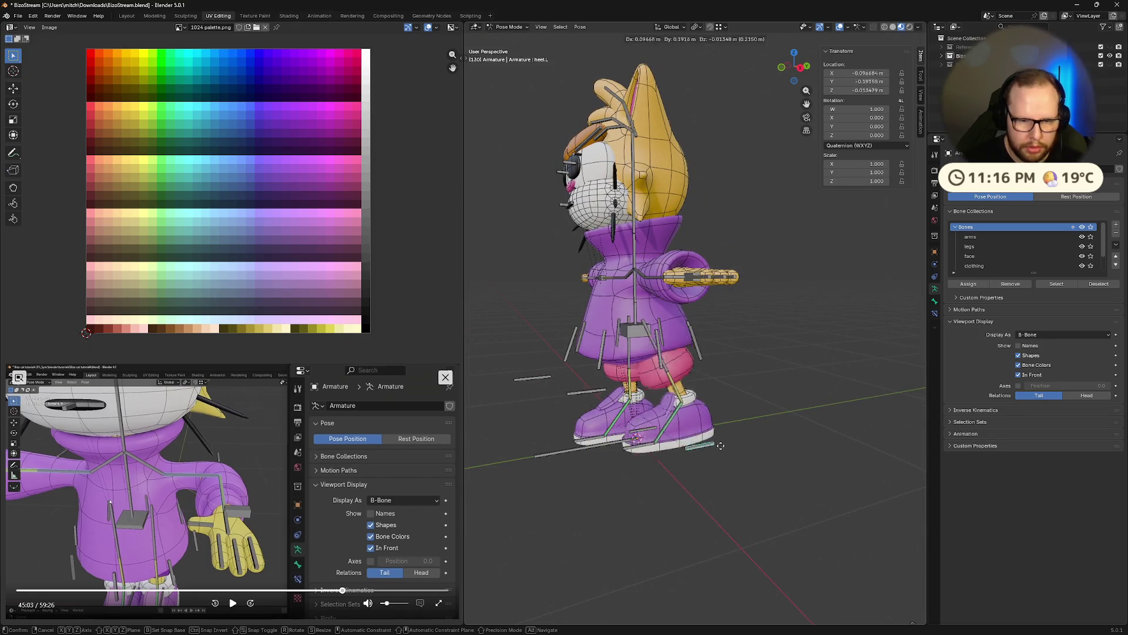
key("Escape")
mouse_move(587, 393)
middle_mouse_down()
mouse_move(691, 413)
mouse_move(738, 296)
middle_mouse_up()
scroll(690, 414, "up", 4)
left_click(737, 297)
key("g")
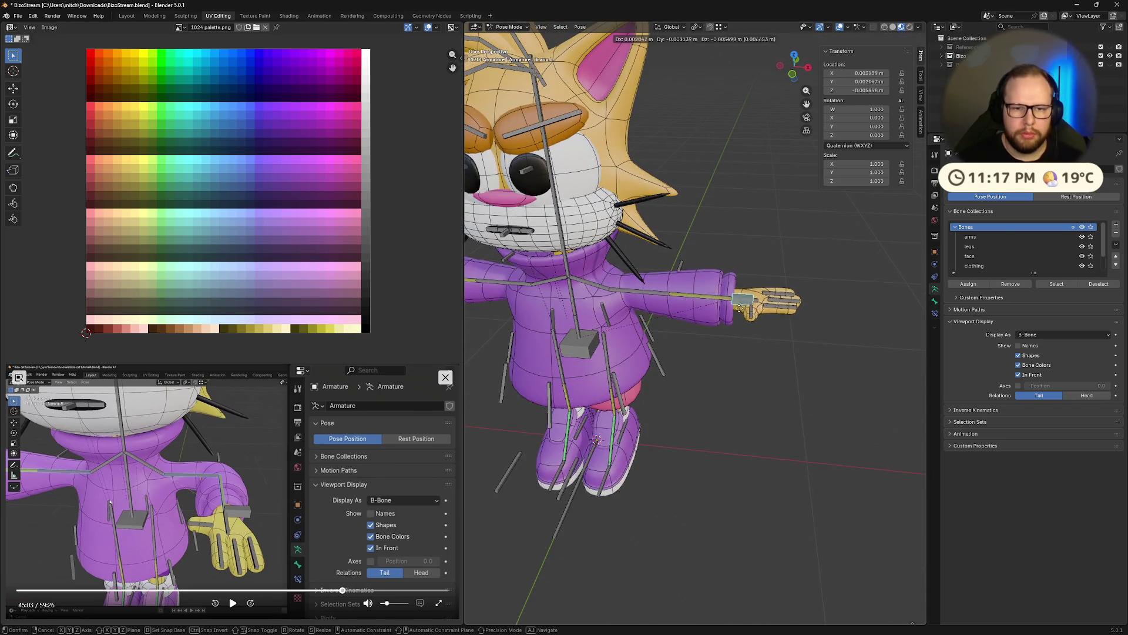
left_click(756, 352)
key("alt+g")
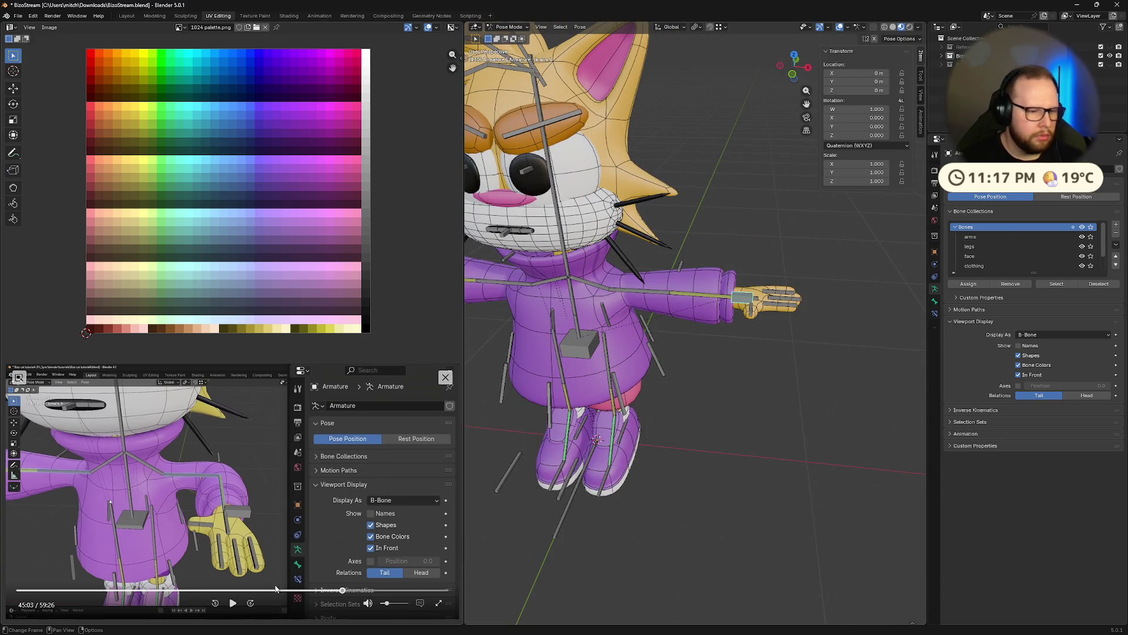
Play the reference tutorial, deselect the hand bone and view the character from below.
left_click(240, 602)
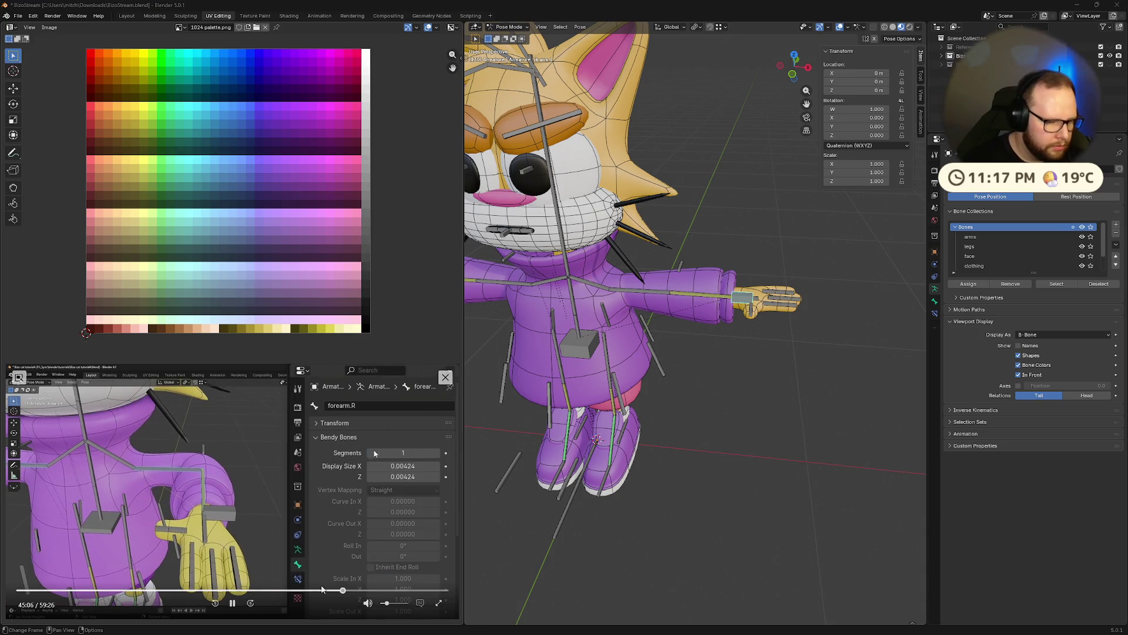
left_click(341, 590)
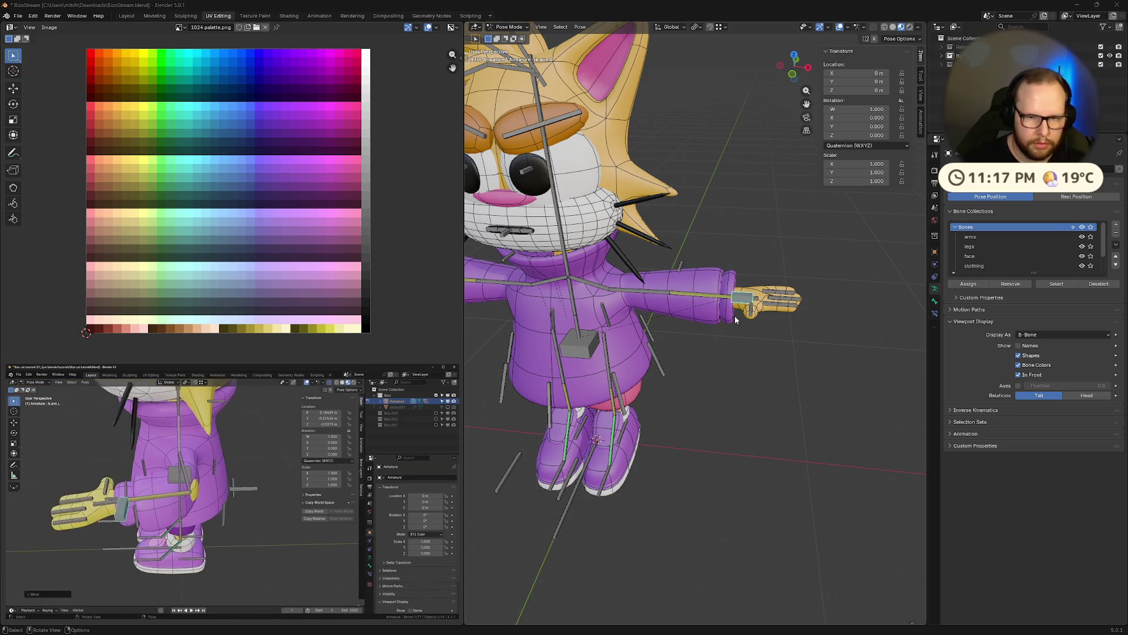
left_click(714, 378)
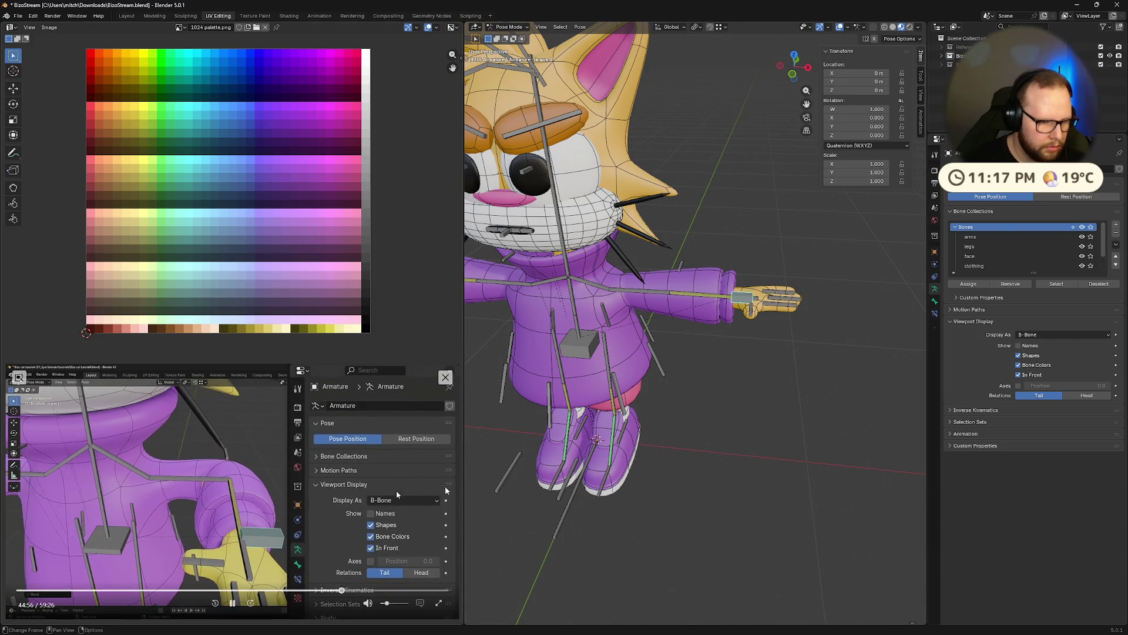
middle_click_drag(816, 415, 814, 452)
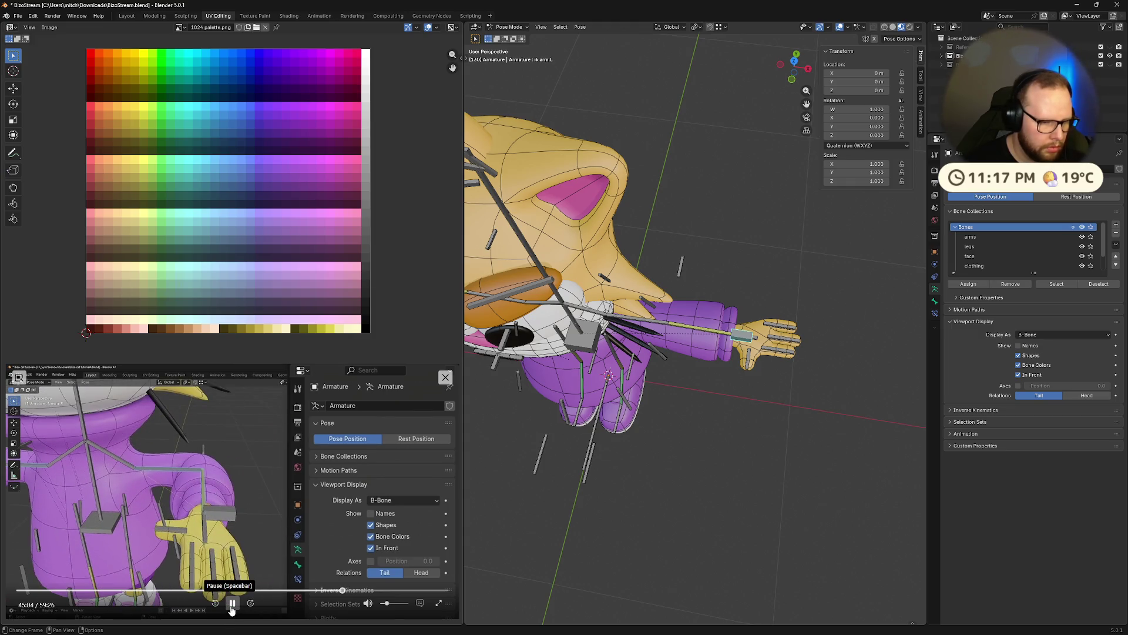
Select the bicep.L bone and pause the tutorial where it raises bendy segments.
left_click(670, 326)
mouse_move(667, 384)
middle_mouse_down()
mouse_move(812, 431)
mouse_move(738, 280)
middle_mouse_up()
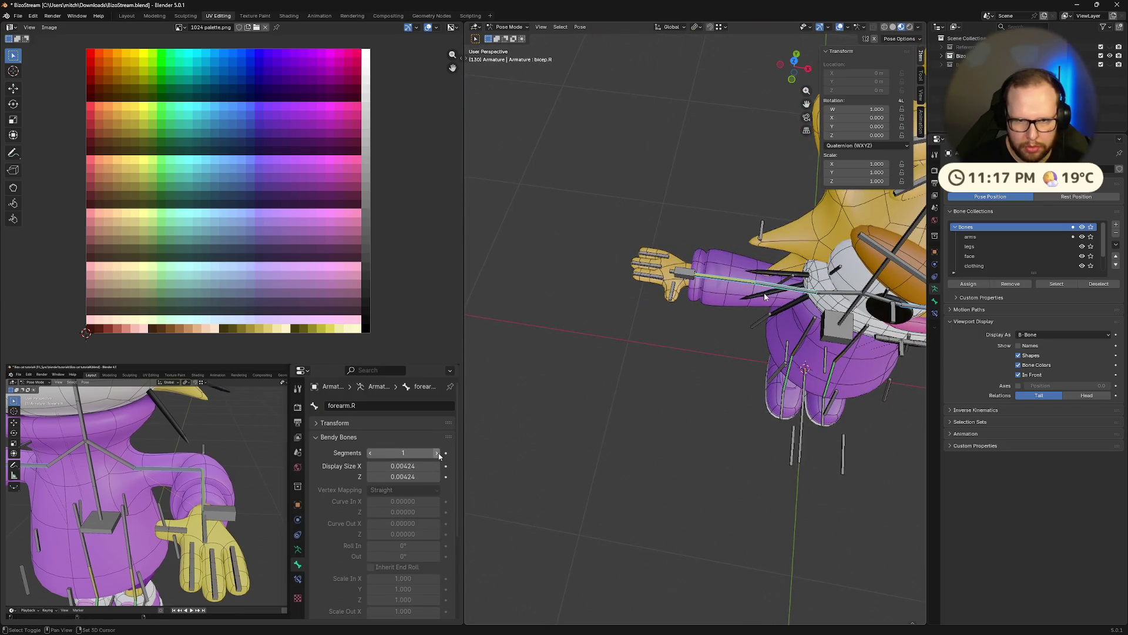
middle_click_drag(812, 521, 628, 521)
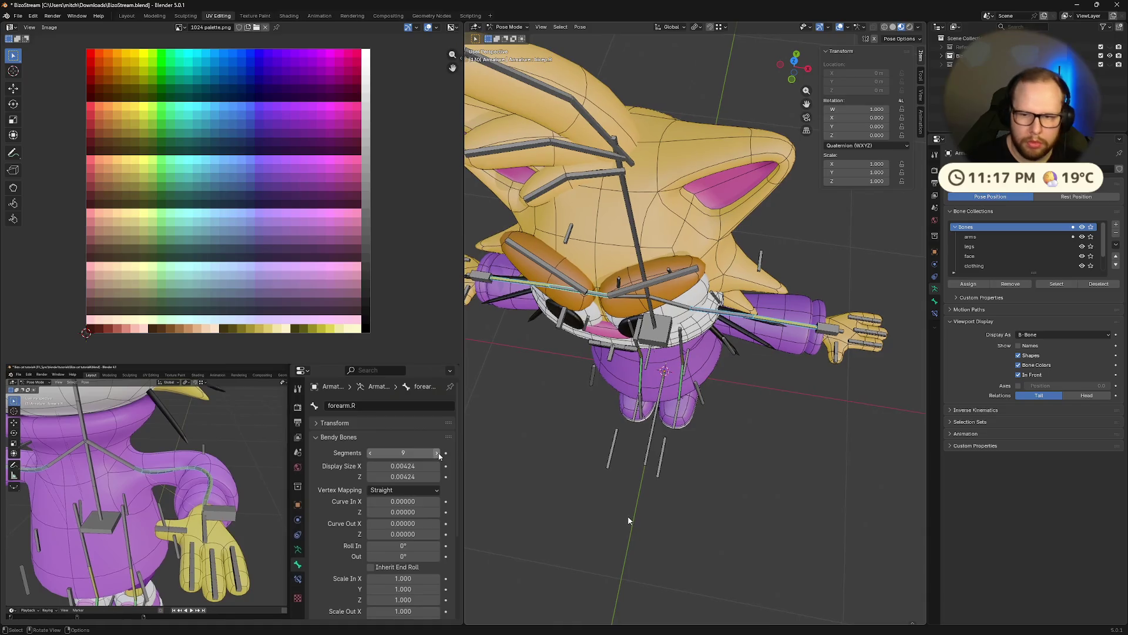
left_click(233, 603)
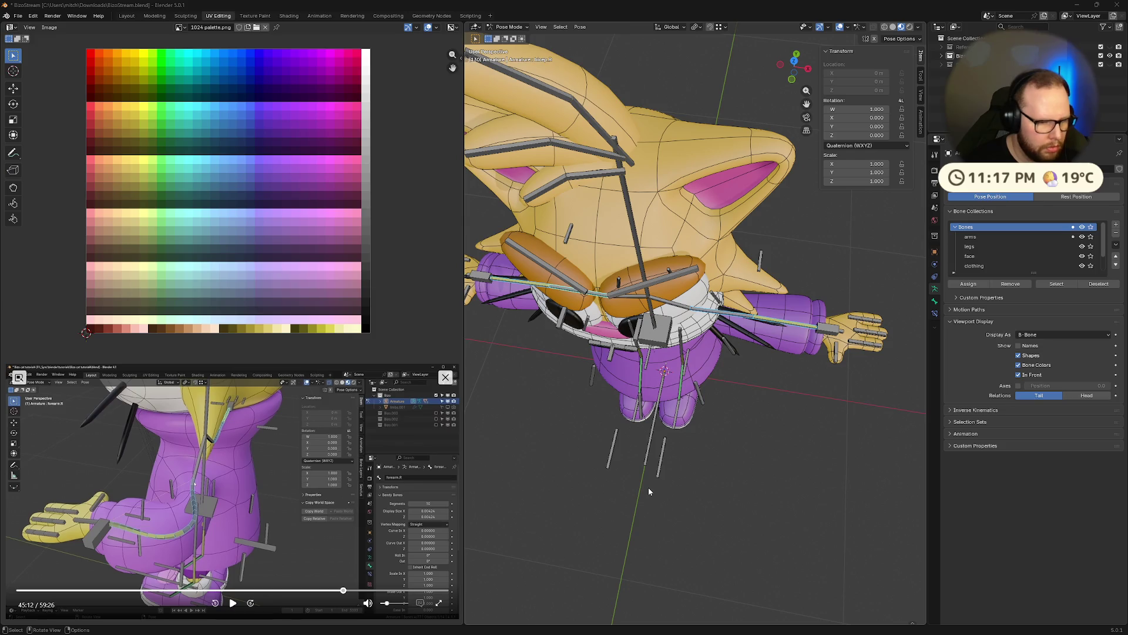
In the Bone properties' Bendy Bones panel, raise the bicep's Segments to 10 and inspect the curve.
left_click(936, 301)
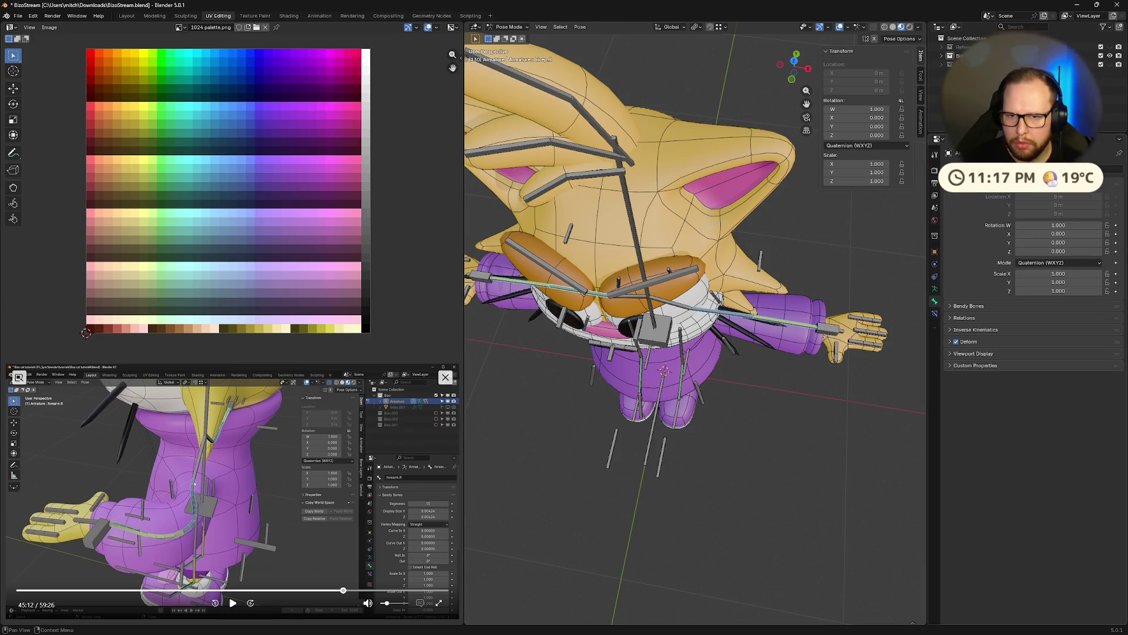
left_click(968, 305)
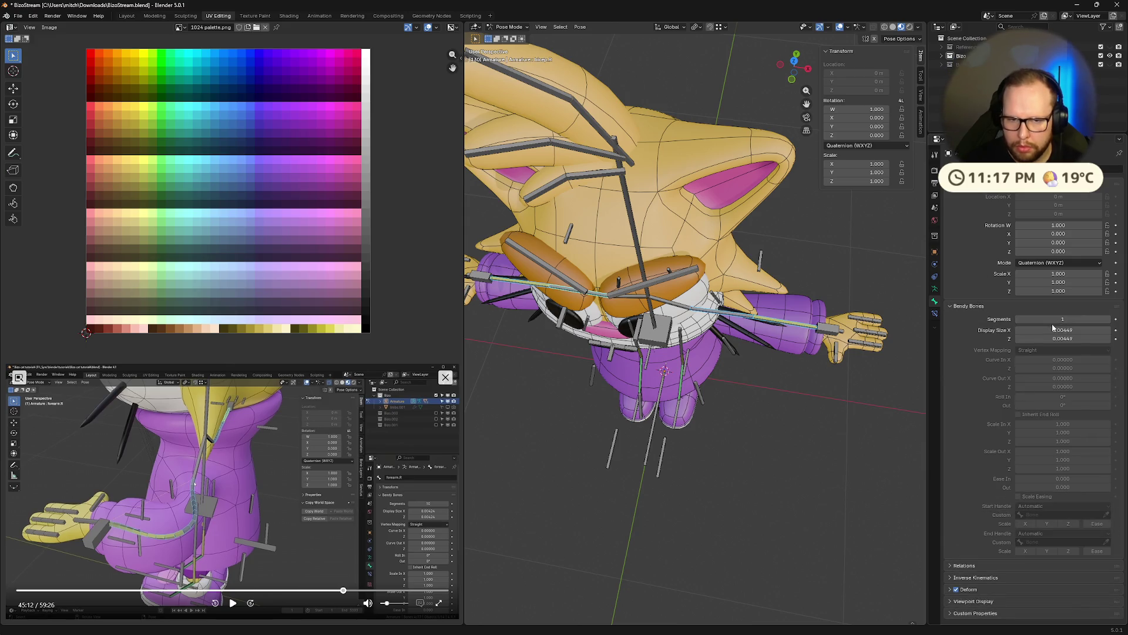
left_click_drag(1062, 319, 1093, 319)
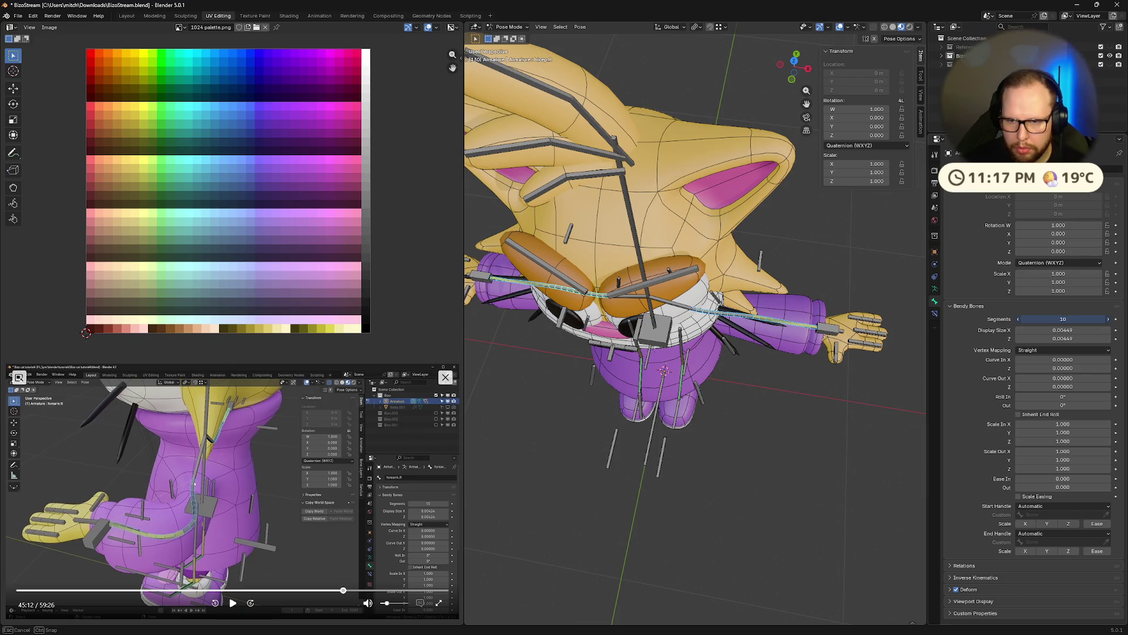
scroll(820, 432, "up", 3)
mouse_move(821, 433)
middle_mouse_down()
mouse_move(780, 388)
mouse_move(739, 386)
middle_mouse_up()
scroll(798, 403, "down", 3)
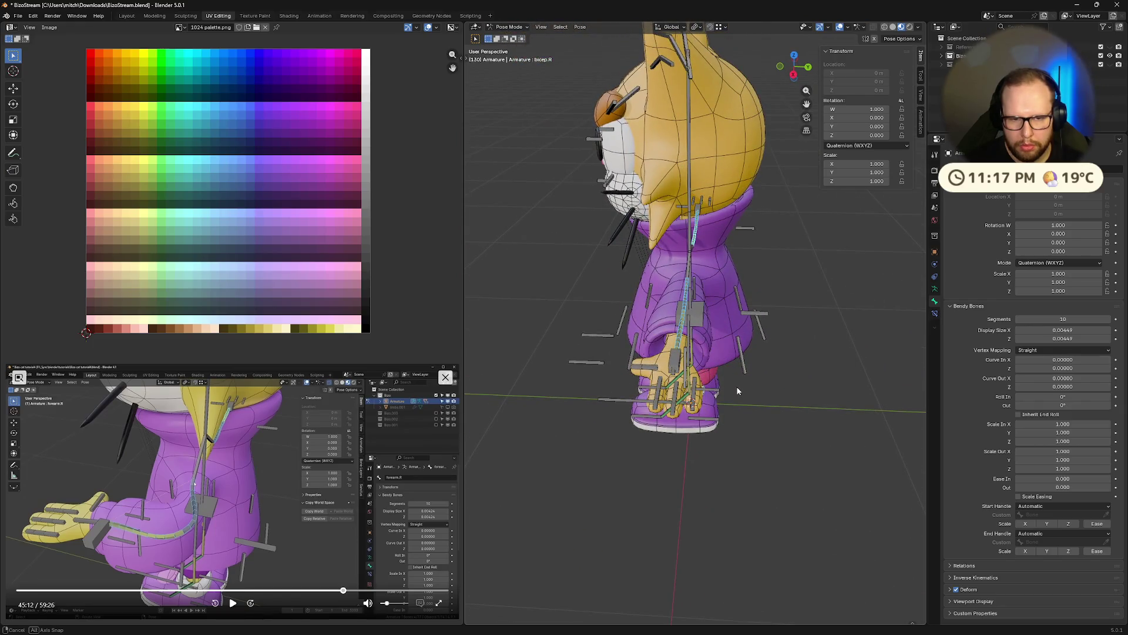
scroll(730, 385, "up", 5)
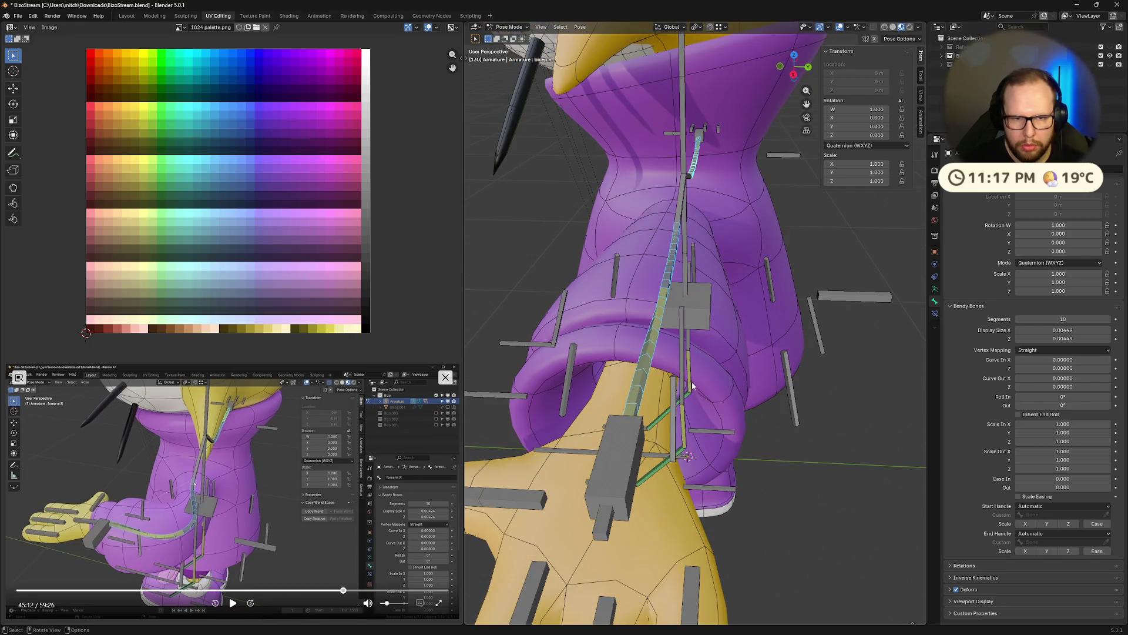
mouse_move(697, 388)
middle_mouse_down()
mouse_move(751, 396)
mouse_move(712, 348)
mouse_move(709, 371)
mouse_move(751, 398)
mouse_move(704, 359)
middle_mouse_up()
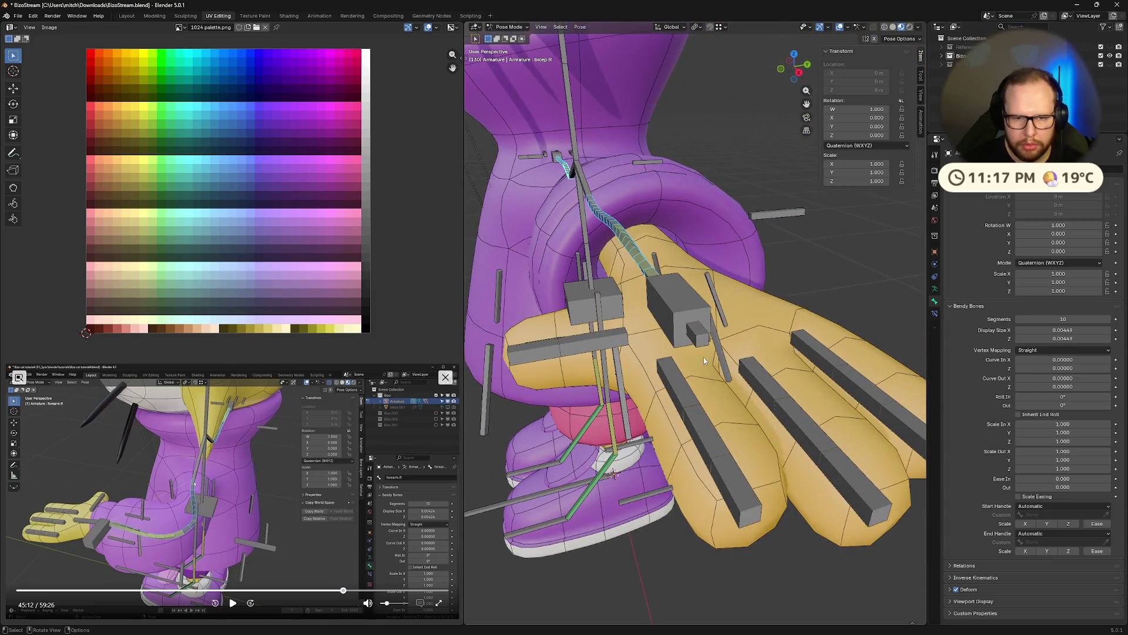
Return to the armature data settings and select the small bone near the hand.
left_click(935, 290)
mouse_move(882, 387)
middle_mouse_down()
mouse_move(821, 383)
mouse_move(851, 378)
mouse_move(829, 393)
middle_mouse_up()
left_click(827, 362)
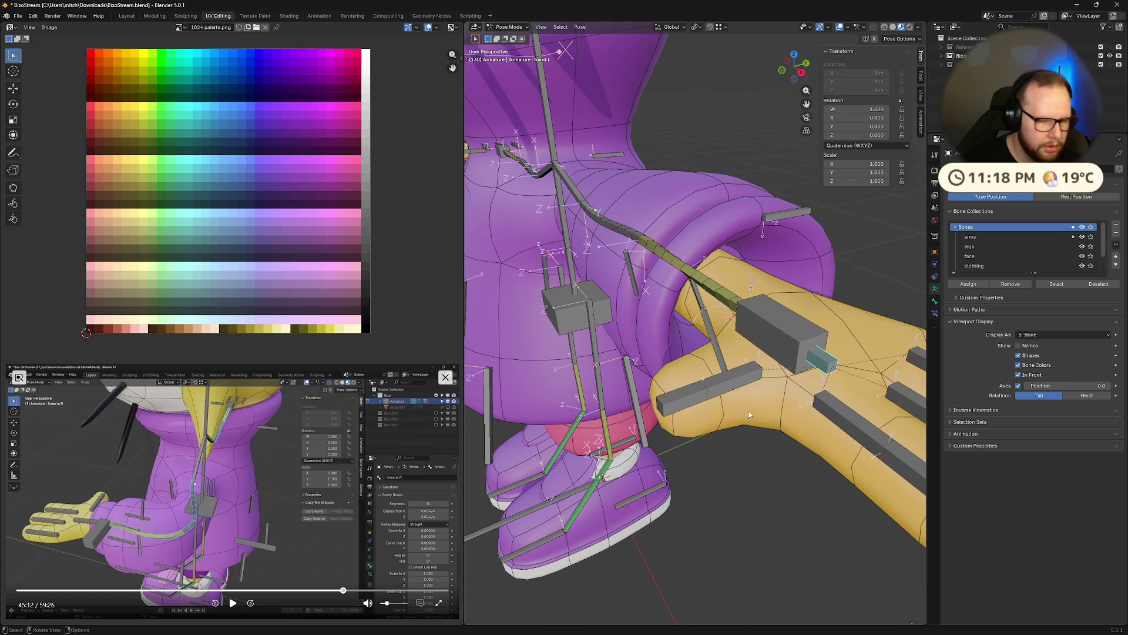
scroll(748, 410, "down", 4)
scroll(749, 410, "down", 2)
Cancel a rotation, then move the hand bone to bend the arm's bendy bones.
key("r")
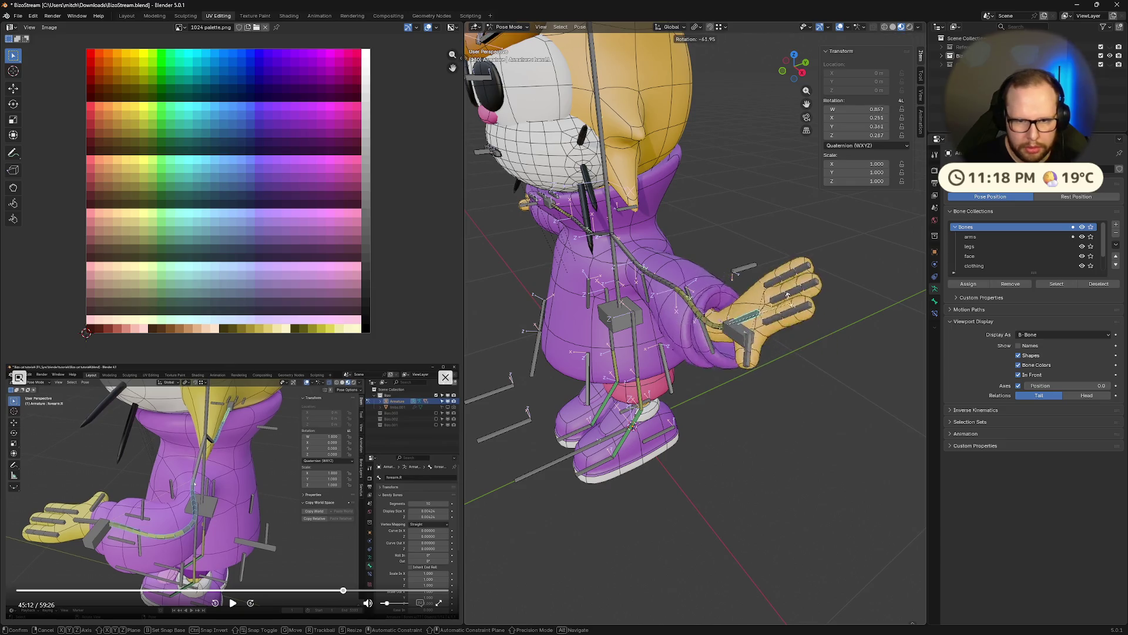
key("Escape")
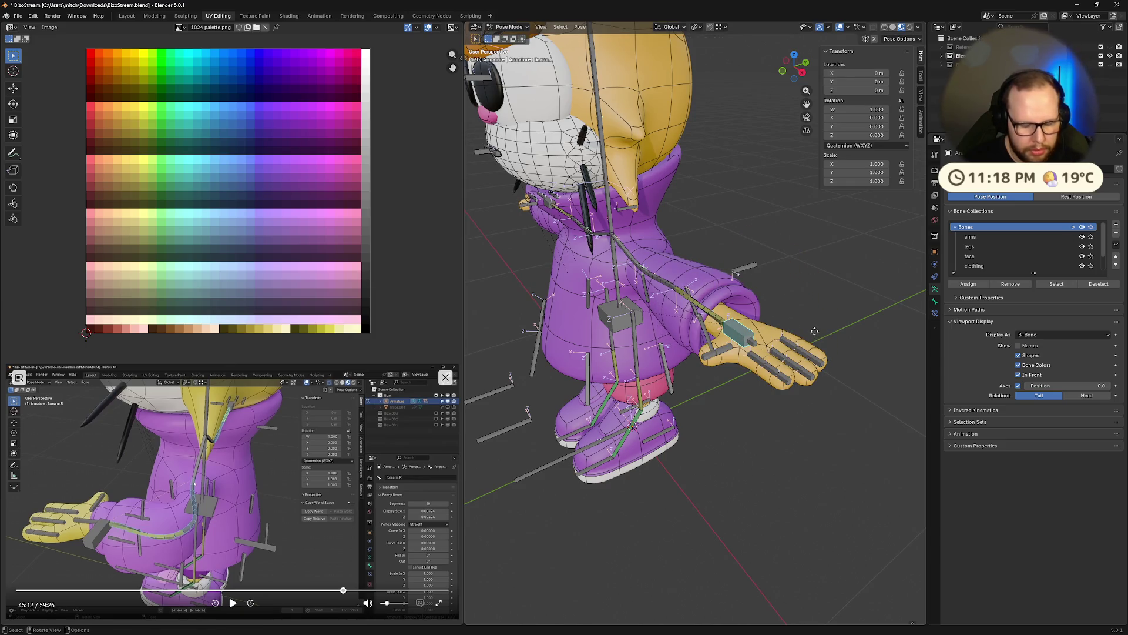
key("g")
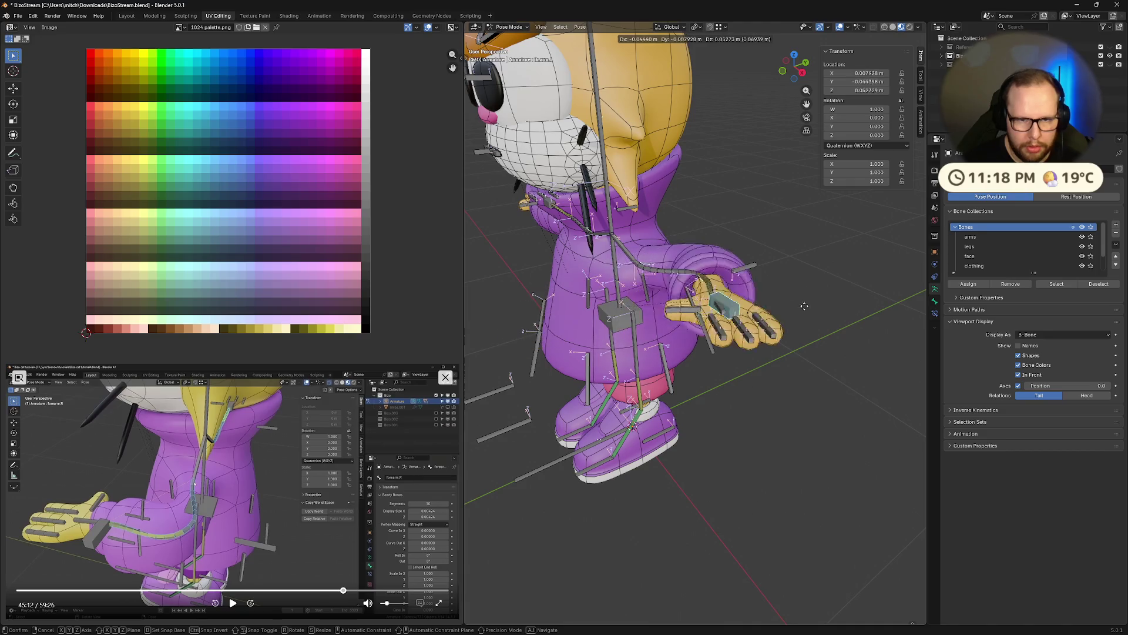
left_click(780, 260)
middle_click_drag(796, 275, 828, 288)
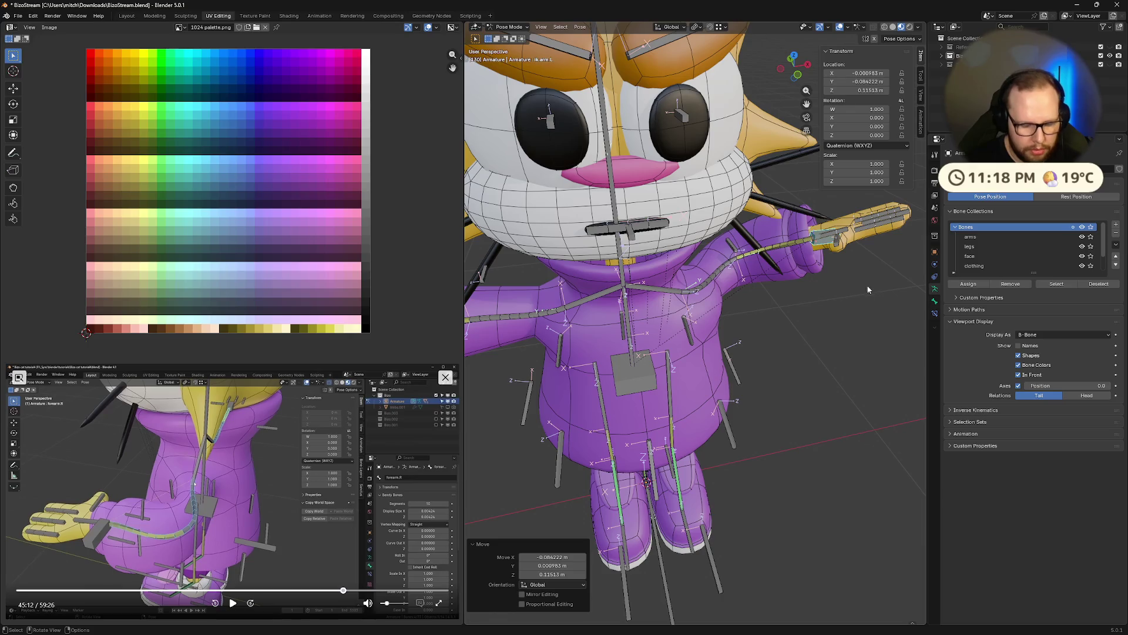
Move the hand again, then select all bones and clear their locations back to rest.
key("g")
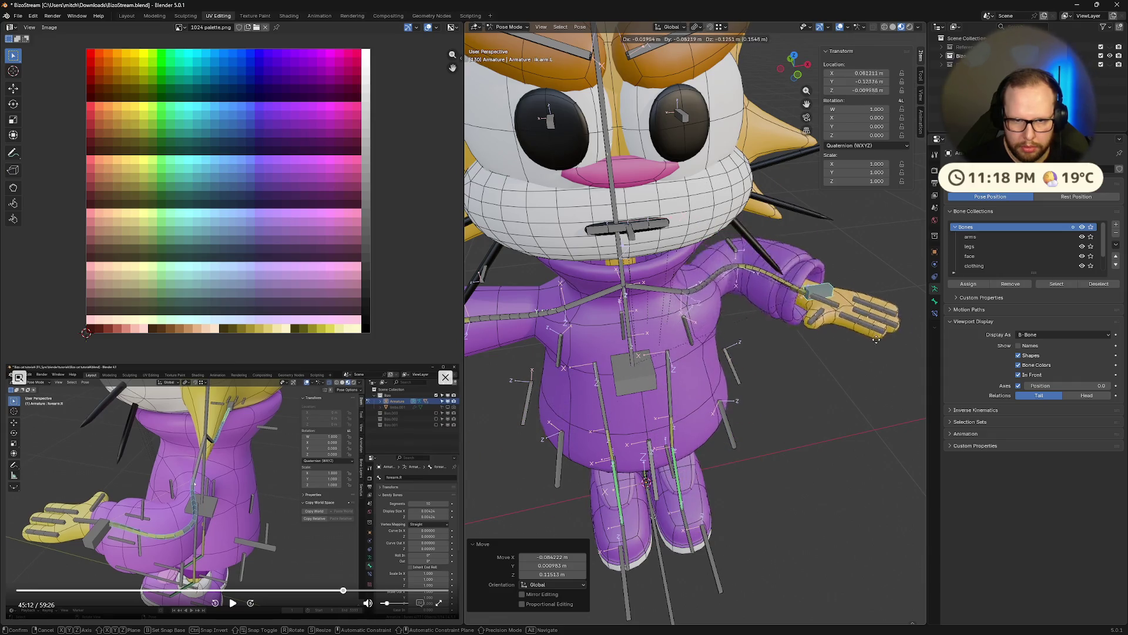
left_click(821, 394)
mouse_move(821, 393)
middle_mouse_down()
mouse_move(744, 385)
mouse_move(590, 426)
mouse_move(624, 385)
mouse_move(794, 360)
middle_mouse_up()
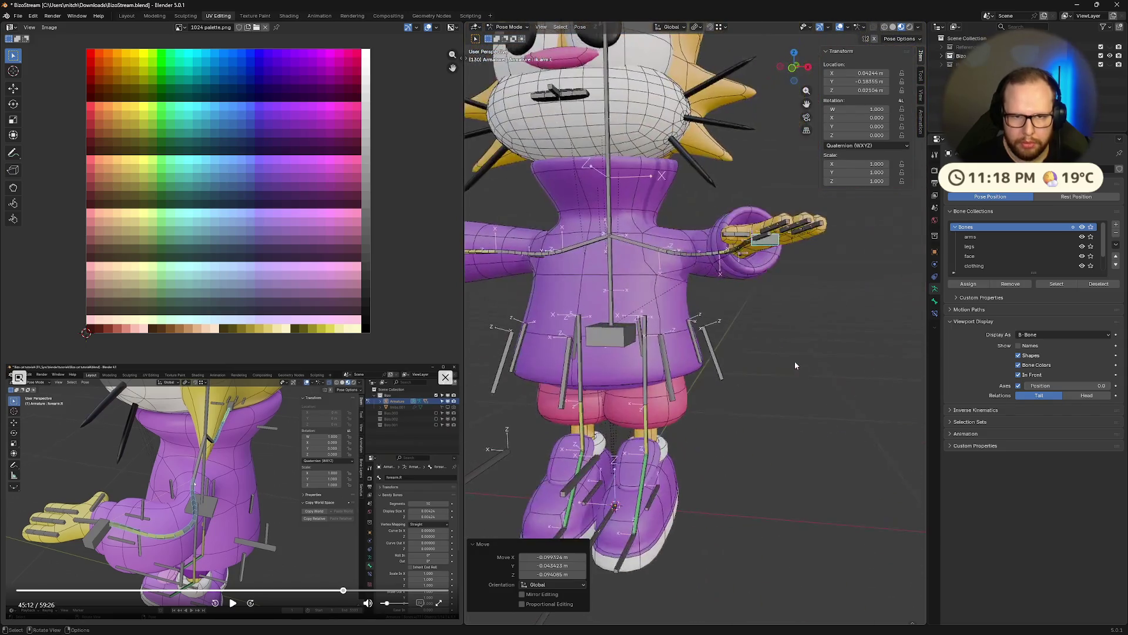
key("Escape")
key("a")
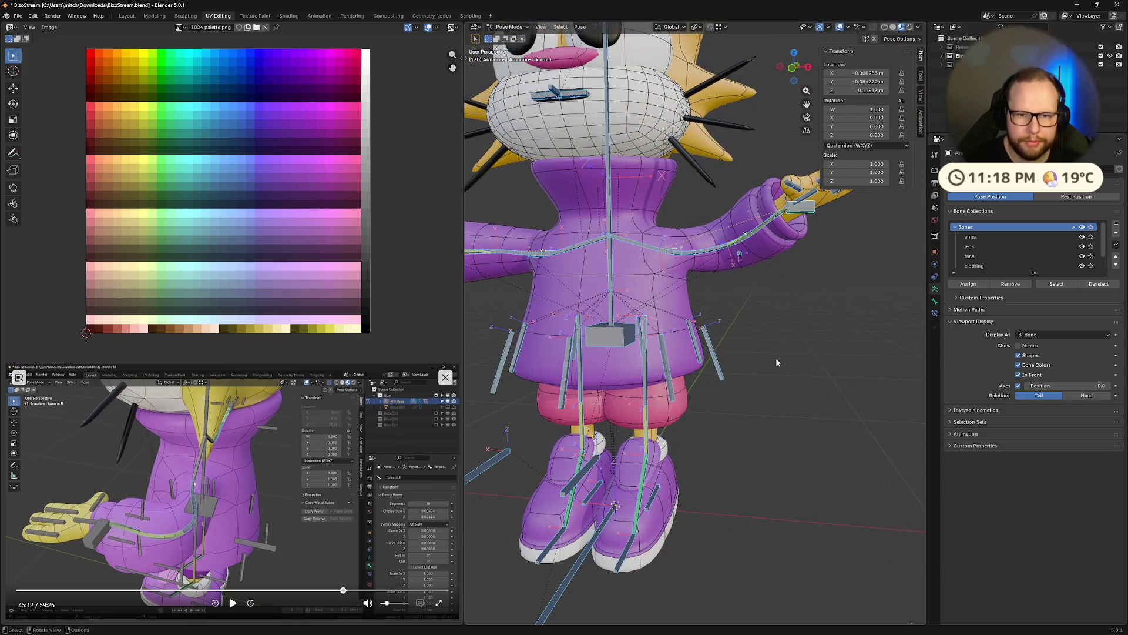
key("alt+g")
scroll(776, 357, "down", 5)
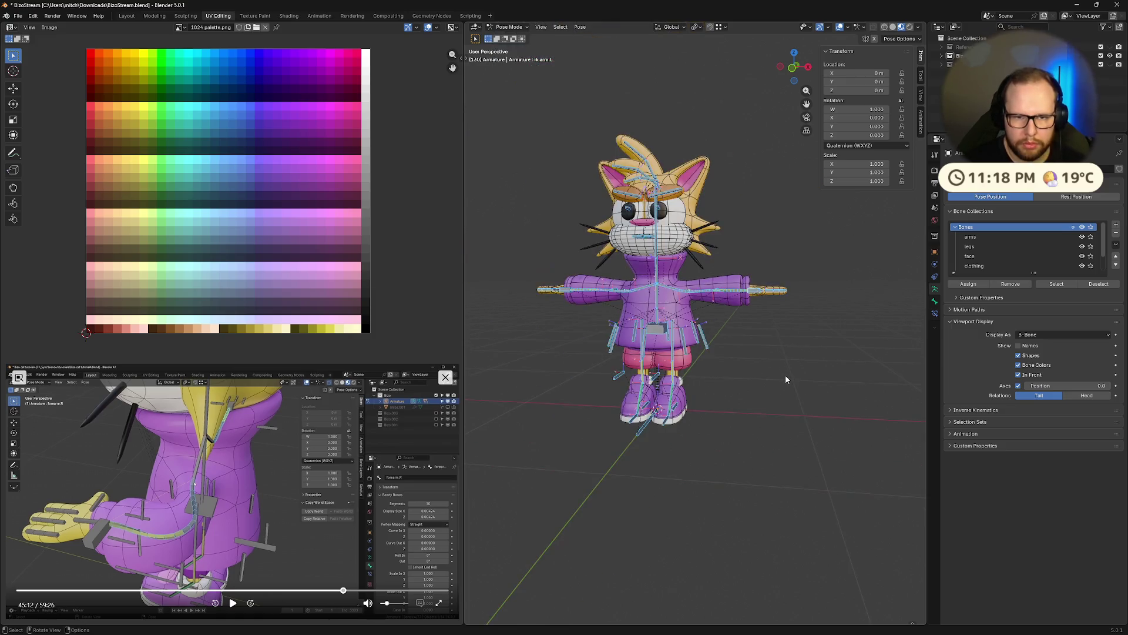
scroll(785, 375, "up", 2)
middle_click_drag(747, 394, 688, 441)
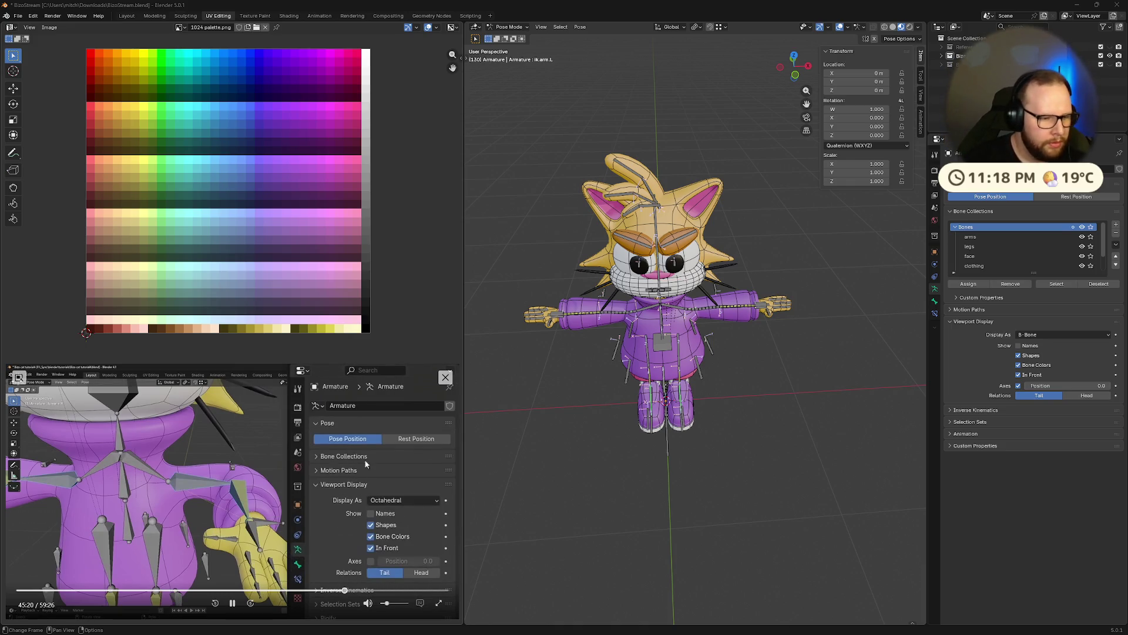
Switch the armature's viewport display shape to Octahedral.
left_click(1044, 335)
left_click(1045, 336)
scroll(776, 364, "up", 5)
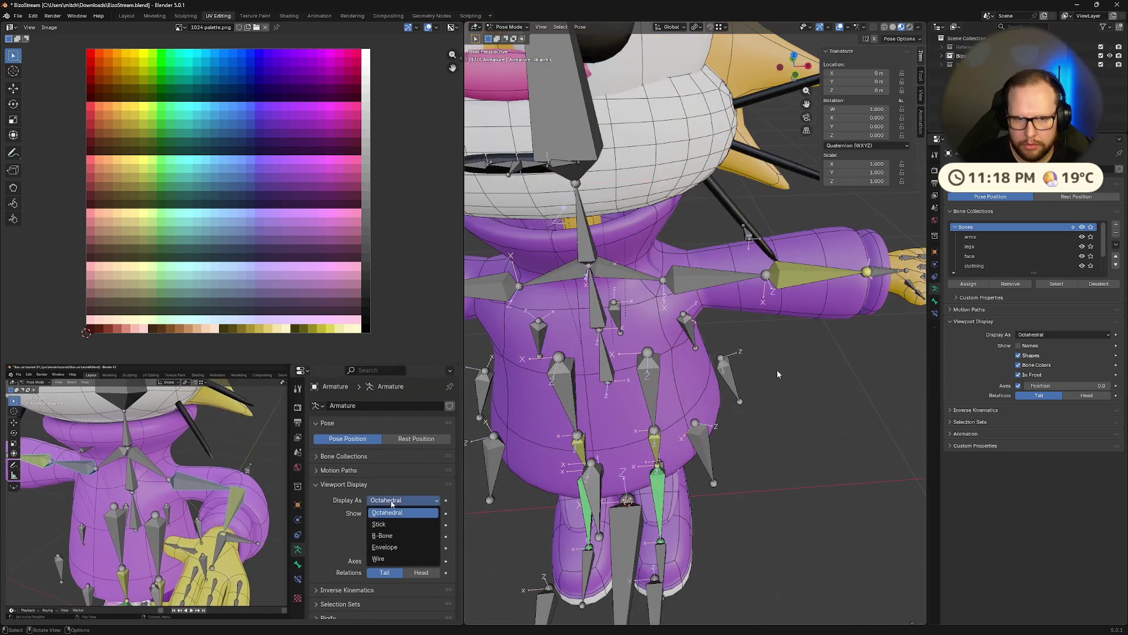
middle_click_drag(776, 364, 789, 430)
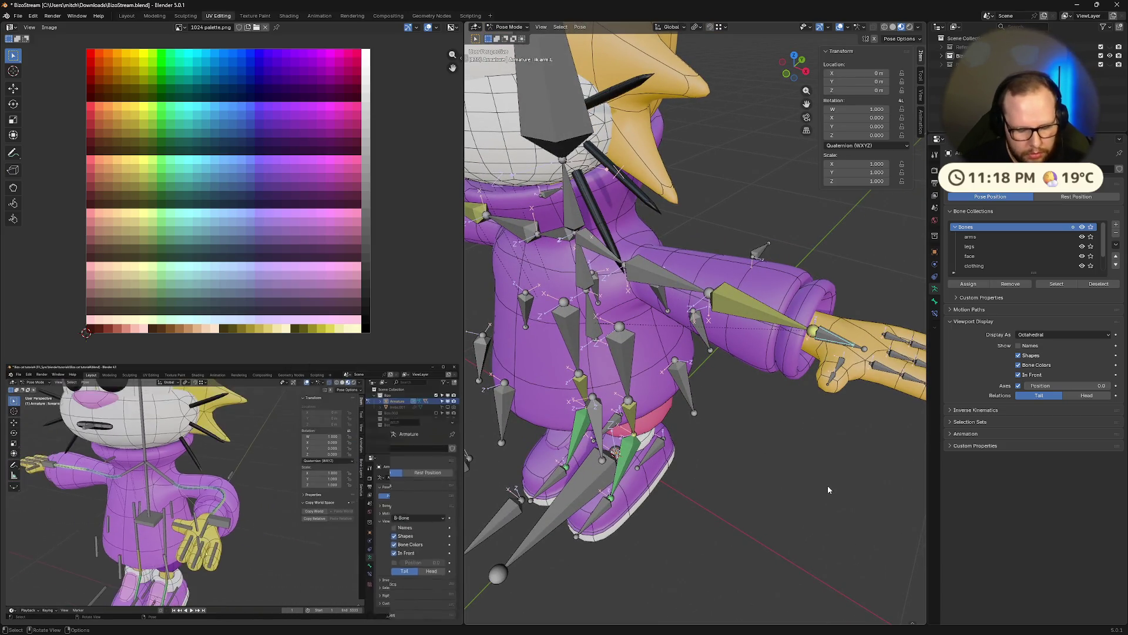
Raise the left hand bone as a test, then reset it with Alt+G.
key("g")
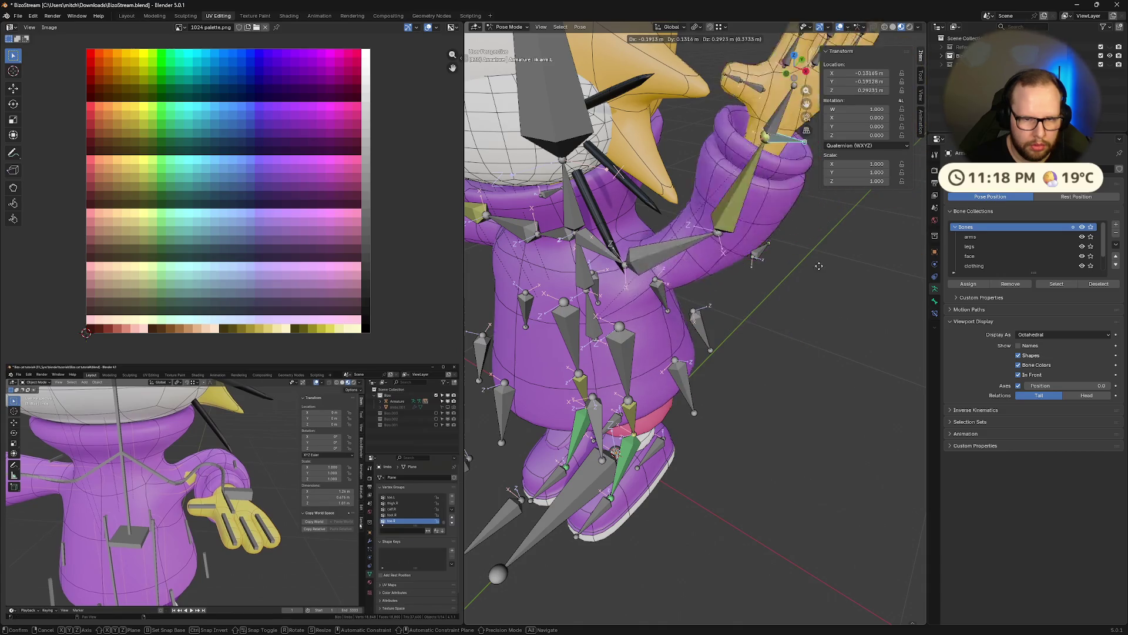
left_click(629, 557)
mouse_move(629, 556)
middle_mouse_down()
mouse_move(589, 476)
mouse_move(655, 480)
middle_mouse_up()
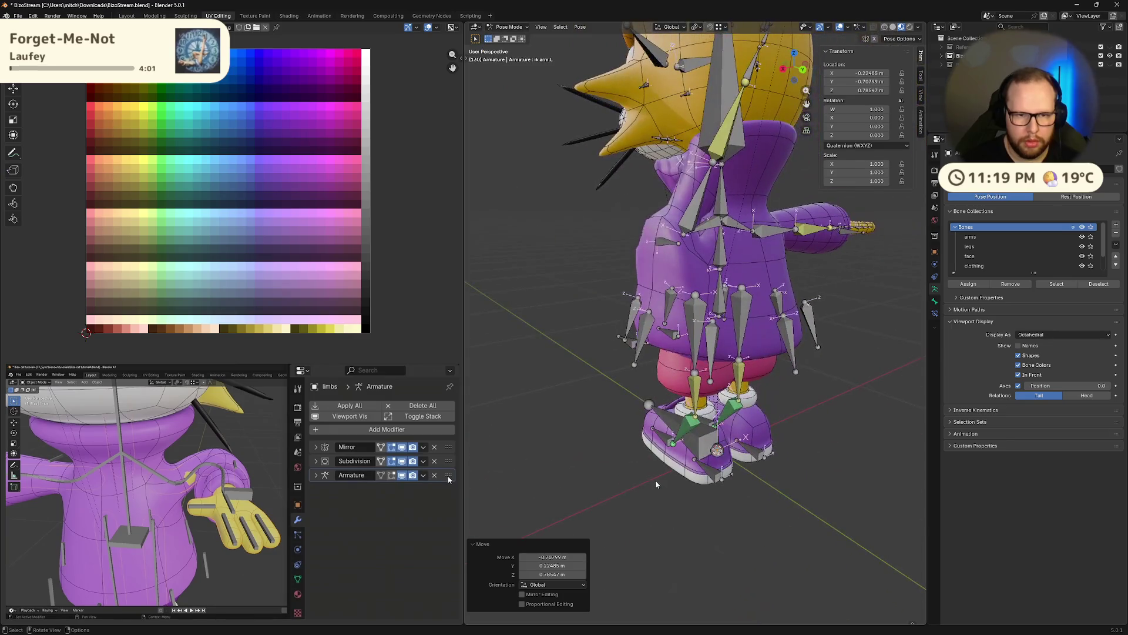
key("alt+g")
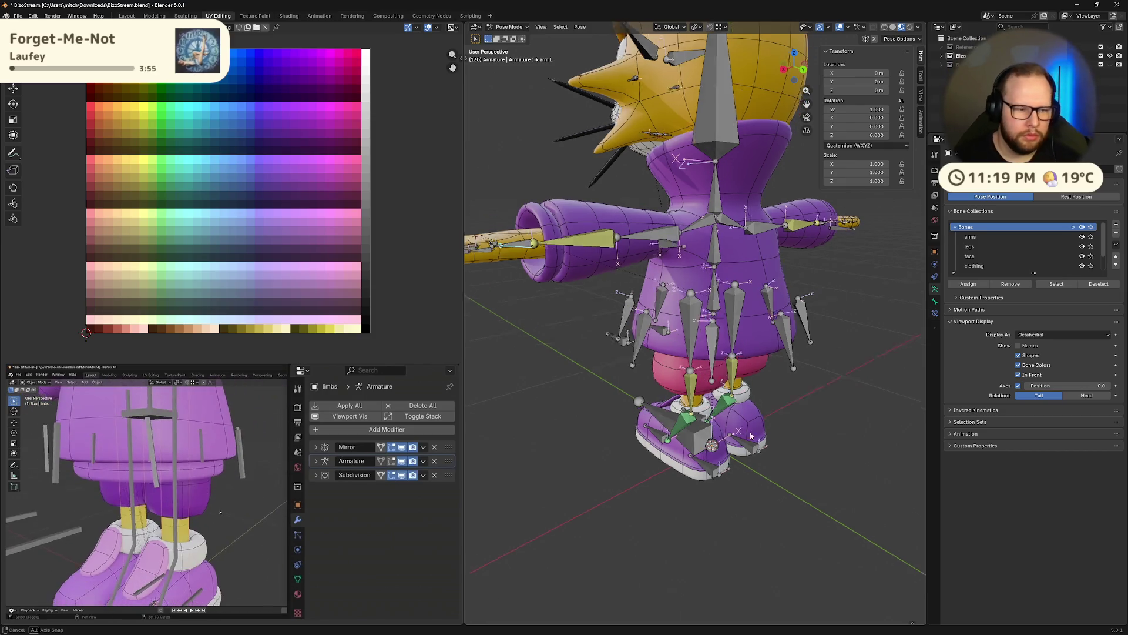
Skip the reference tutorial ahead and resume playing it.
middle_click_drag(697, 458, 803, 443)
left_click(344, 590)
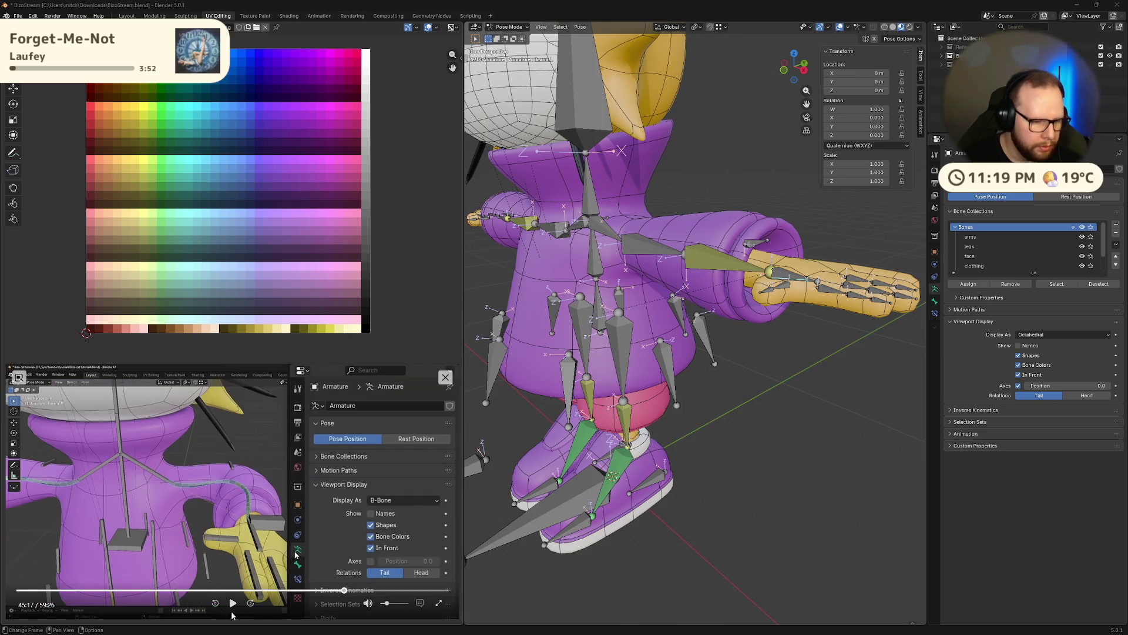
left_click(232, 603)
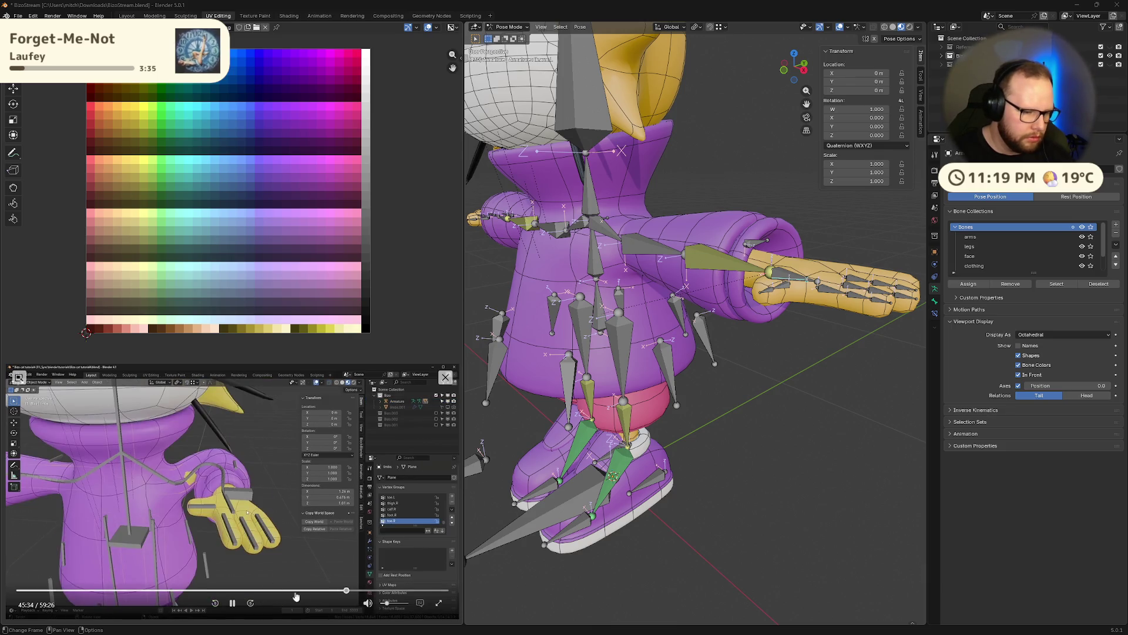
Try moving and rotating the left hand bone, undoing each, and face the rig in front orthographic view.
left_click(48, 605)
middle_click_drag(635, 353, 744, 389)
key("g")
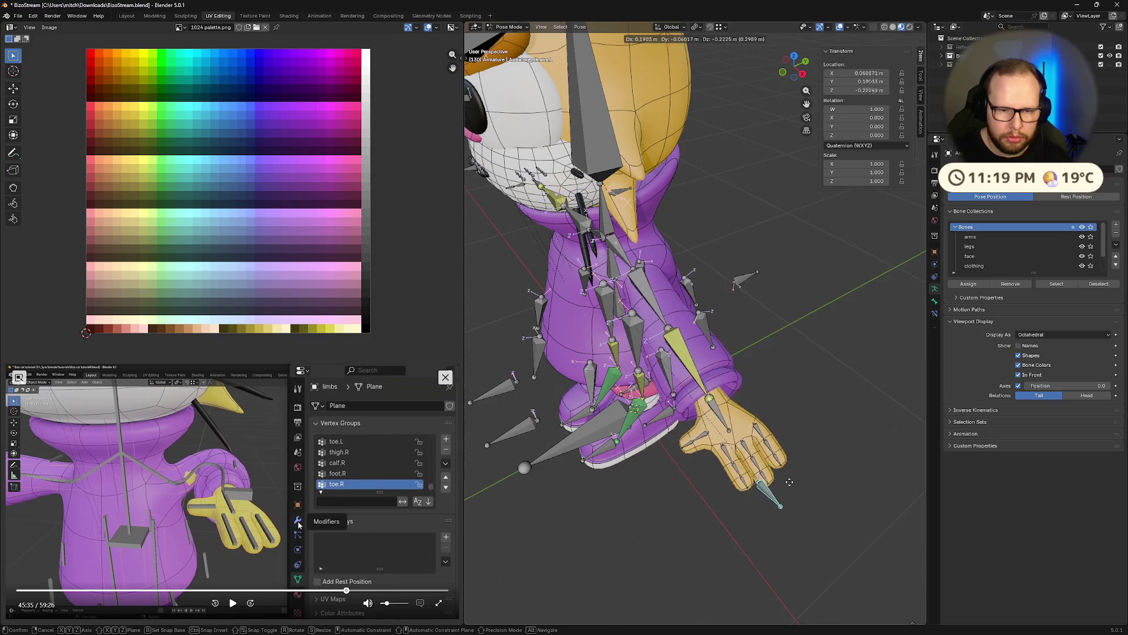
left_click(789, 513)
mouse_move(789, 513)
middle_mouse_down()
mouse_move(885, 384)
mouse_move(717, 471)
middle_mouse_up()
key("ctrl+z")
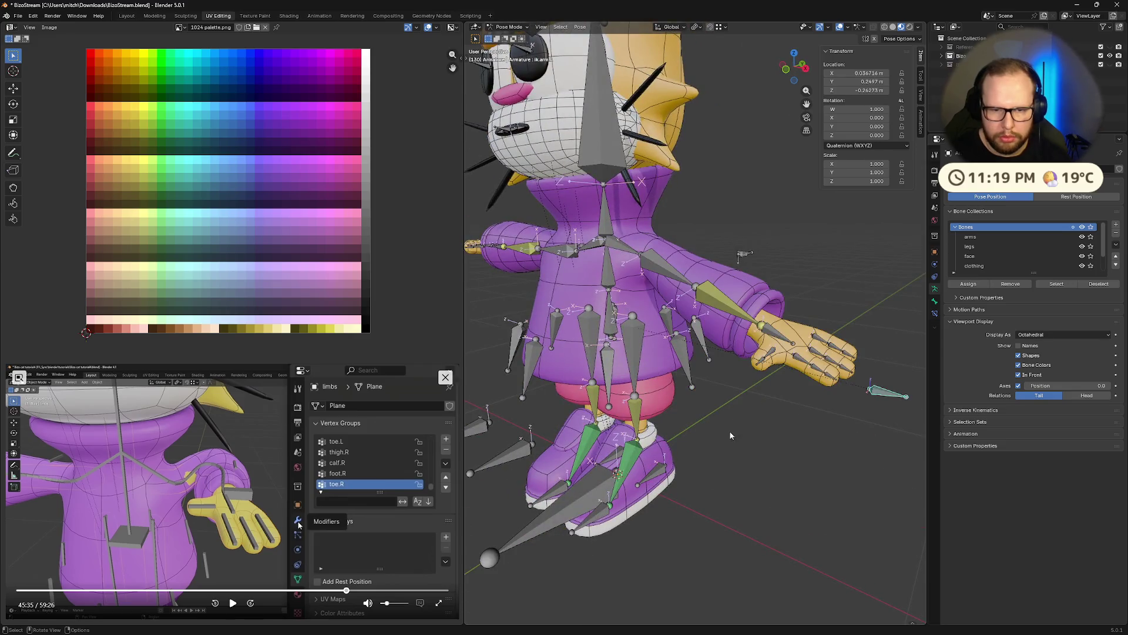
middle_click_drag(730, 431, 783, 410)
left_click(795, 68)
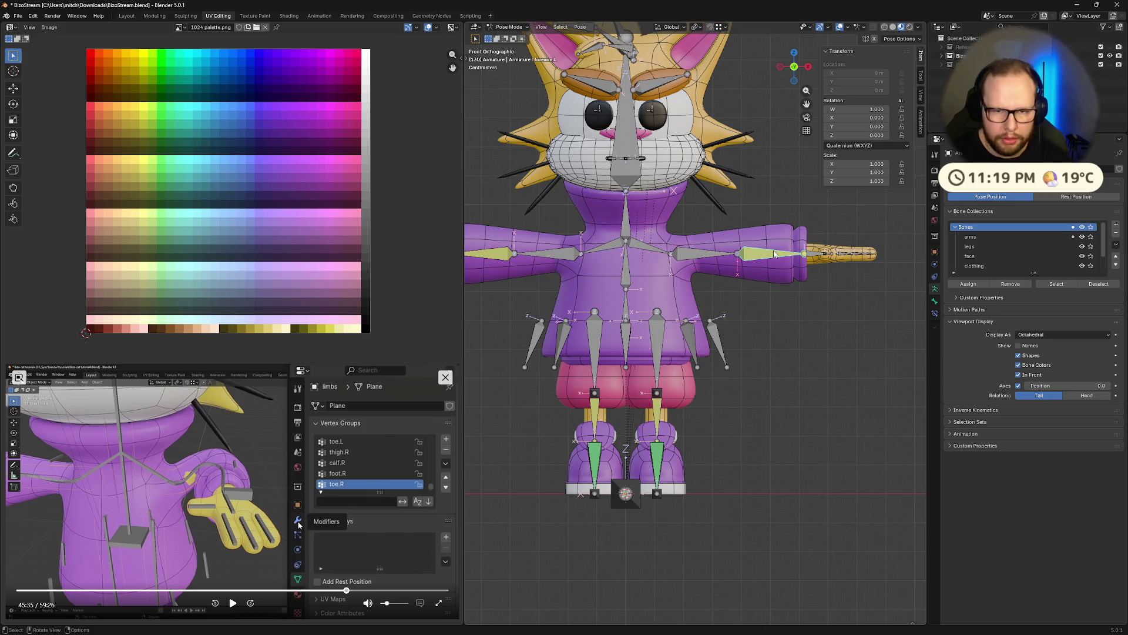
key("r")
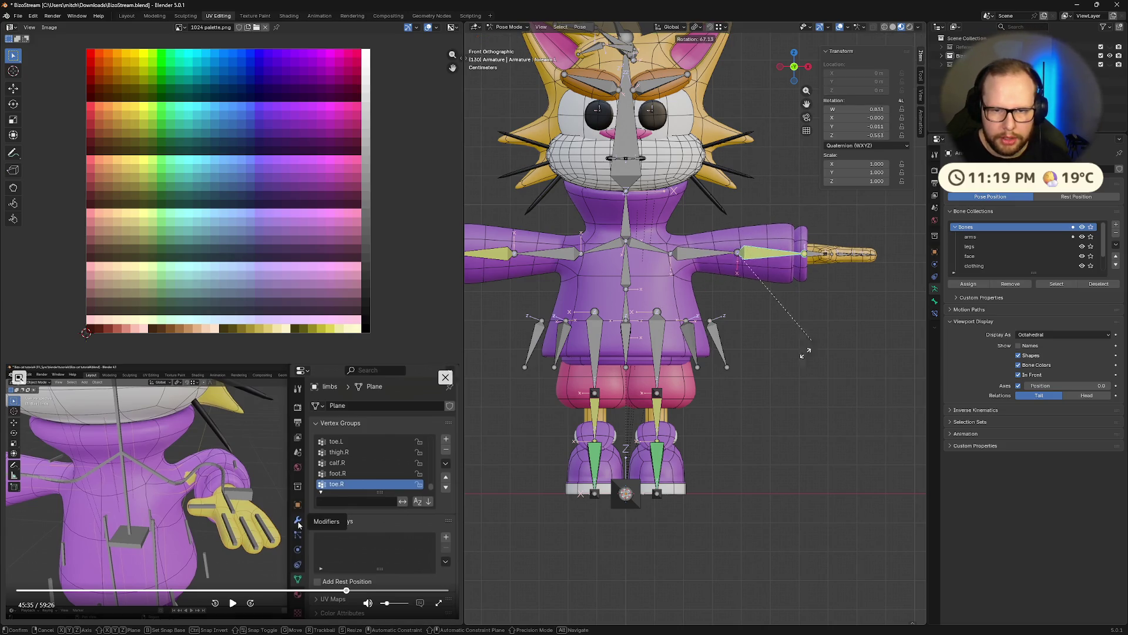
key("Escape")
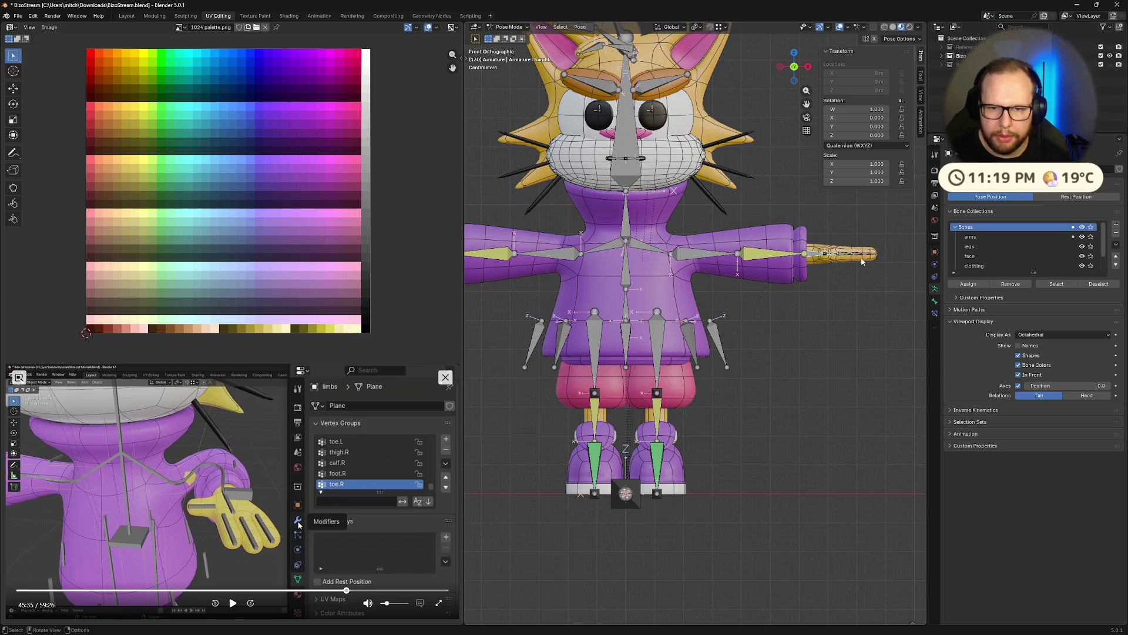
Display the armature as B-Bones and bend the left arm by grabbing its hand bone.
left_click(1023, 333)
left_click(1034, 365)
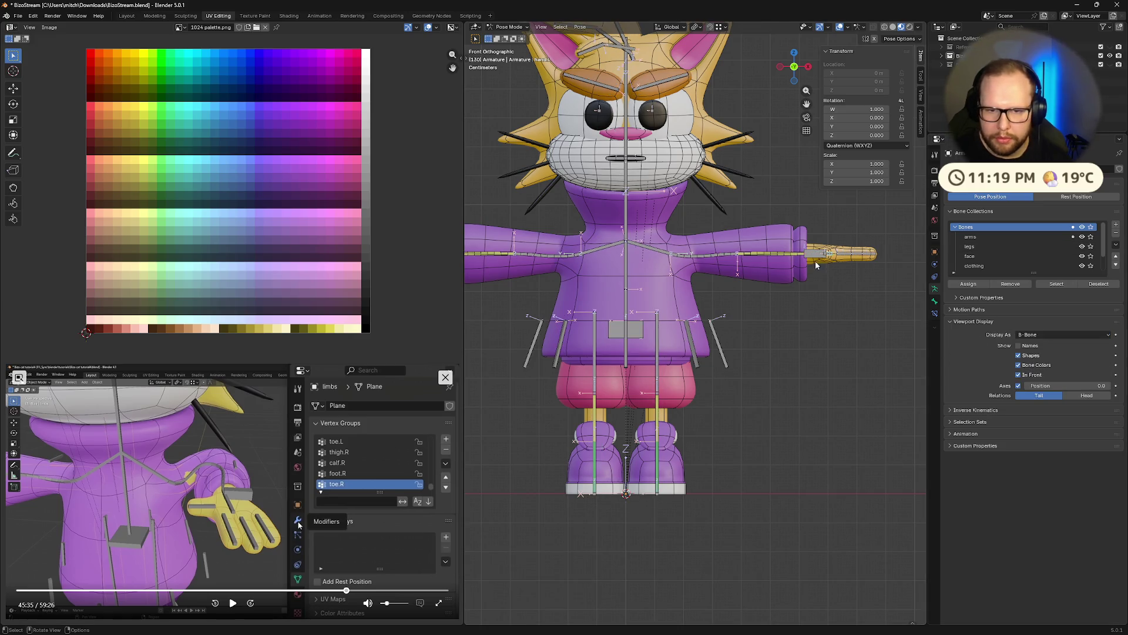
key("g")
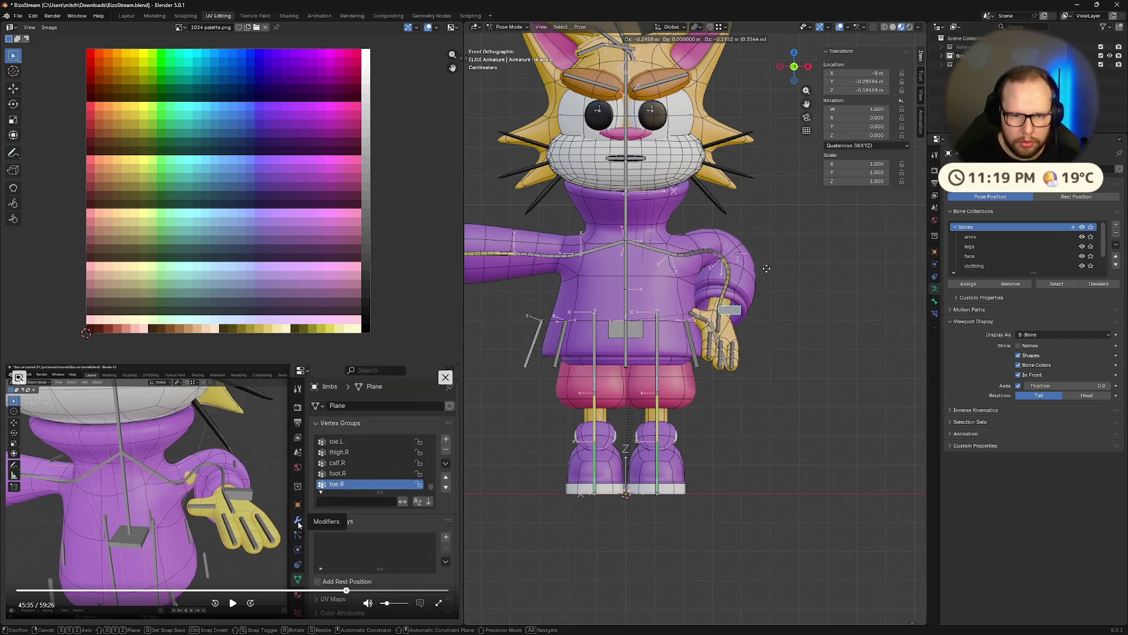
left_click(688, 305)
key("g")
left_click(690, 304)
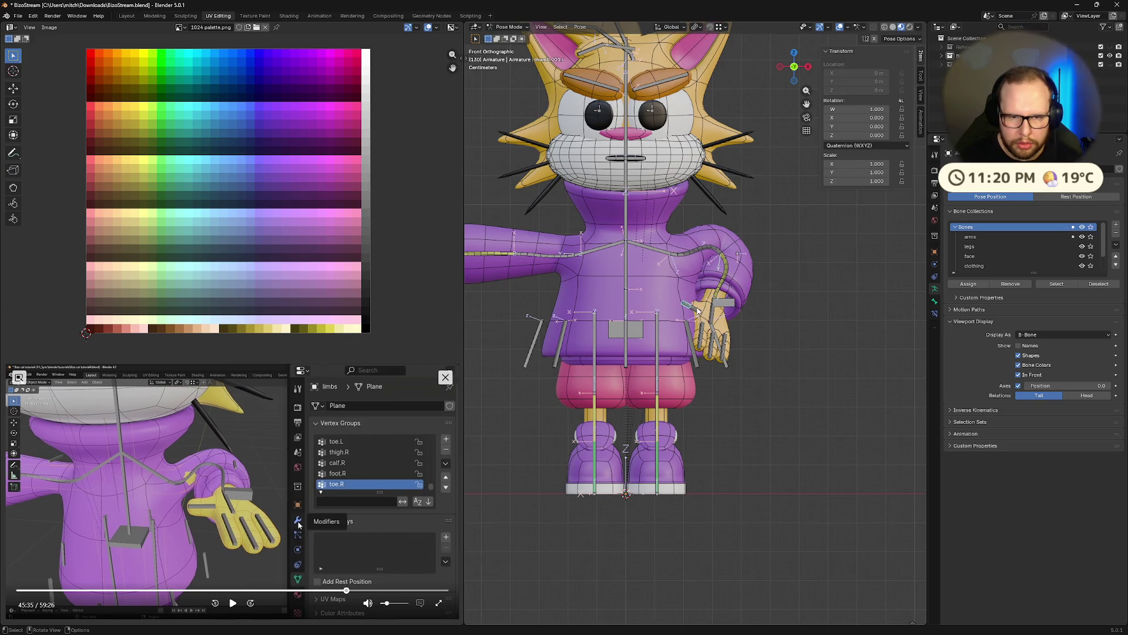
key("g")
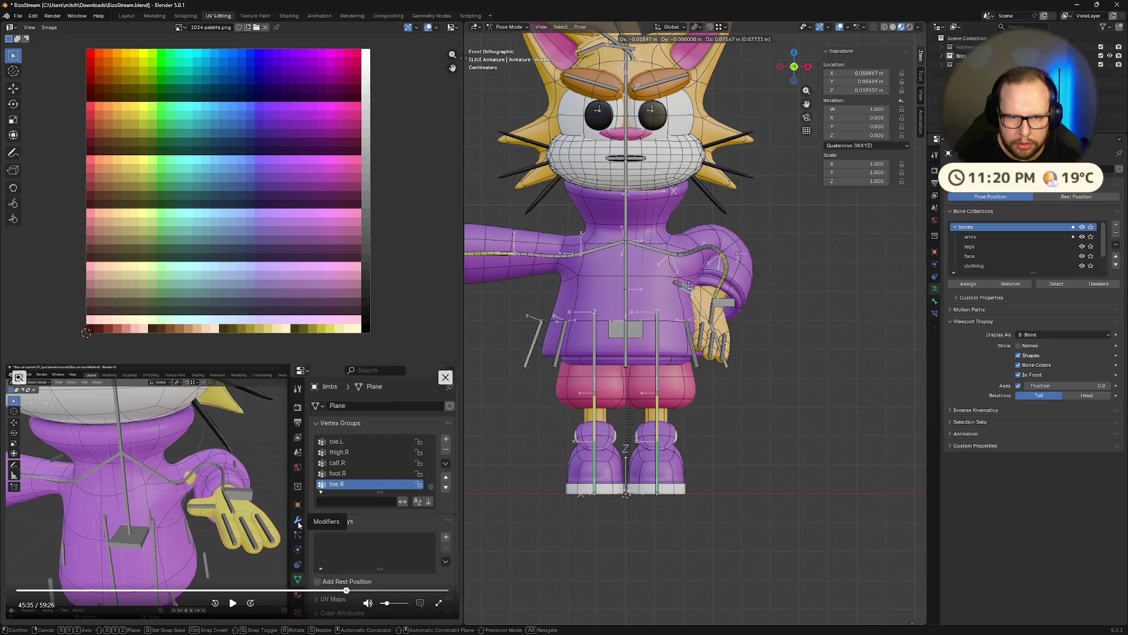
key("Escape")
Rotate the hand bone, clear its rotation with Alt+R, and select all bones of the rig.
middle_click_drag(687, 287, 680, 362)
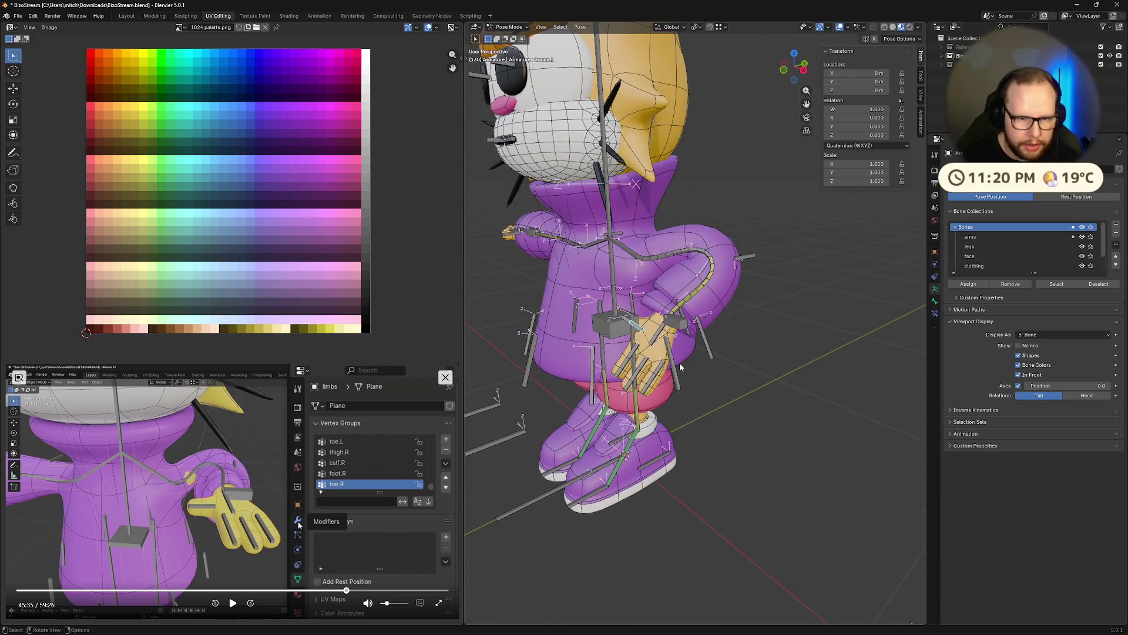
key("r")
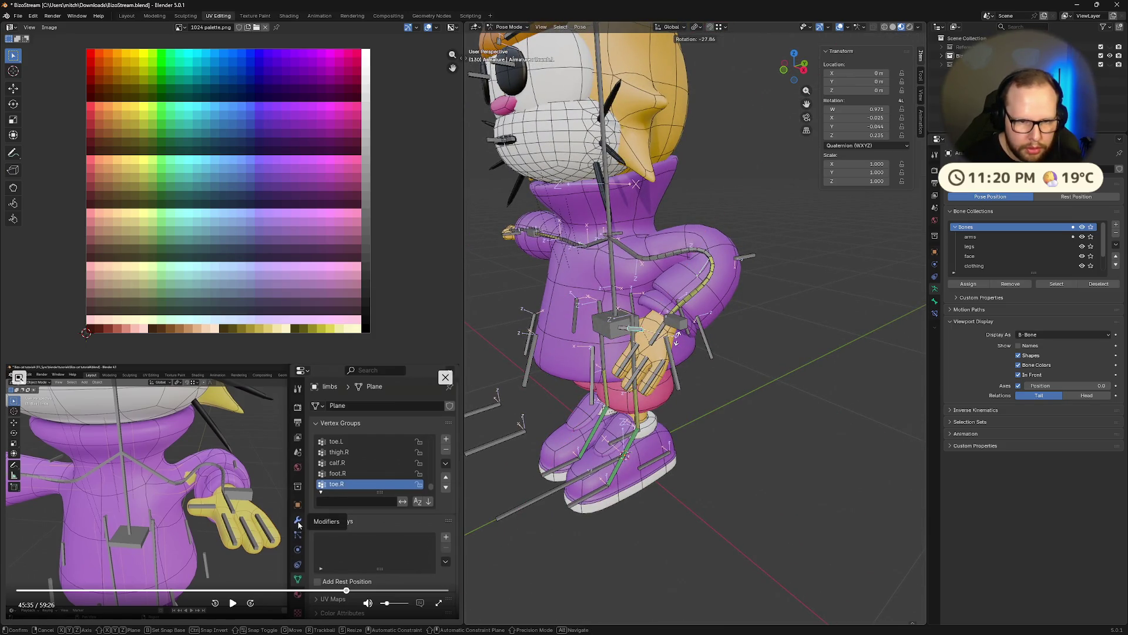
left_click(686, 362)
key("alt+r")
middle_click_drag(677, 405, 754, 403)
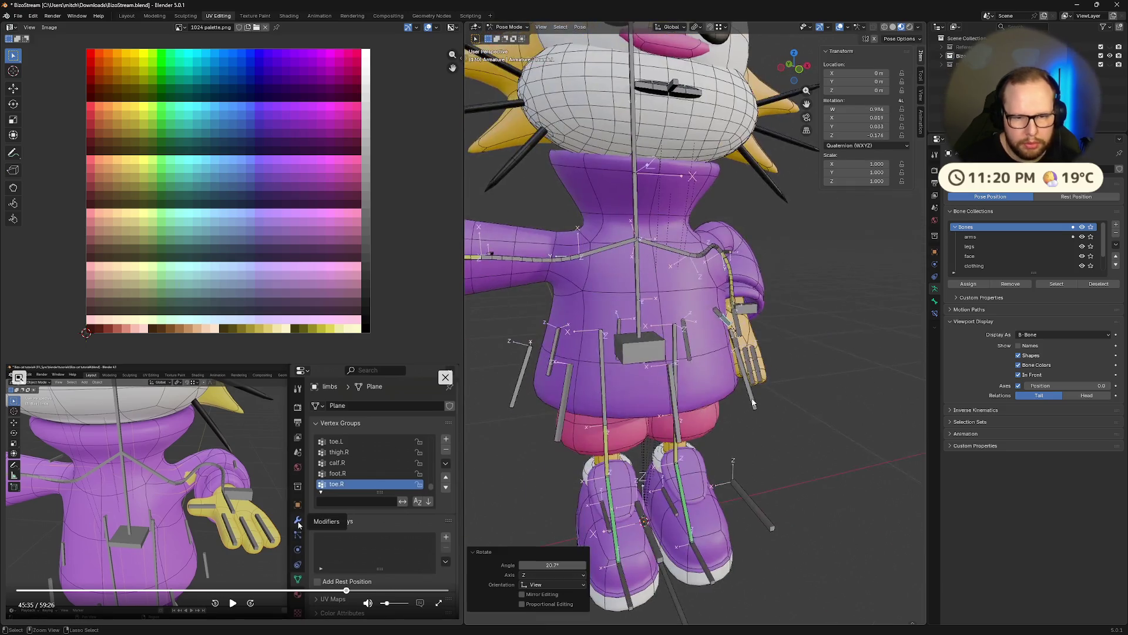
middle_click_drag(798, 372, 738, 405)
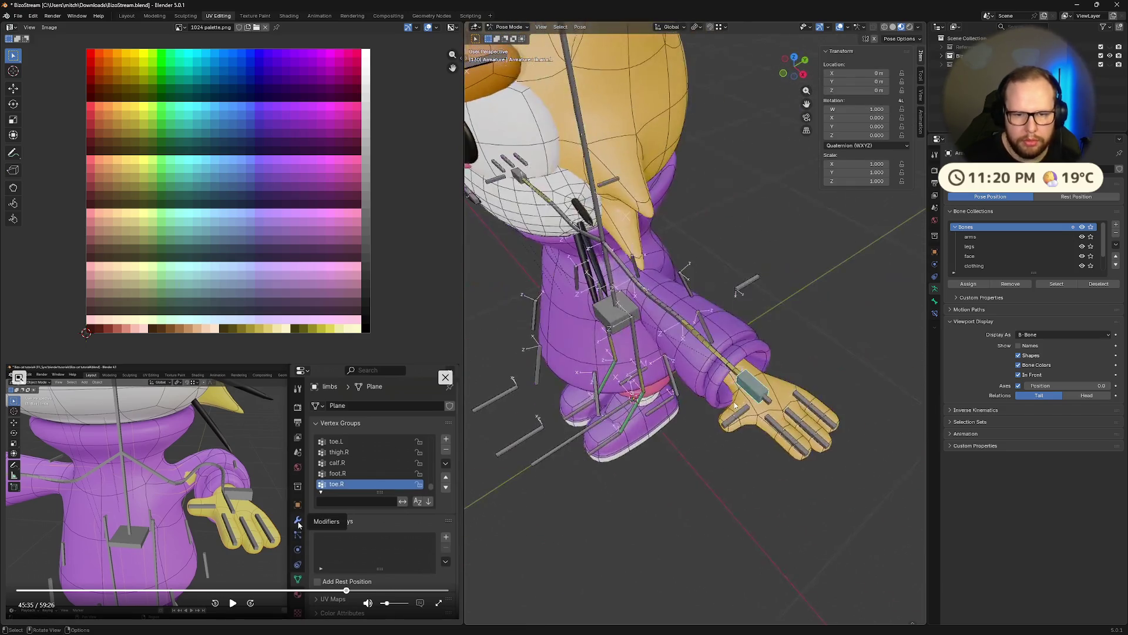
key("a")
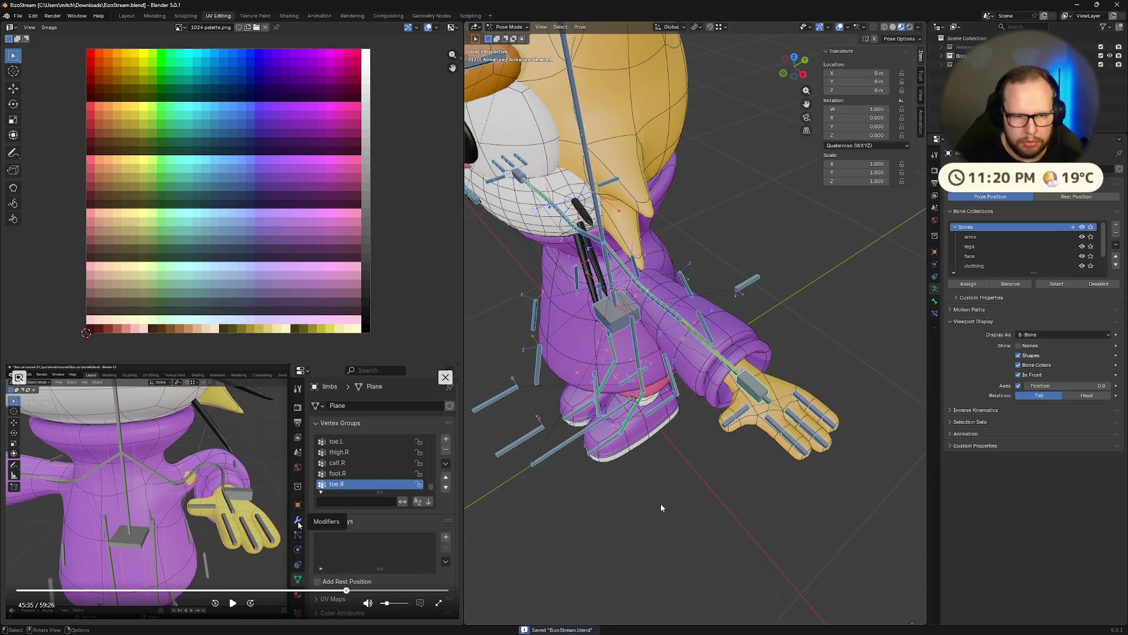
middle_click_drag(644, 514, 664, 489)
scroll(664, 489, "down", 5)
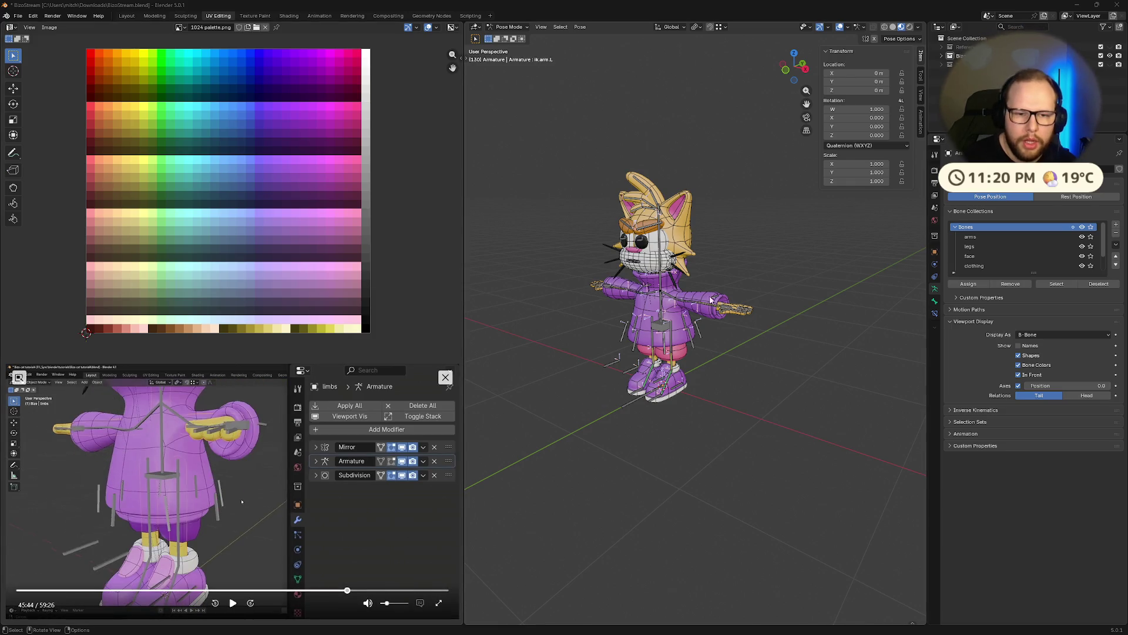
scroll(703, 304, "up", 3)
scroll(789, 298, "up", 2)
scroll(745, 306, "up", 2)
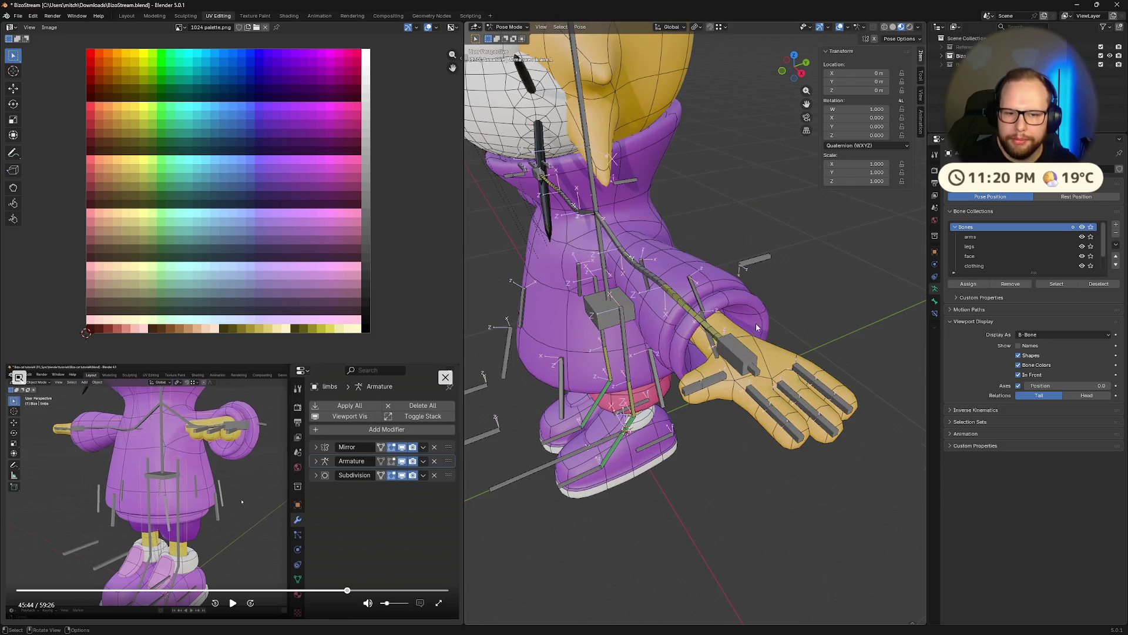
Pull the left IK hand bone across onto the torso and inspect the bicep bend from below and behind.
mouse_move(708, 365)
middle_mouse_down()
mouse_move(702, 350)
mouse_move(772, 430)
middle_mouse_up()
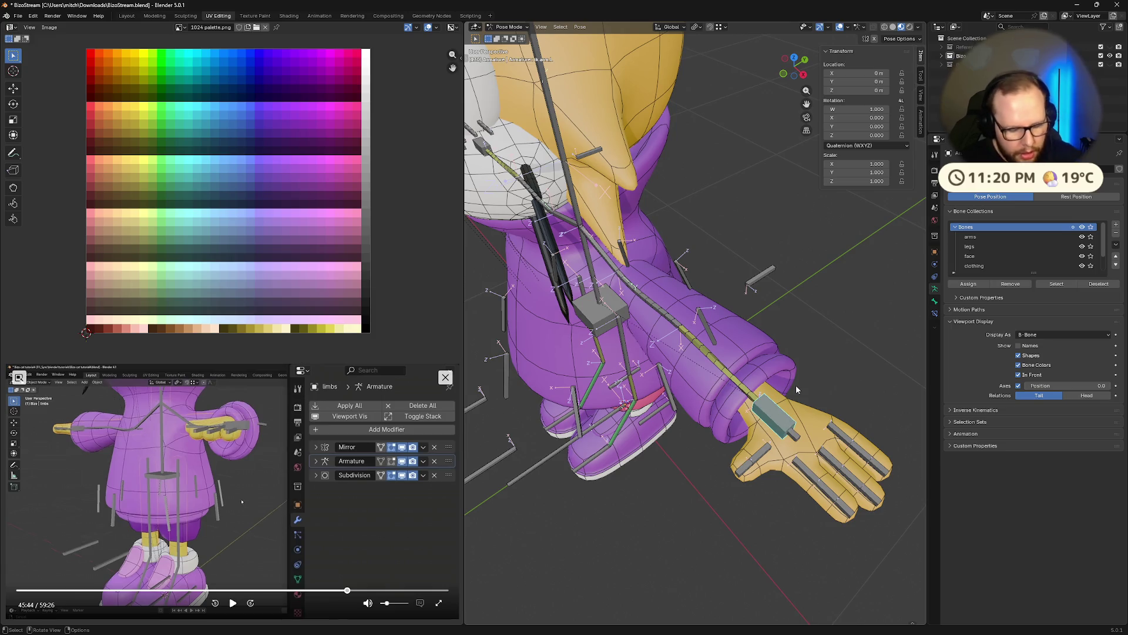
key("g")
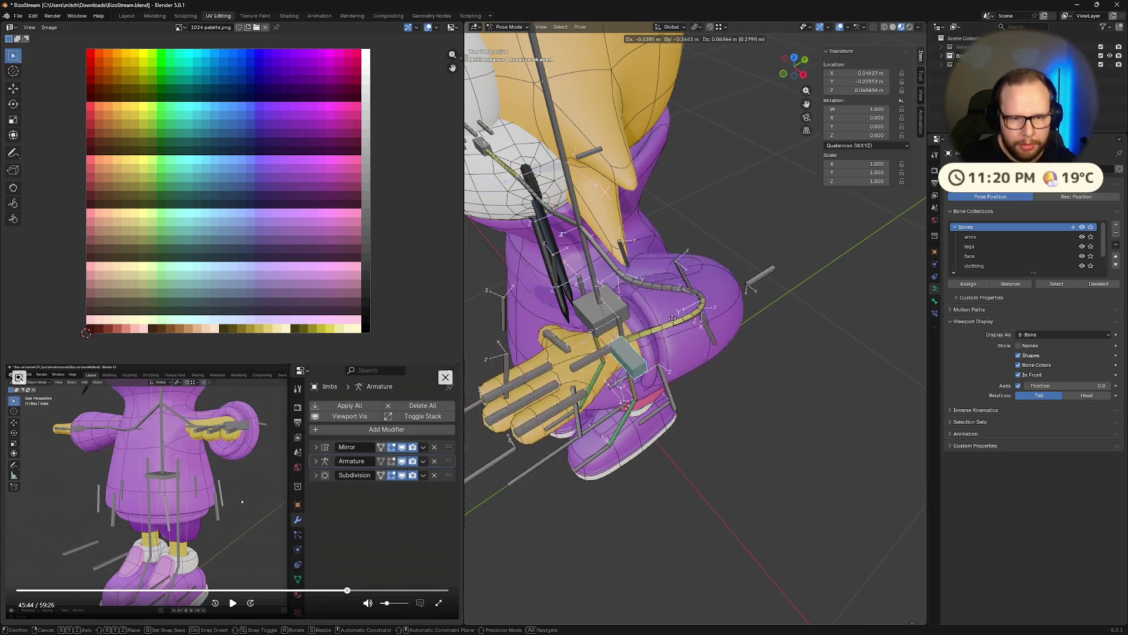
left_click(670, 319)
mouse_move(669, 320)
middle_mouse_down()
mouse_move(560, 167)
mouse_move(737, 291)
mouse_move(840, 226)
middle_mouse_up()
scroll(738, 292, "up", 5)
scroll(737, 292, "down", 4)
key("g")
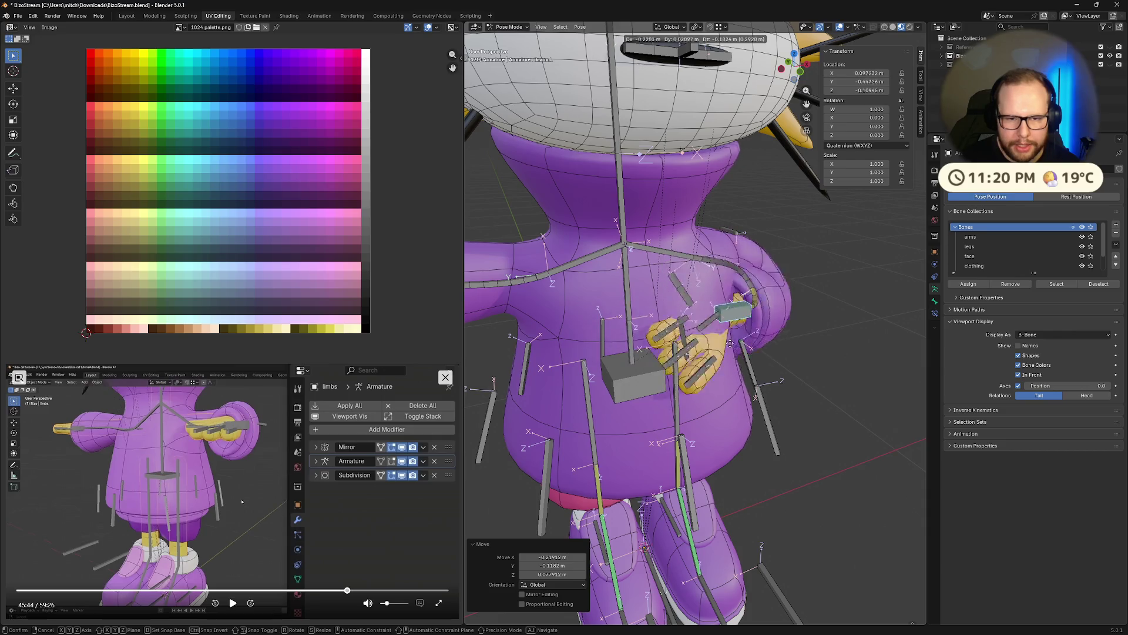
middle_click_drag(767, 352, 803, 371)
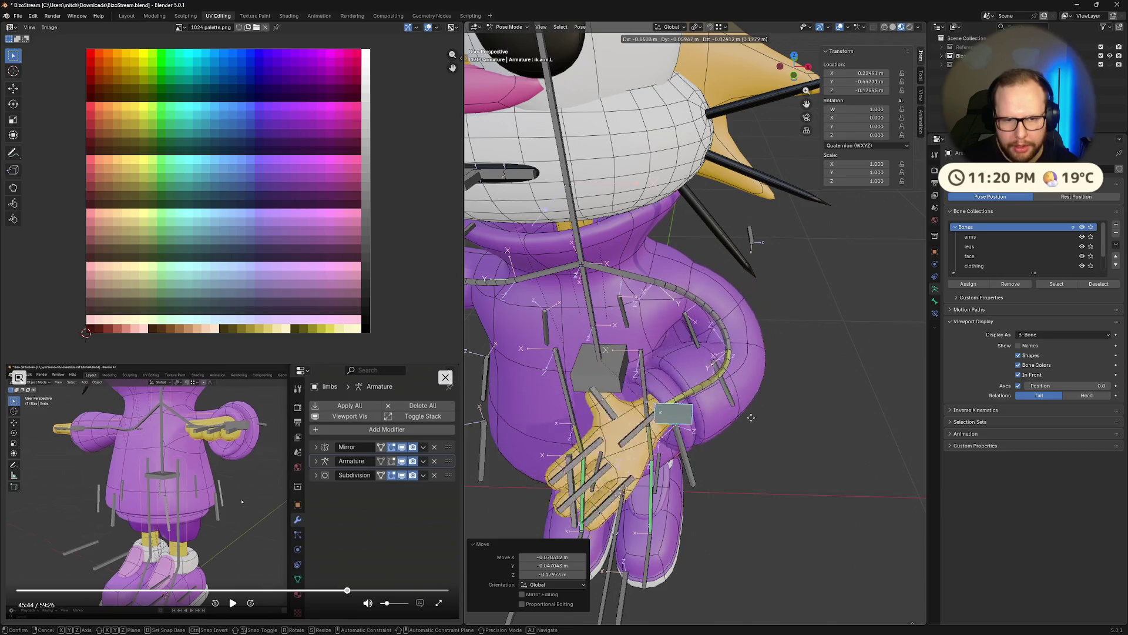
left_click(801, 416)
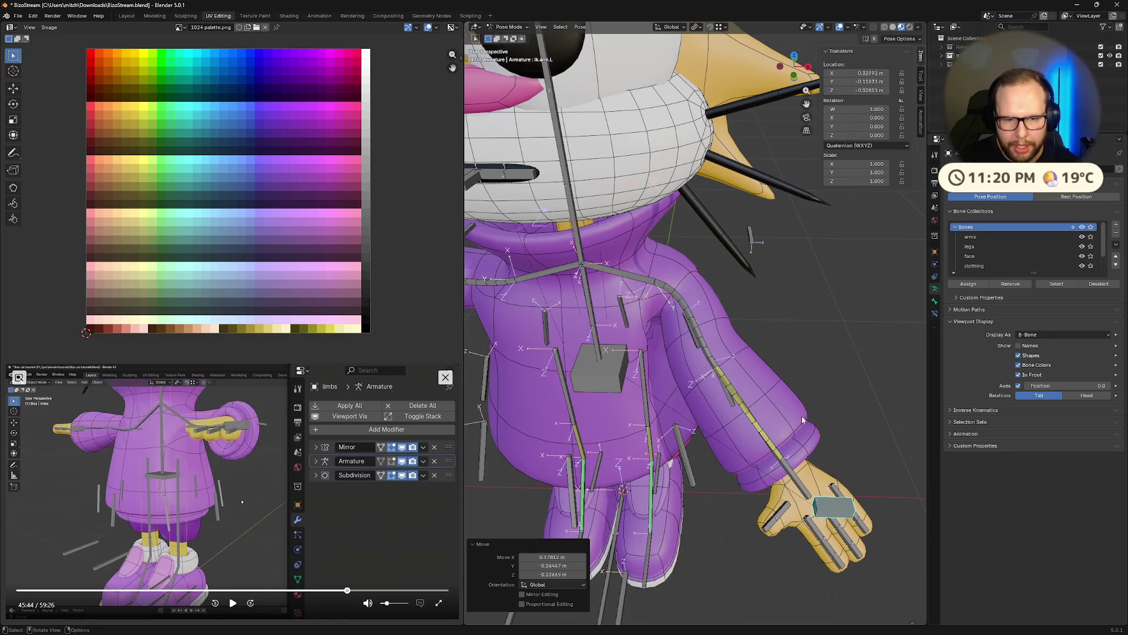
middle_click_drag(802, 417, 631, 309)
scroll(630, 309, "up", 3)
scroll(571, 302, "up", 3)
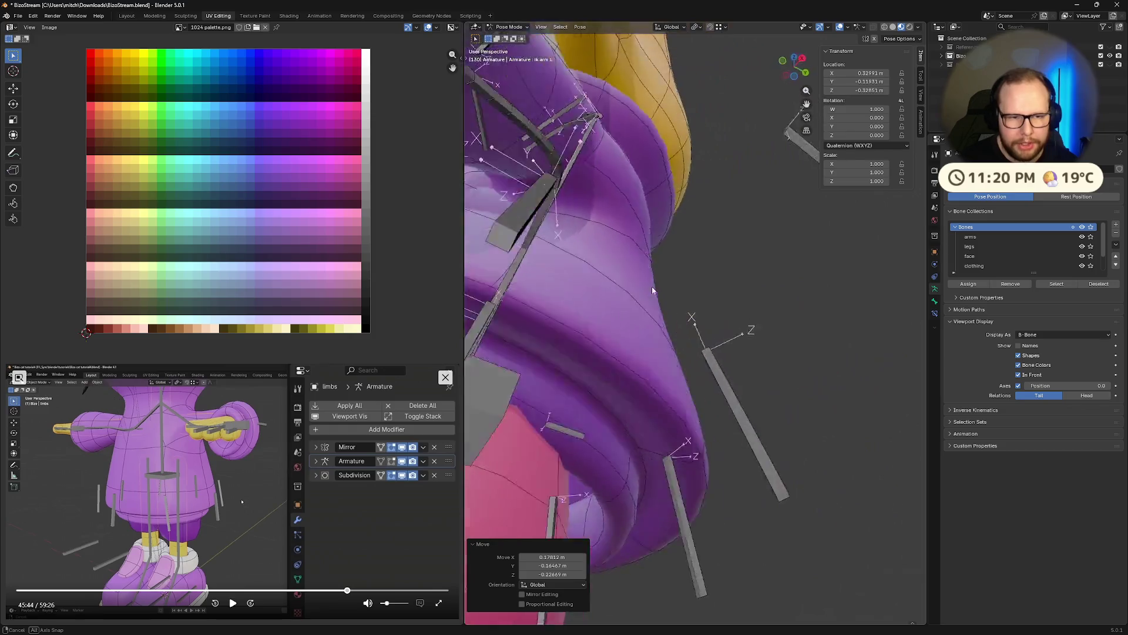
scroll(650, 287, "up", 3)
scroll(709, 339, "up", 3)
scroll(708, 346, "down", 3)
scroll(697, 335, "down", 3)
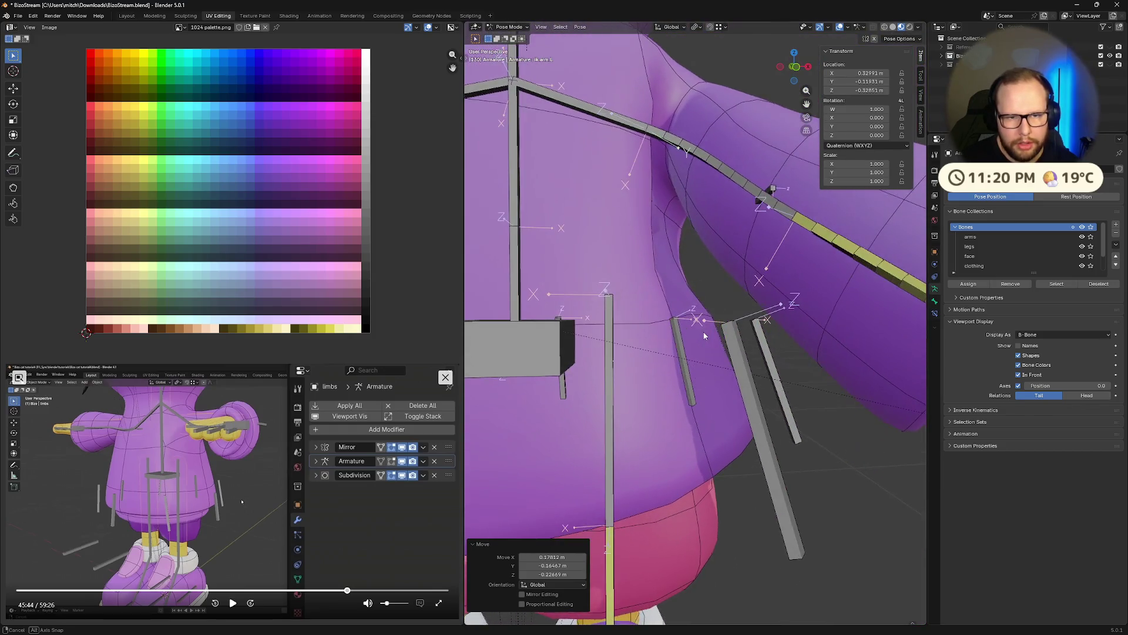
scroll(679, 330, "down", 3)
scroll(665, 296, "up", 2)
scroll(688, 295, "up", 1)
Undo the hand moves so the left arm returns to its T-pose.
mouse_move(715, 292)
middle_mouse_down()
mouse_move(735, 328)
mouse_move(735, 306)
mouse_move(756, 324)
middle_mouse_up()
key("ctrl+z")
key("ctrl+z")
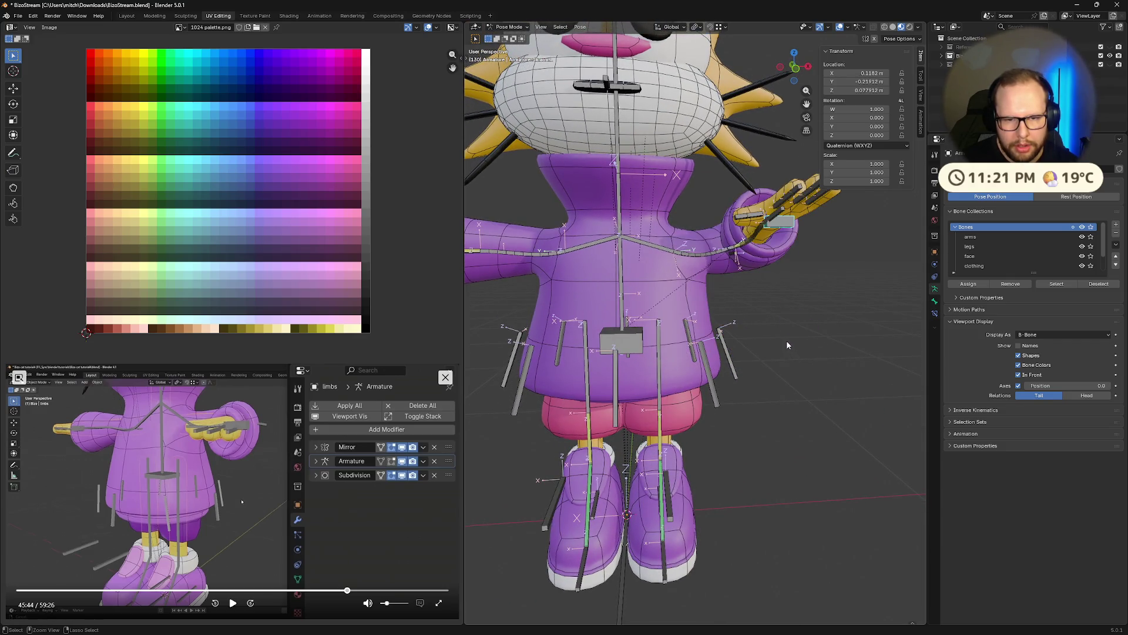
key("ctrl+z")
middle_click_drag(810, 320, 788, 347)
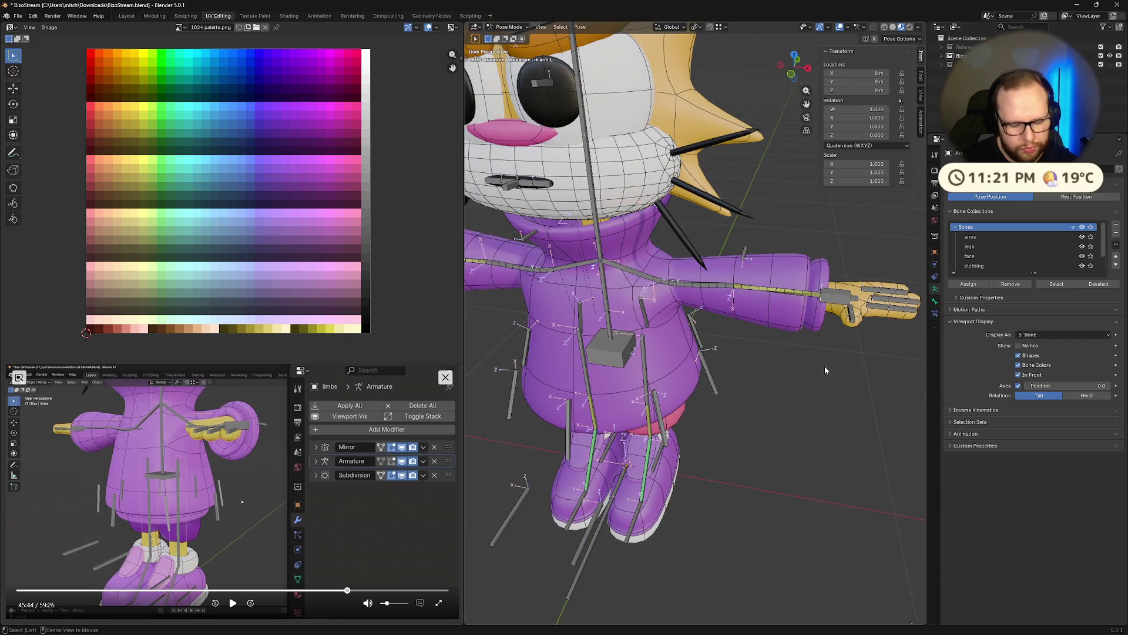
scroll(825, 366, "up", 2)
Display the bones as Octahedral again, leave pose mode, and select the purple body mesh.
left_click(1039, 335)
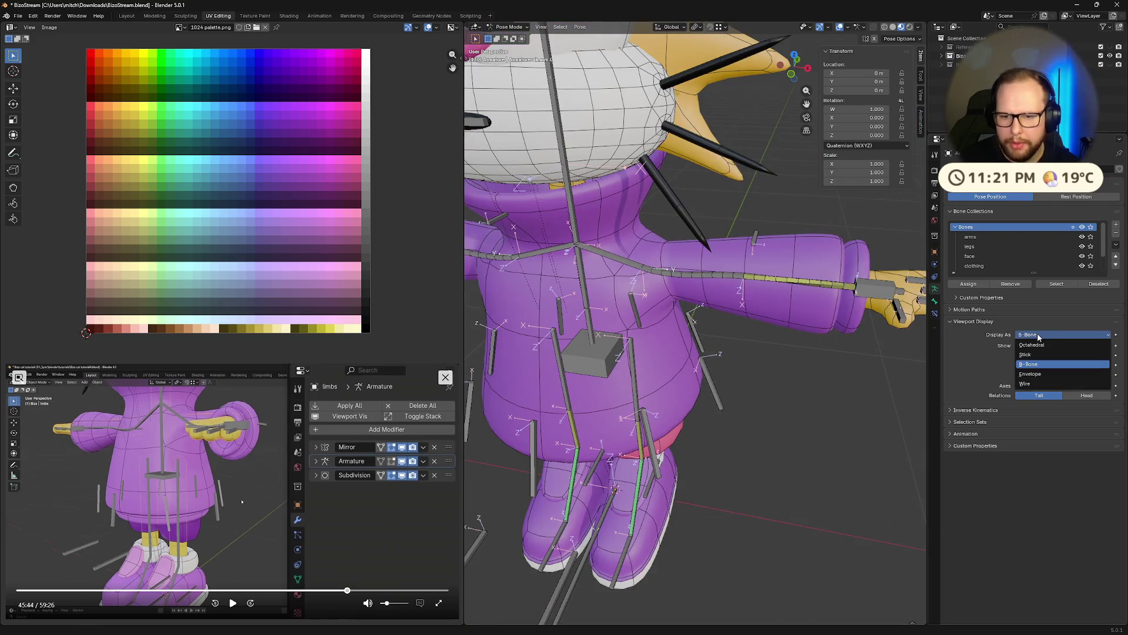
left_click(1028, 346)
mouse_move(740, 356)
middle_mouse_down()
mouse_move(660, 239)
mouse_move(697, 248)
middle_mouse_up()
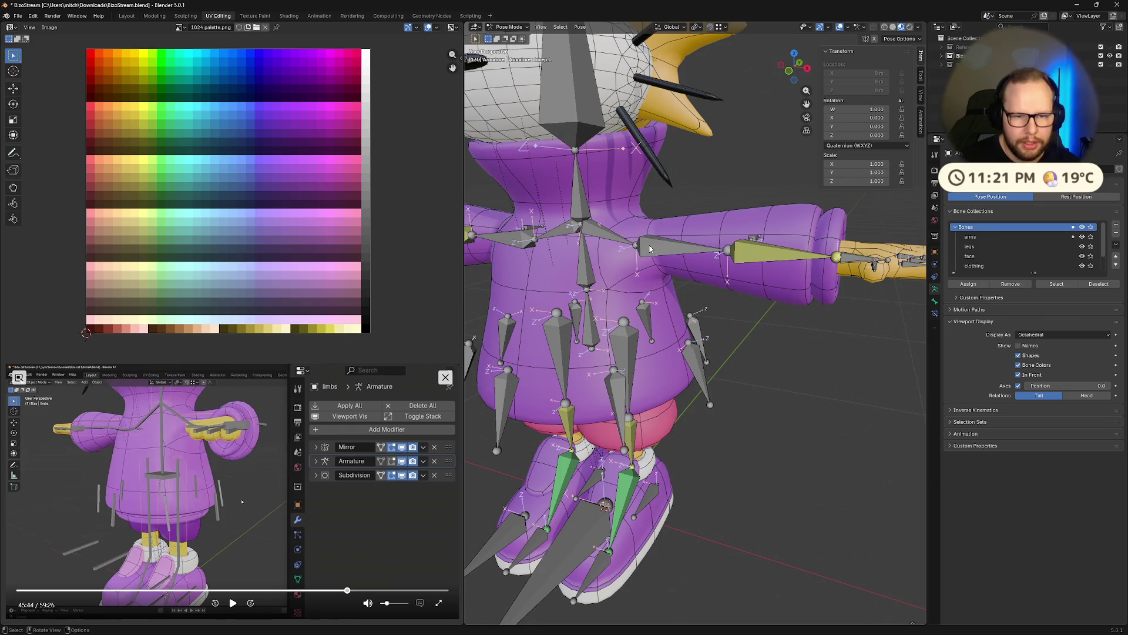
key("ctrl+Tab")
left_click(635, 292)
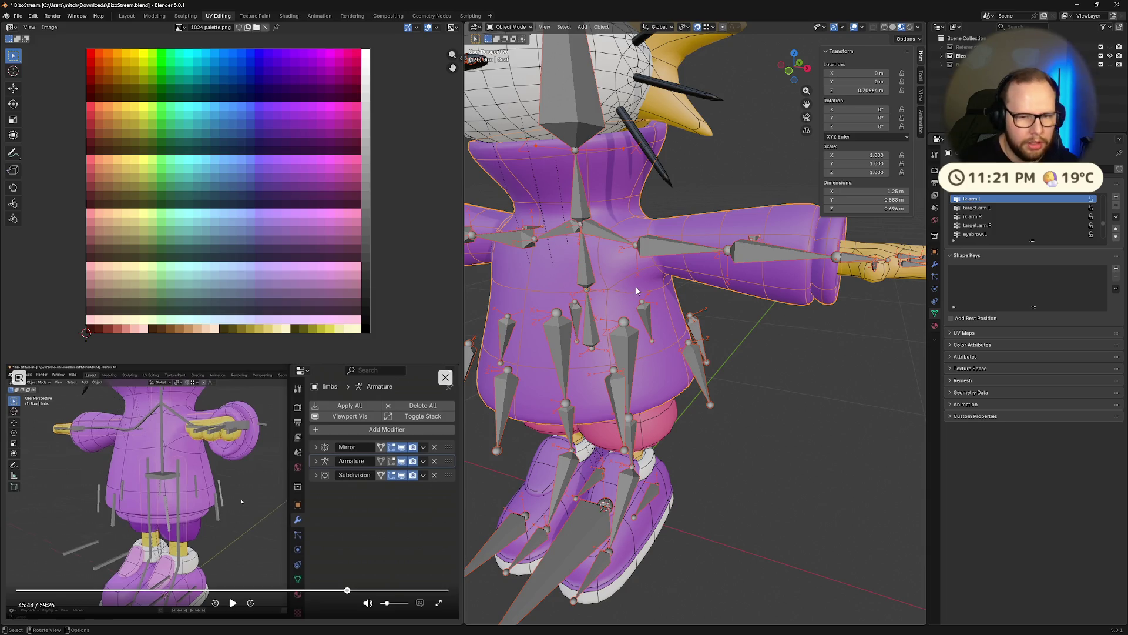
Enter Weight Paint on the body mesh and make bicep.L the shown vertex group.
key("ctrl+Tab")
left_click(576, 255)
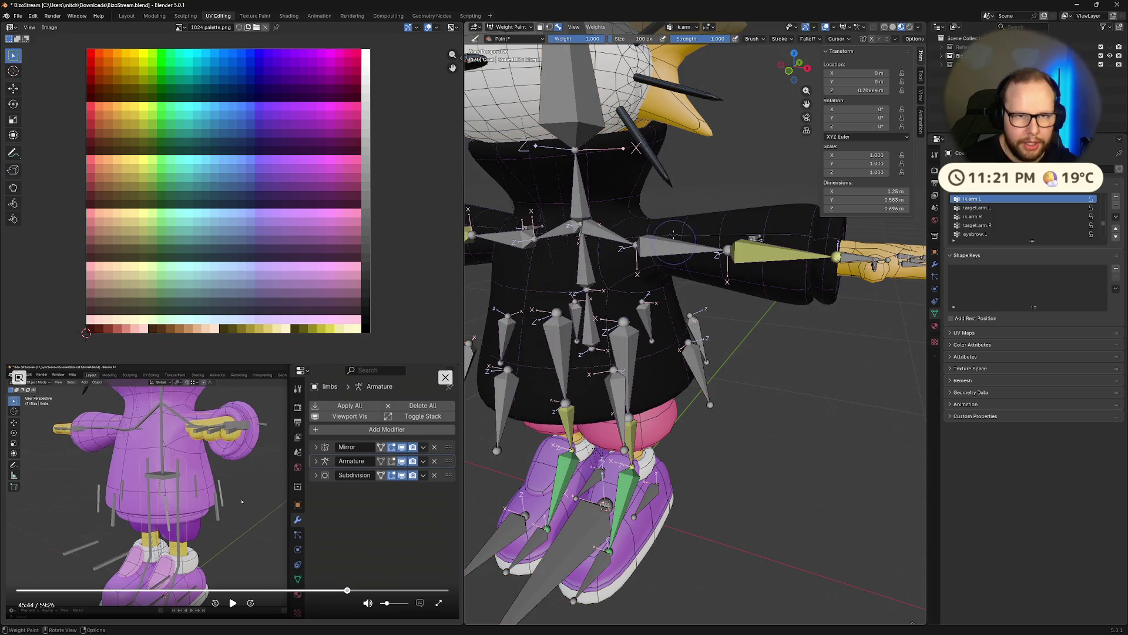
left_click(690, 33)
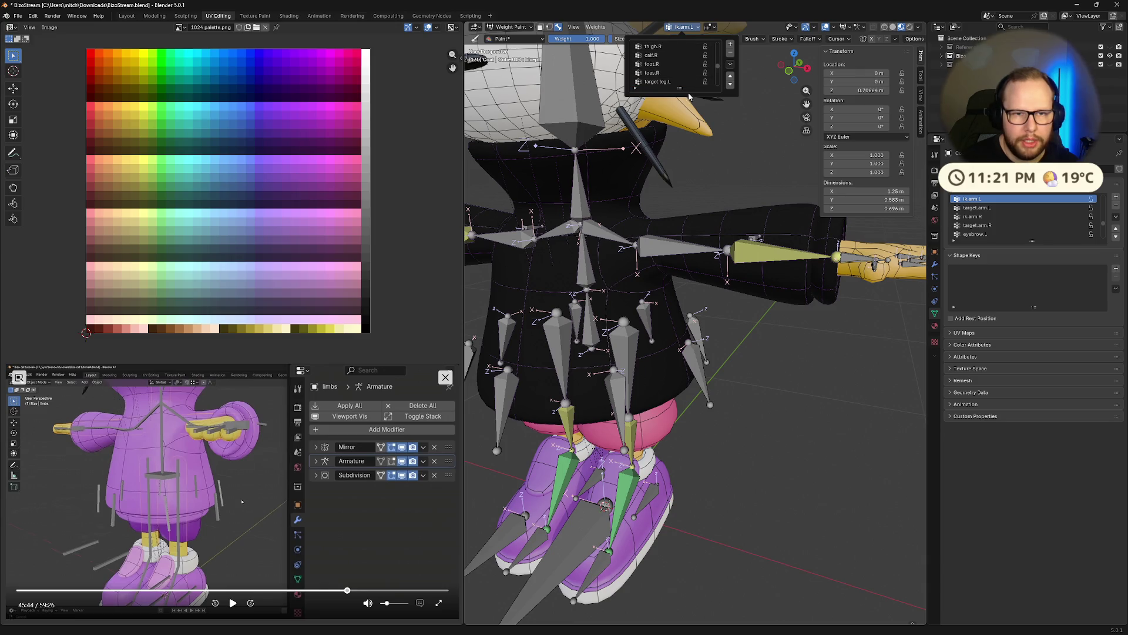
left_click_drag(682, 93, 679, 520)
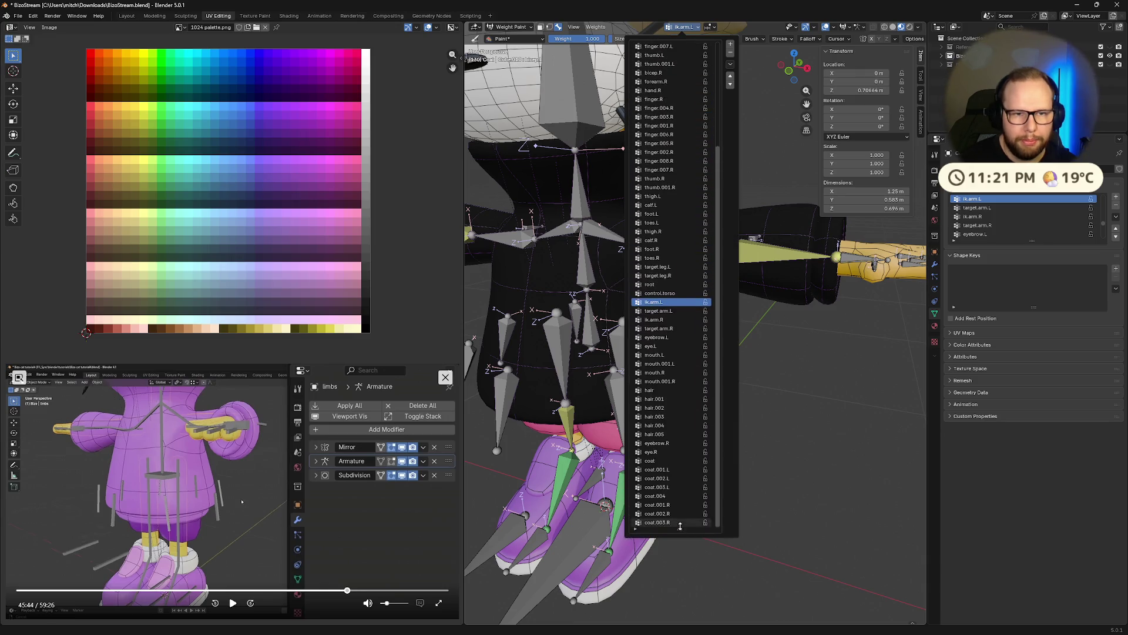
scroll(647, 211, "up", 2)
scroll(673, 119, "up", 2)
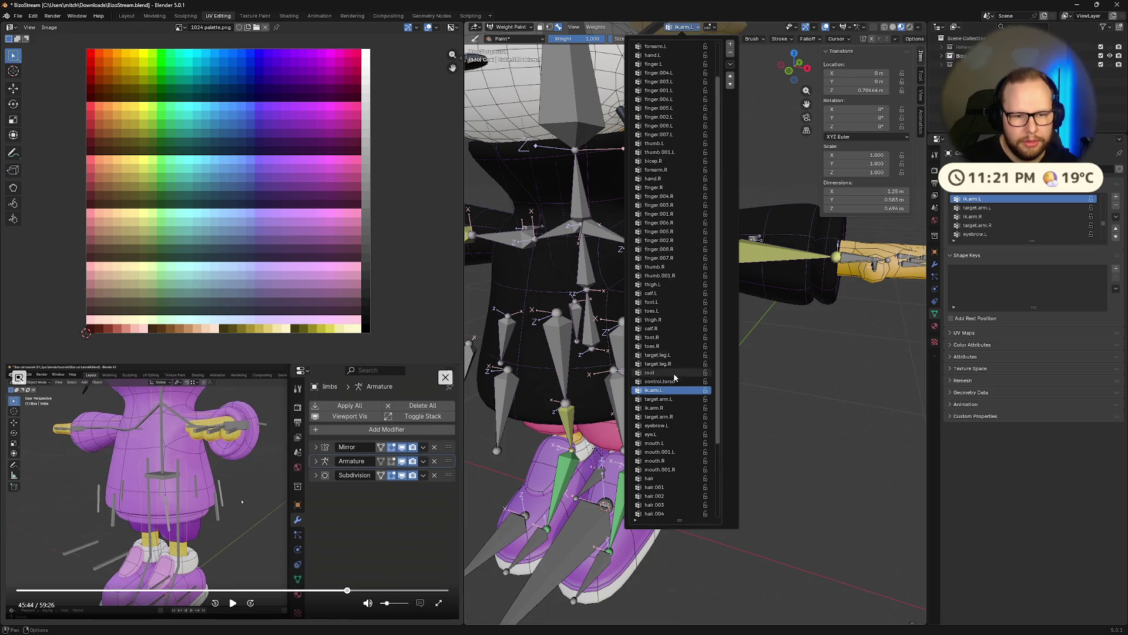
scroll(675, 376, "up", 2)
left_click(660, 81)
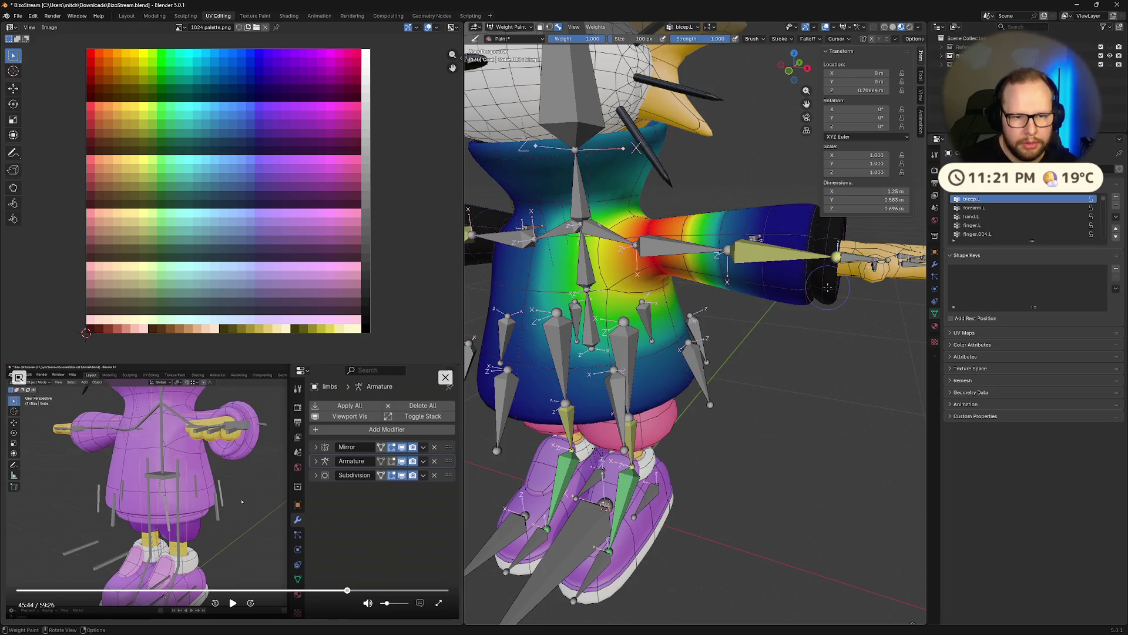
Orbit and zoom around the torso, shoulder and left arm to inspect the bicep.L gradient.
middle_click_drag(753, 319, 532, 201)
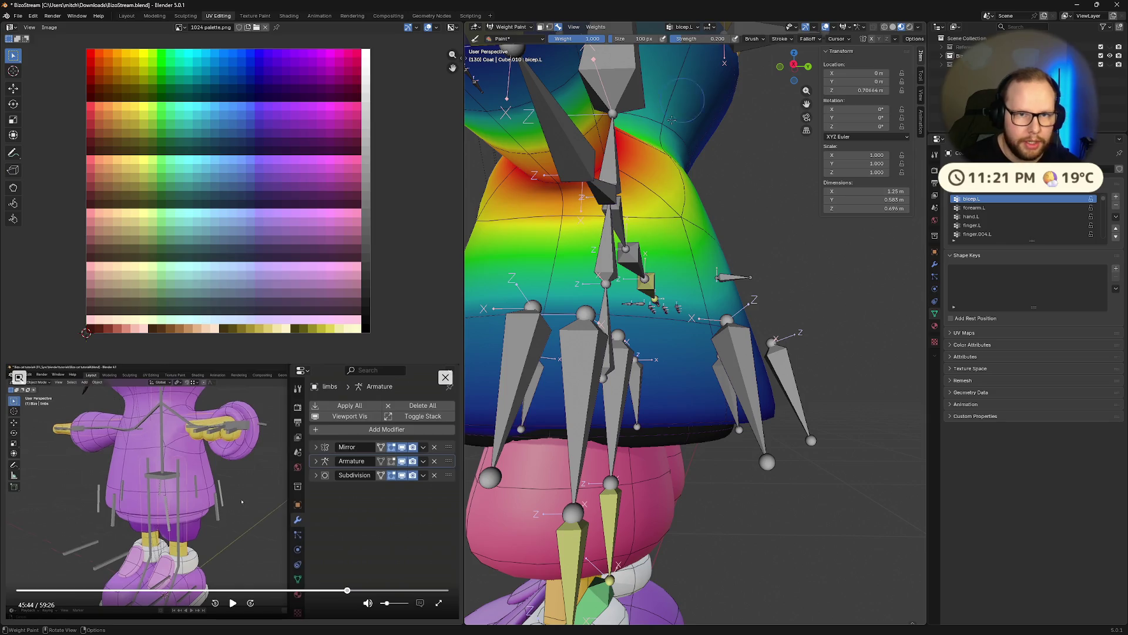
left_click_drag(562, 222, 562, 216)
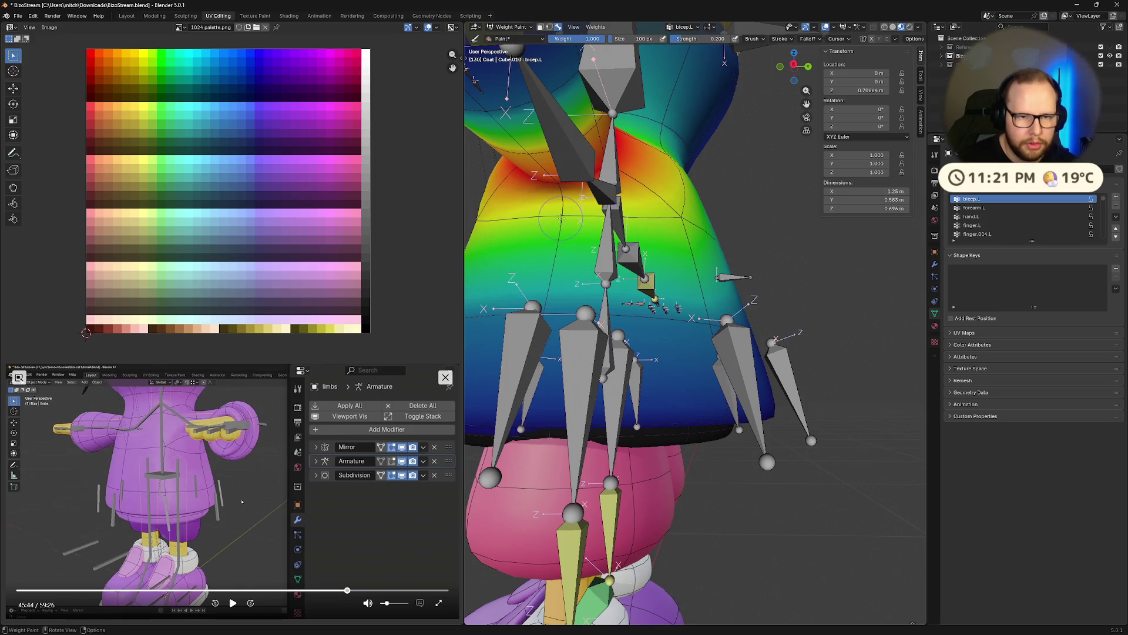
middle_click_drag(559, 217, 635, 241)
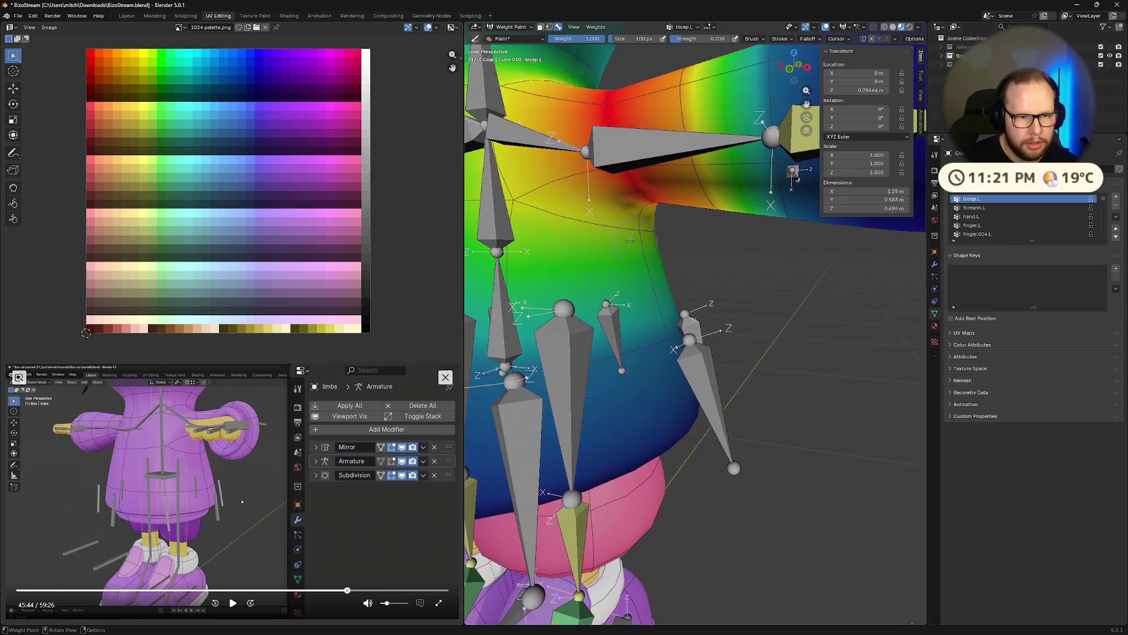
middle_click_drag(519, 199, 640, 234)
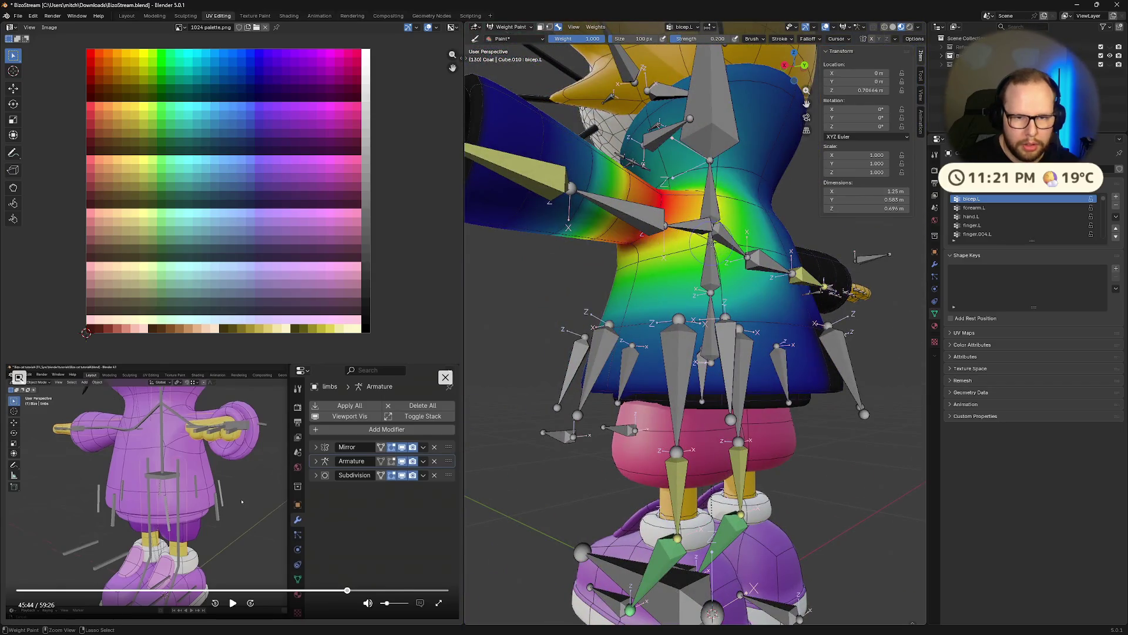
middle_click_drag(705, 264, 714, 285)
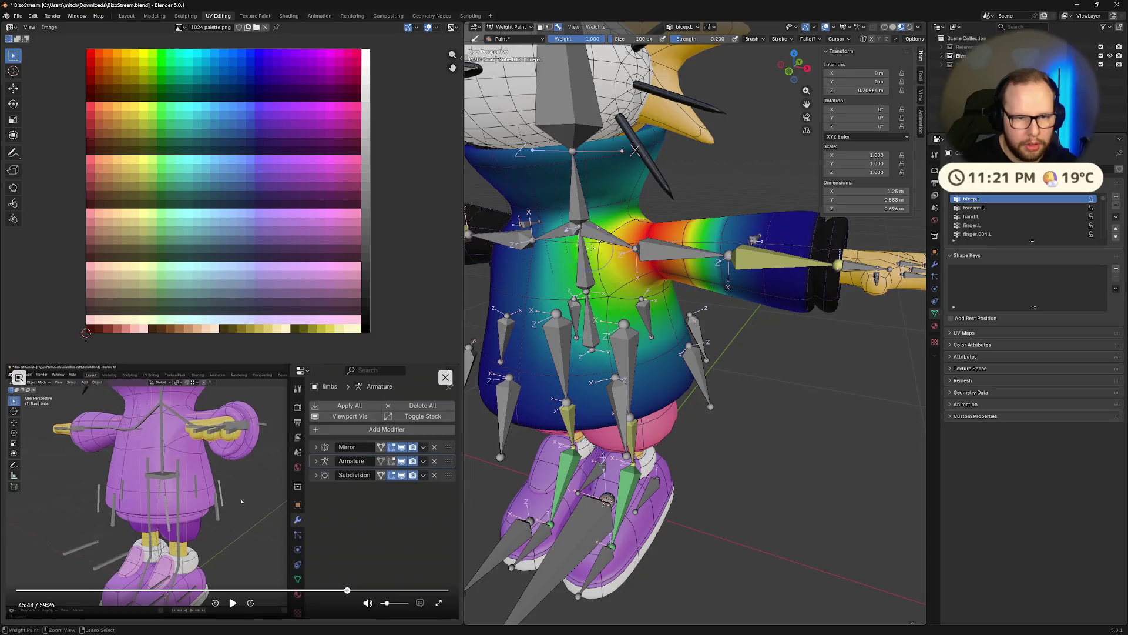
middle_click_drag(634, 150, 697, 194)
middle_click_drag(606, 239, 791, 219)
key("ctrl+Tab")
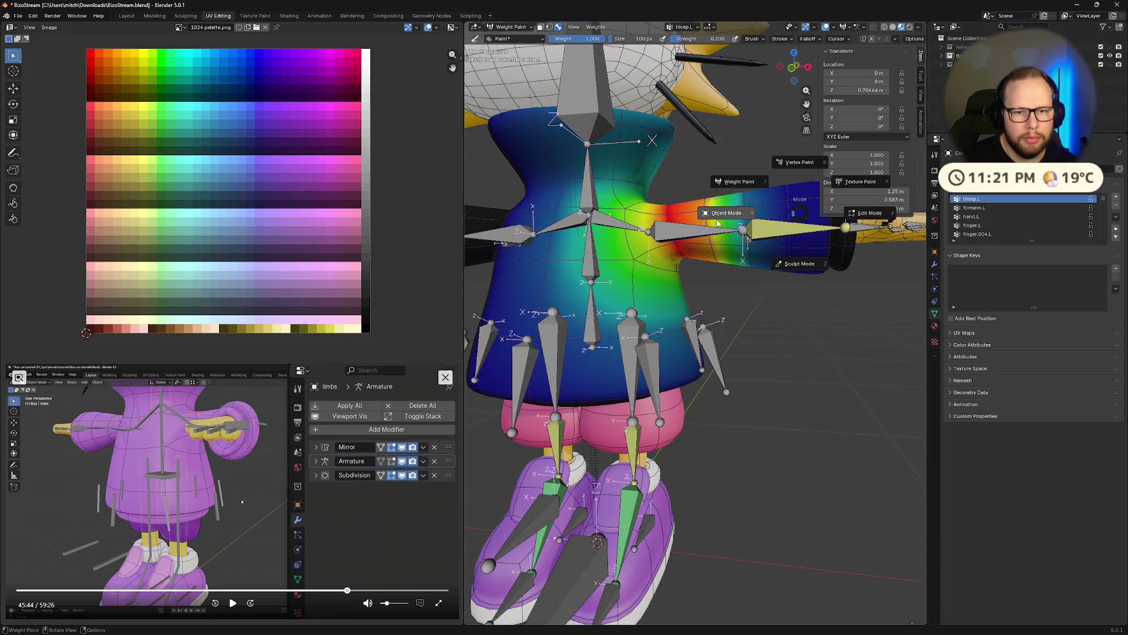
Toggle the body mesh between edit and object mode, settling in object mode.
left_click(722, 224)
key("Tab")
mouse_move(731, 209)
middle_mouse_down()
mouse_move(821, 247)
mouse_move(781, 283)
mouse_move(727, 277)
middle_mouse_up()
key("Tab")
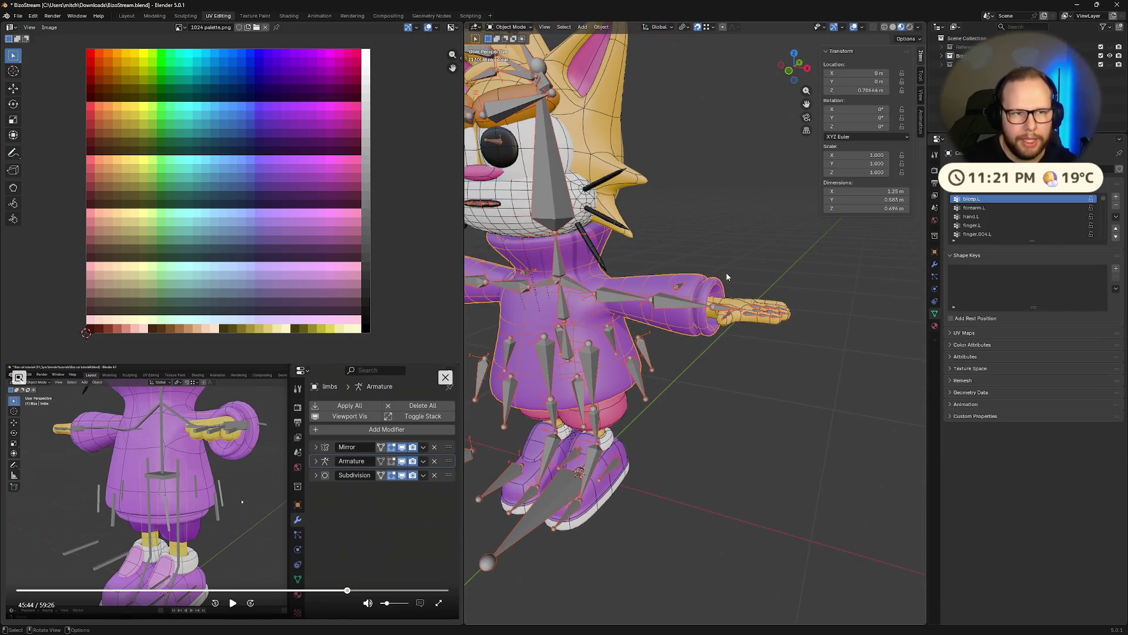
key("ctrl+Tab")
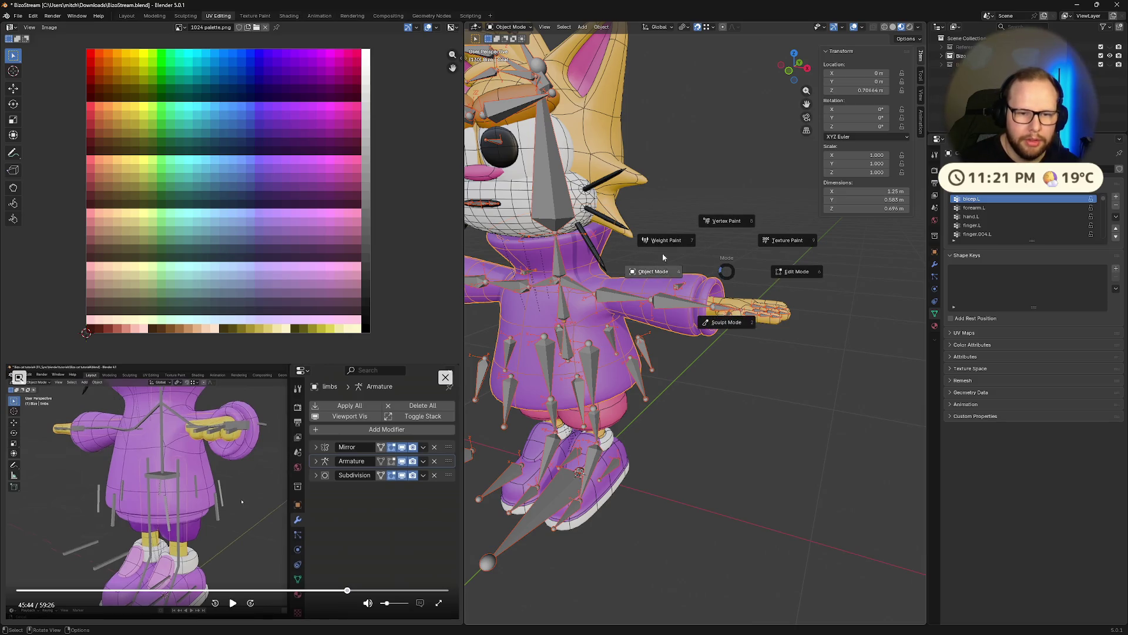
left_click(668, 272)
key("Tab")
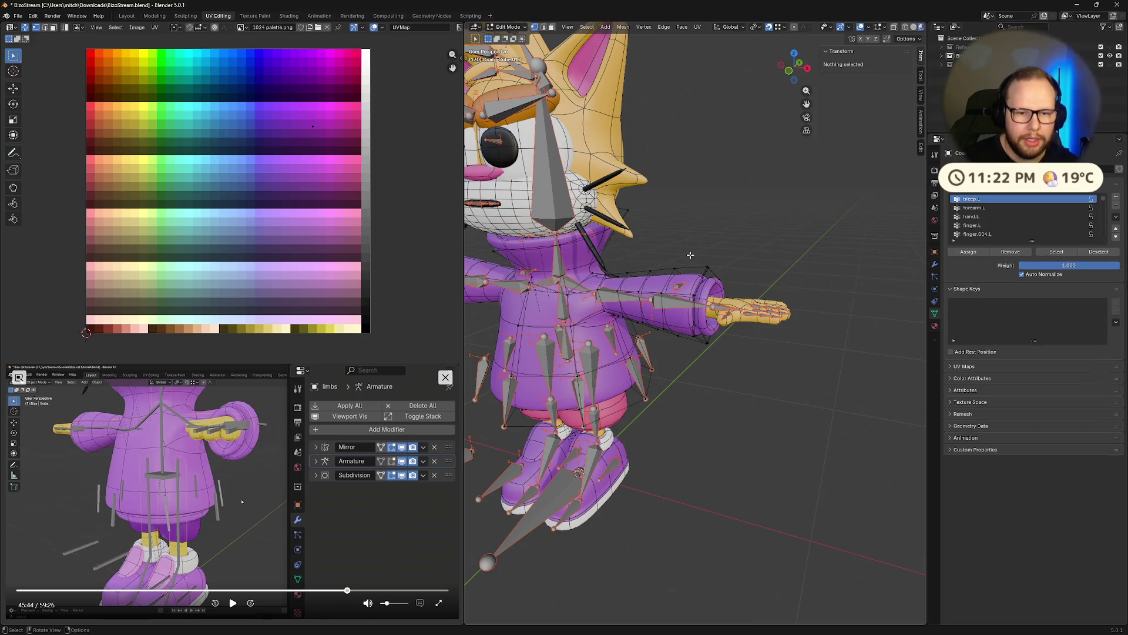
key("Tab")
scroll(690, 255, "up", 3)
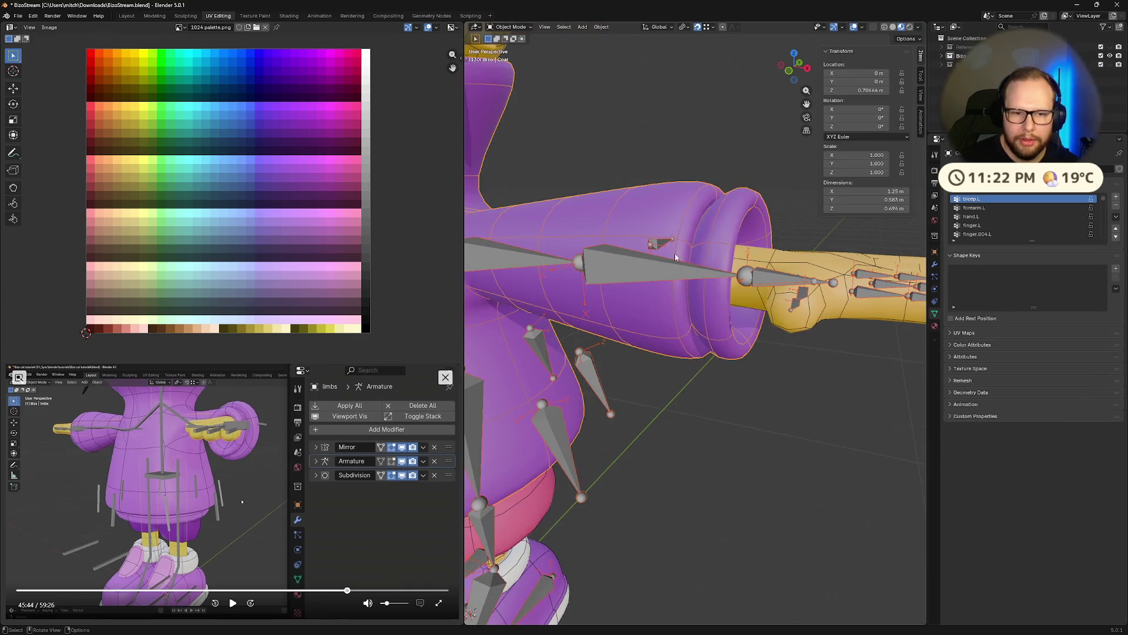
scroll(745, 255, "down", 2)
Deselect the cat mesh and select the cat's armature instead.
mouse_move(745, 254)
middle_mouse_down()
mouse_move(717, 282)
mouse_move(696, 264)
middle_mouse_up()
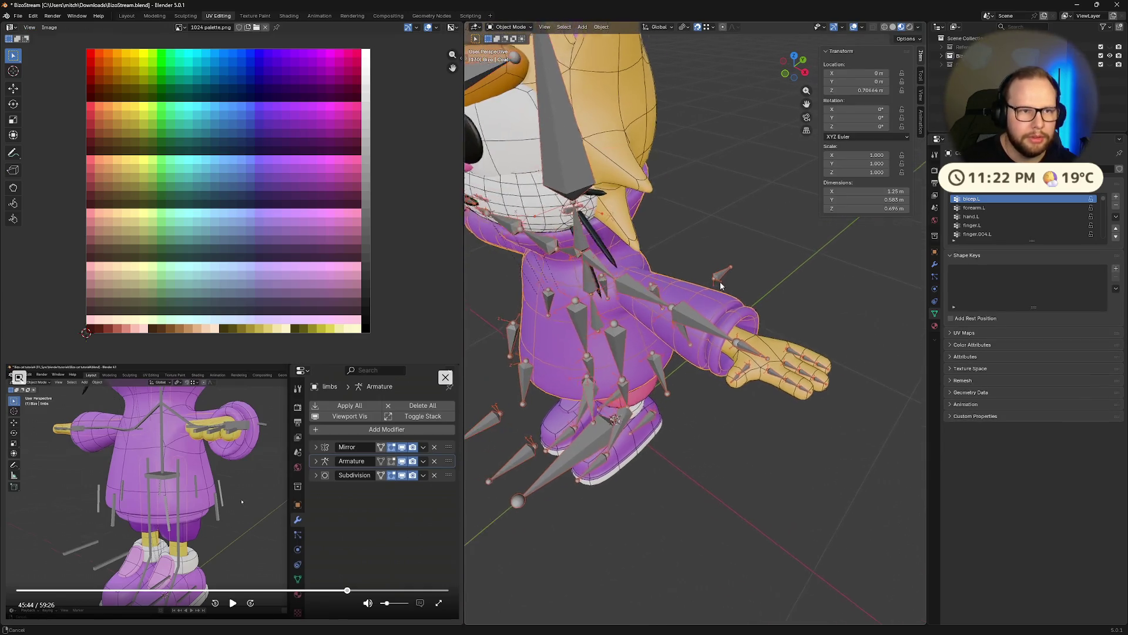
left_click(512, 27)
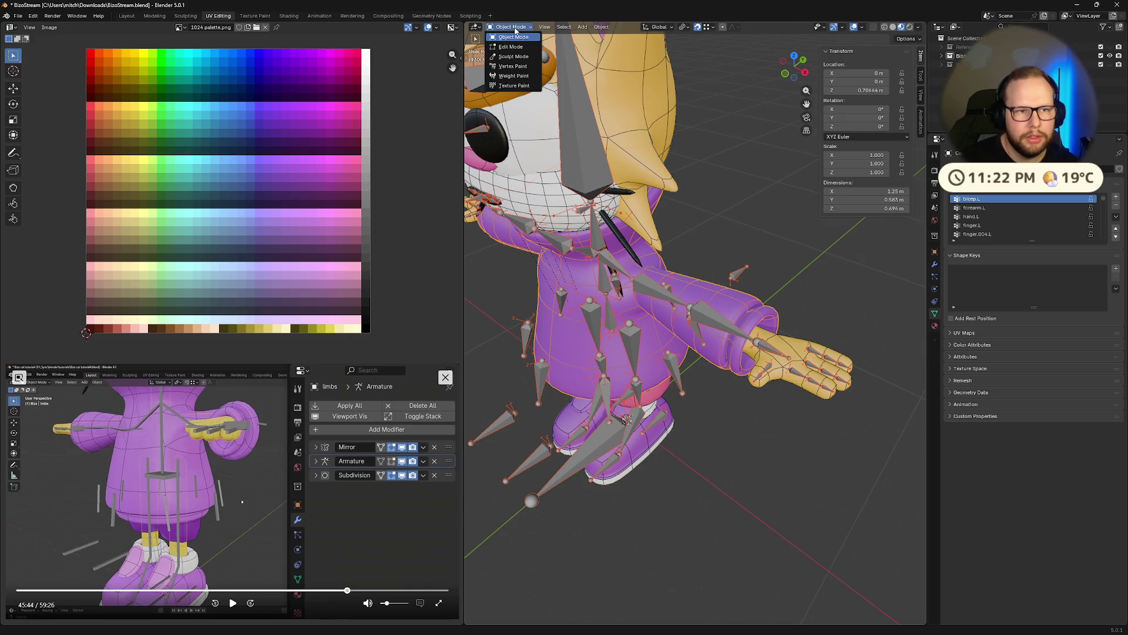
left_click(833, 290)
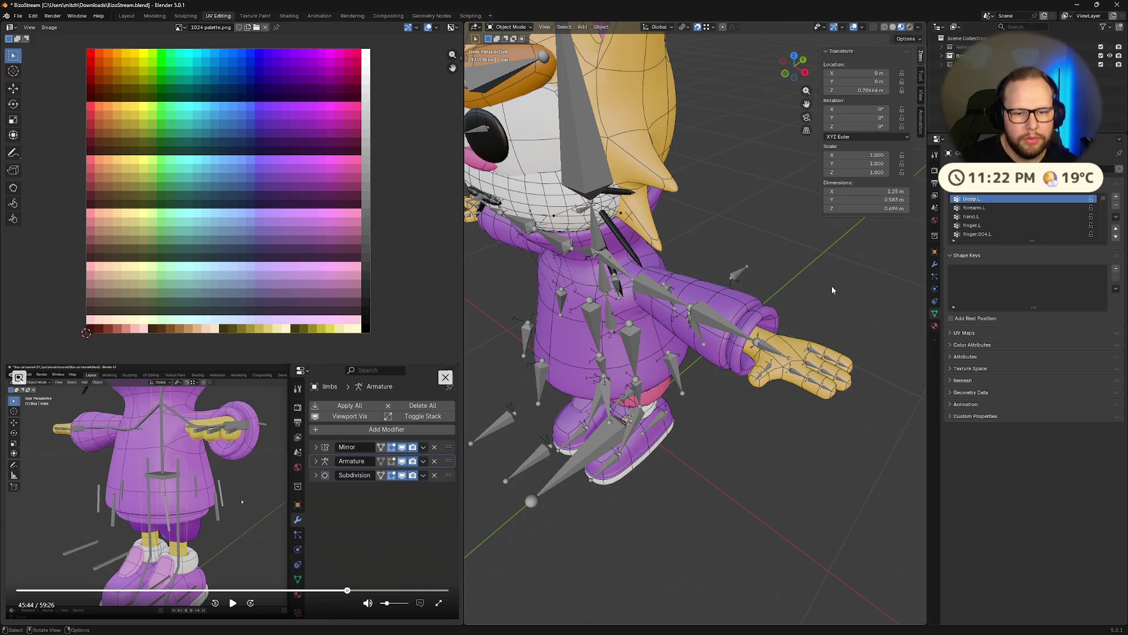
left_click(766, 349)
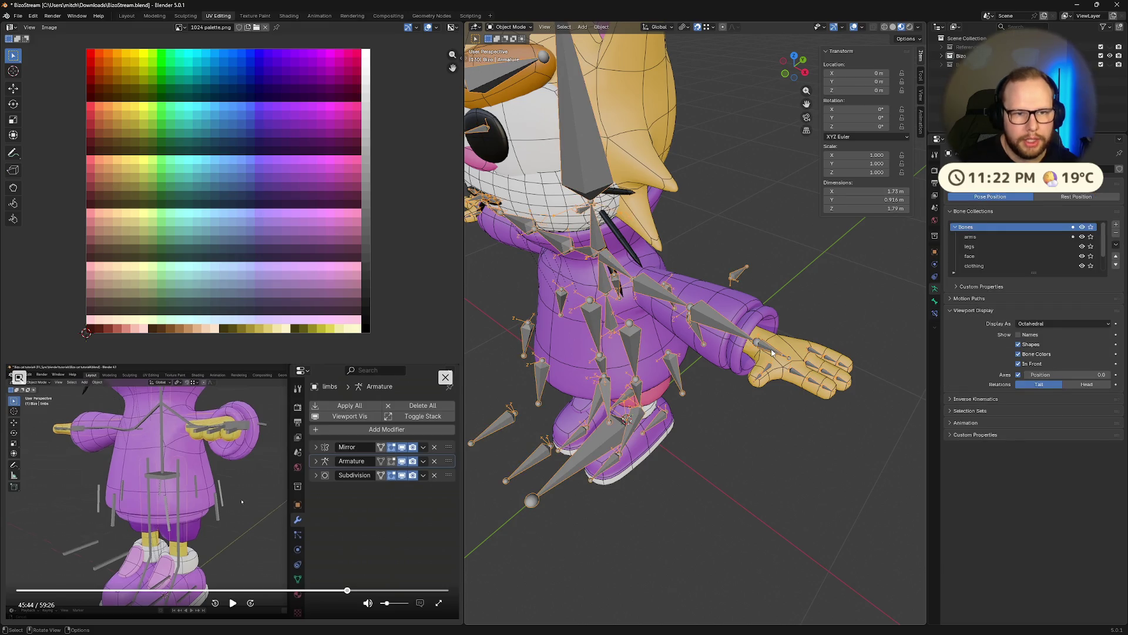
In pose mode, move the left hand bone about, then clear its rotation and location back to rest.
key("ctrl+Tab")
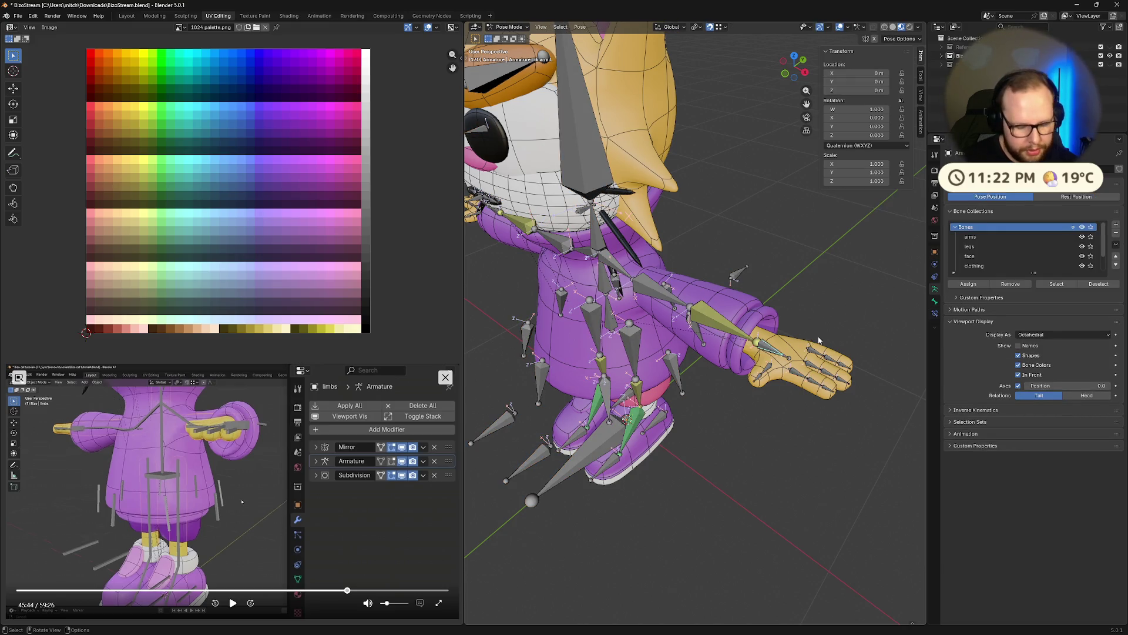
key("g")
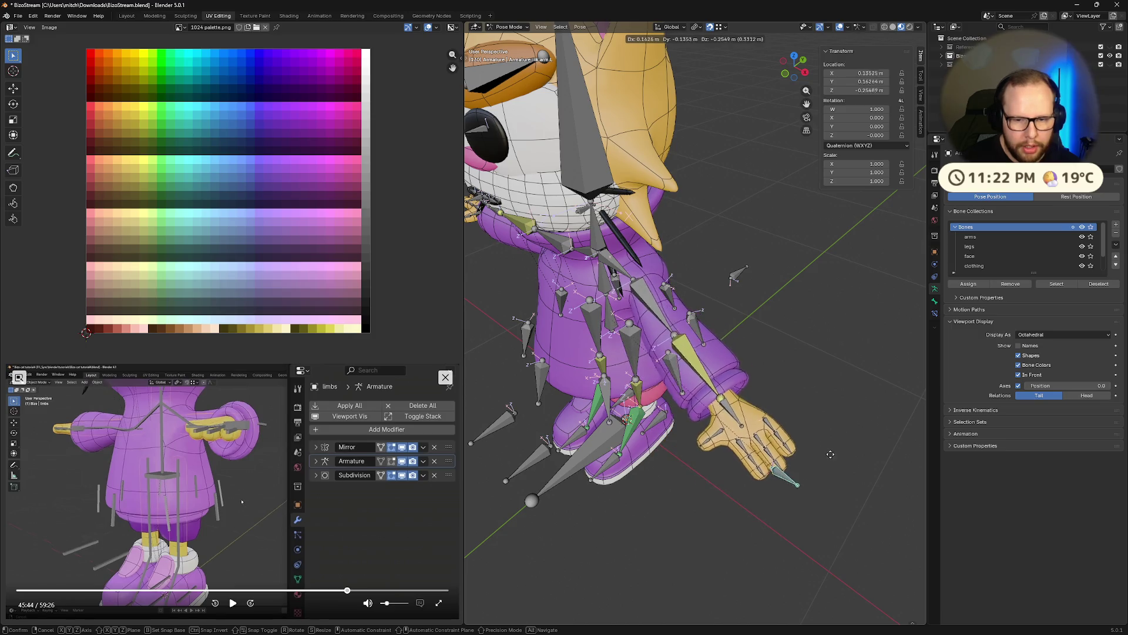
left_click(830, 455)
middle_click_drag(829, 454, 792, 322)
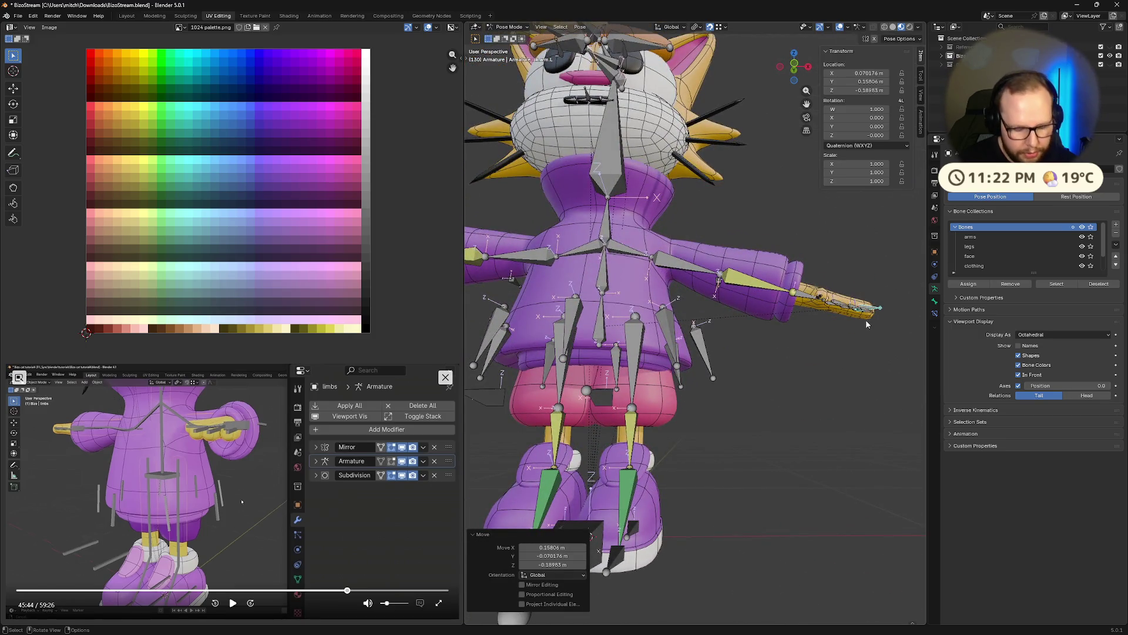
key("g")
key("Escape")
key("alt+r")
key("g")
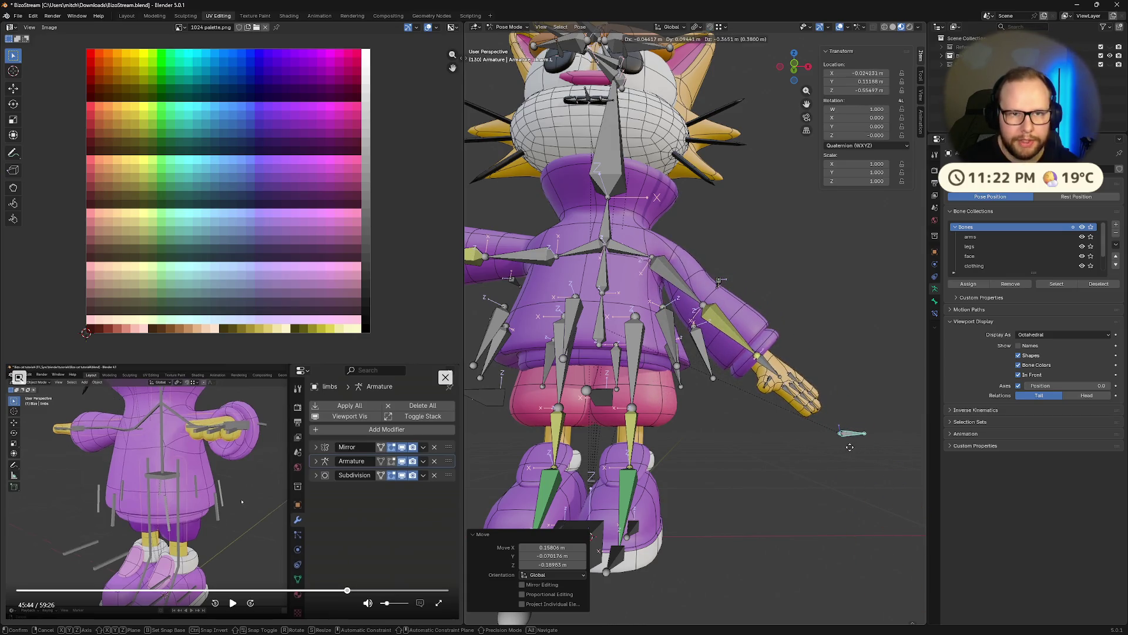
left_click(827, 443)
middle_click_drag(827, 443, 712, 399)
key("alt+g")
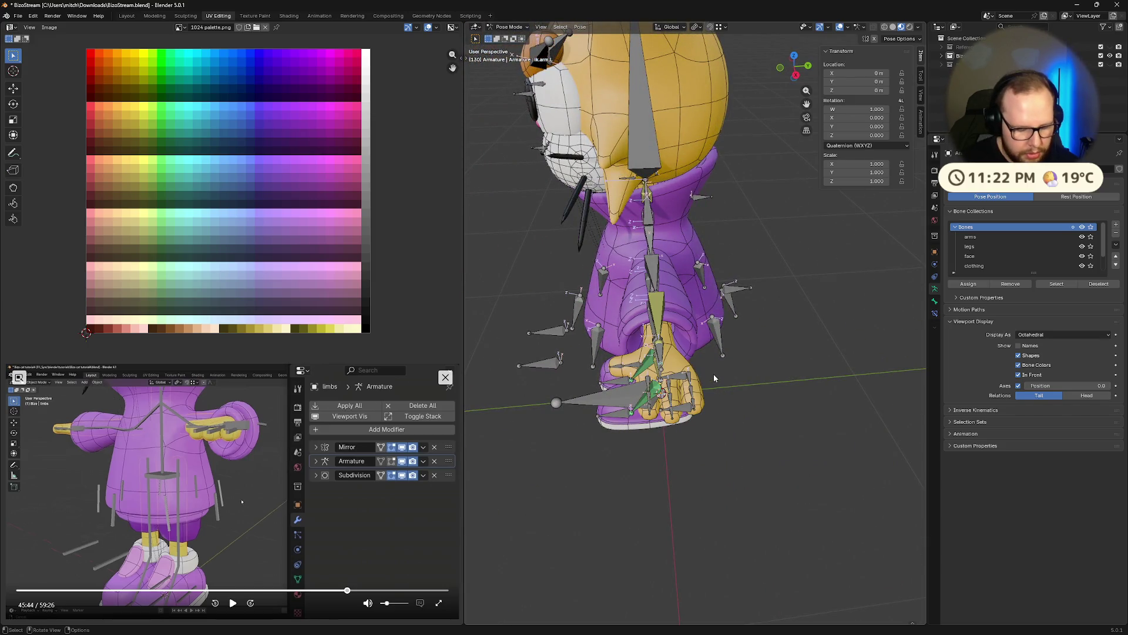
Reposition the arm target, try a Y-axis move of the hand bone and undo it.
middle_click_drag(712, 367, 854, 319)
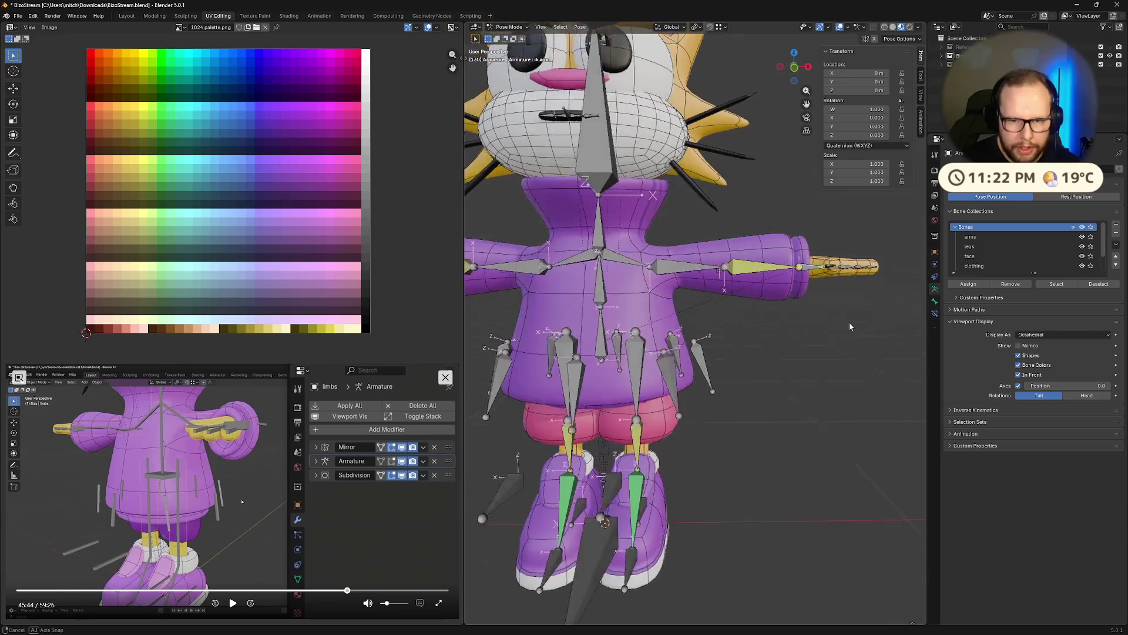
key("g")
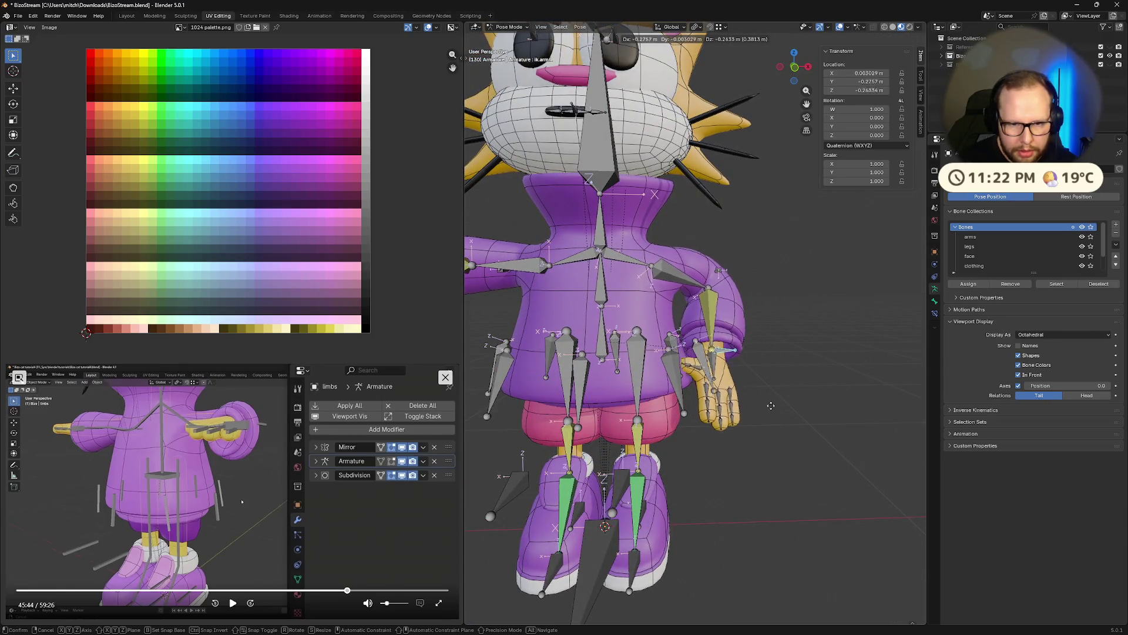
left_click(793, 402)
mouse_move(794, 401)
middle_mouse_down()
mouse_move(701, 410)
mouse_move(532, 325)
middle_mouse_up()
scroll(701, 410, "up", 5)
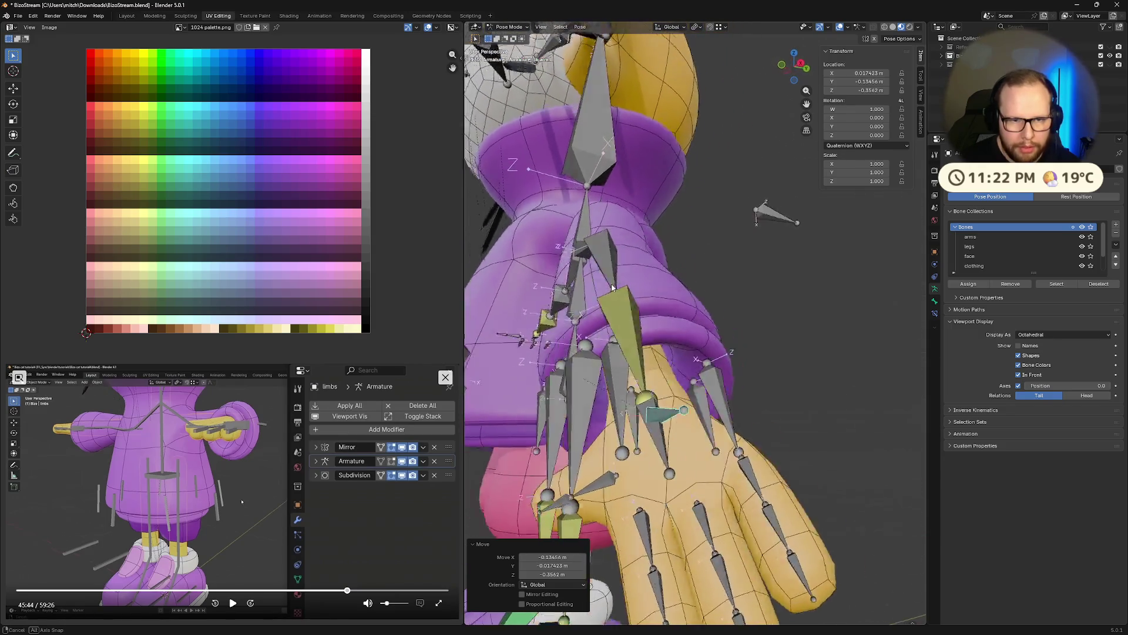
mouse_move(532, 325)
middle_mouse_down()
mouse_move(692, 325)
mouse_move(680, 339)
mouse_move(707, 349)
mouse_move(619, 360)
middle_mouse_up()
scroll(693, 326, "down", 6)
scroll(688, 342, "up", 5)
scroll(705, 346, "down", 5)
key("g")
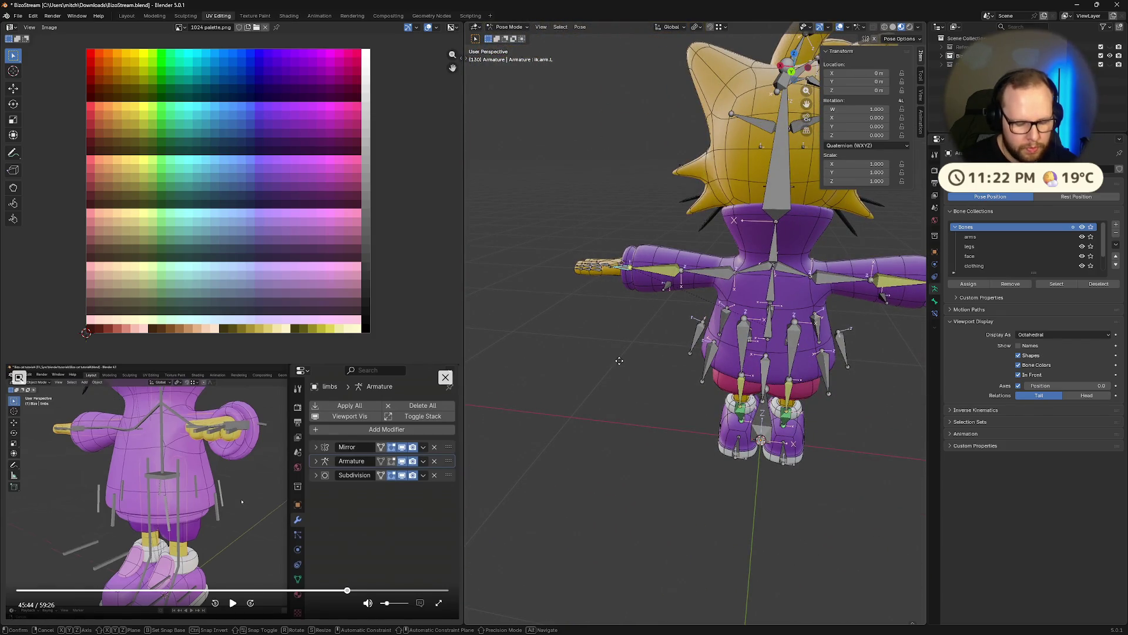
key("y")
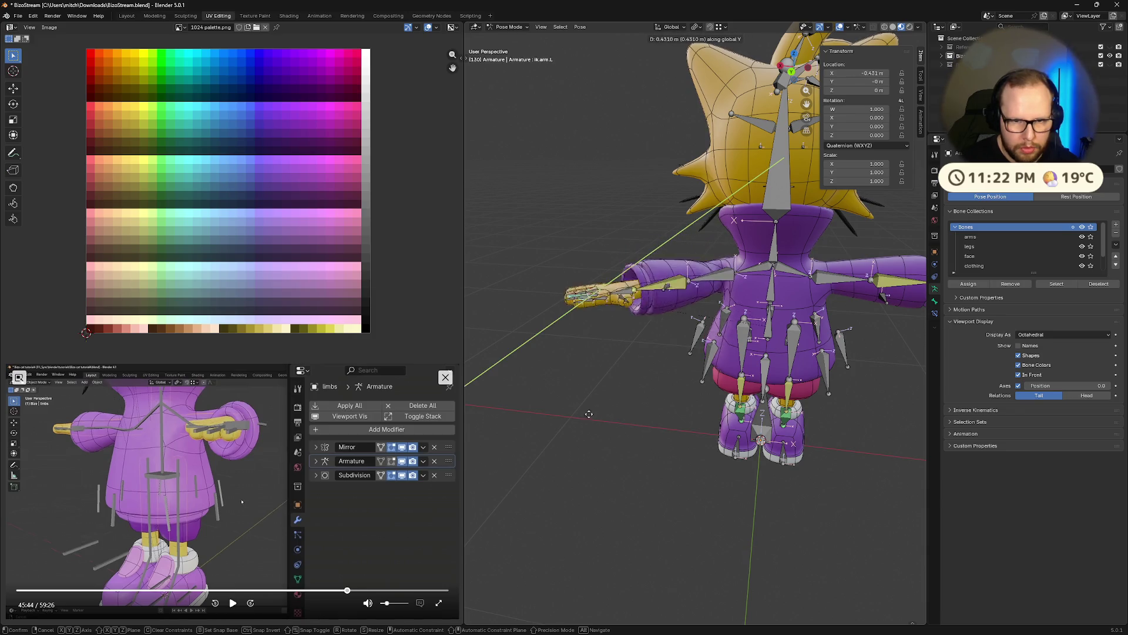
left_click(554, 397)
mouse_move(552, 390)
middle_mouse_down()
mouse_move(664, 431)
mouse_move(739, 401)
mouse_move(702, 419)
middle_mouse_up()
key("ctrl+z")
Undo a Y-axis rotation, lower the arm bone along Z, and return the rig to object mode.
key("r")
key("y")
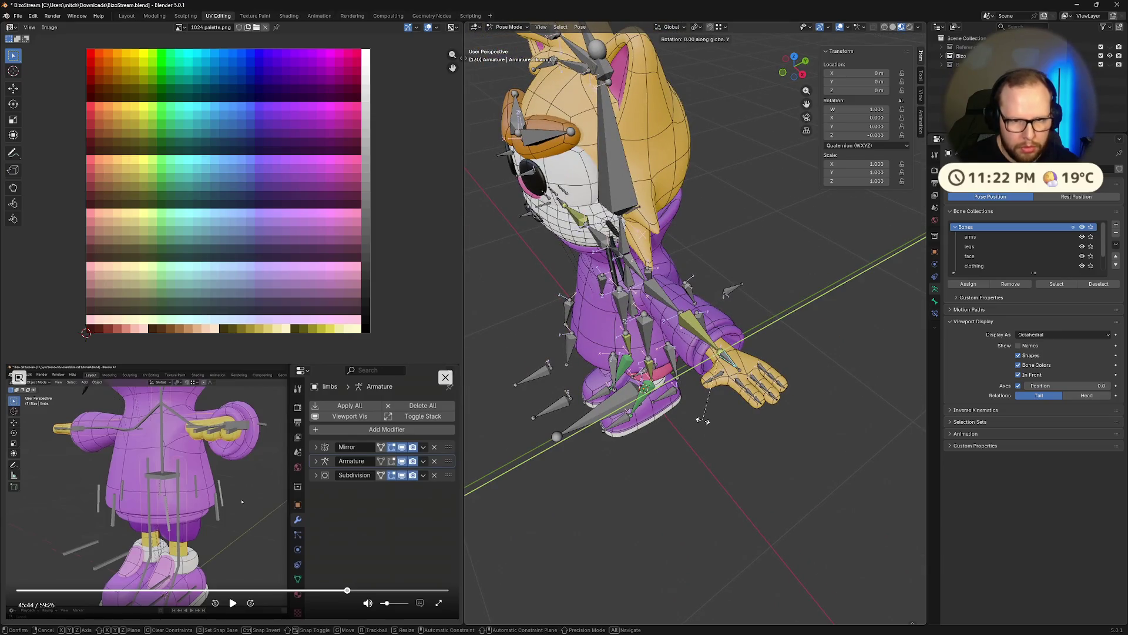
left_click(770, 284)
key("ctrl+z")
middle_click_drag(770, 283, 765, 327)
key("g")
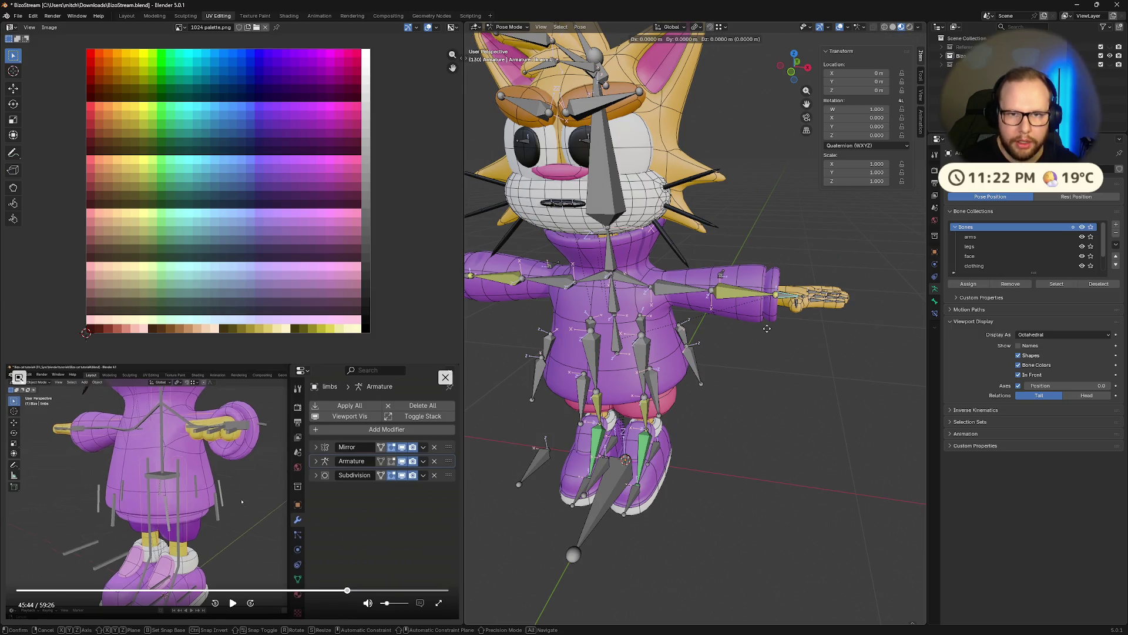
key("z")
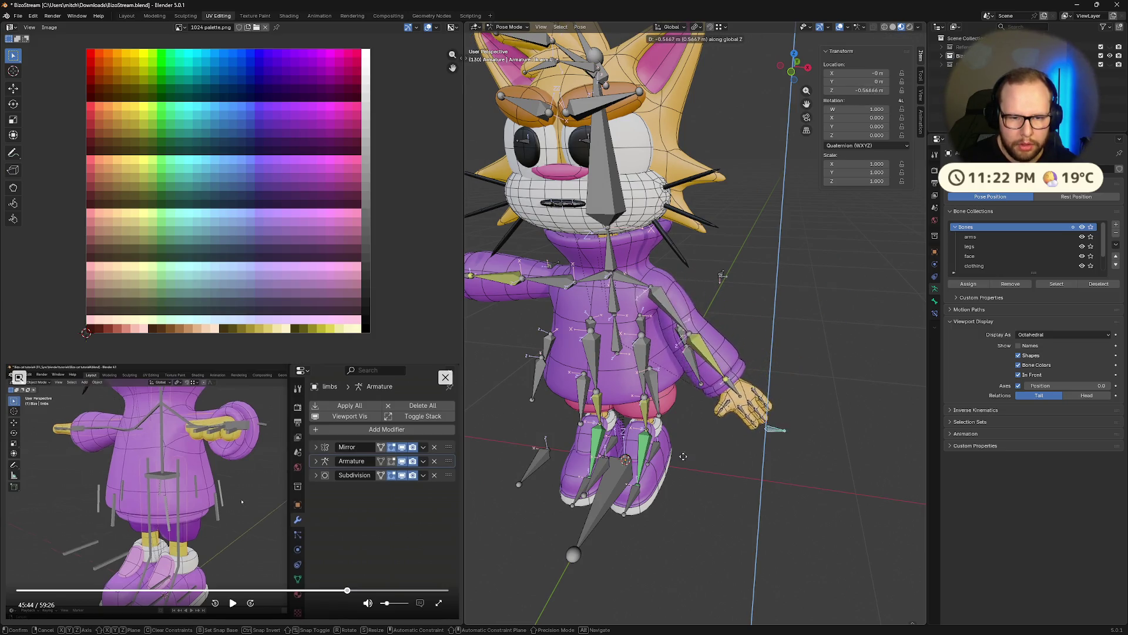
left_click(659, 466)
scroll(760, 359, "up", 1)
scroll(760, 360, "up", 1)
scroll(756, 360, "up", 1)
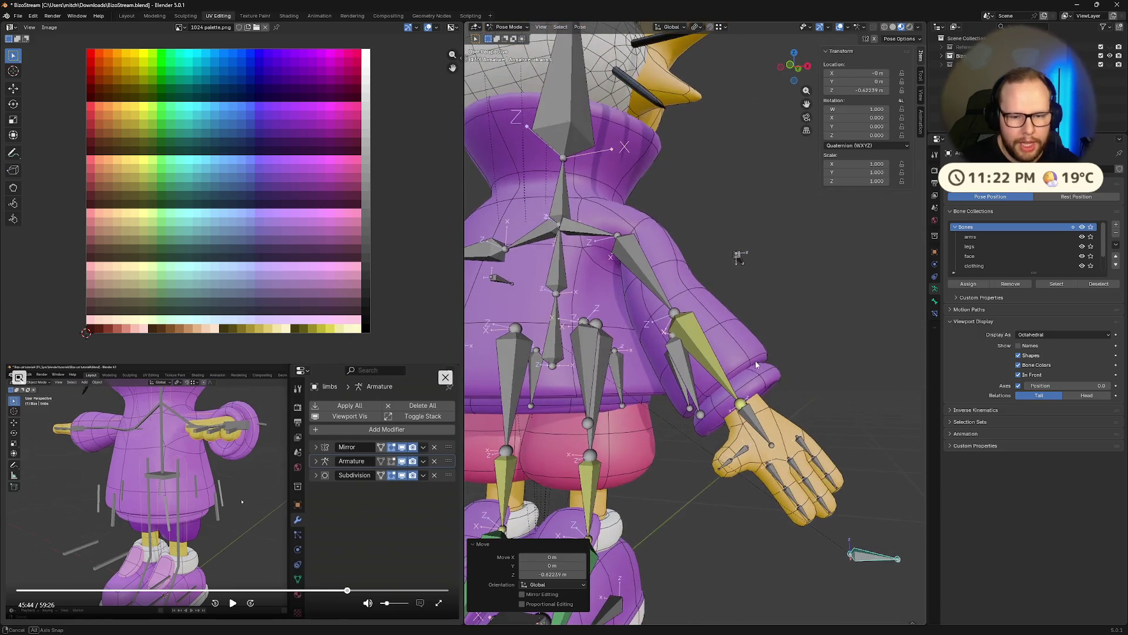
key("ctrl+Tab")
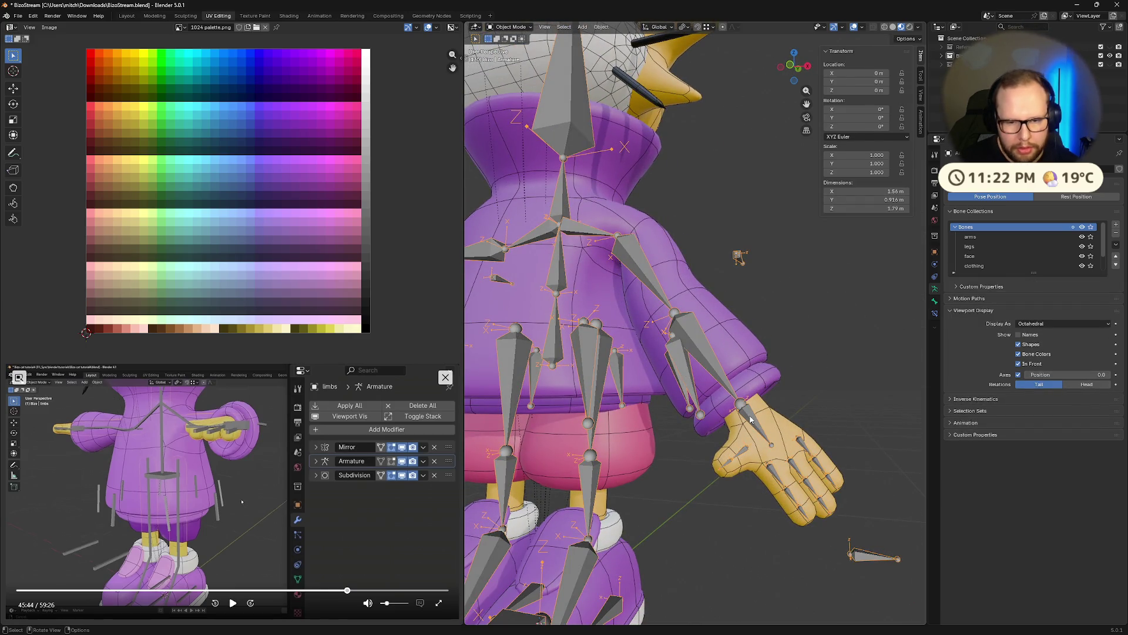
Put the cat body mesh into Weight Paint and orbit around the torso and left arm.
left_click(742, 348)
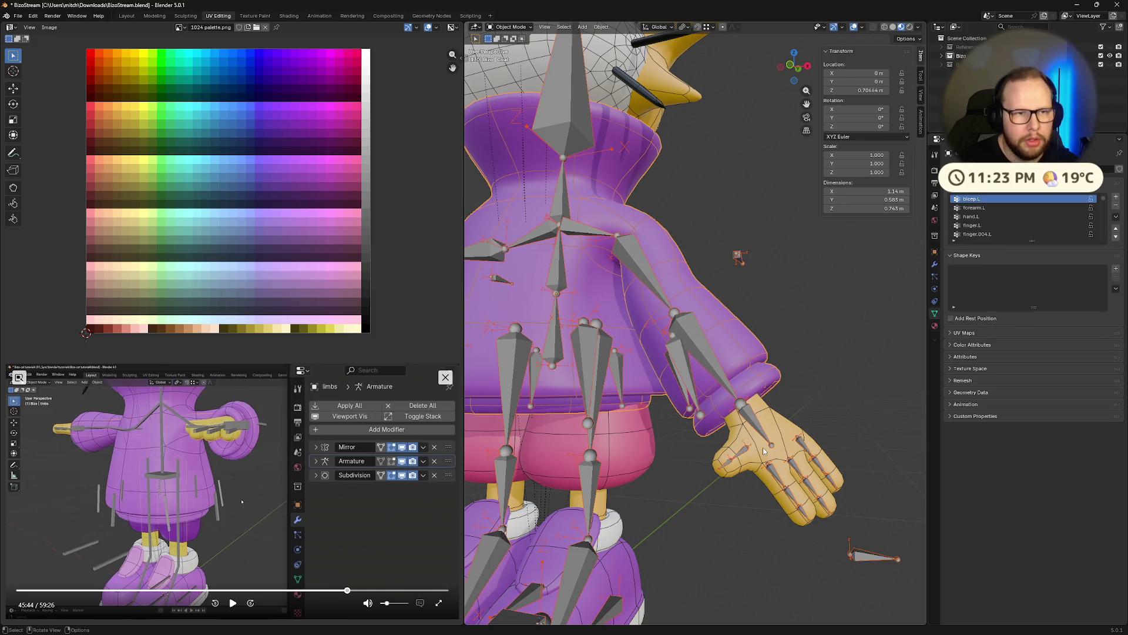
key("ctrl+Tab")
left_click(707, 419)
mouse_move(707, 419)
middle_mouse_down()
mouse_move(616, 385)
mouse_move(671, 353)
mouse_move(716, 258)
mouse_move(530, 403)
middle_mouse_up()
scroll(671, 353, "up", 3)
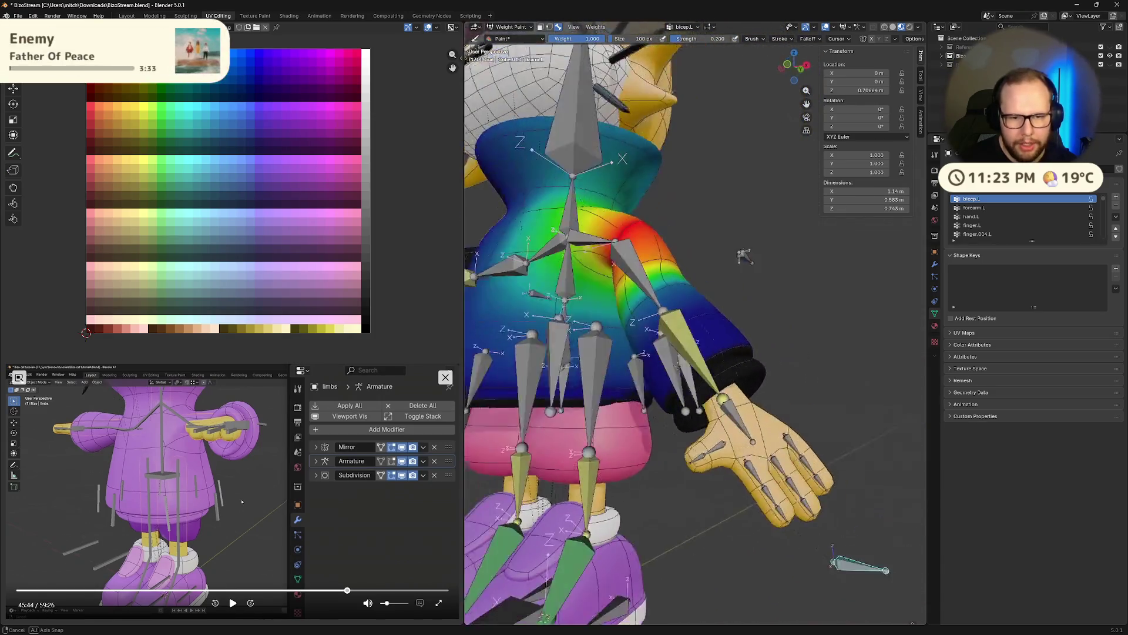
scroll(779, 299, "up", 3)
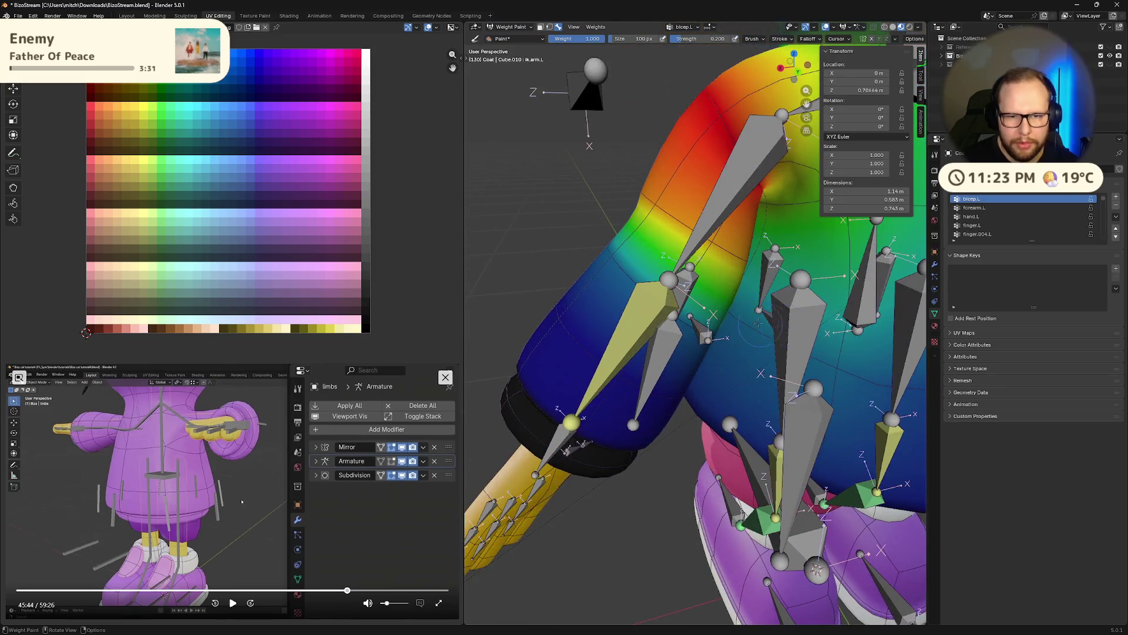
mouse_move(779, 300)
middle_mouse_down()
mouse_move(674, 349)
mouse_move(580, 191)
middle_mouse_up()
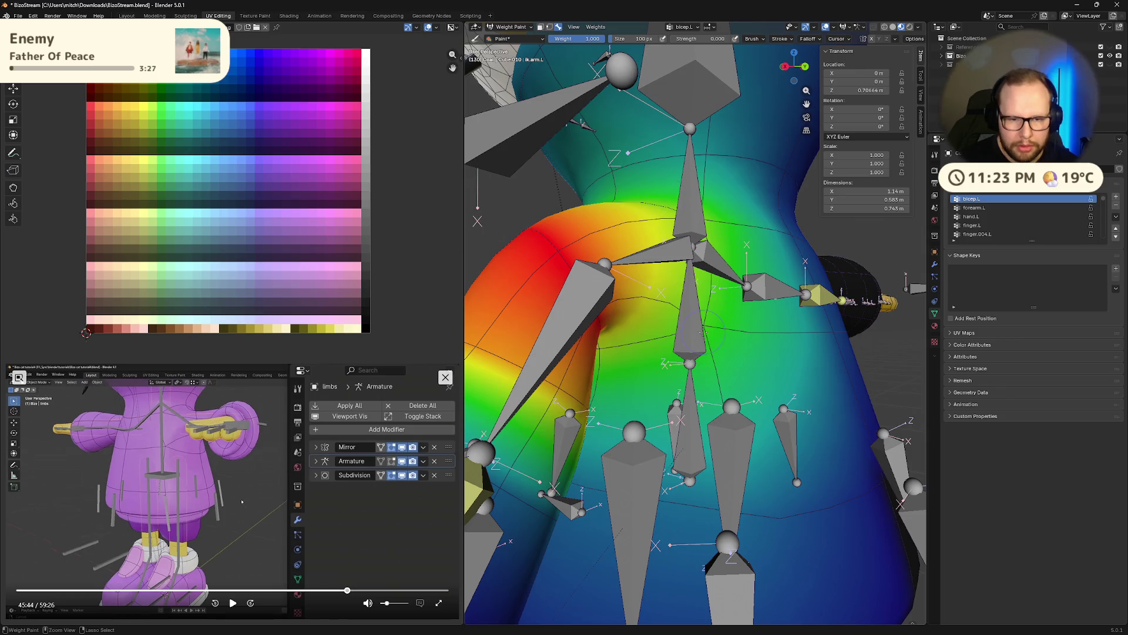
middle_click_drag(703, 327, 716, 100)
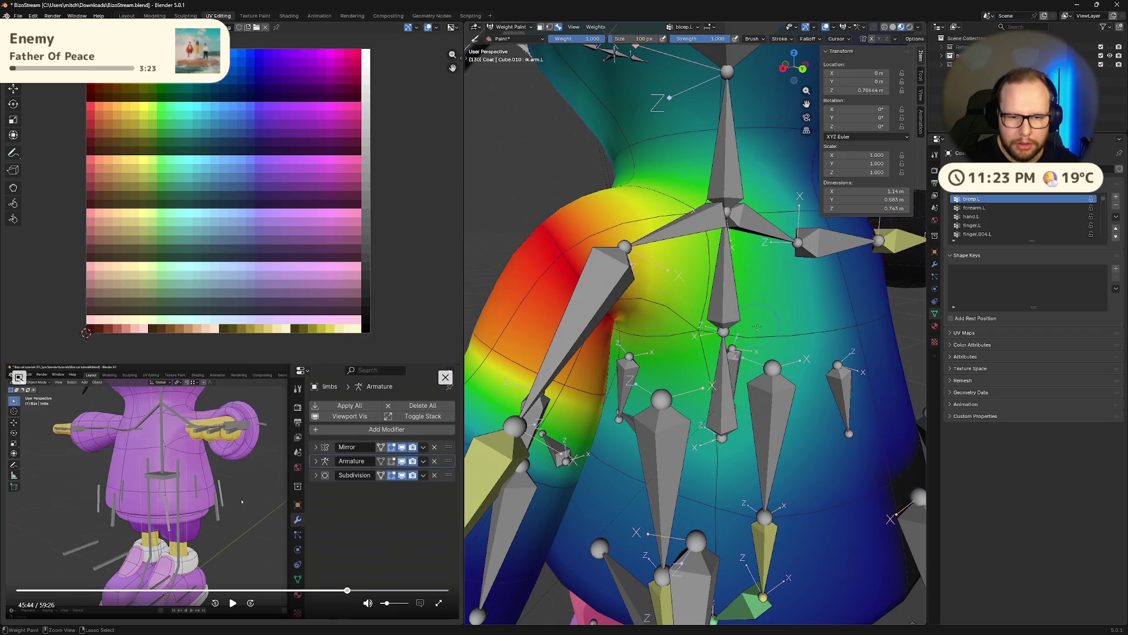
middle_click_drag(757, 326, 747, 283)
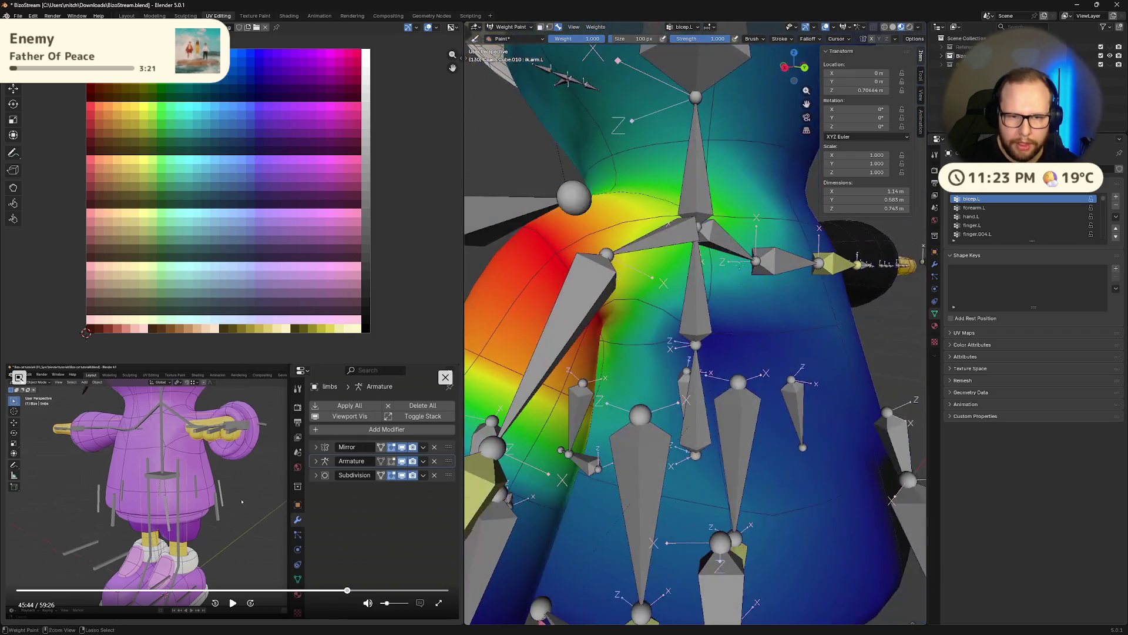
scroll(747, 285, "down", 3)
middle_click_drag(747, 284, 747, 284)
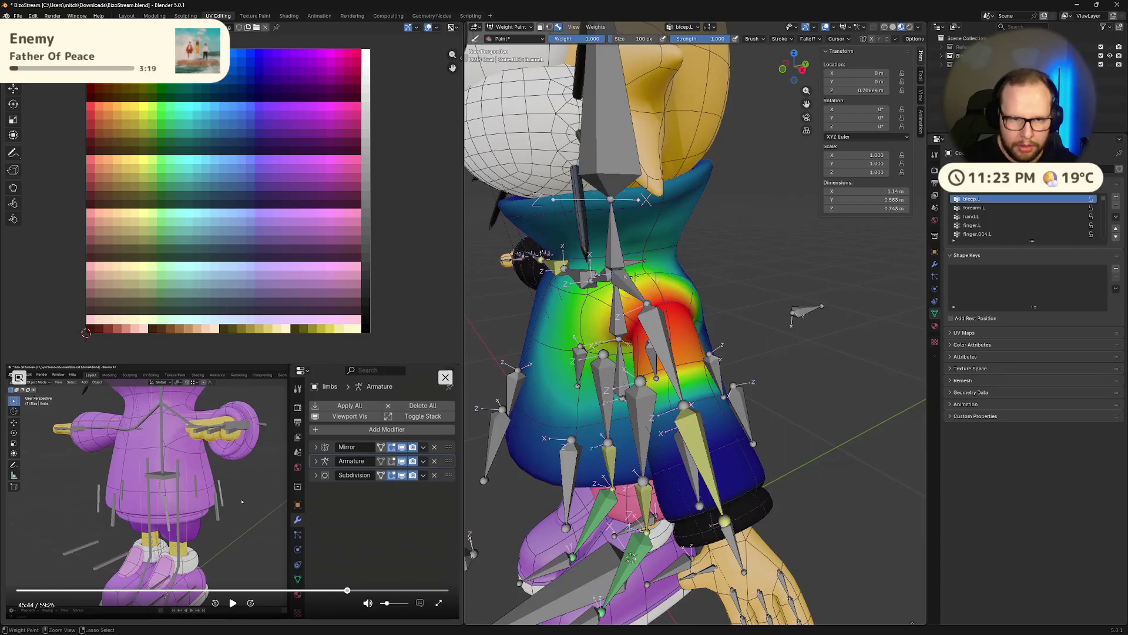
Paint zero bicep.L weight over the left shoulder and the centre of the torso.
mouse_move(609, 295)
left_mouse_down()
mouse_move(572, 294)
mouse_move(672, 377)
mouse_move(710, 319)
left_mouse_up()
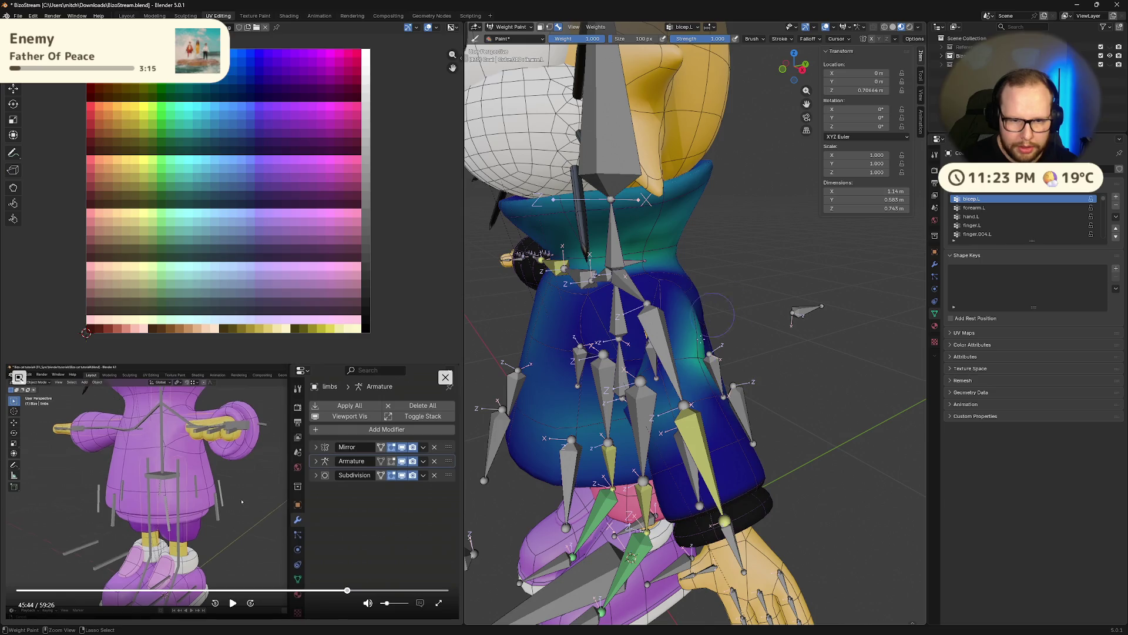
mouse_move(694, 334)
middle_mouse_down()
mouse_move(788, 310)
mouse_move(727, 371)
mouse_move(706, 291)
middle_mouse_up()
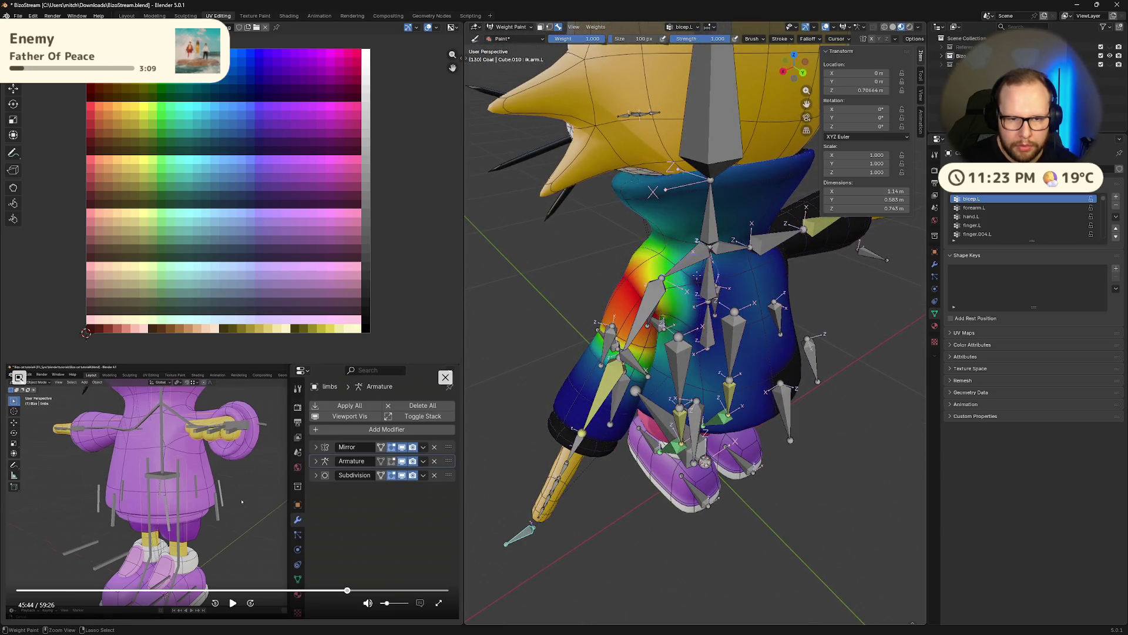
mouse_move(678, 254)
middle_mouse_down()
mouse_move(622, 269)
mouse_move(640, 262)
mouse_move(615, 216)
mouse_move(756, 178)
mouse_move(807, 300)
middle_mouse_up()
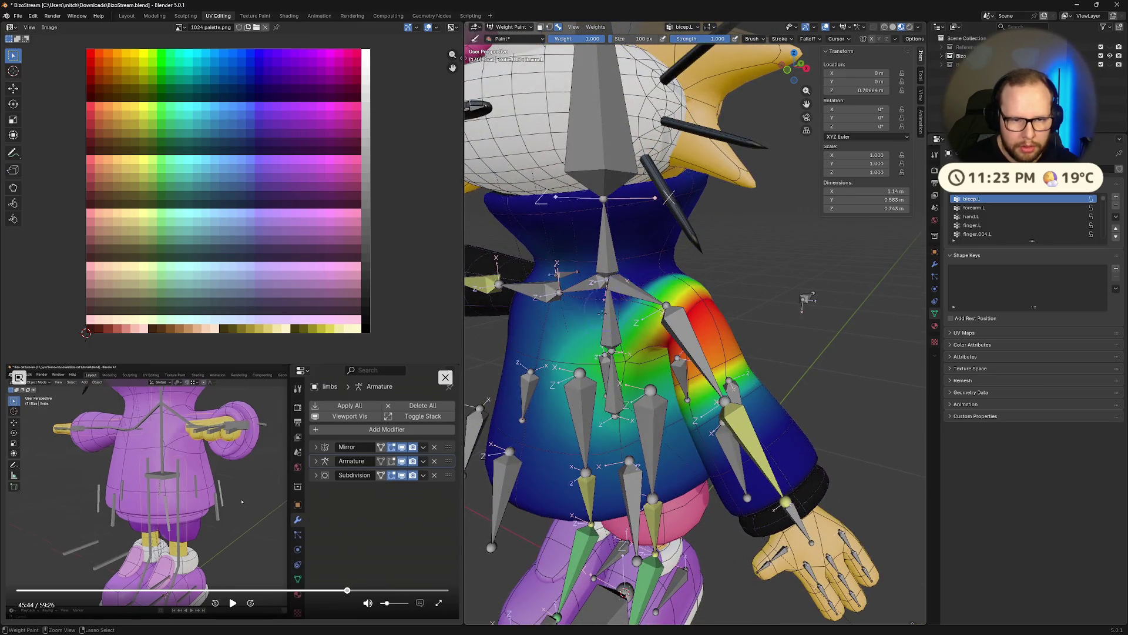
left_click_drag(618, 354, 623, 367)
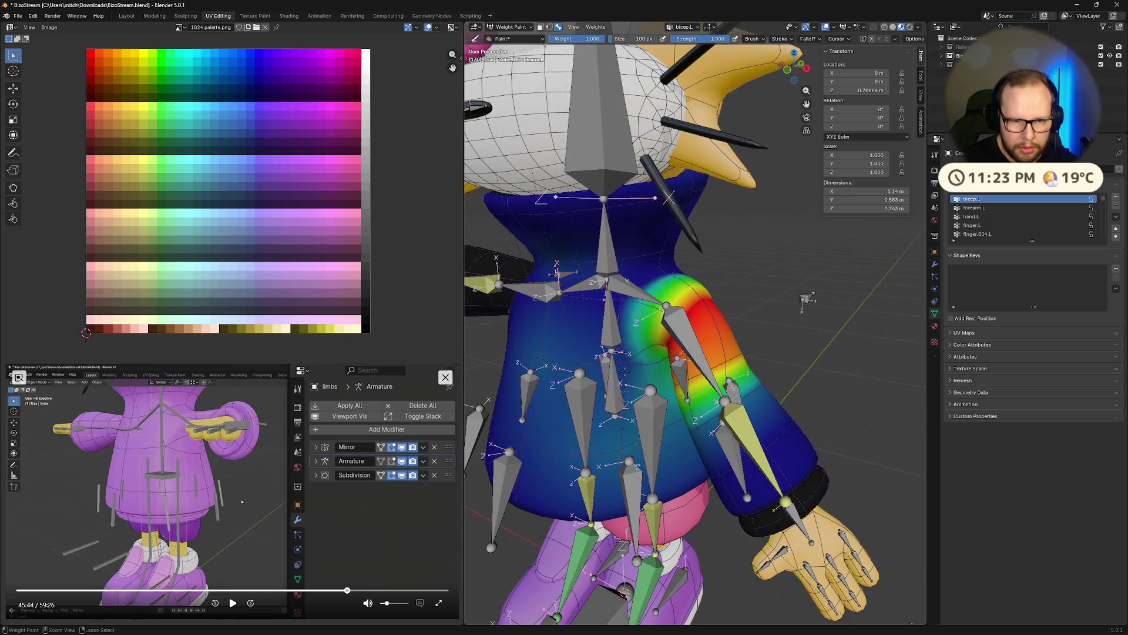
middle_click_drag(643, 413, 657, 369)
scroll(681, 343, "up", 3)
scroll(651, 312, "up", 3)
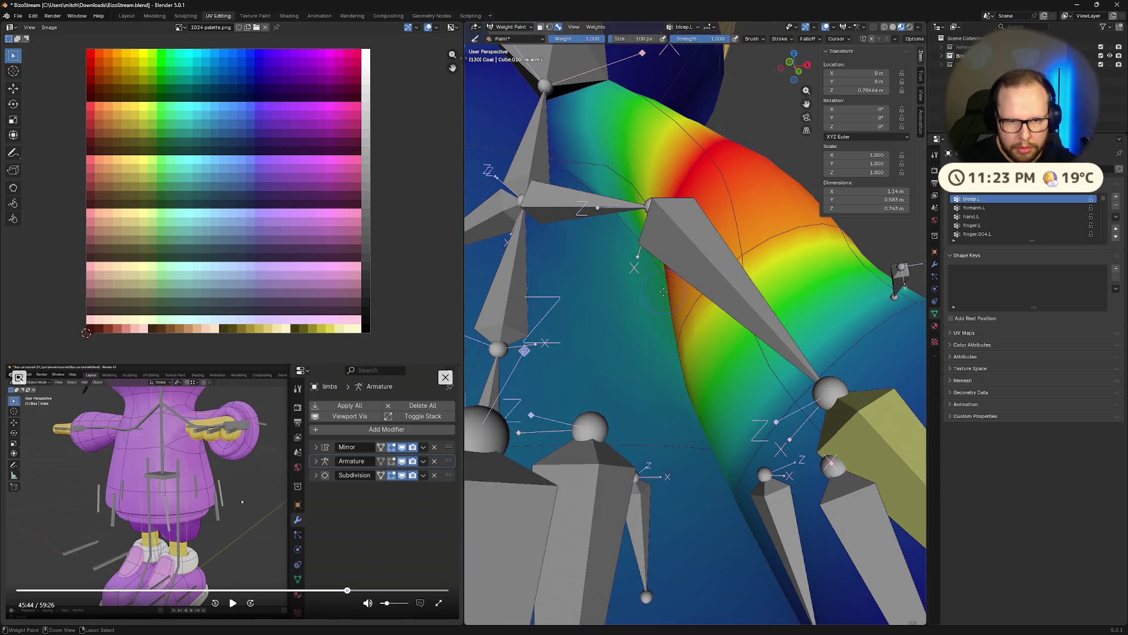
scroll(663, 291, "up", 2)
scroll(664, 292, "down", 5)
Paint full bicep.L weight as a red band along the left upper arm.
mouse_move(663, 291)
middle_mouse_down()
mouse_move(733, 349)
mouse_move(614, 342)
middle_mouse_up()
mouse_move(498, 341)
middle_mouse_down()
mouse_move(693, 378)
mouse_move(730, 461)
middle_mouse_up()
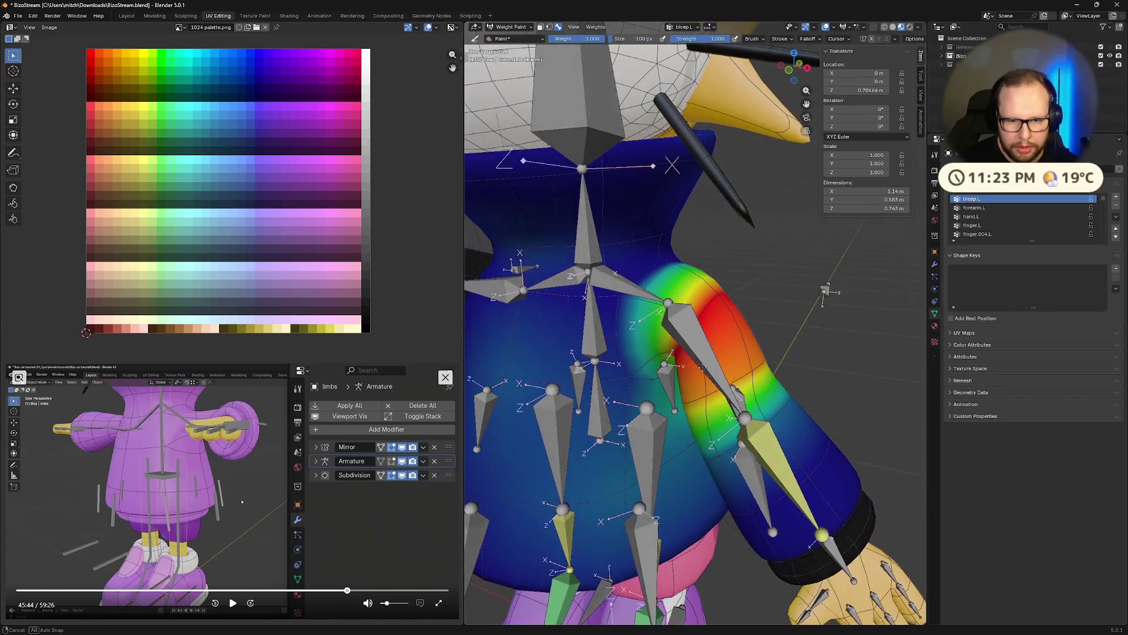
left_click_drag(701, 398, 763, 359)
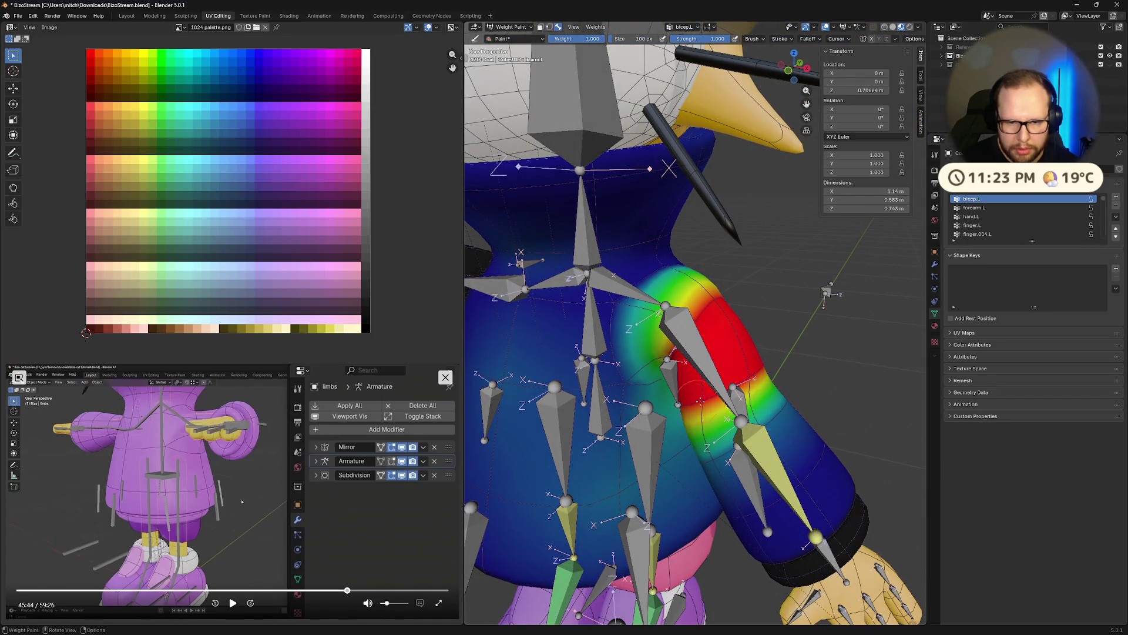
left_click_drag(696, 399, 787, 392)
middle_click_drag(865, 396, 829, 388)
left_click_drag(828, 387, 794, 370)
middle_click_drag(793, 371, 820, 382)
left_click_drag(802, 377, 837, 331)
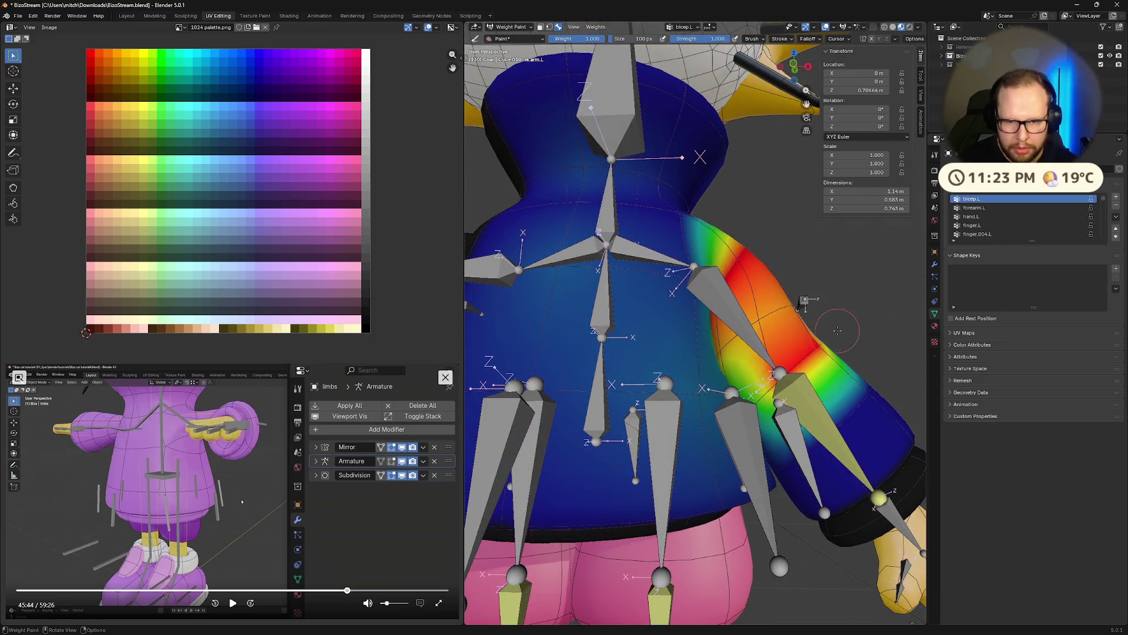
Inspect the weighted arm from several angles, then make ik.arm.L the active vertex group.
middle_click_drag(804, 300, 582, 353)
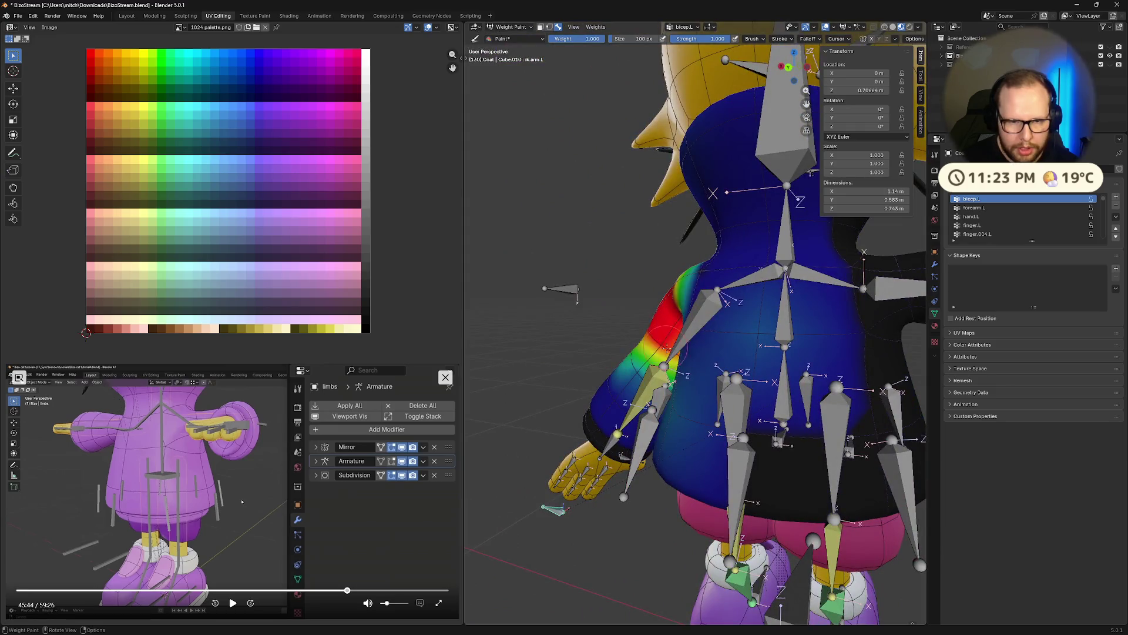
middle_click_drag(681, 355, 716, 396)
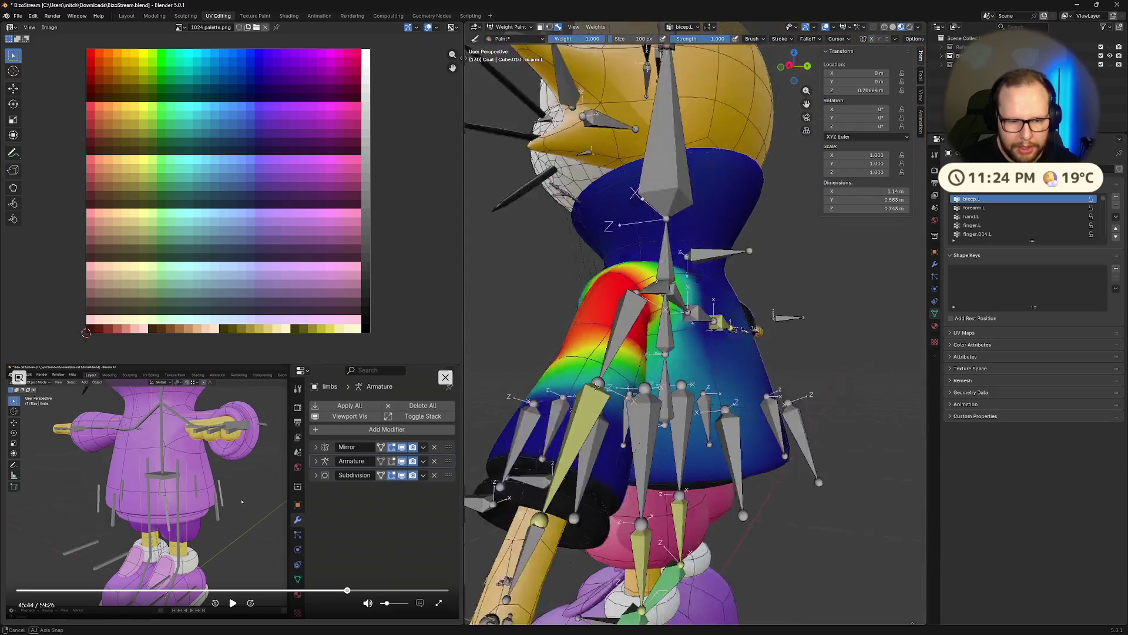
middle_click_drag(800, 298, 781, 302)
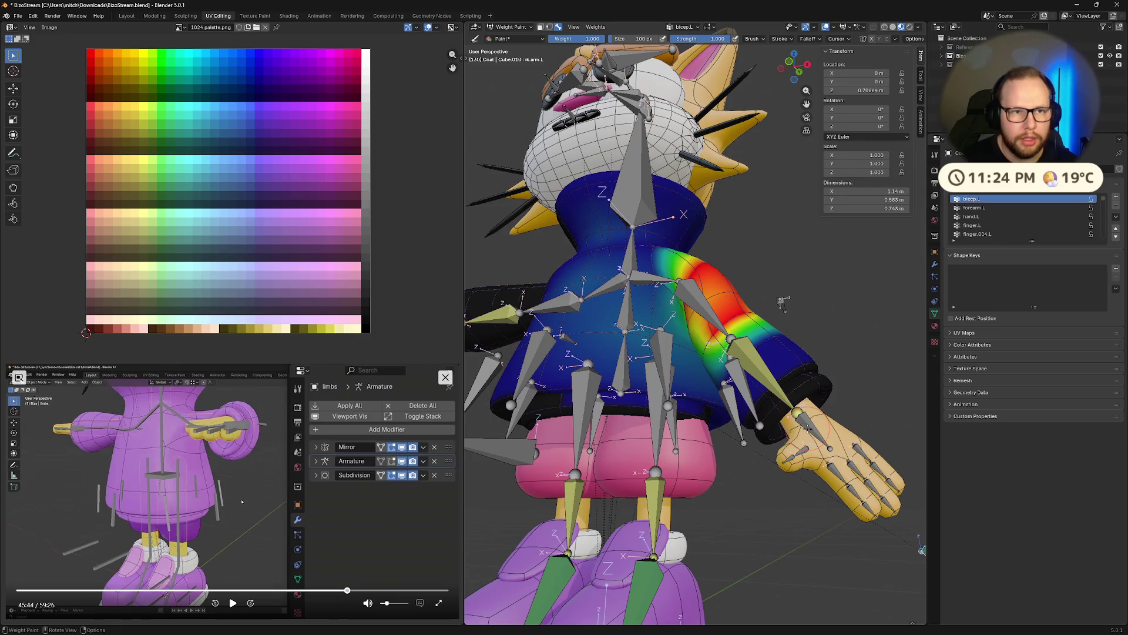
middle_click_drag(860, 445, 812, 455)
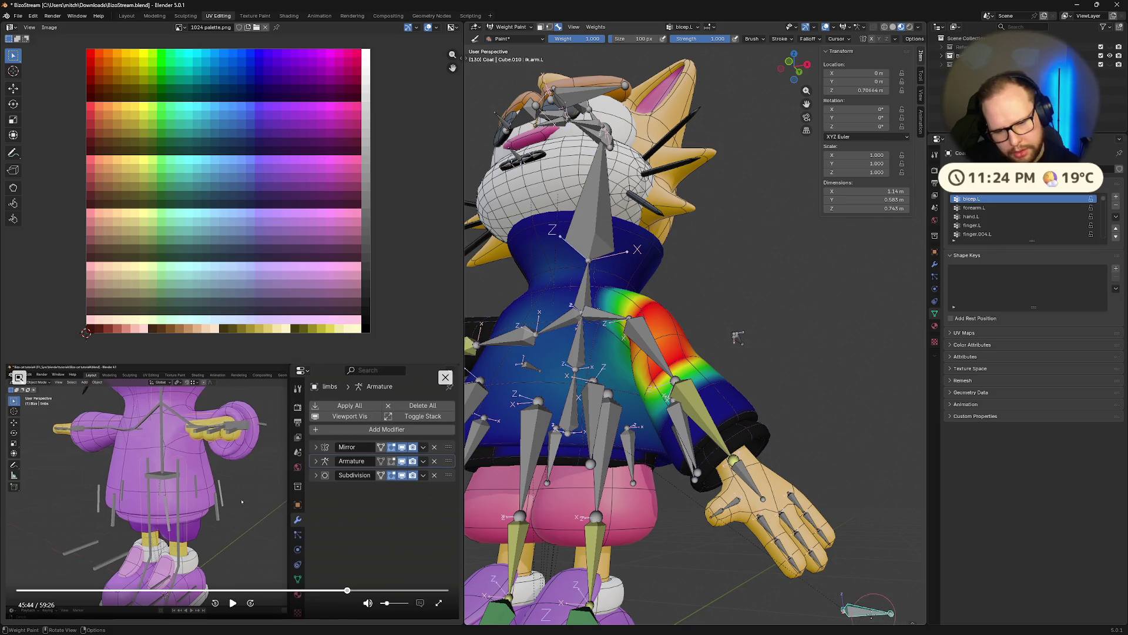
left_click(869, 610, "ctrl")
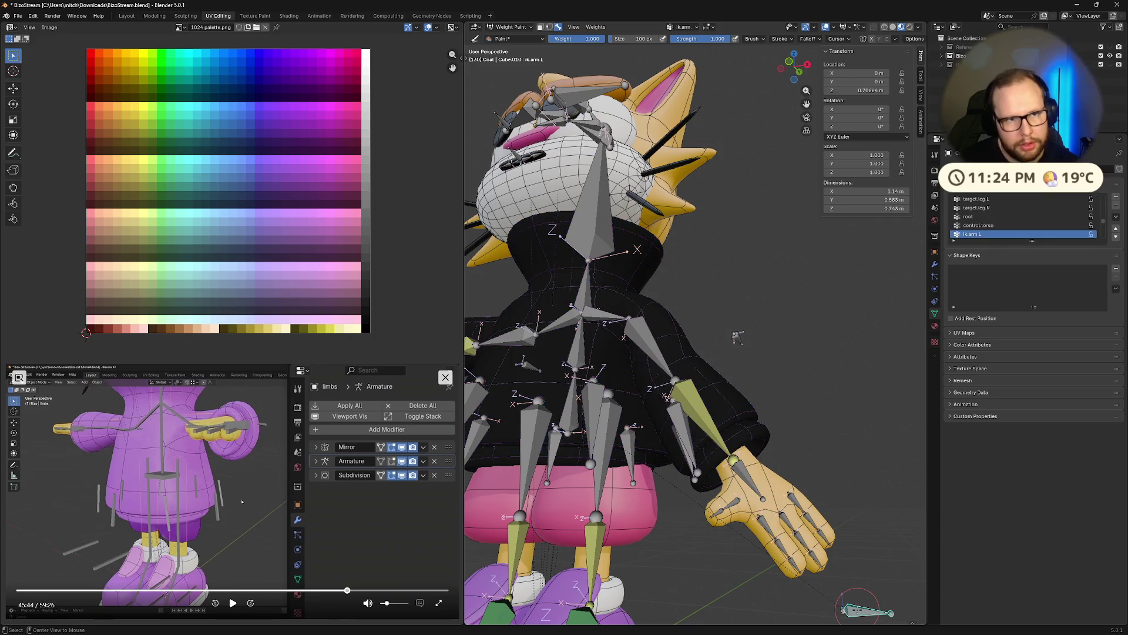
Undo back to bicep.L and paint out stray weight below the waist and on the torso.
key("ctrl+z")
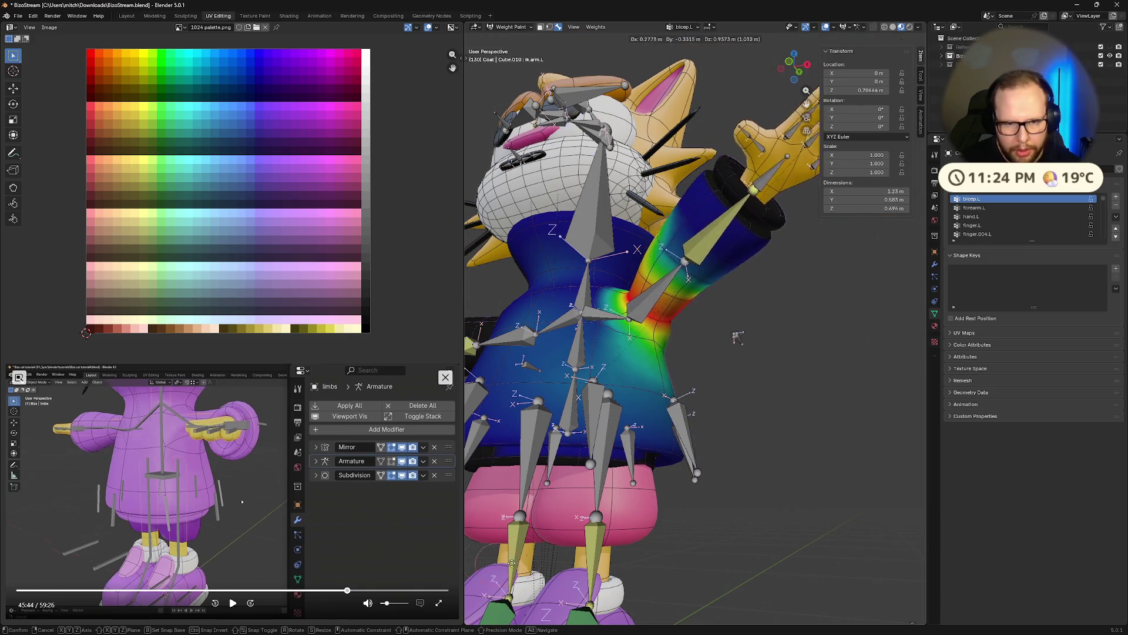
key("Return")
middle_click_drag(737, 336, 697, 520)
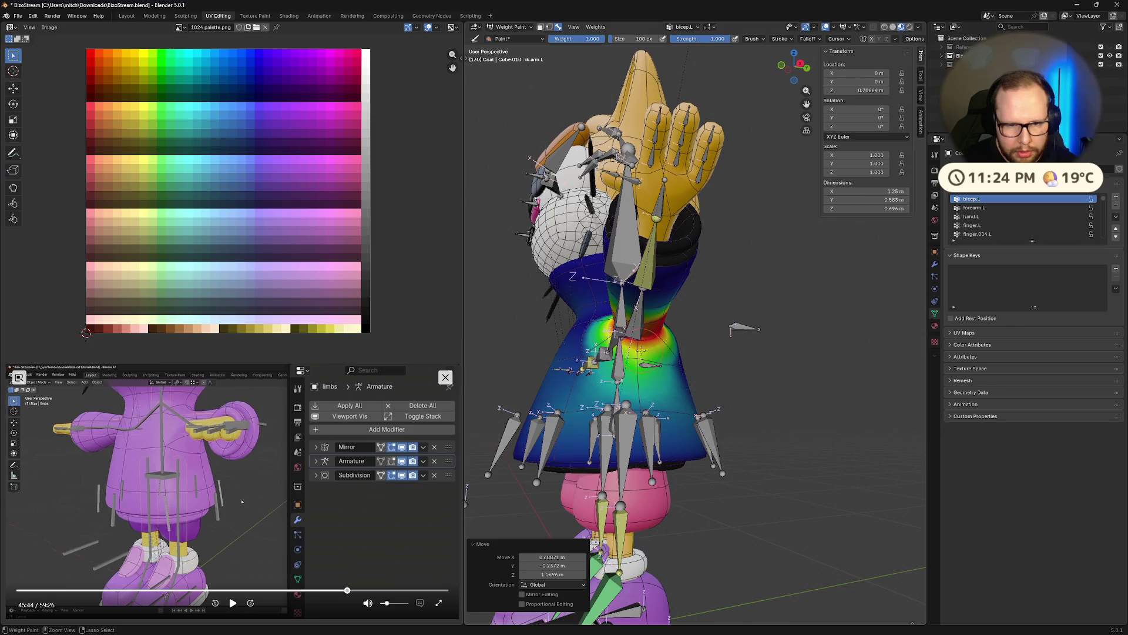
left_click_drag(608, 380, 635, 361, "ctrl")
scroll(650, 365, "up", 3)
middle_click_drag(650, 365, 683, 444)
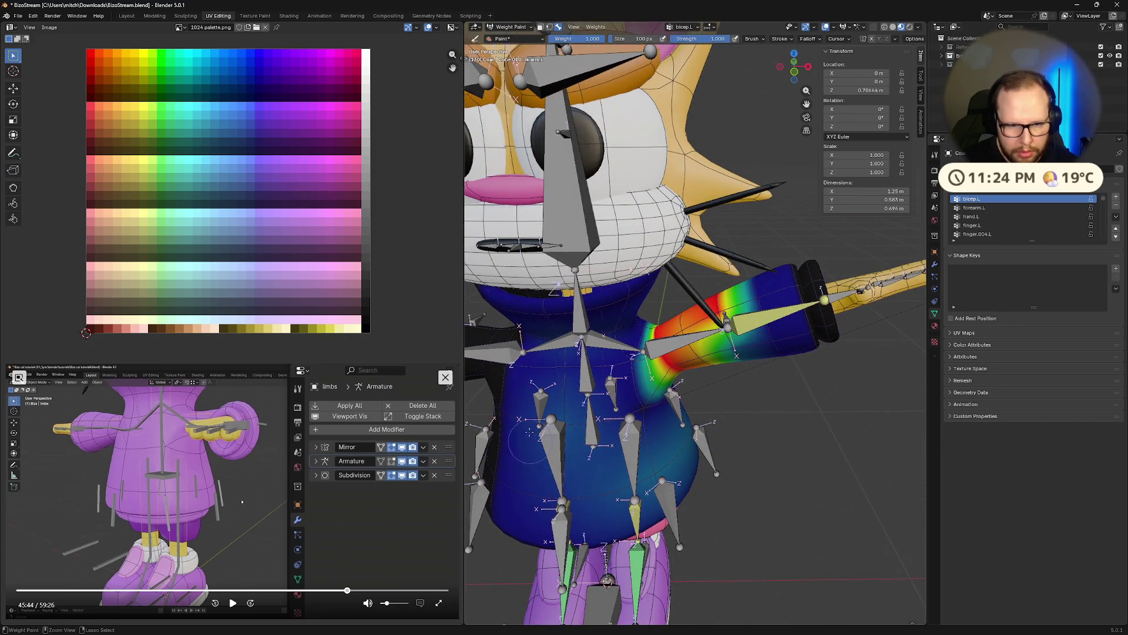
left_click_drag(531, 448, 557, 397, "ctrl")
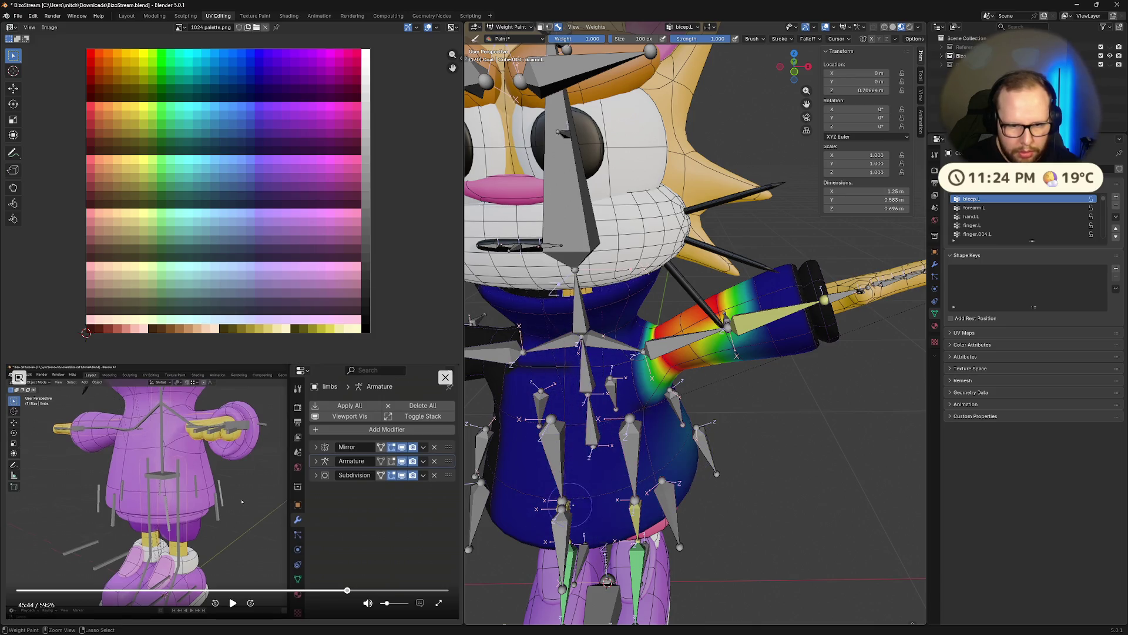
middle_click_drag(721, 554, 754, 520)
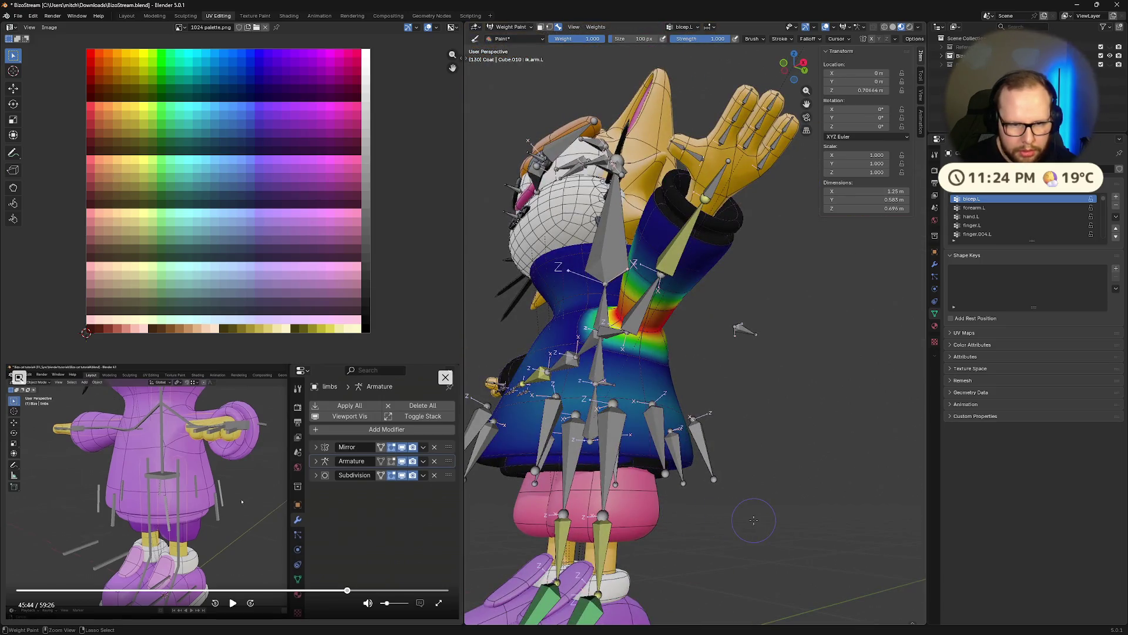
Move the left upper arm bone to a new pose and check the bicep deformation from below and front.
middle_click_drag(736, 329, 661, 333)
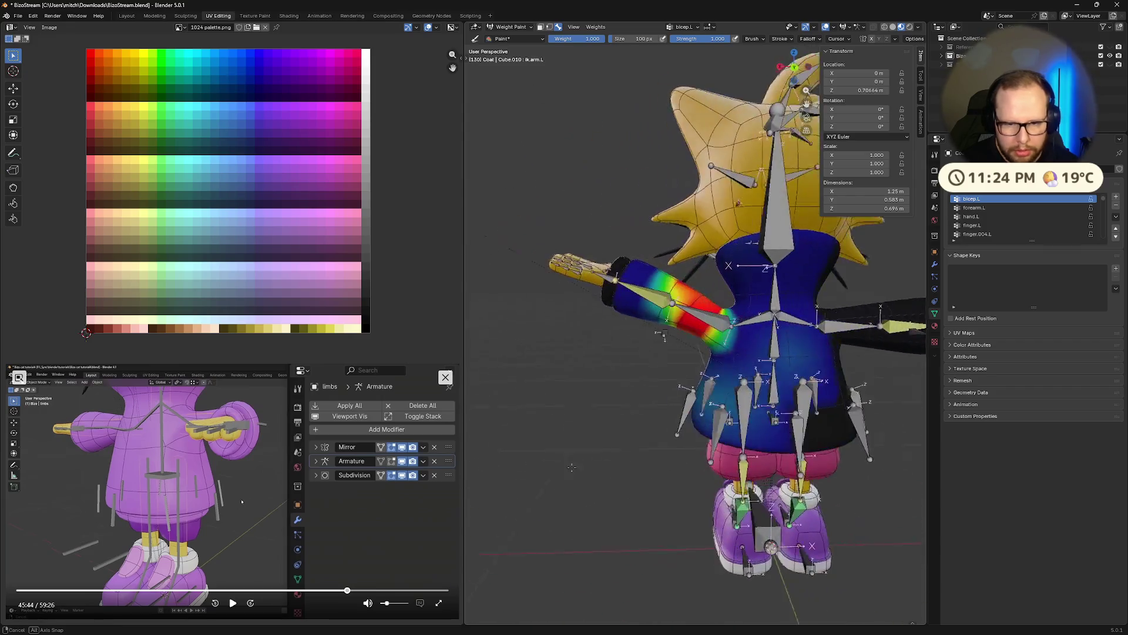
middle_click_drag(659, 333, 730, 329)
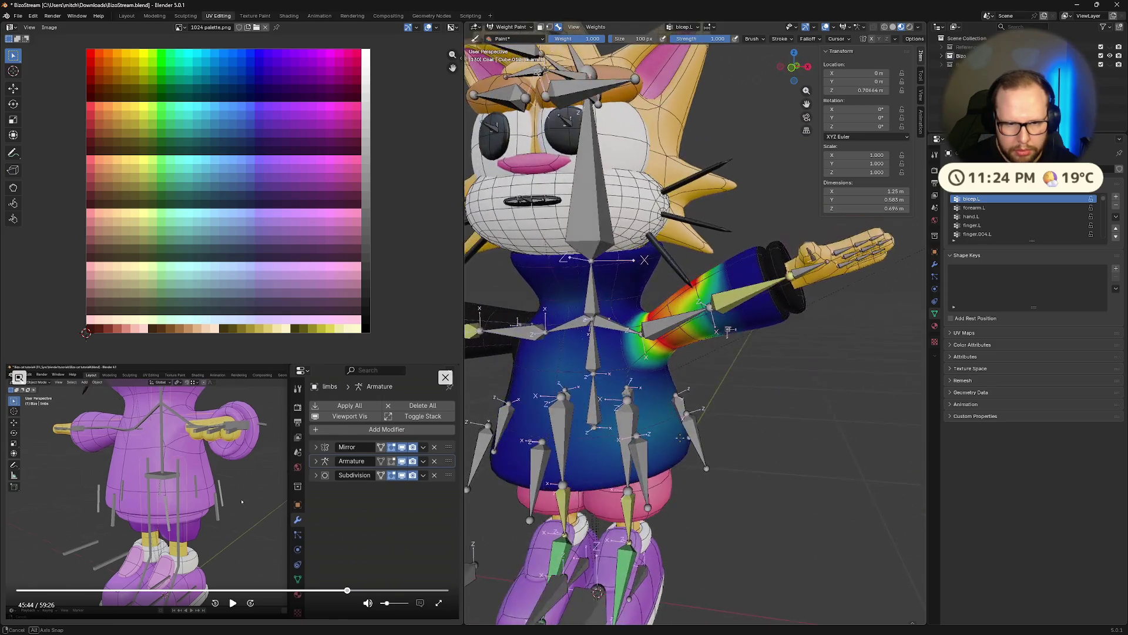
middle_click_drag(764, 450, 785, 565)
key("g")
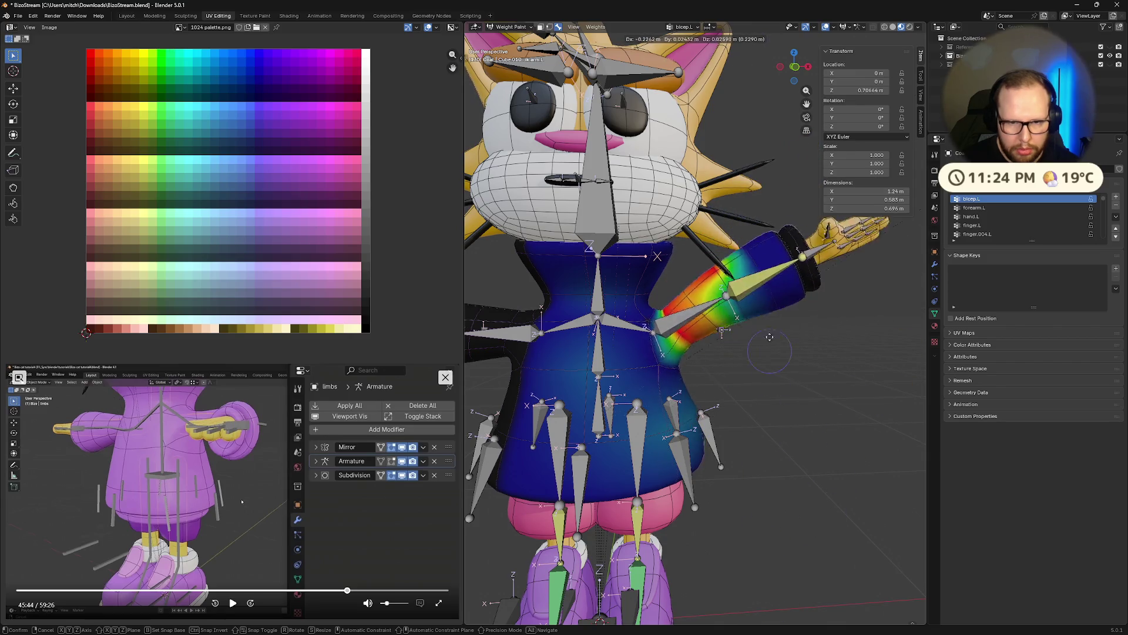
left_click(723, 334)
middle_click_drag(723, 333, 749, 398)
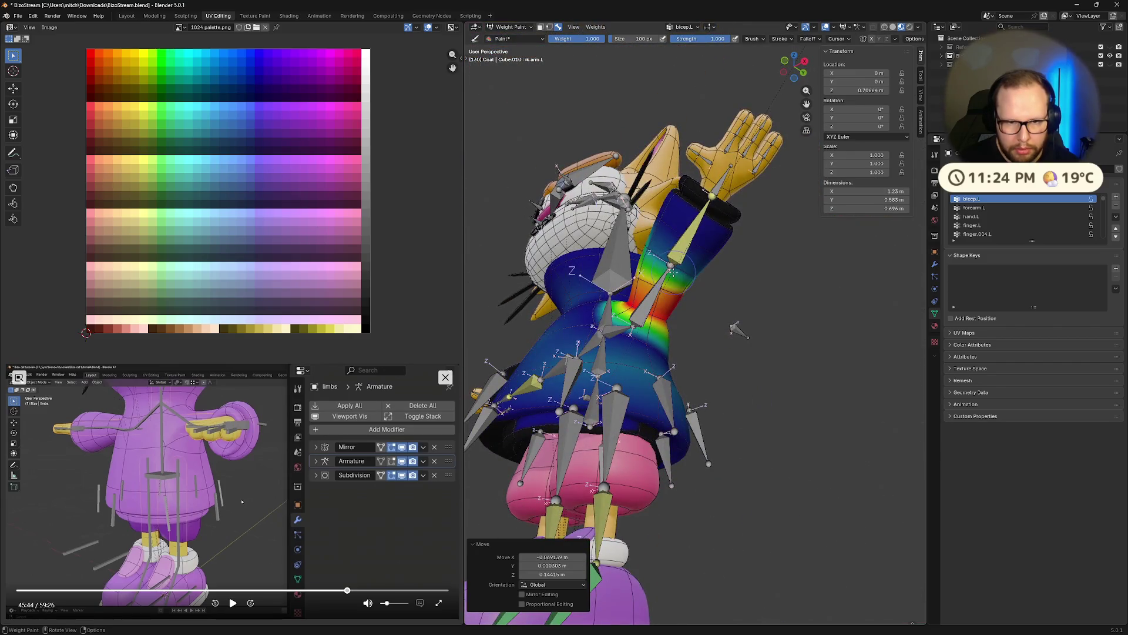
mouse_move(738, 330)
middle_mouse_down()
mouse_move(731, 336)
mouse_move(717, 300)
mouse_move(632, 343)
middle_mouse_up()
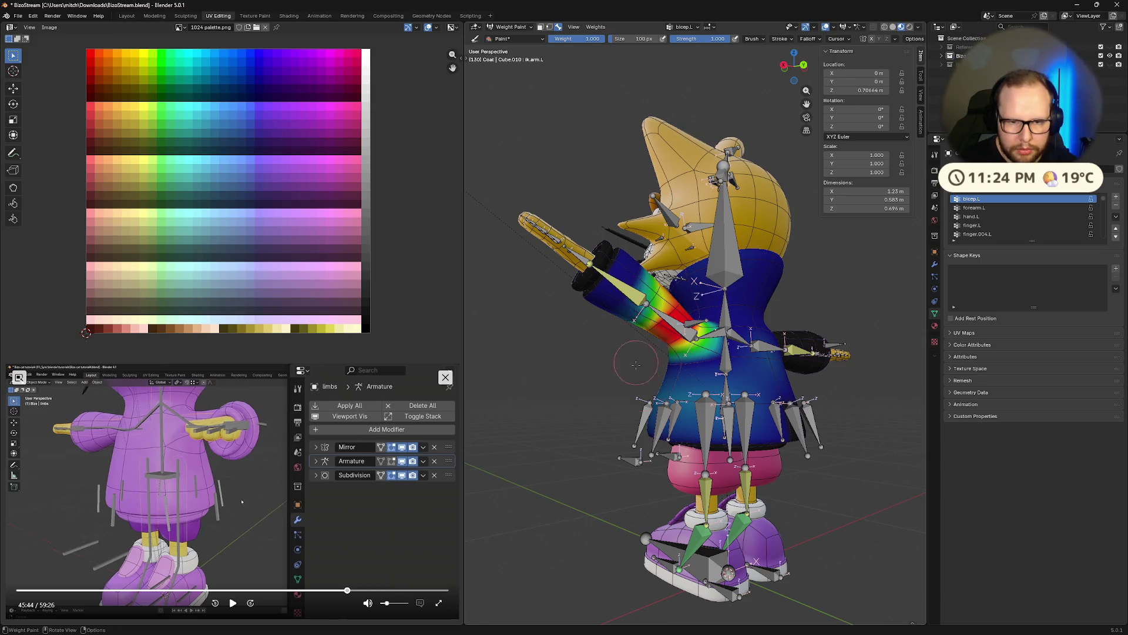
middle_click_drag(636, 354, 777, 411)
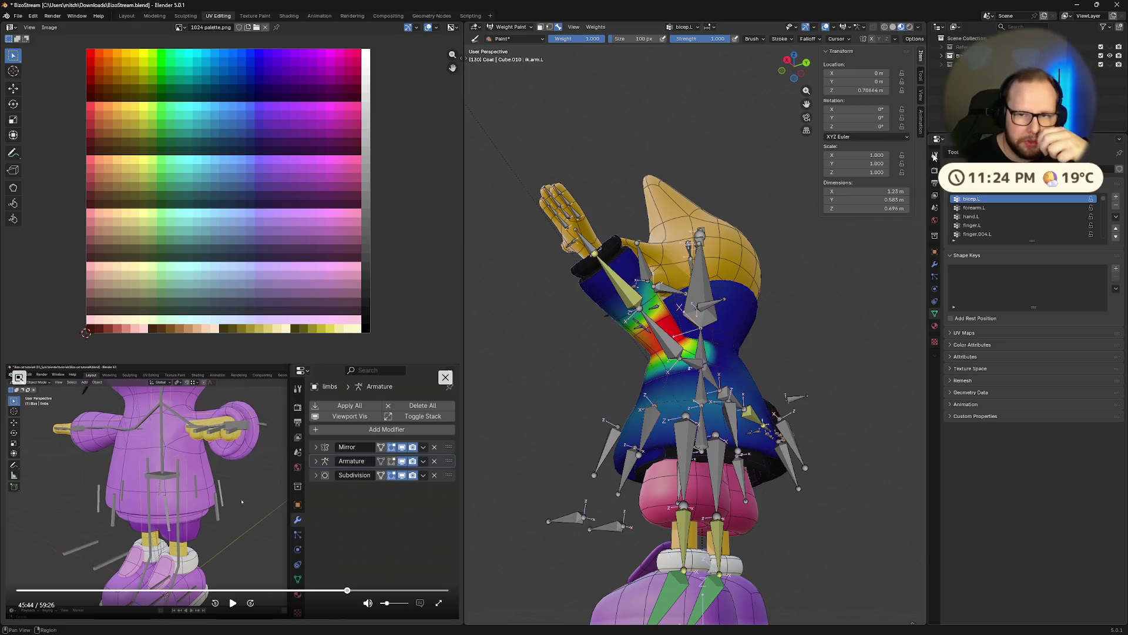
Set the weight brush Falloff Shape to Sphere in the Tool settings.
left_click(934, 154)
left_click(1038, 520)
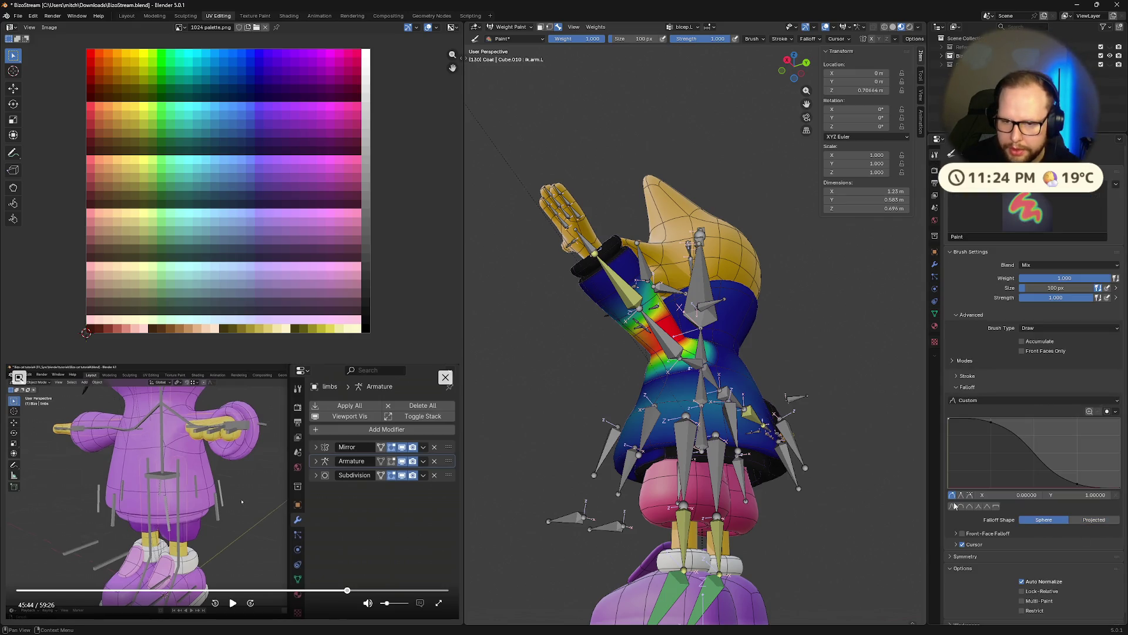
scroll(917, 370, "up", 5)
mouse_move(487, 287)
middle_mouse_down()
mouse_move(790, 243)
mouse_move(644, 250)
mouse_move(770, 294)
mouse_move(684, 283)
mouse_move(723, 279)
mouse_move(683, 306)
middle_mouse_up()
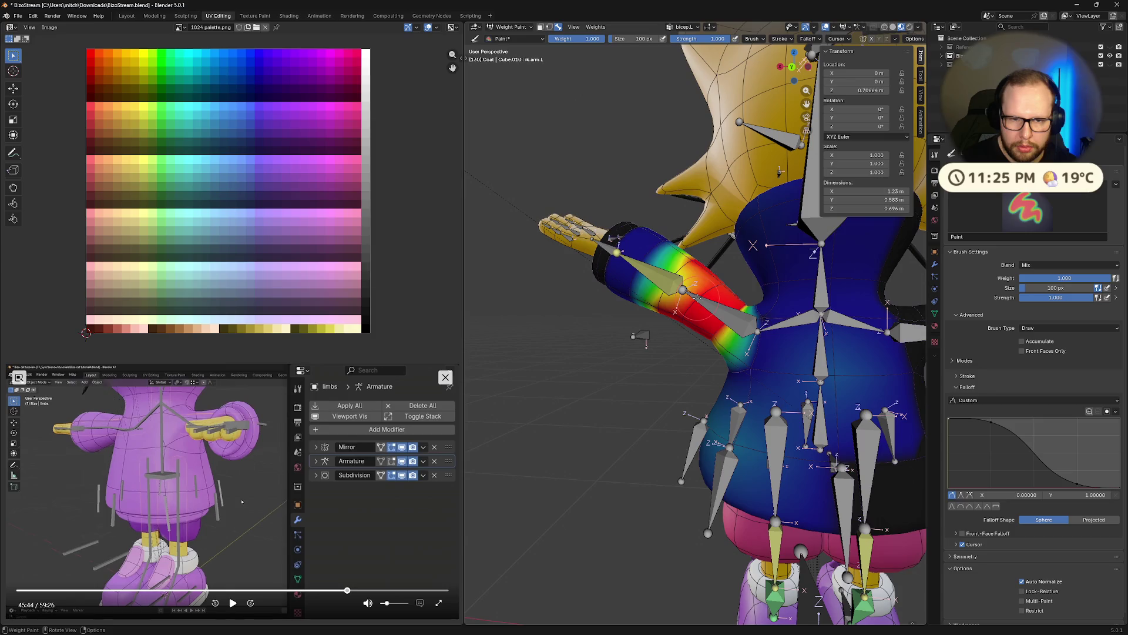
mouse_move(674, 283)
middle_mouse_down()
mouse_move(849, 300)
mouse_move(819, 355)
middle_mouse_up()
scroll(848, 300, "down", 5)
Move the left arm bone to a horizontal pose, then swing it out sideways.
key("g")
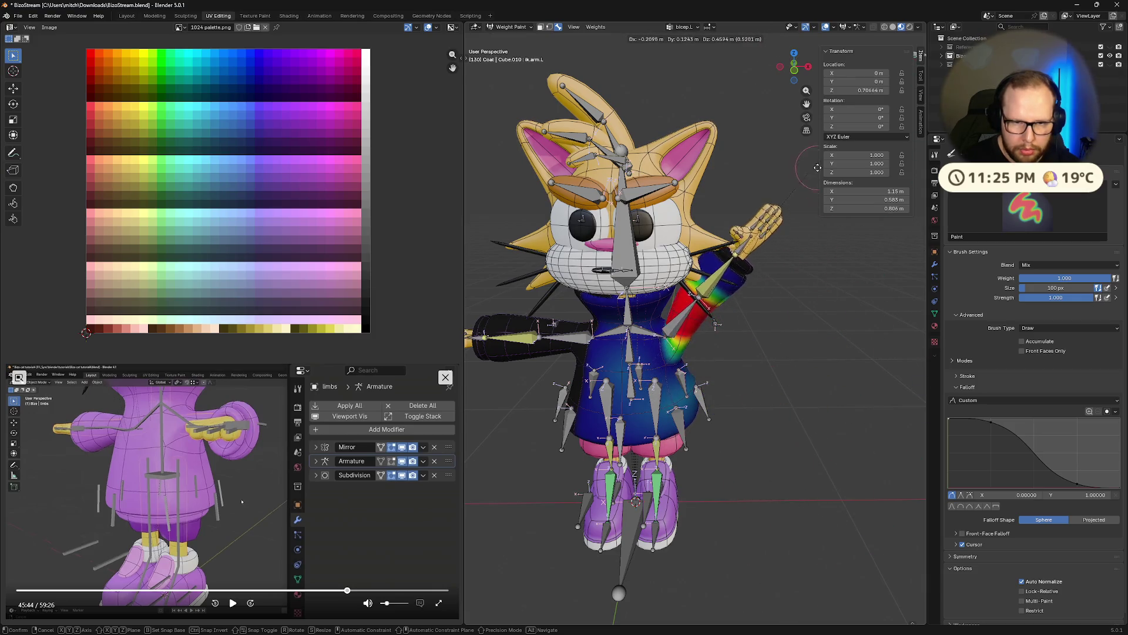
left_click(792, 388)
mouse_move(793, 388)
middle_mouse_down()
mouse_move(696, 398)
mouse_move(606, 390)
middle_mouse_up()
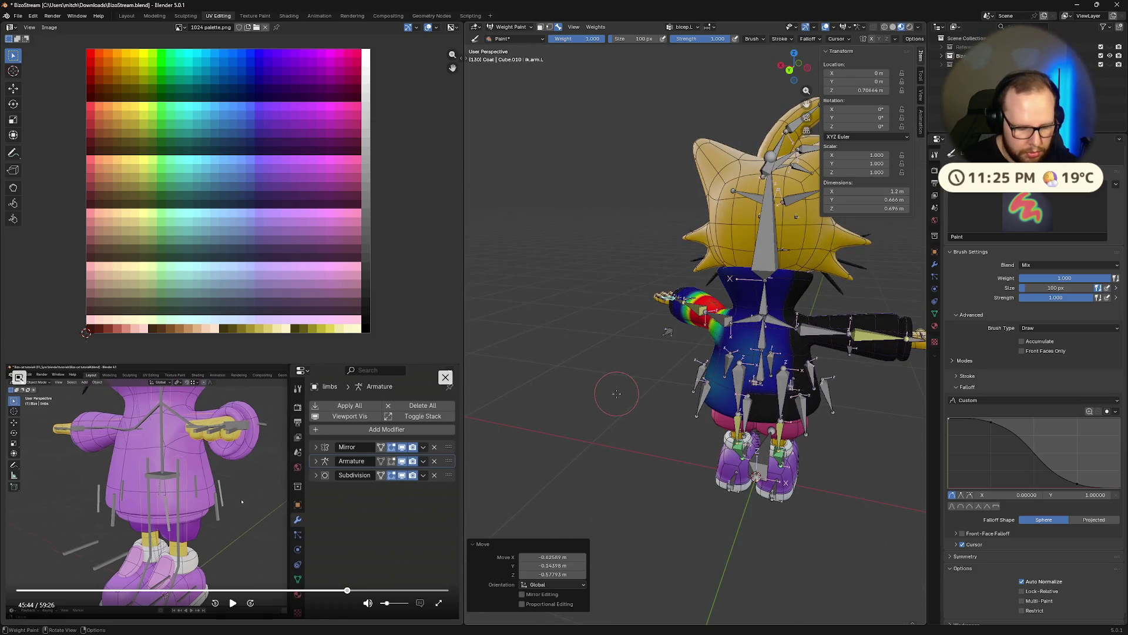
key("g")
middle_click_drag(619, 432, 699, 401)
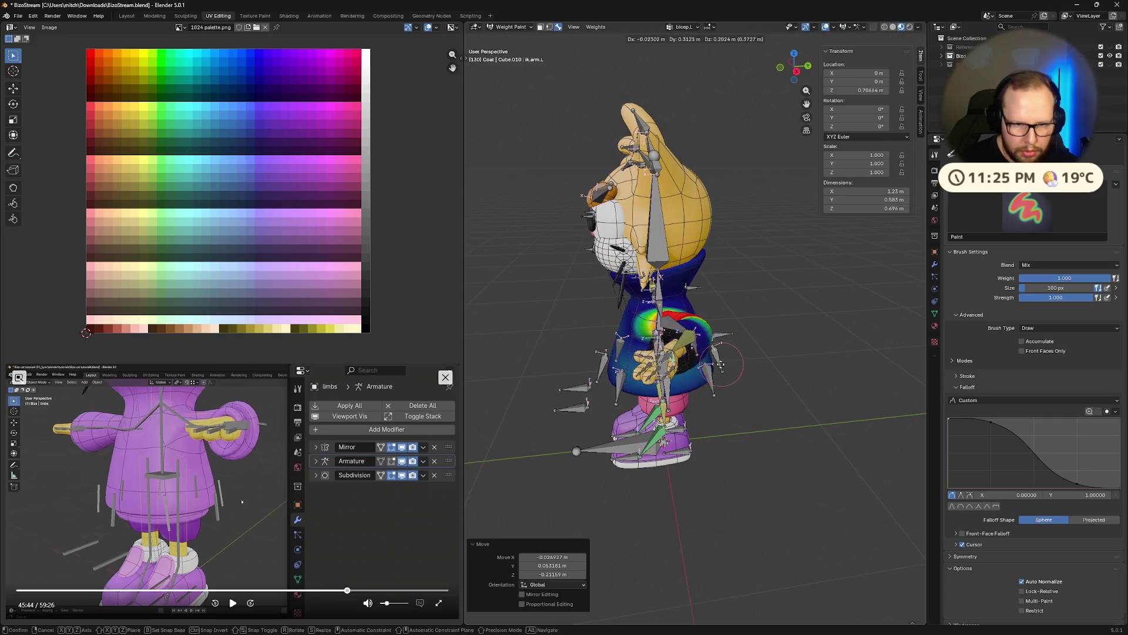
middle_click_drag(721, 359, 828, 403)
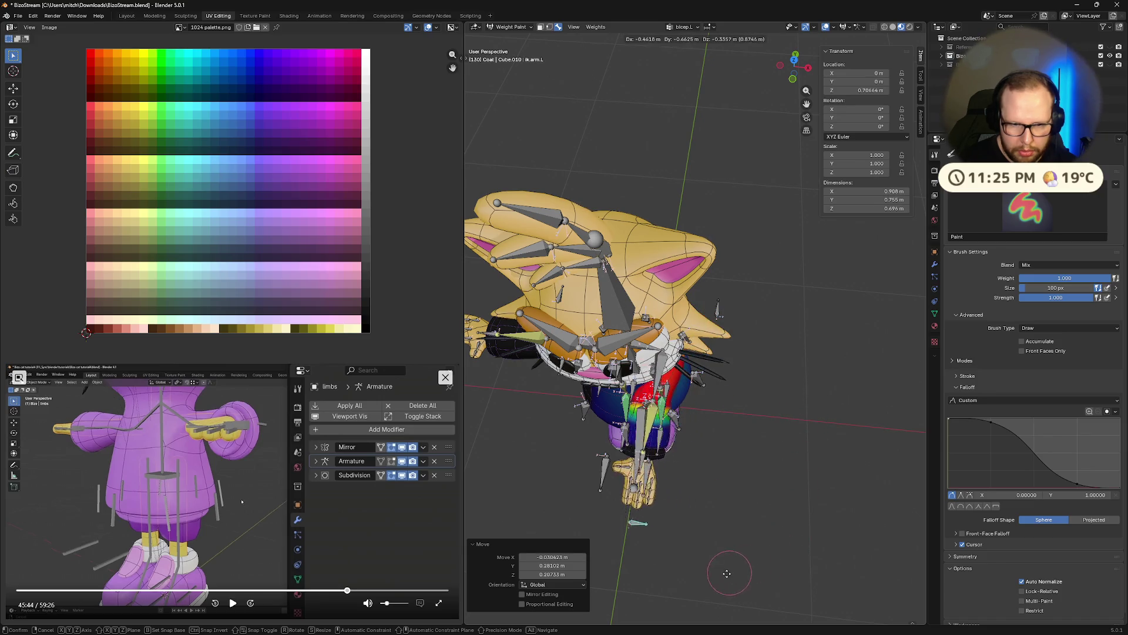
left_click(686, 432)
scroll(686, 432, "up", 5)
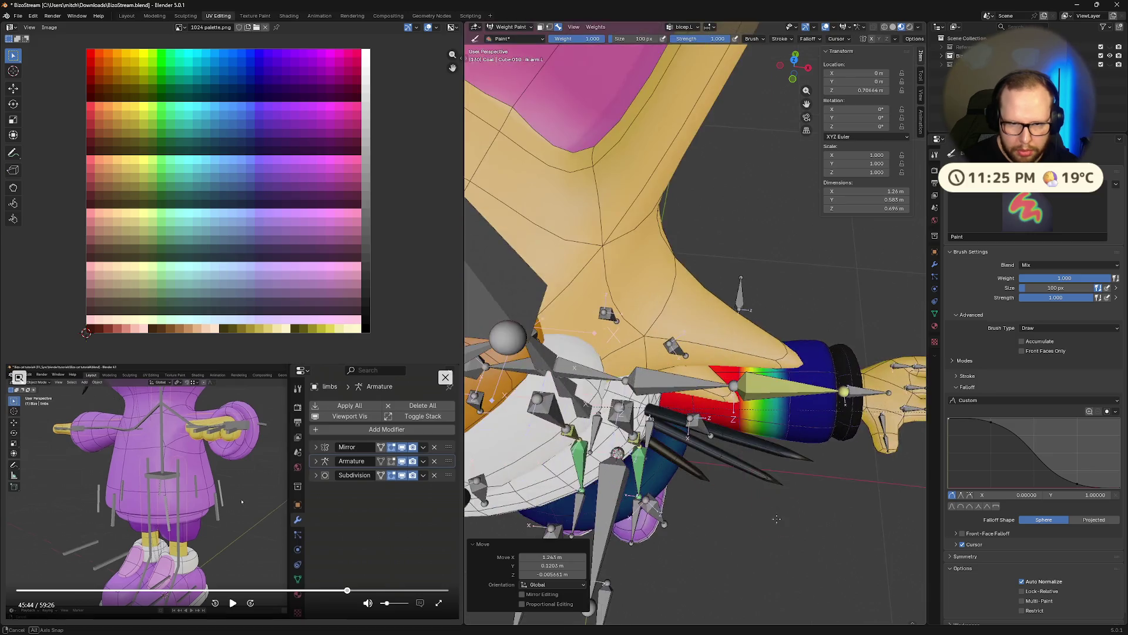
middle_click_drag(687, 432, 686, 524)
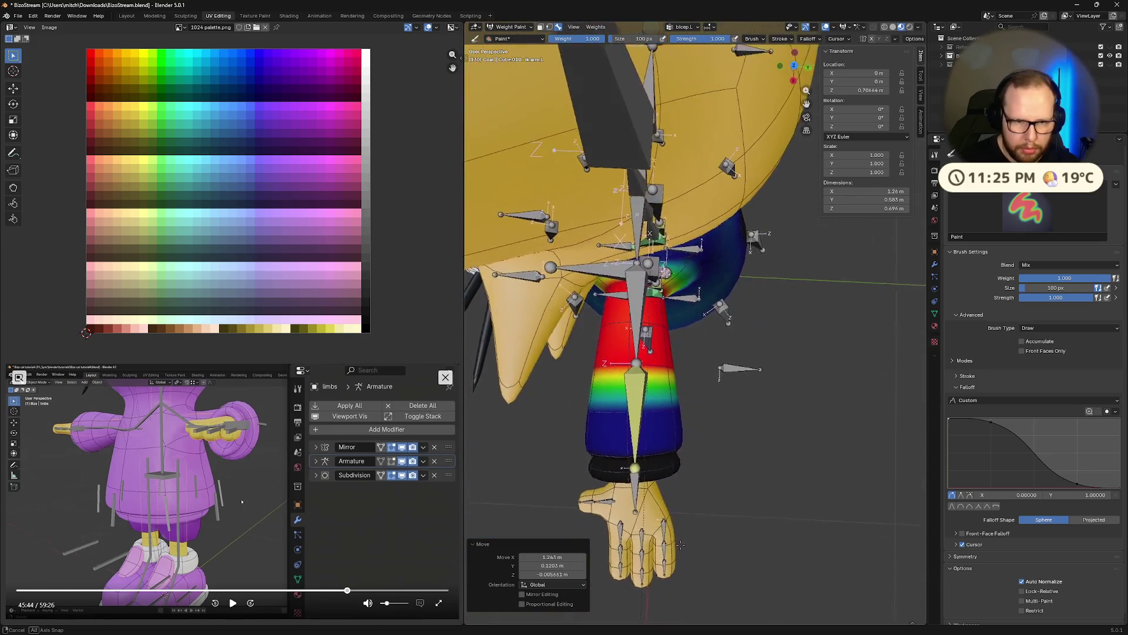
middle_click_drag(686, 524, 748, 515)
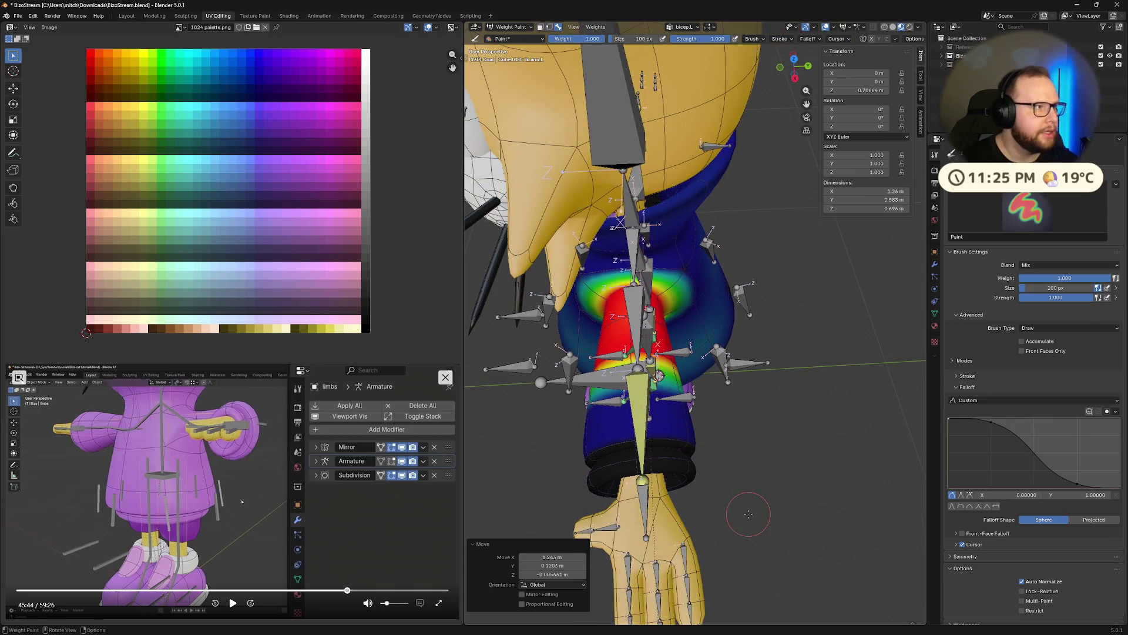
Reposition the forearm and hand, then move the arm again to check the bicep deformation.
key("g")
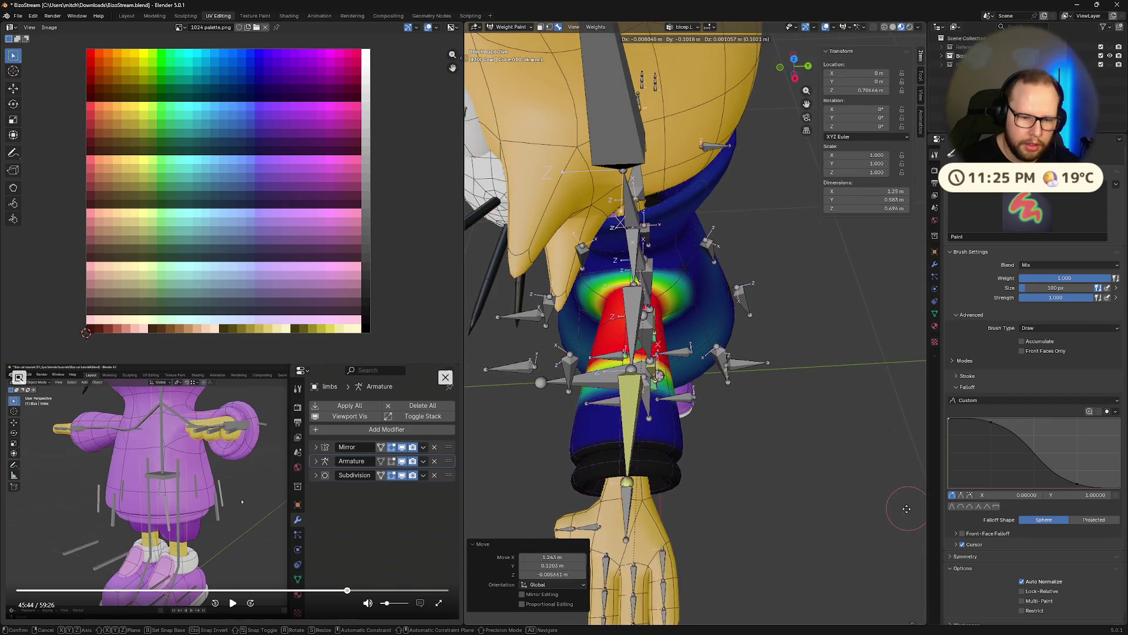
left_click(560, 505)
scroll(560, 505, "down", 4)
middle_click_drag(559, 504, 783, 435)
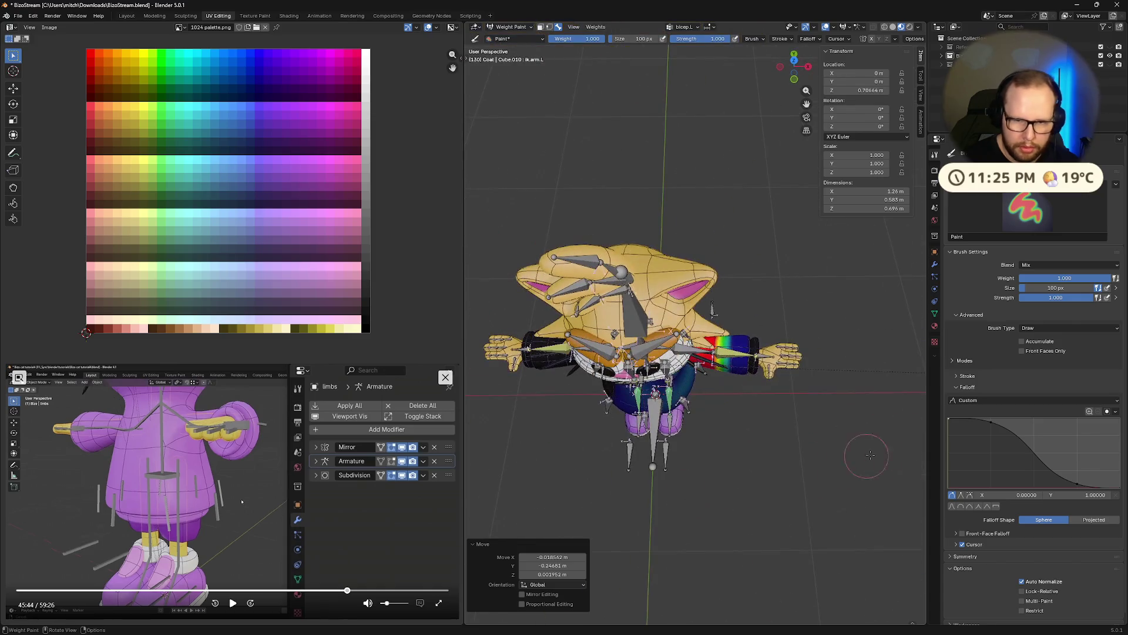
left_click(625, 476)
scroll(626, 476, "up", 5)
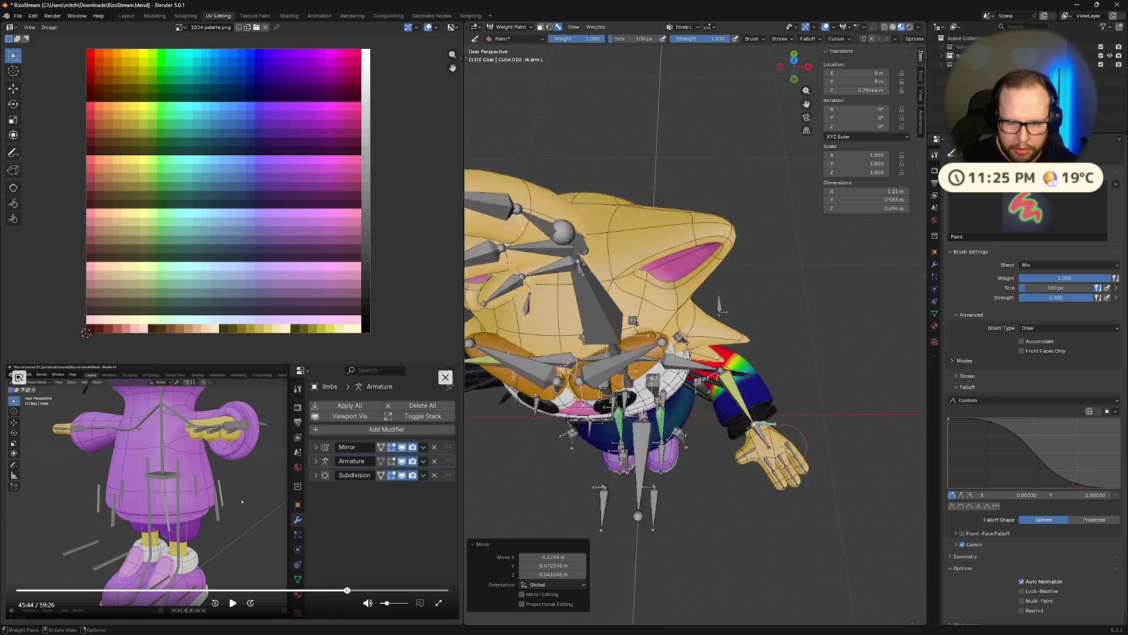
mouse_move(625, 477)
middle_mouse_down()
mouse_move(810, 425)
mouse_move(781, 442)
middle_mouse_up()
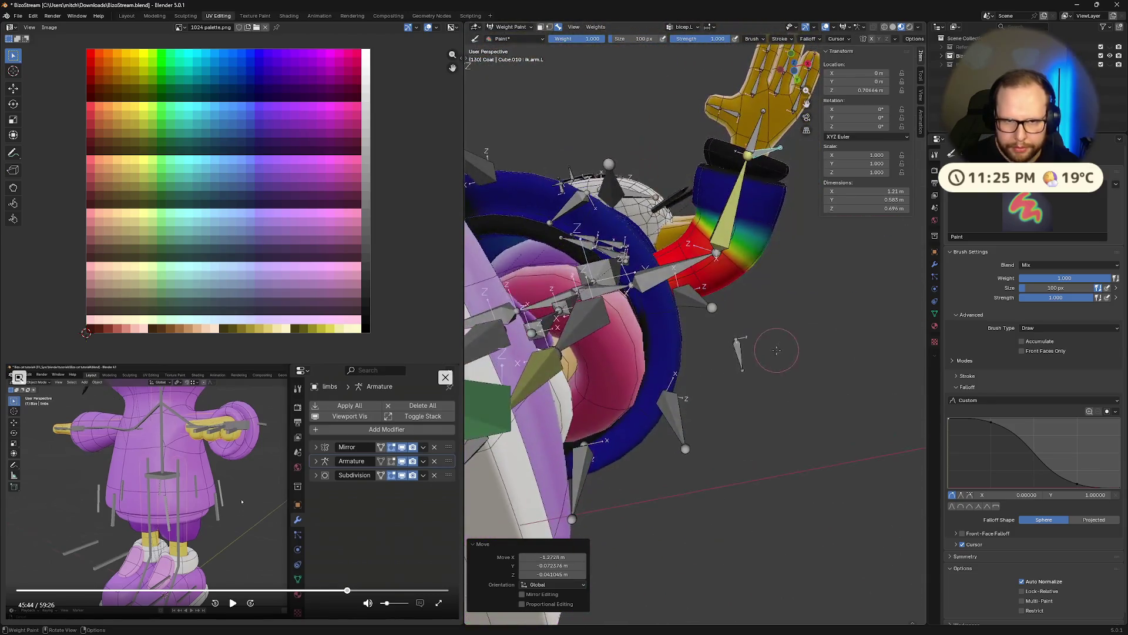
scroll(781, 440, "down", 2)
key("g")
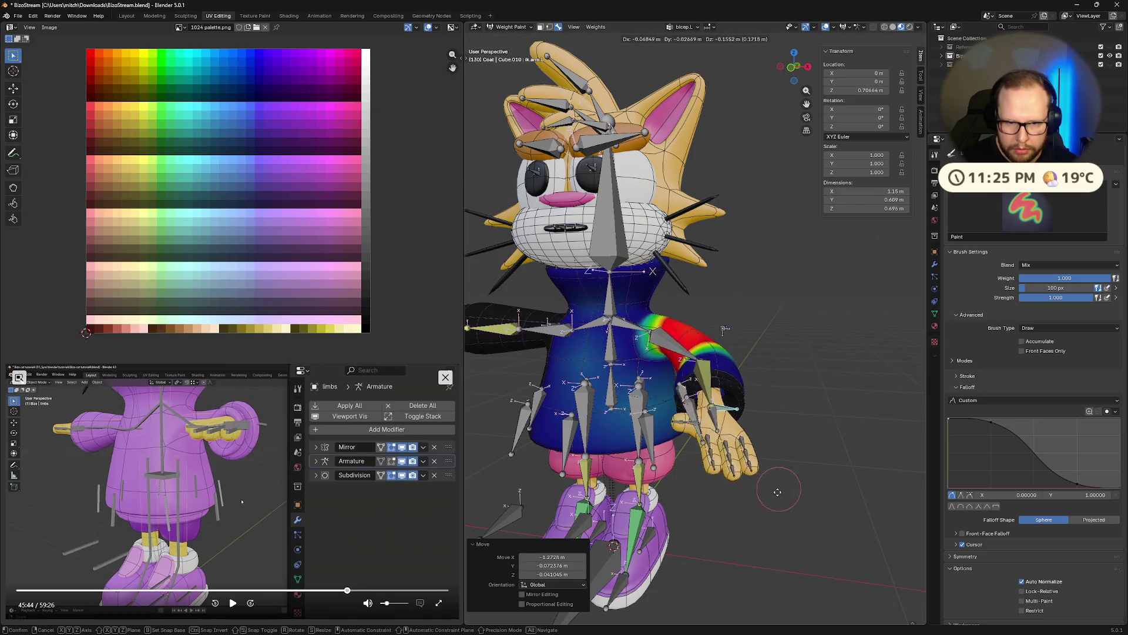
mouse_move(778, 491)
middle_mouse_down()
mouse_move(803, 448)
mouse_move(670, 476)
mouse_move(693, 370)
mouse_move(652, 352)
mouse_move(663, 339)
middle_mouse_up()
left_click(803, 449)
scroll(622, 496, "up", 4)
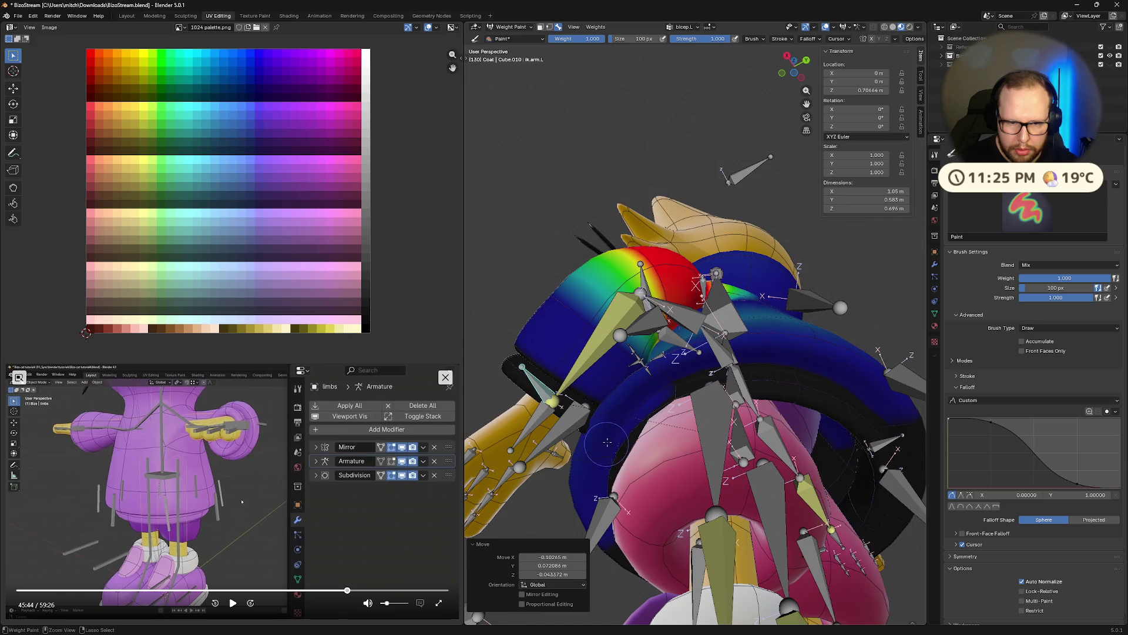
Raise the arm forward across the chest and inspect it from the rear.
middle_click_drag(607, 443, 662, 310)
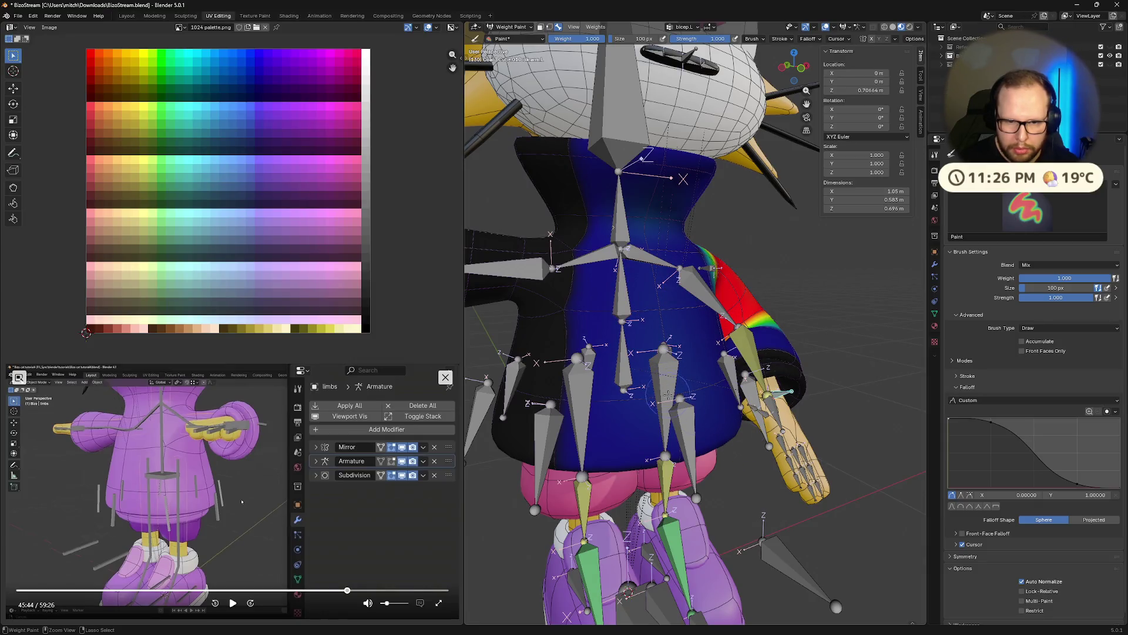
middle_click_drag(737, 411, 695, 551)
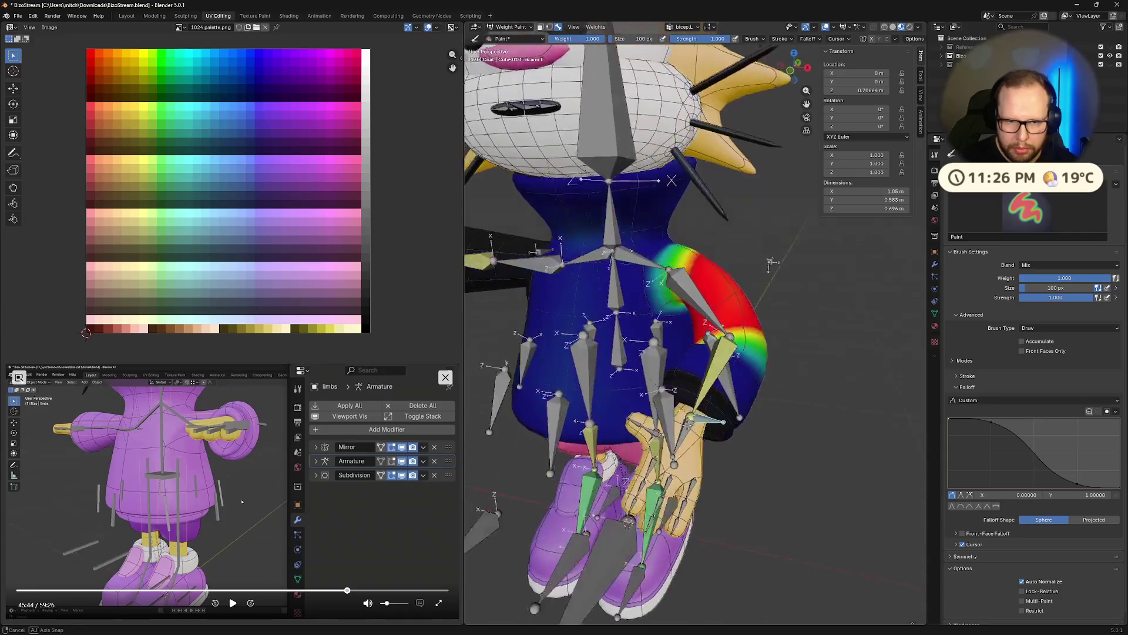
key("g")
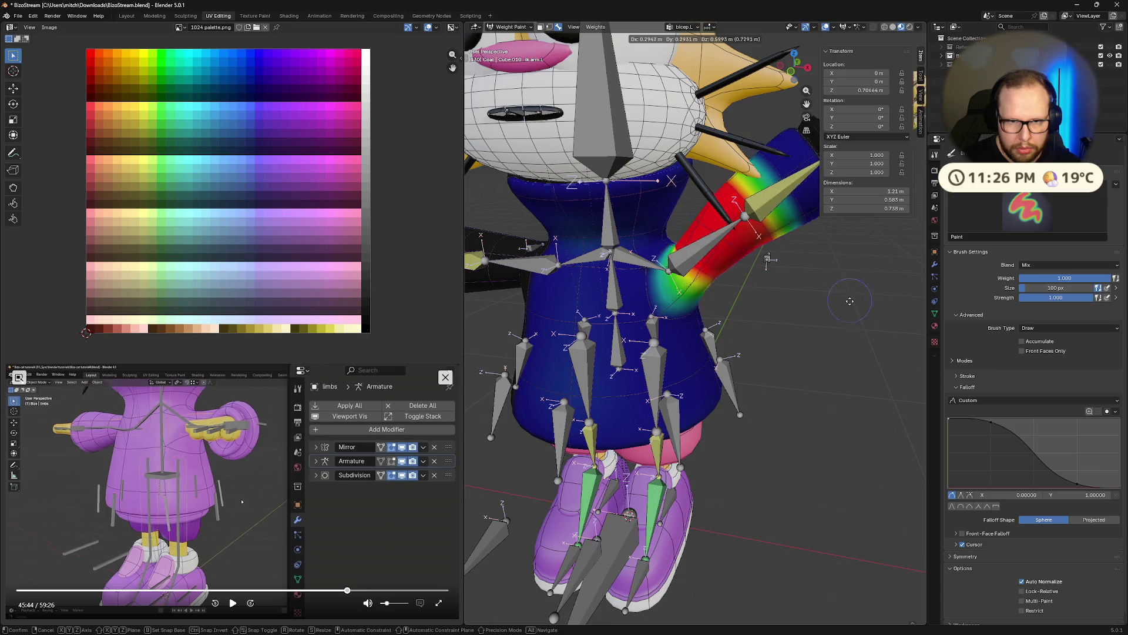
left_click(819, 364)
mouse_move(819, 364)
middle_mouse_down()
mouse_move(737, 290)
mouse_move(718, 337)
mouse_move(713, 312)
mouse_move(716, 343)
middle_mouse_up()
left_click(714, 345, "ctrl")
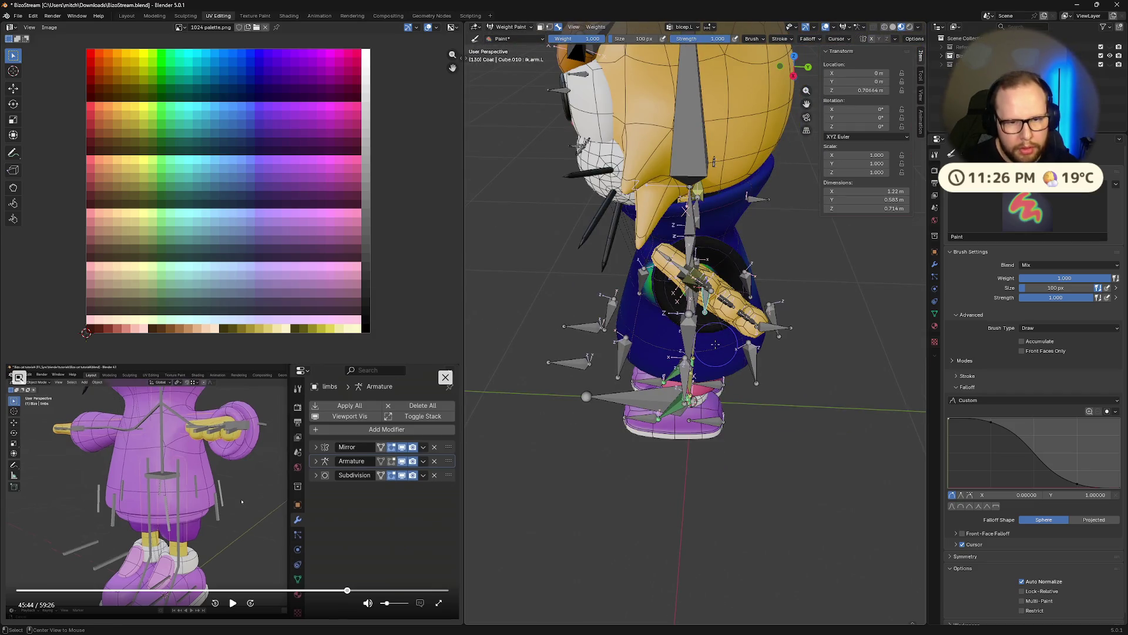
Clear the arm bone's rotation to its rest pose and cancel a trial rotation.
key("alt+r")
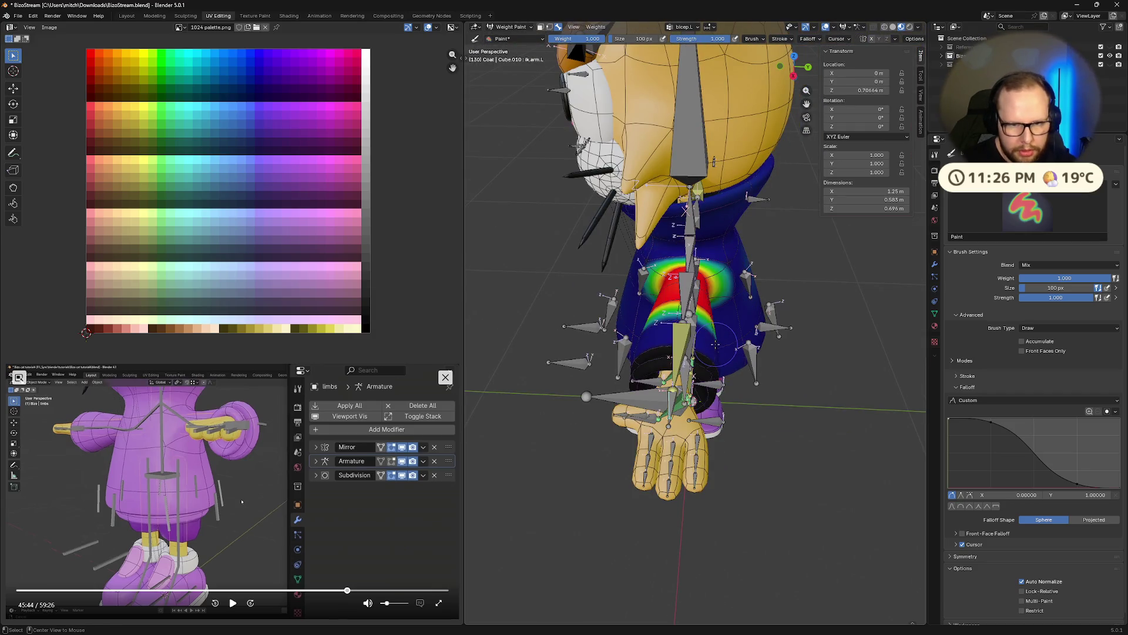
middle_click_drag(714, 344, 698, 439)
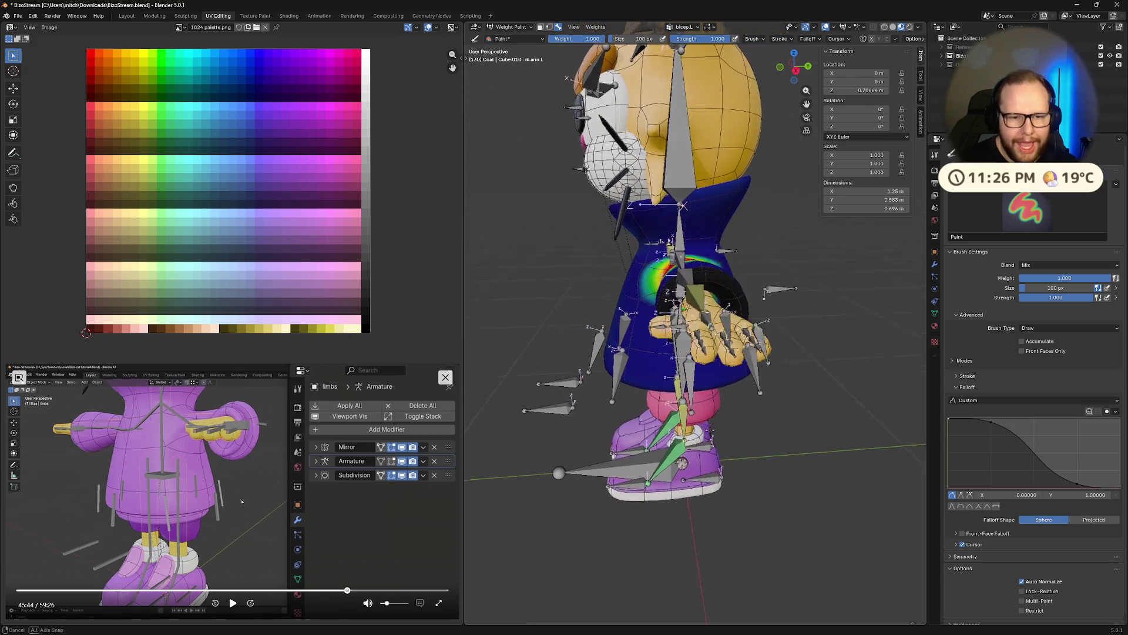
key("r")
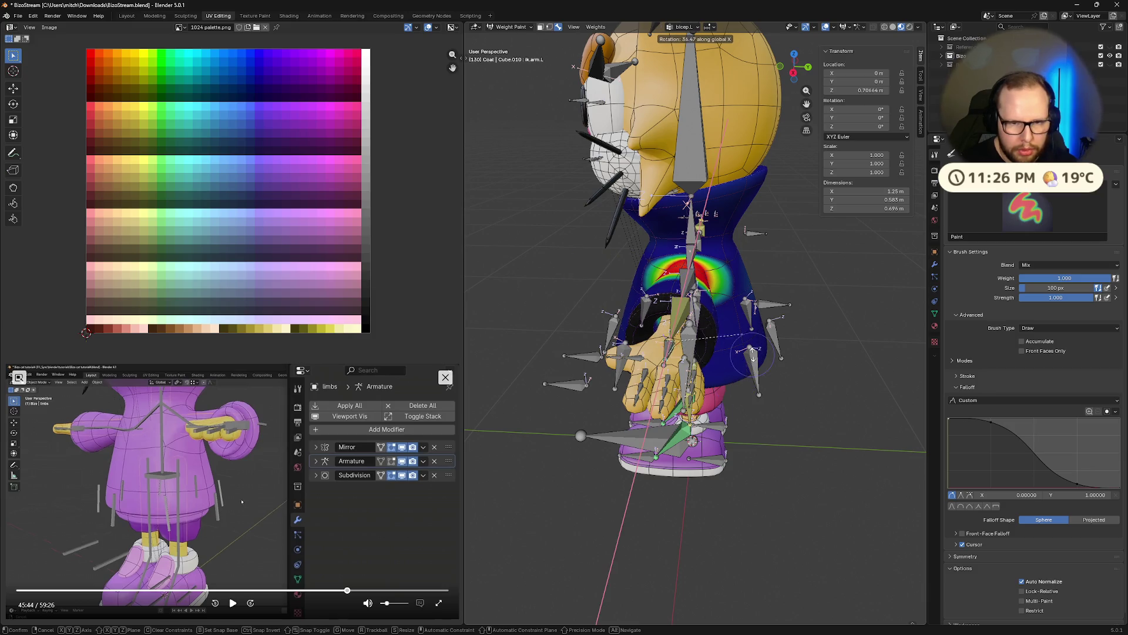
left_click(663, 491)
Select the left arm's IK target bone and begin moving it.
middle_click_drag(598, 468, 626, 600)
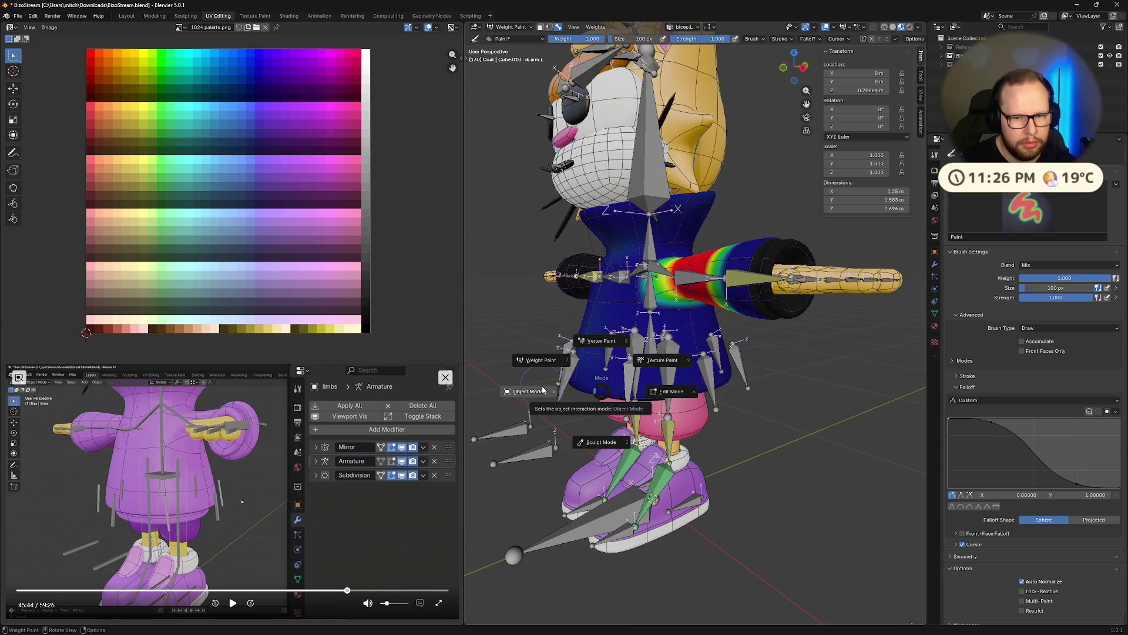
middle_click_drag(815, 363, 713, 412)
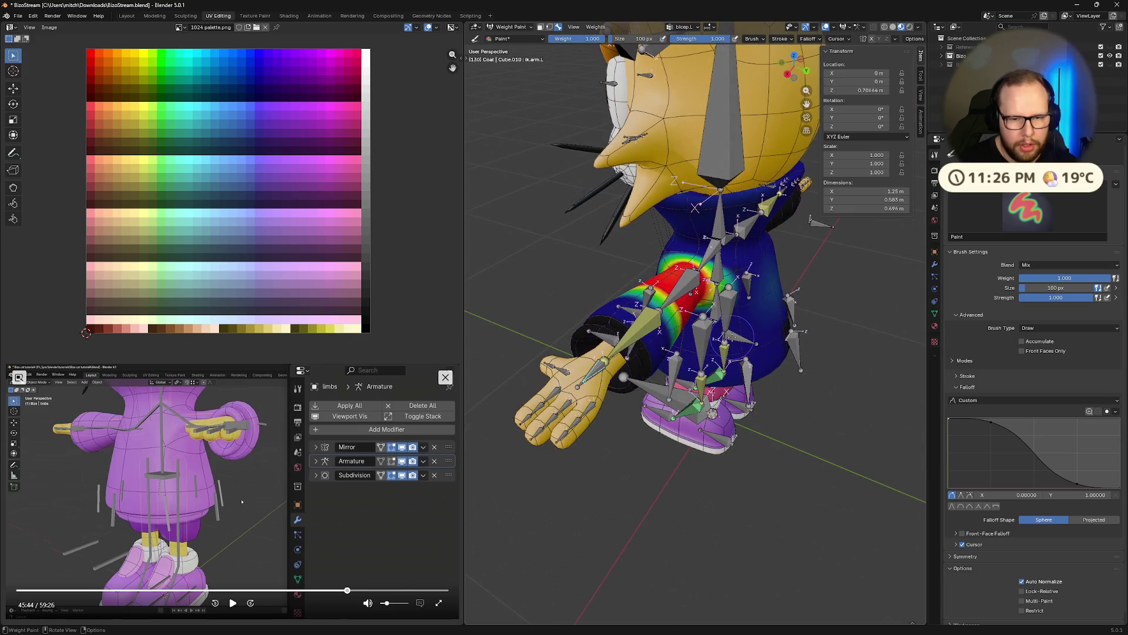
left_click(737, 335, "ctrl")
key("g")
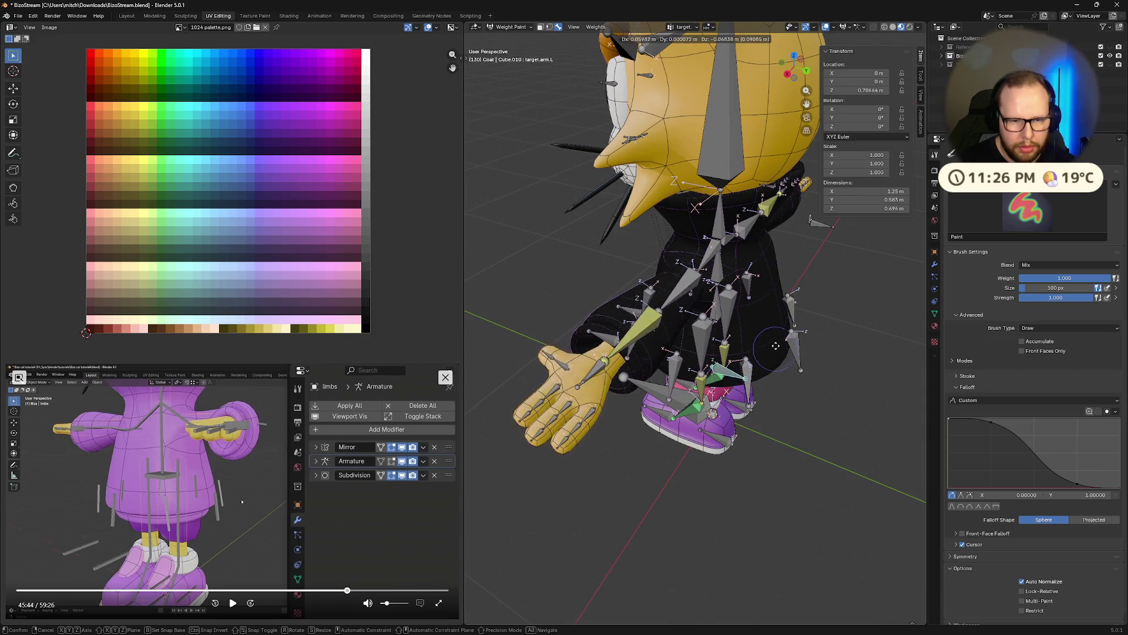
Place the target bone, then rotate hand.L downward and move it across the body.
left_click(751, 363)
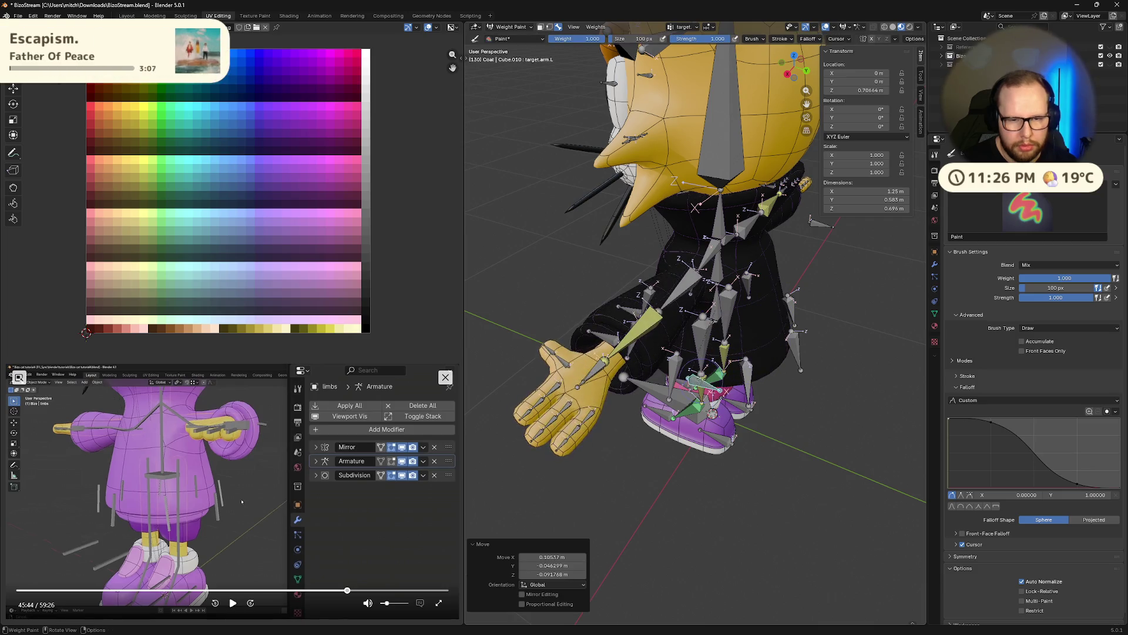
middle_click_drag(750, 361, 730, 361)
left_click(710, 322, "ctrl")
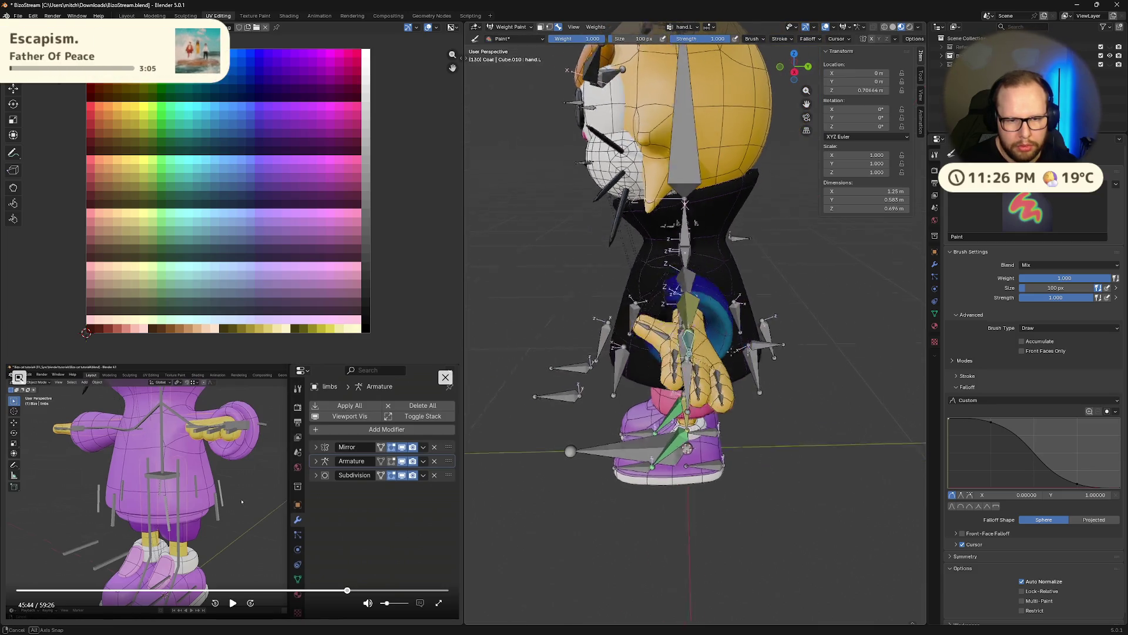
middle_click_drag(709, 322, 793, 360)
key("r")
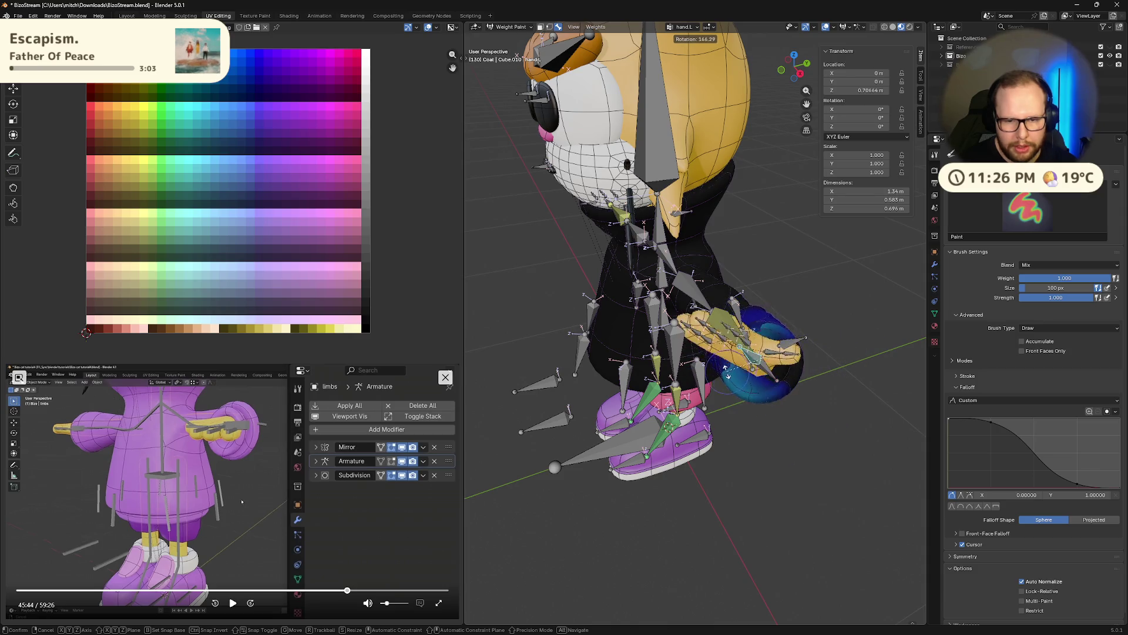
left_click(776, 400)
middle_click_drag(776, 402, 772, 399)
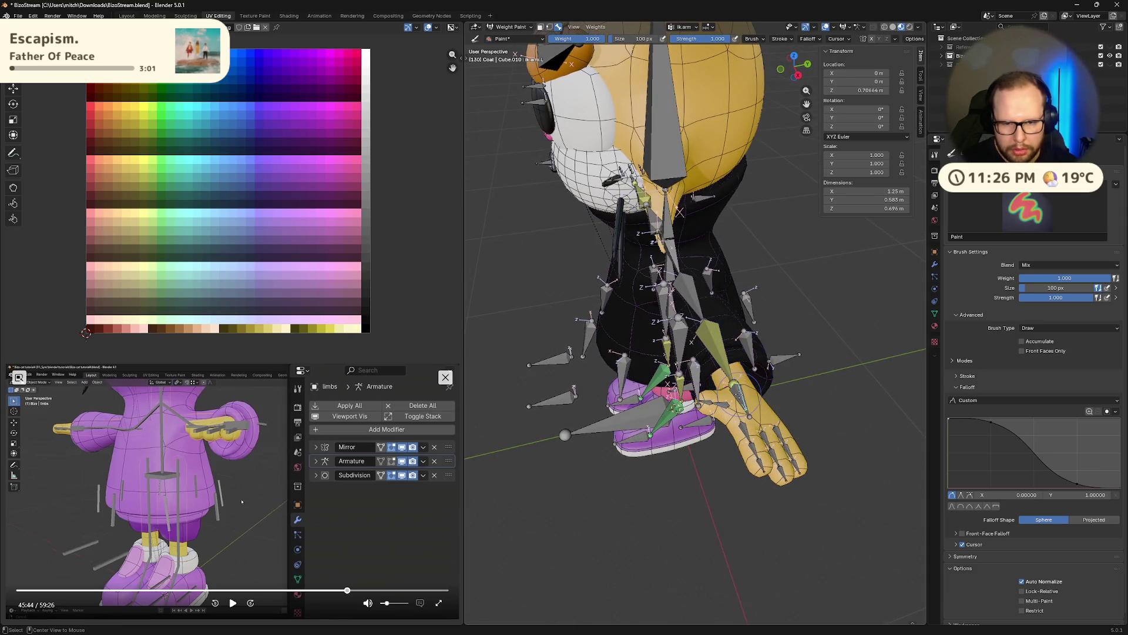
key("g")
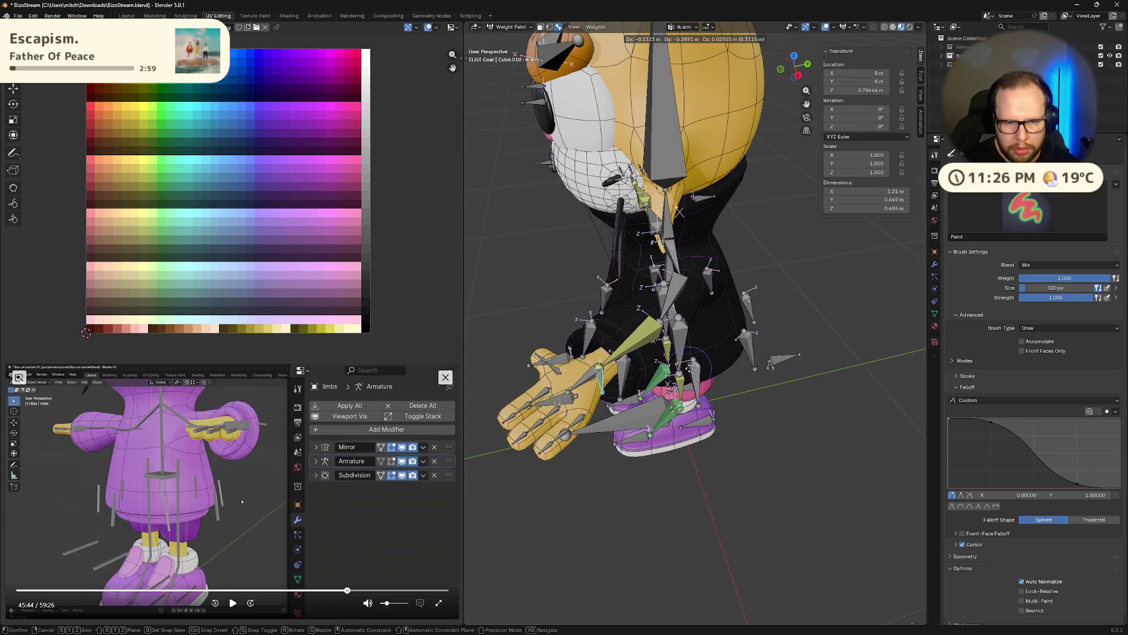
left_click(771, 368)
Move the arm target bone and the left hand bone to new positions to test deformation.
left_click(778, 360)
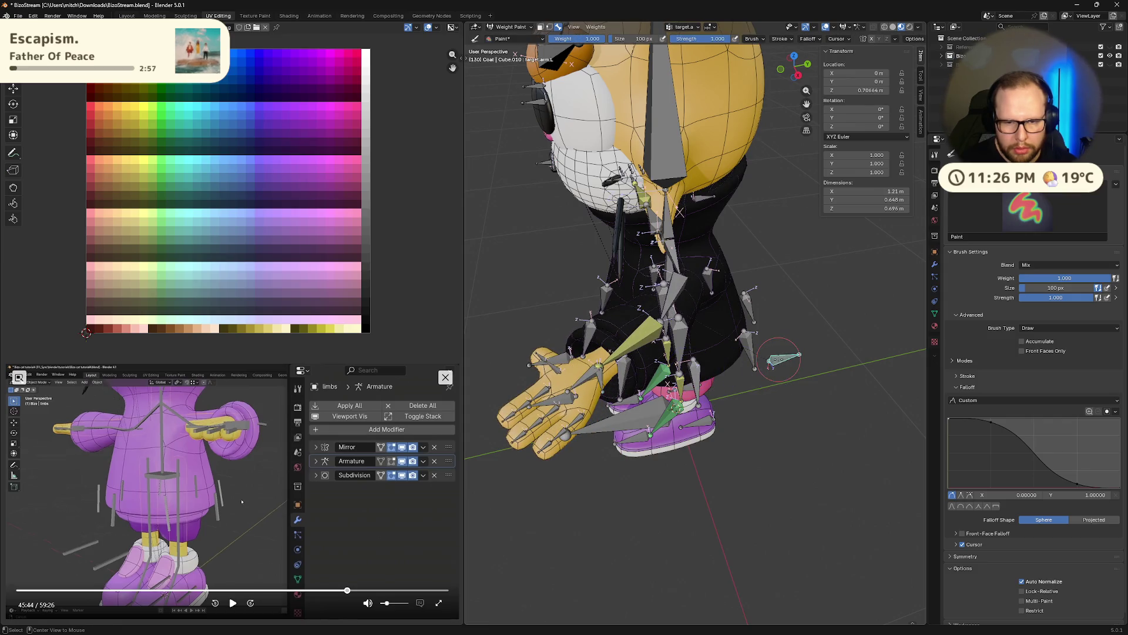
key("g")
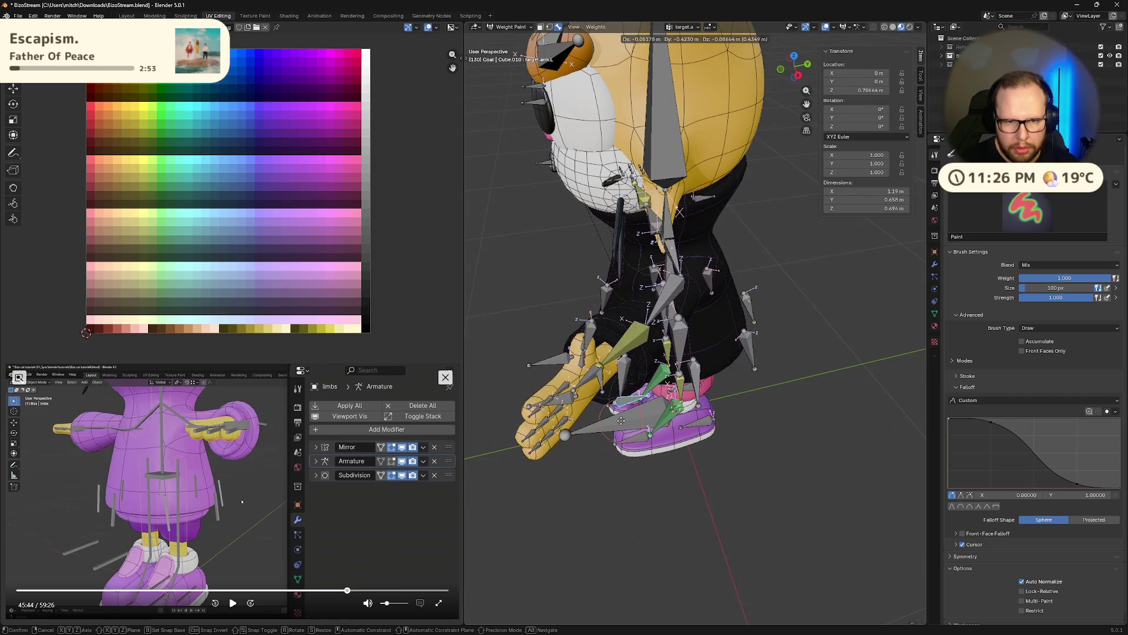
left_click(623, 421)
middle_click_drag(622, 422, 729, 376)
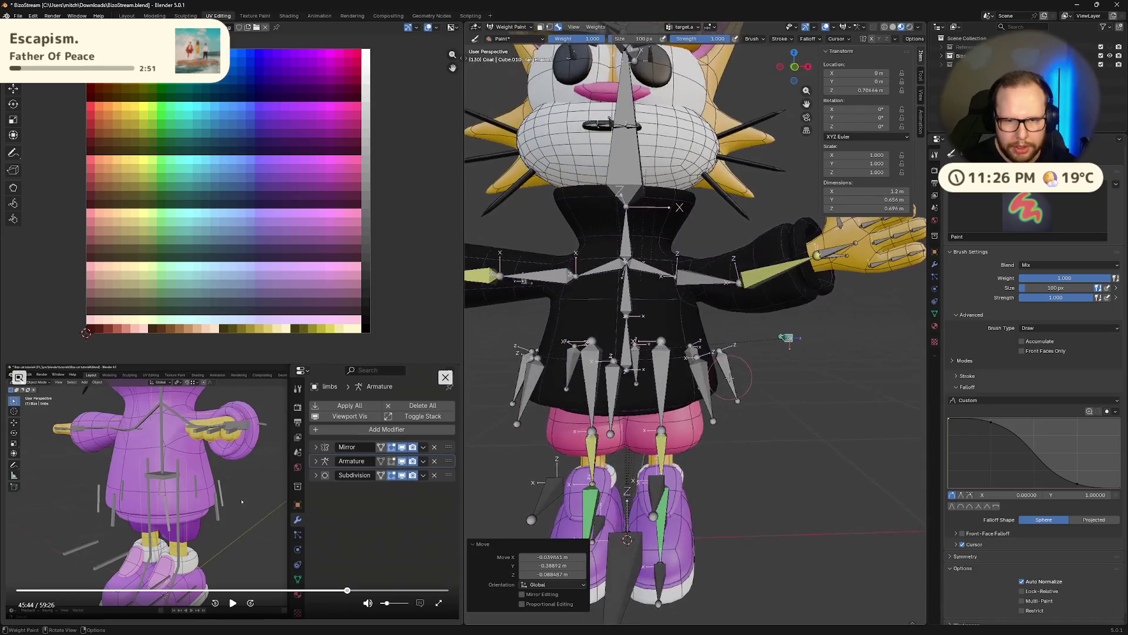
left_click(786, 336, "ctrl")
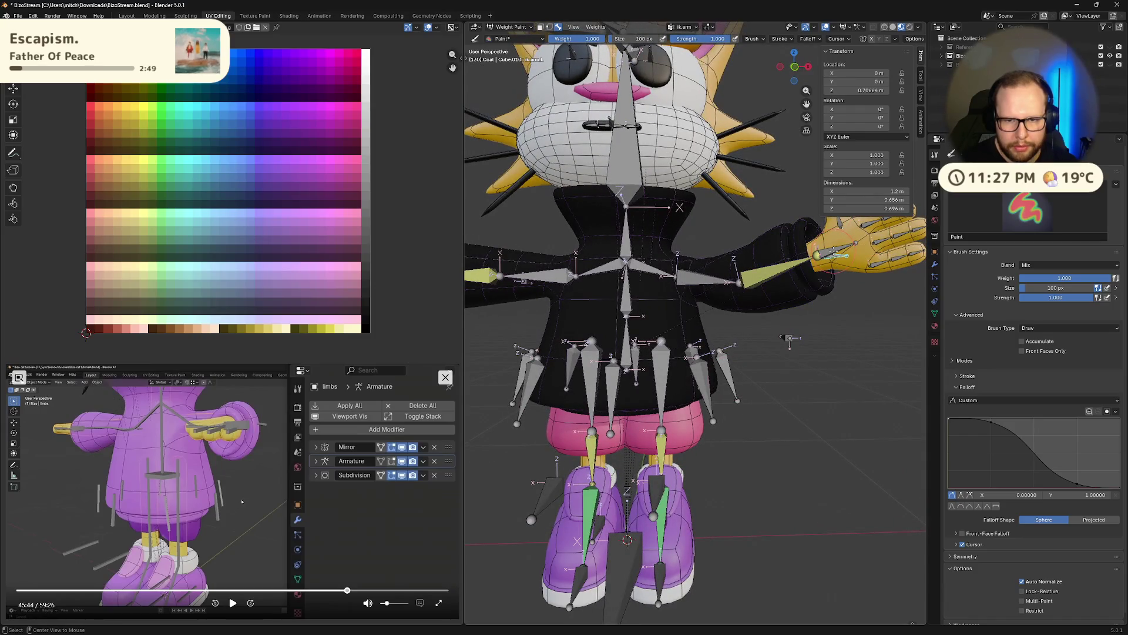
middle_click_drag(825, 257, 847, 335)
key("g")
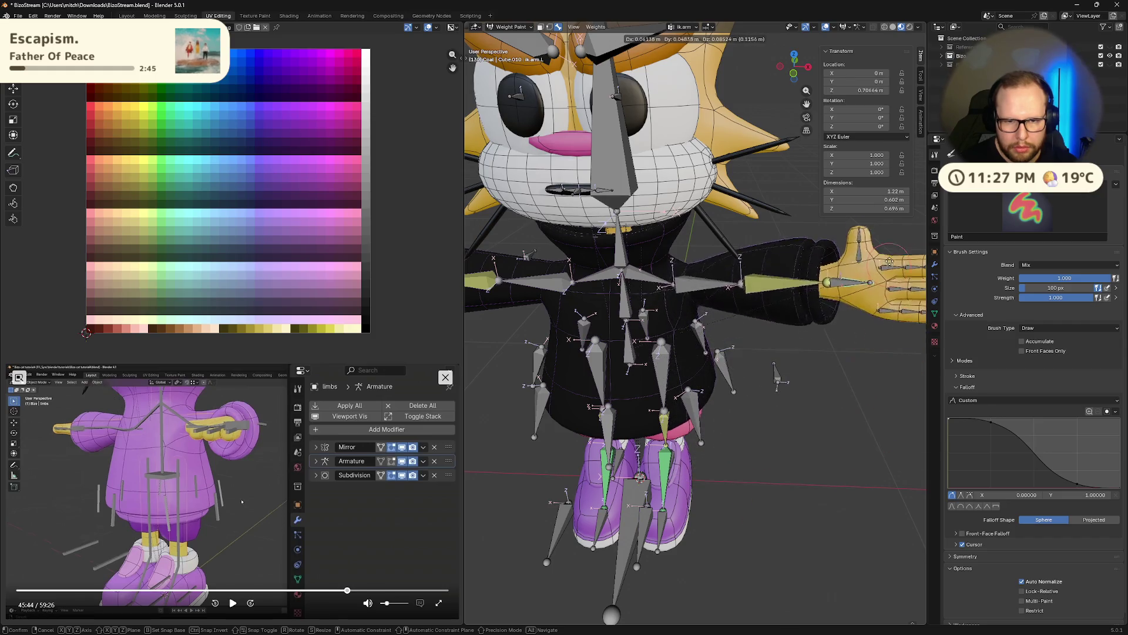
left_click(882, 300)
Undo and redo the last hand move, then select all bones and inspect the rig.
middle_click_drag(882, 300, 741, 357)
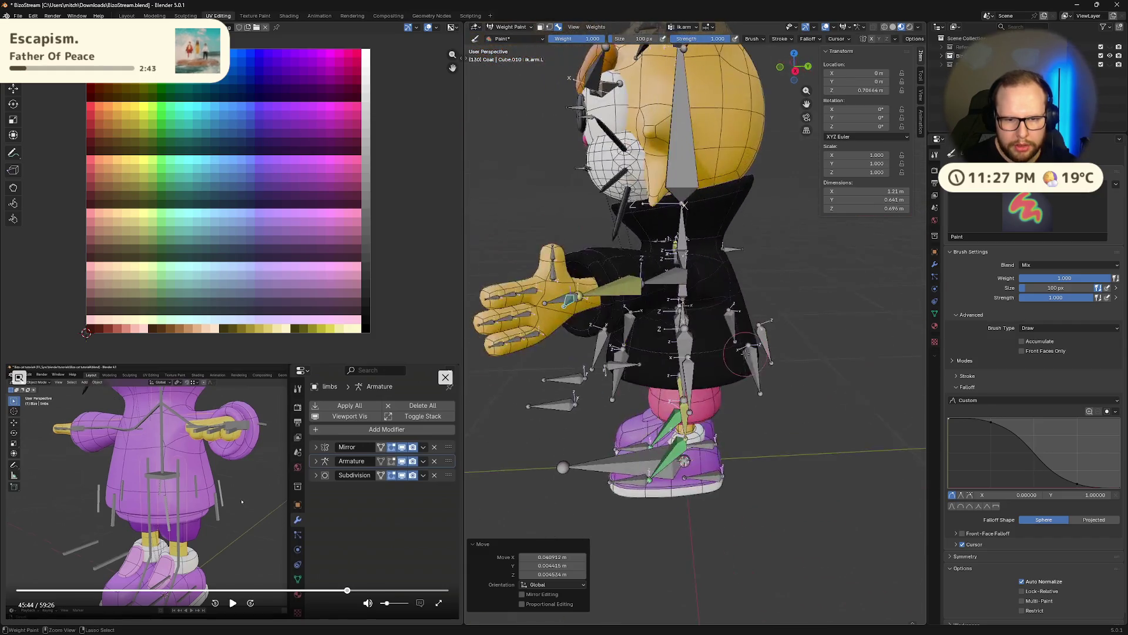
key("ctrl+z")
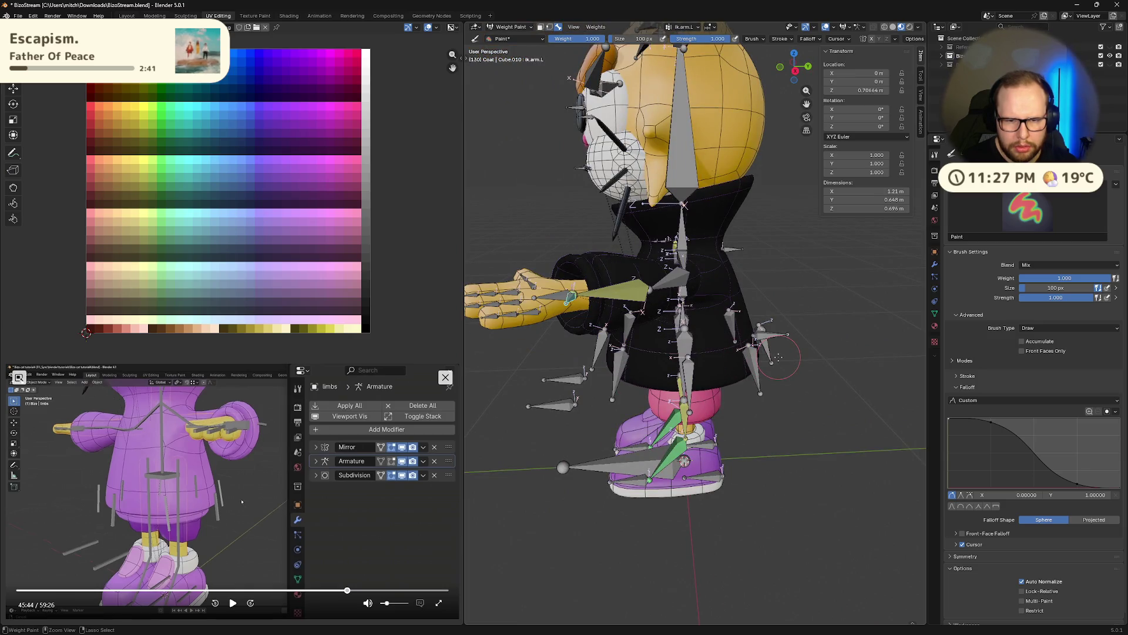
key("ctrl+shift+z")
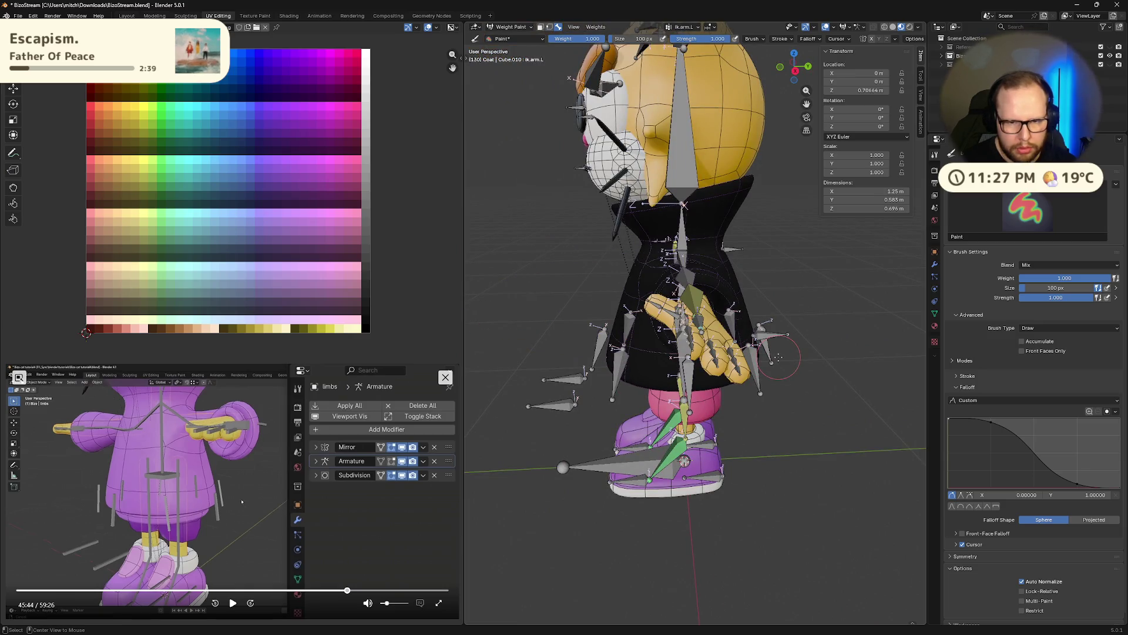
mouse_move(825, 362)
middle_mouse_down()
mouse_move(737, 353)
mouse_move(605, 365)
mouse_move(628, 364)
middle_mouse_up()
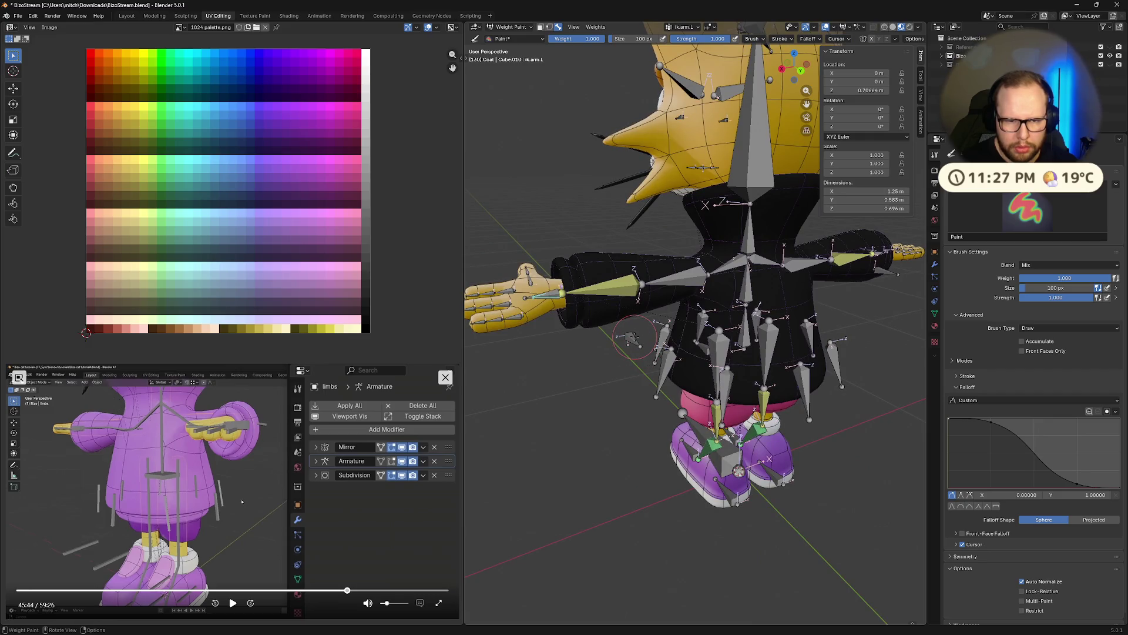
key("a")
middle_click_drag(631, 338, 570, 433)
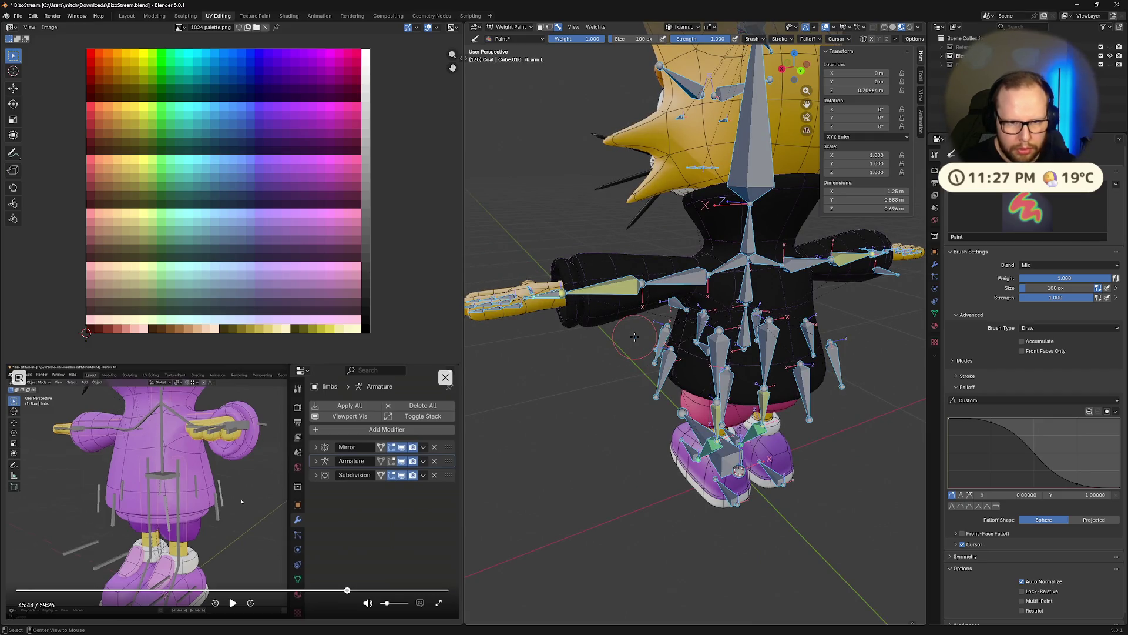
middle_click_drag(703, 377, 795, 363)
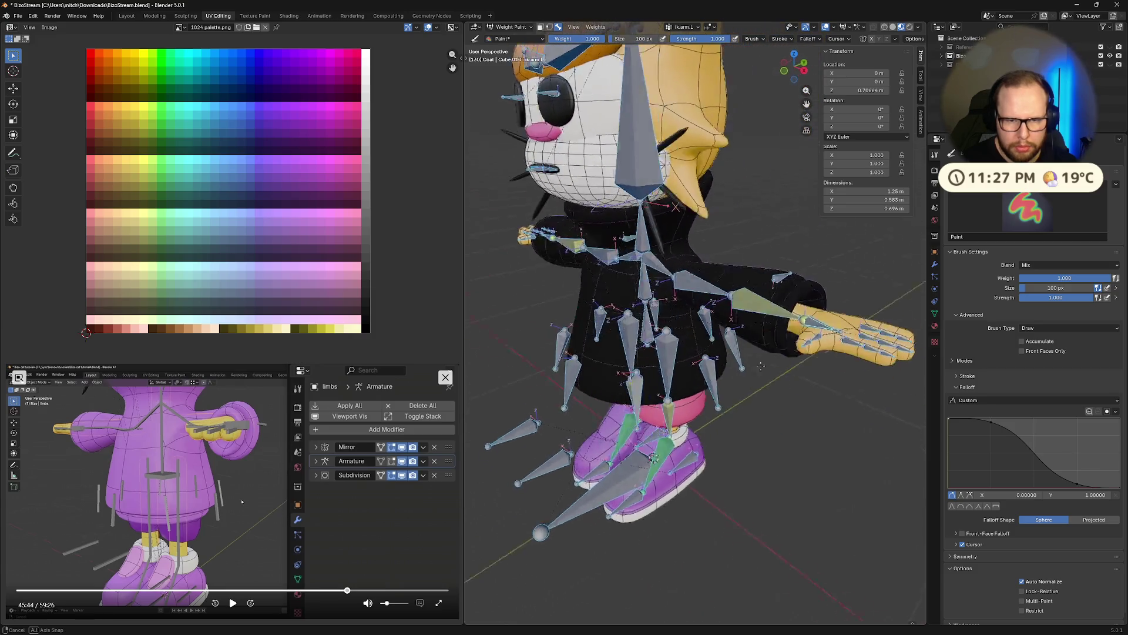
scroll(795, 363, "up", 2)
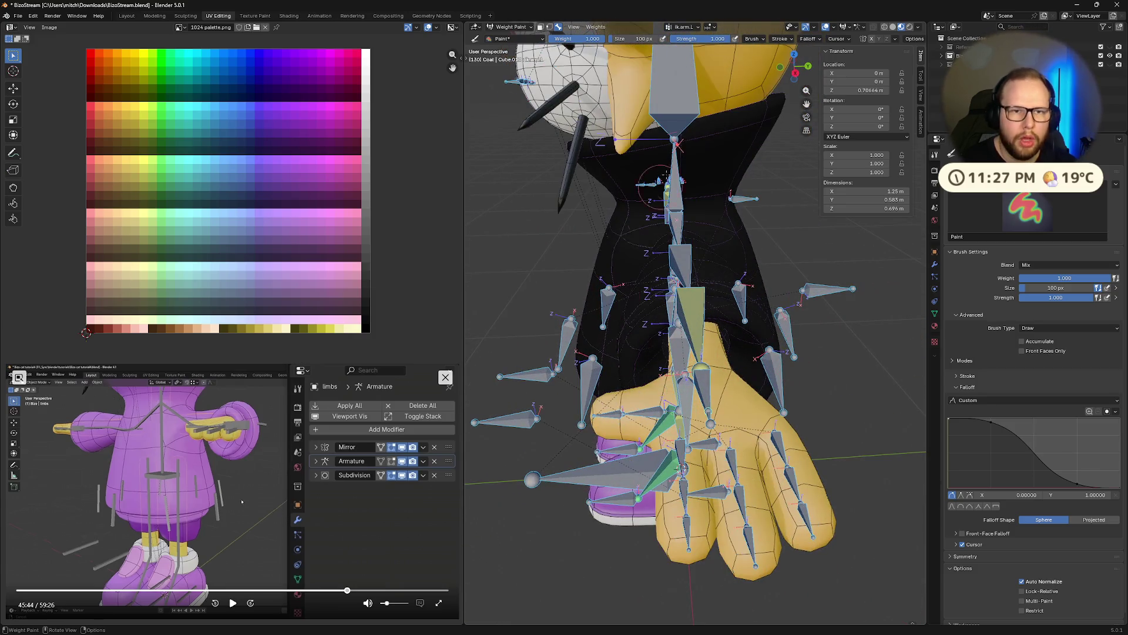
Switch the body mesh back to Object Mode via the Ctrl+Tab pie.
key("ctrl+Tab")
left_click(627, 227)
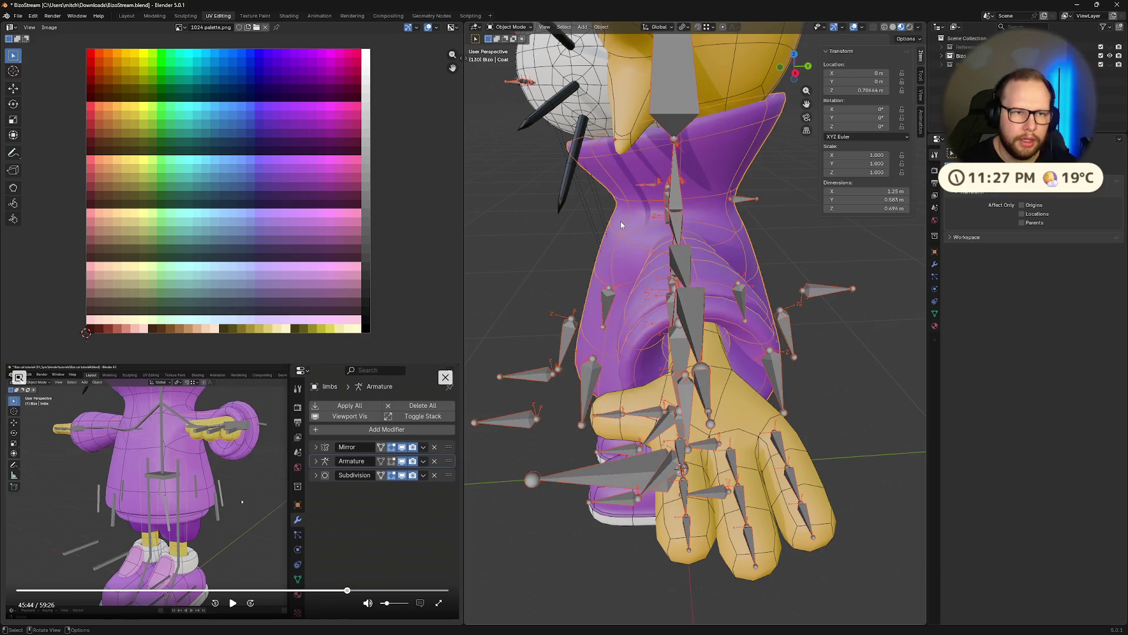
Select the armature, enter its edit mode and pick a left arm bone.
key("Tab")
mouse_move(621, 221)
middle_mouse_down()
mouse_move(853, 331)
mouse_move(683, 366)
mouse_move(757, 329)
middle_mouse_up()
key("Tab")
left_click(684, 365)
key("Tab")
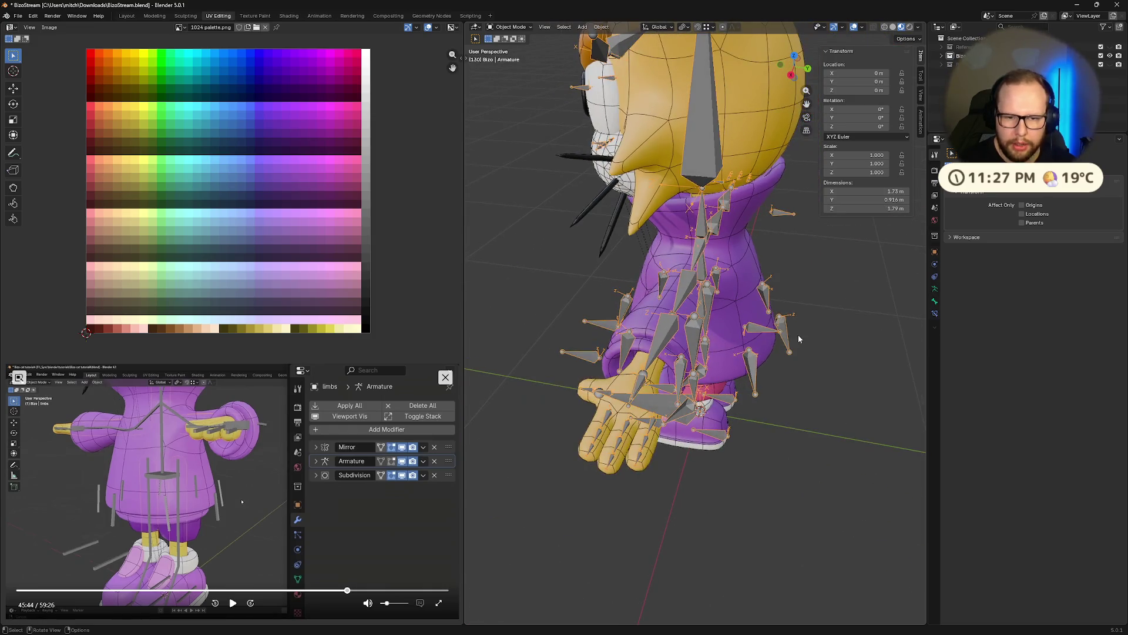
left_click(756, 329)
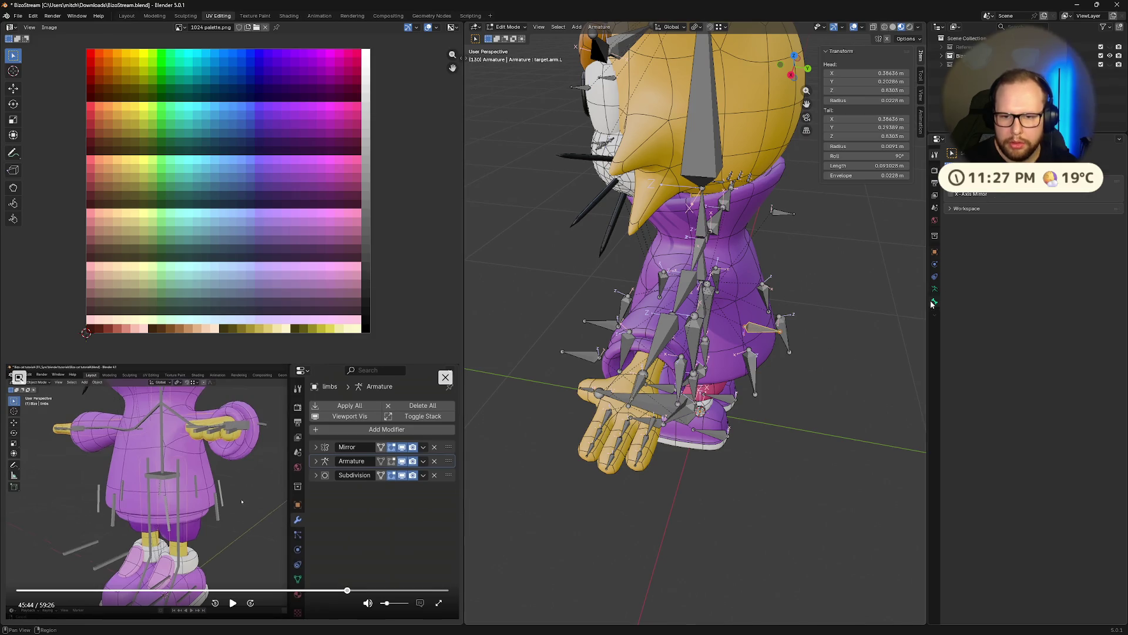
Review the Armature and Bone property tabs, then leave edit mode.
left_click(934, 288)
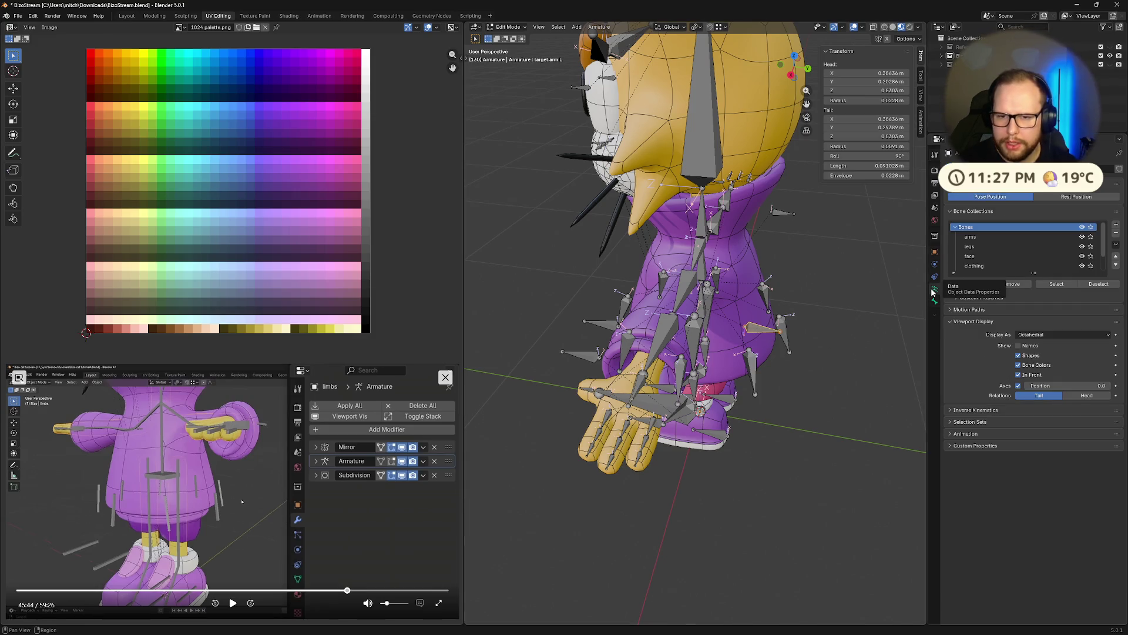
left_click(935, 302)
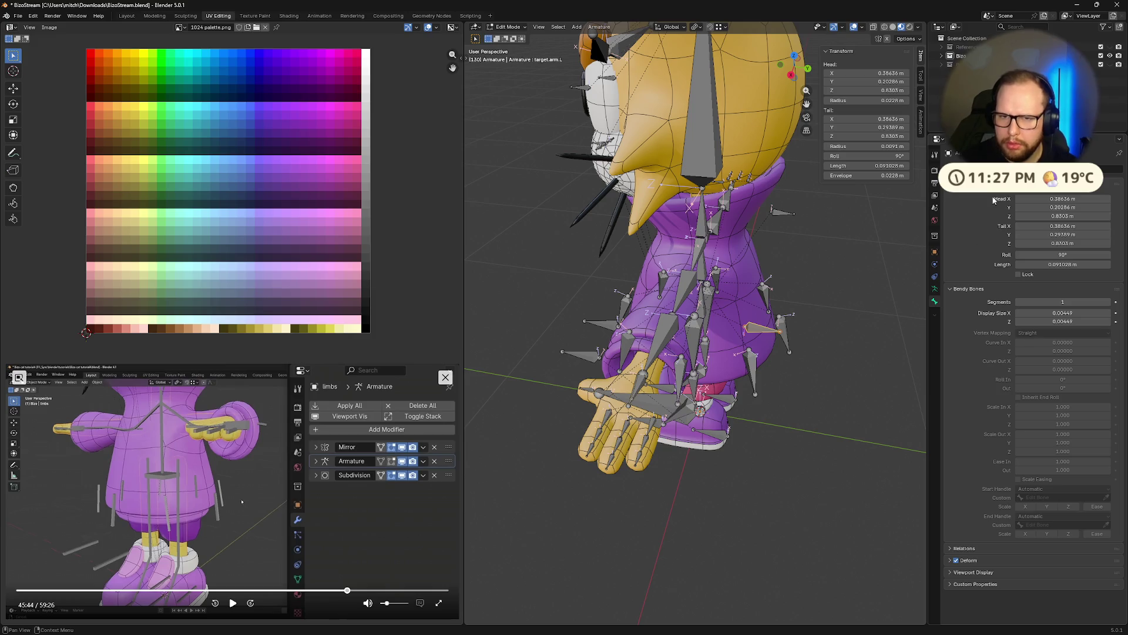
left_click(936, 288)
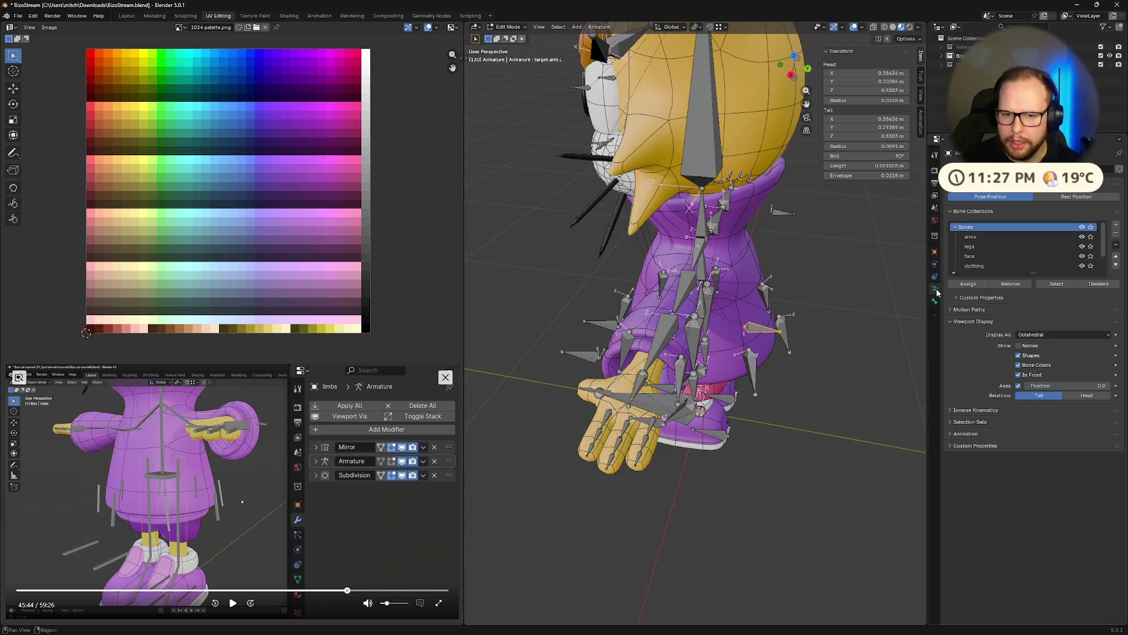
scroll(783, 342, "up", 4)
middle_click_drag(783, 342, 794, 366)
key("Tab")
Enter Pose Mode and show the Bone Constraints of the left arm's IK bone.
key("ctrl+Tab")
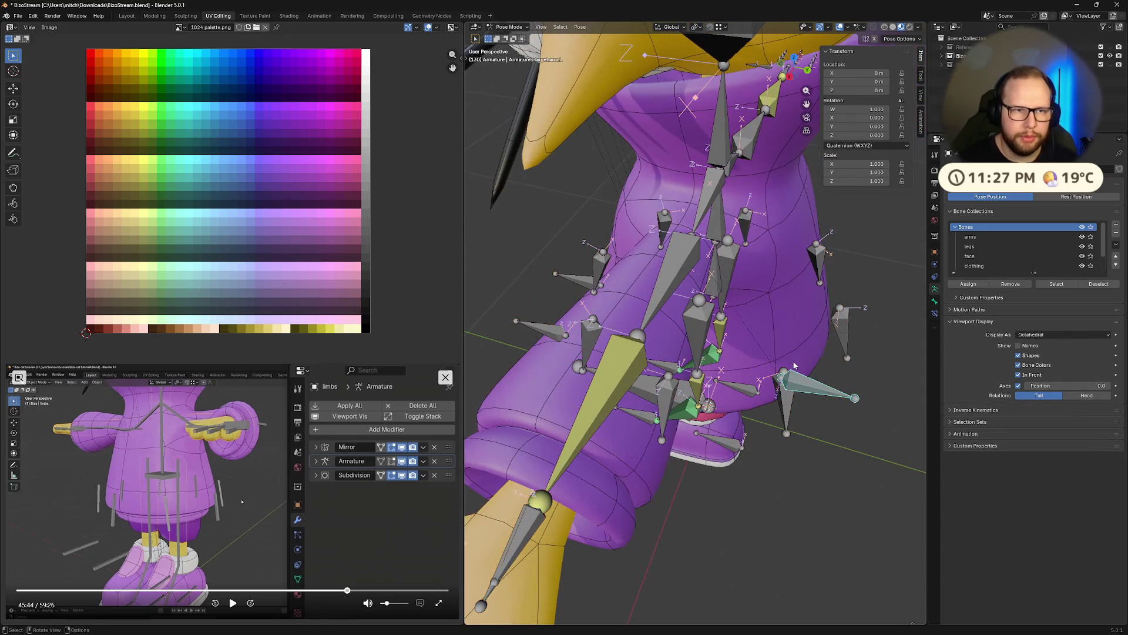
left_click(935, 313)
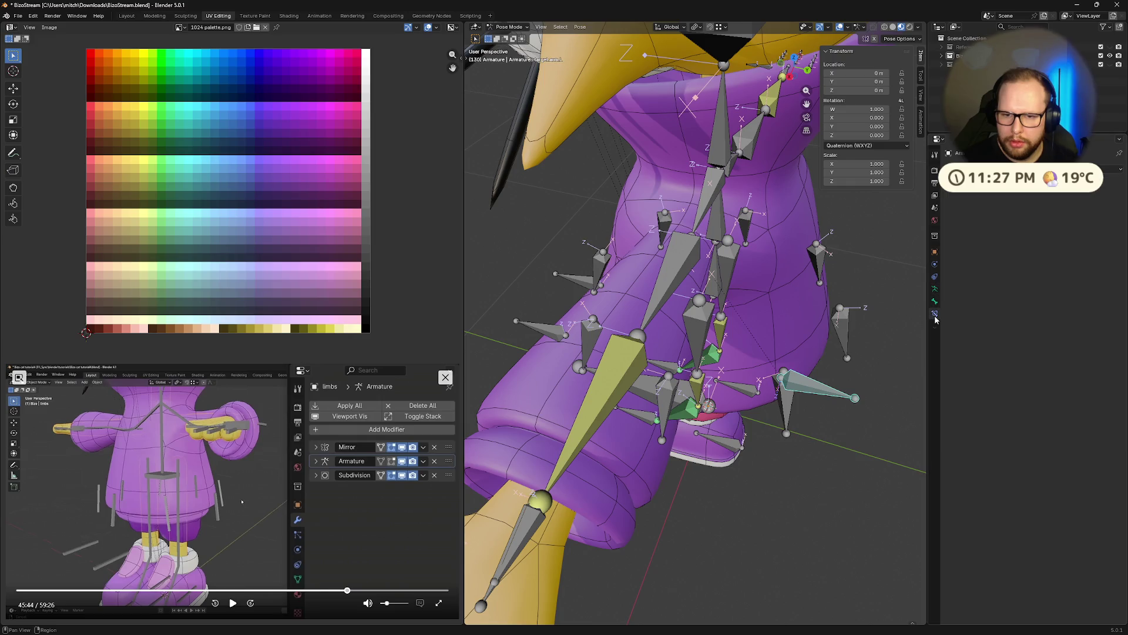
middle_click_drag(652, 353, 641, 355)
left_click(603, 343)
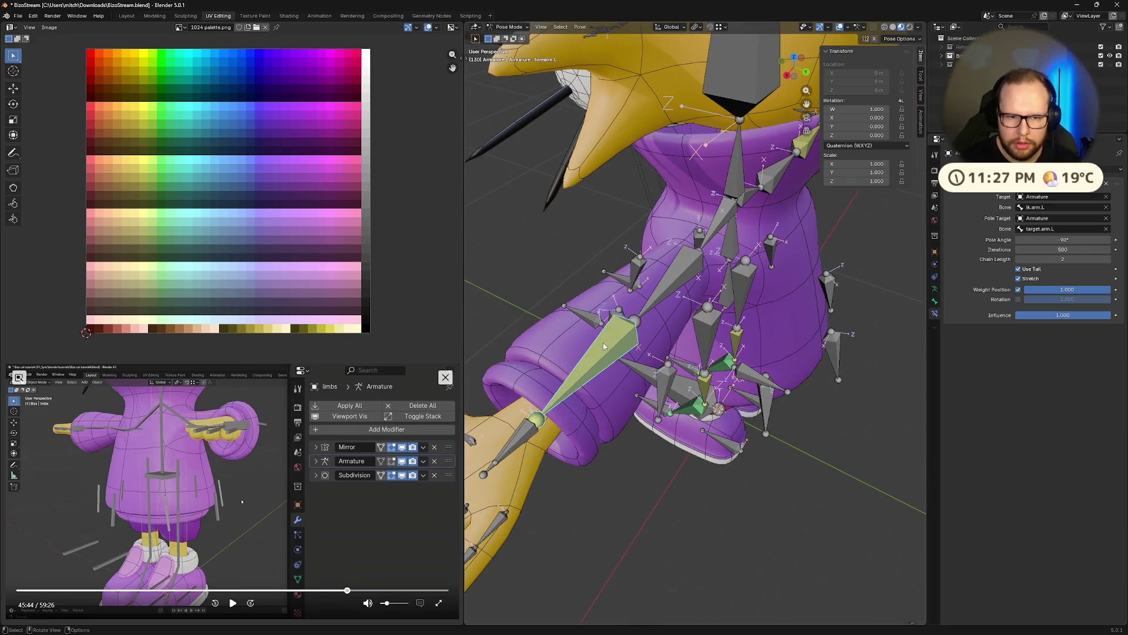
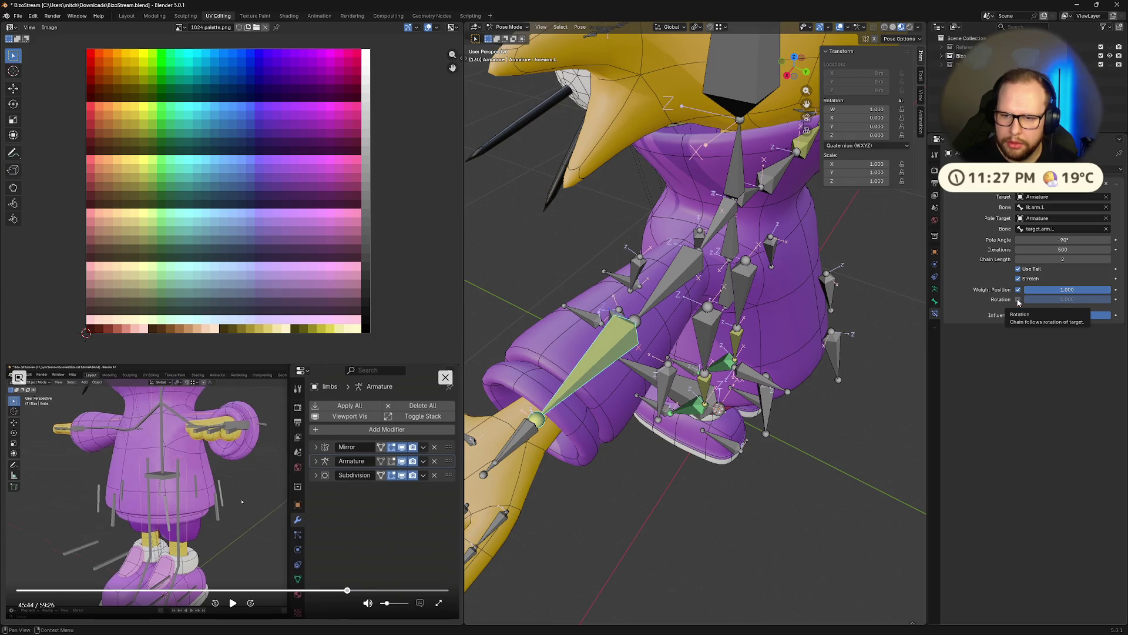
Set the left forearm's IK constraint pole bone to ik.arm.L.
middle_click_drag(670, 336, 755, 338)
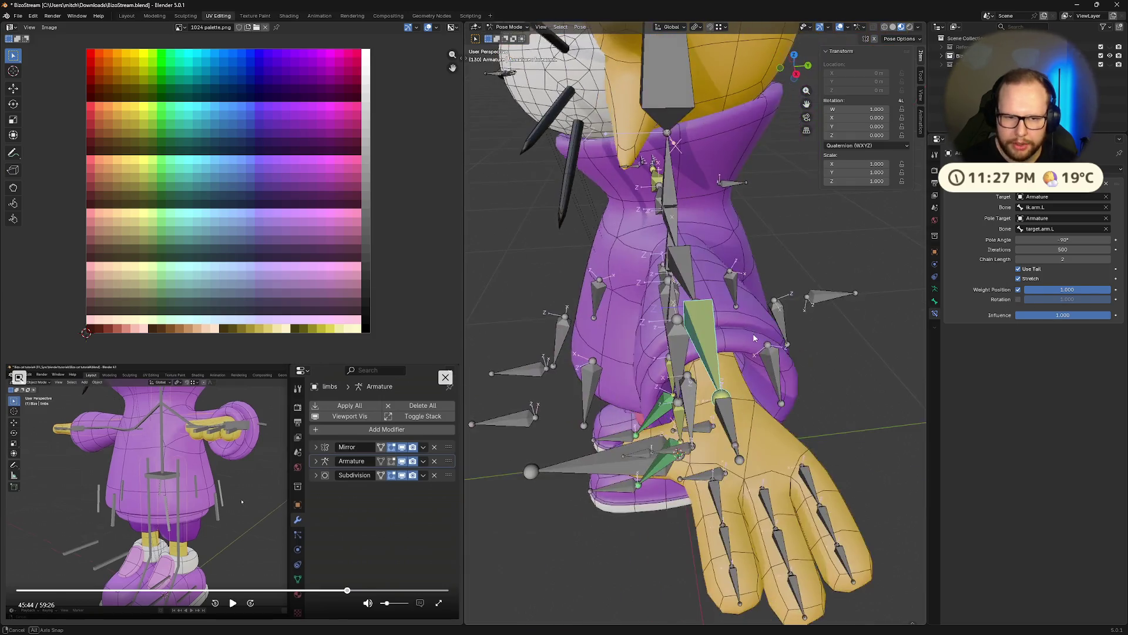
left_click(732, 422)
mouse_move(763, 417)
middle_mouse_down()
mouse_move(774, 415)
mouse_move(759, 352)
middle_mouse_up()
left_click(754, 345)
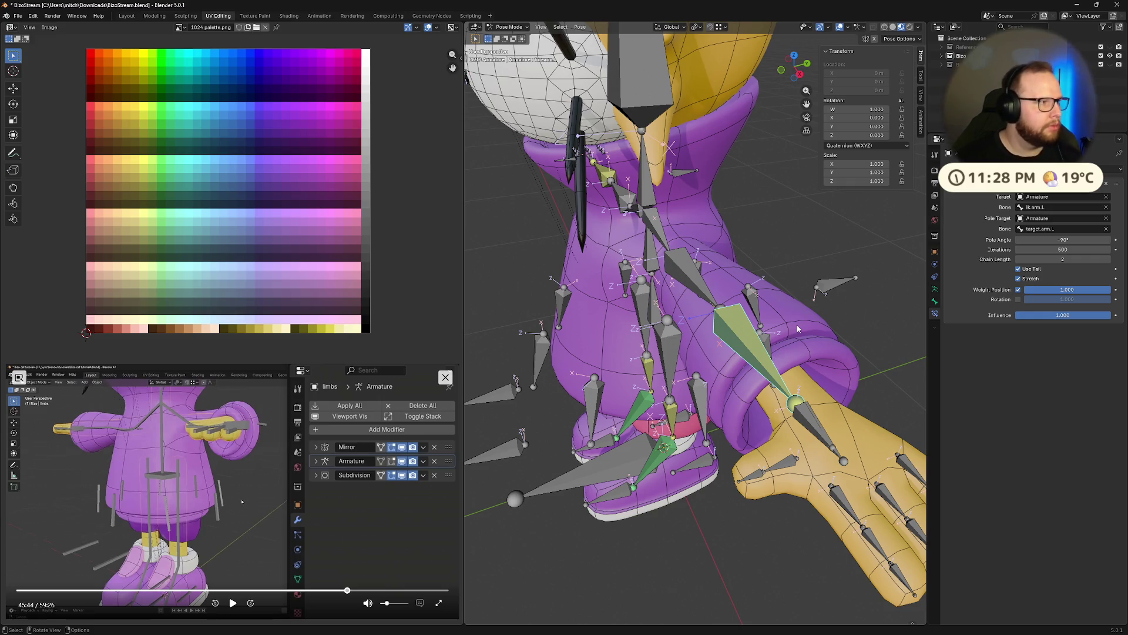
left_click(1067, 229)
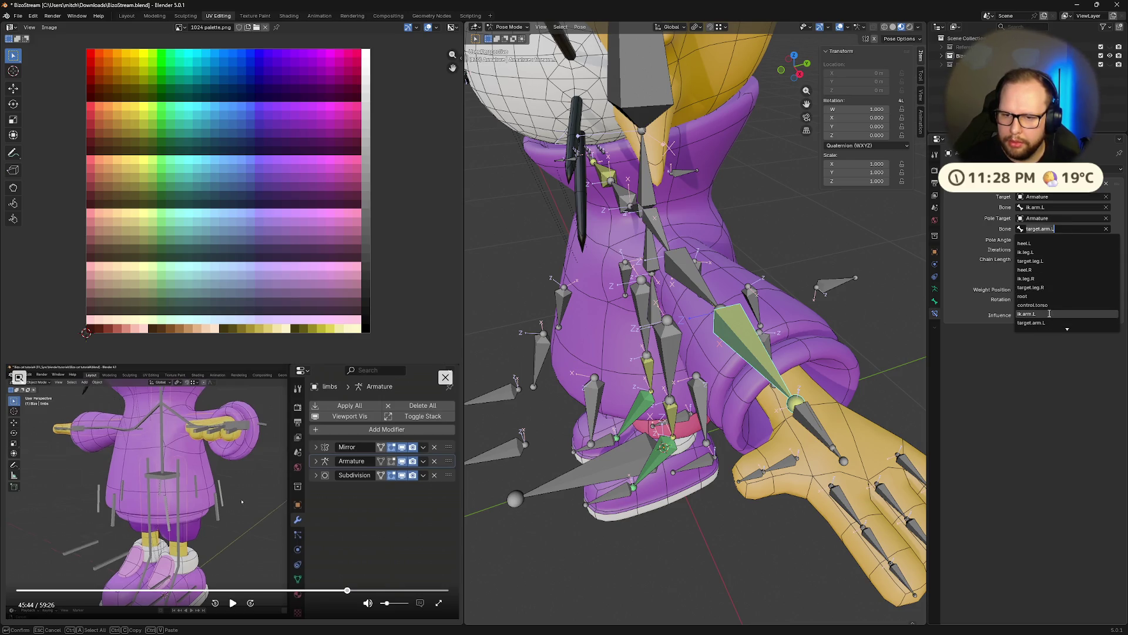
left_click(1049, 314)
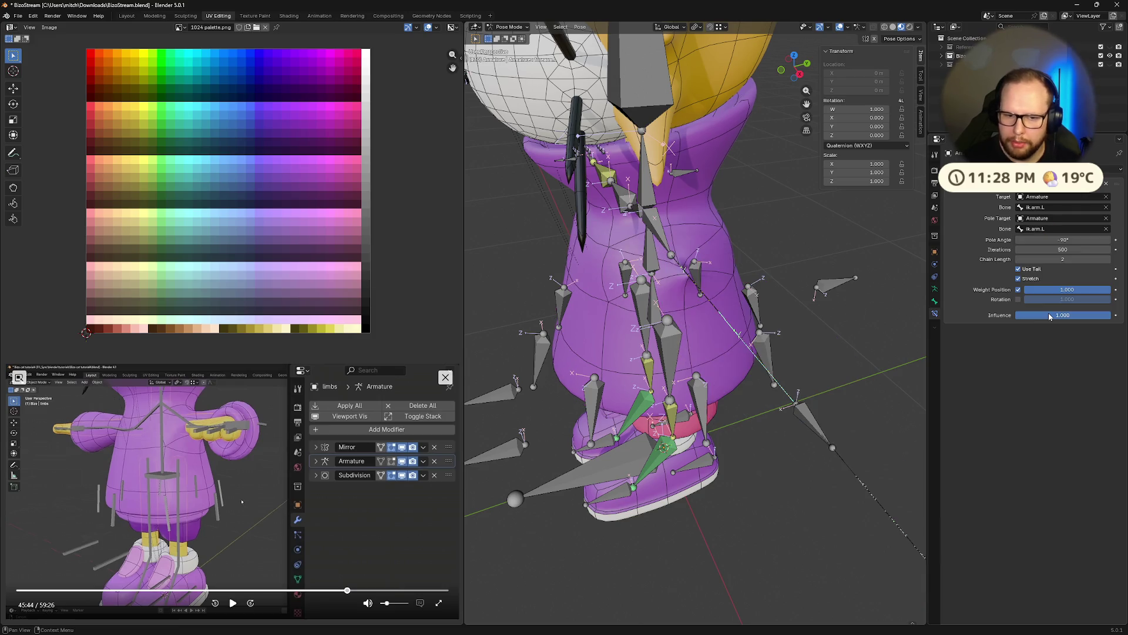
scroll(854, 321, "down", 5)
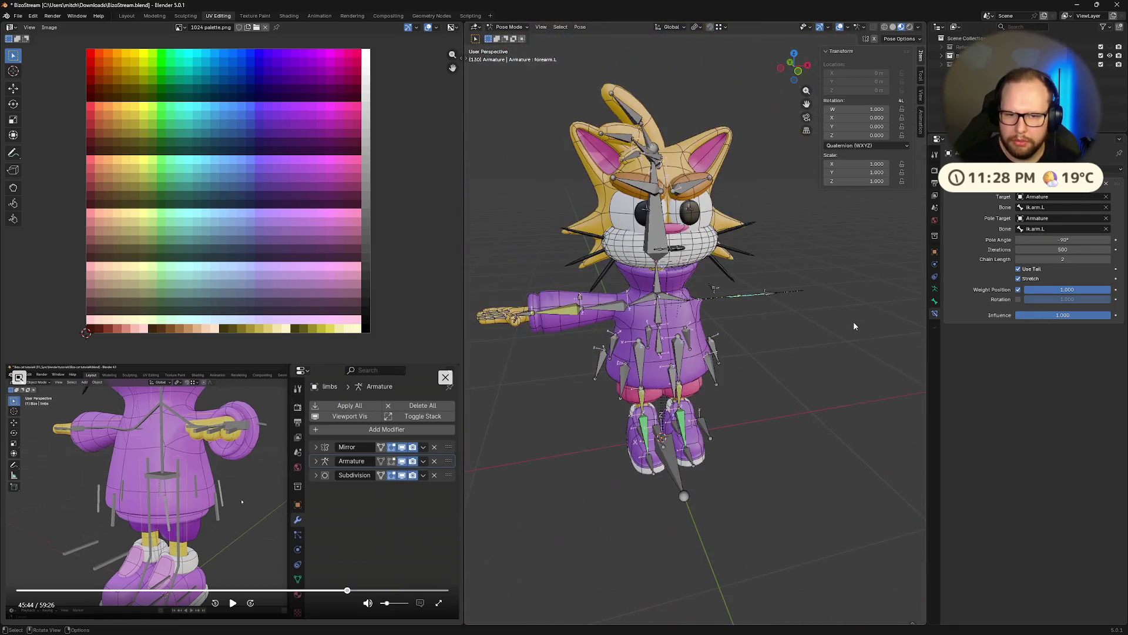
Inspect the constraints on heel.L, calf.L and foot.L for reference.
middle_click_drag(853, 321, 752, 345)
scroll(752, 344, "up", 3)
scroll(706, 353, "up", 3)
scroll(681, 362, "up", 2)
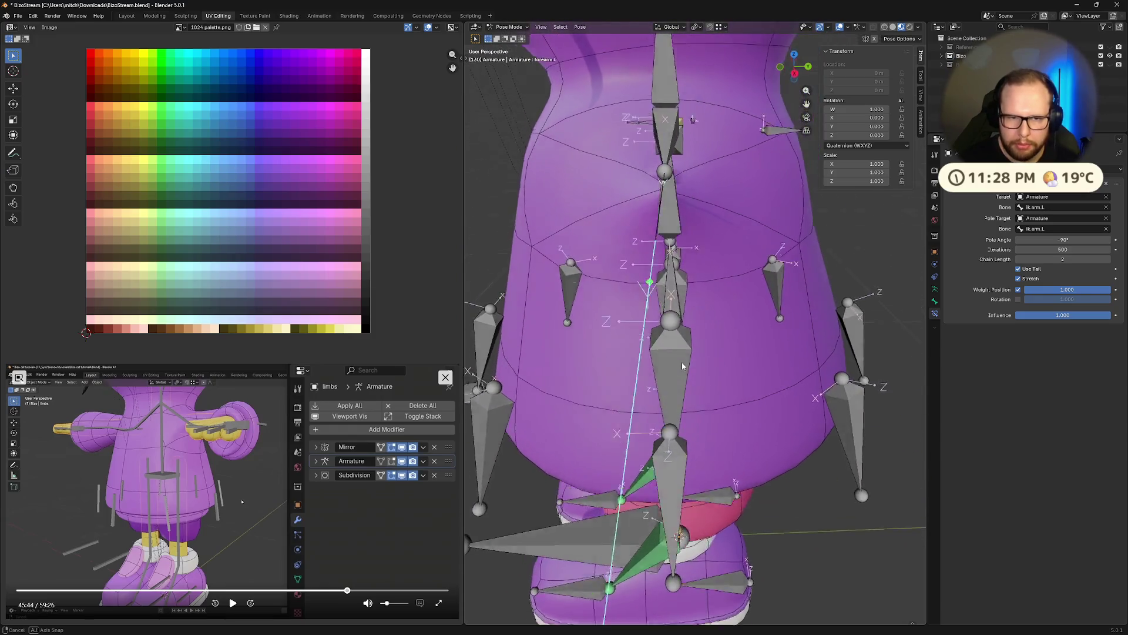
middle_click_drag(752, 307, 779, 316)
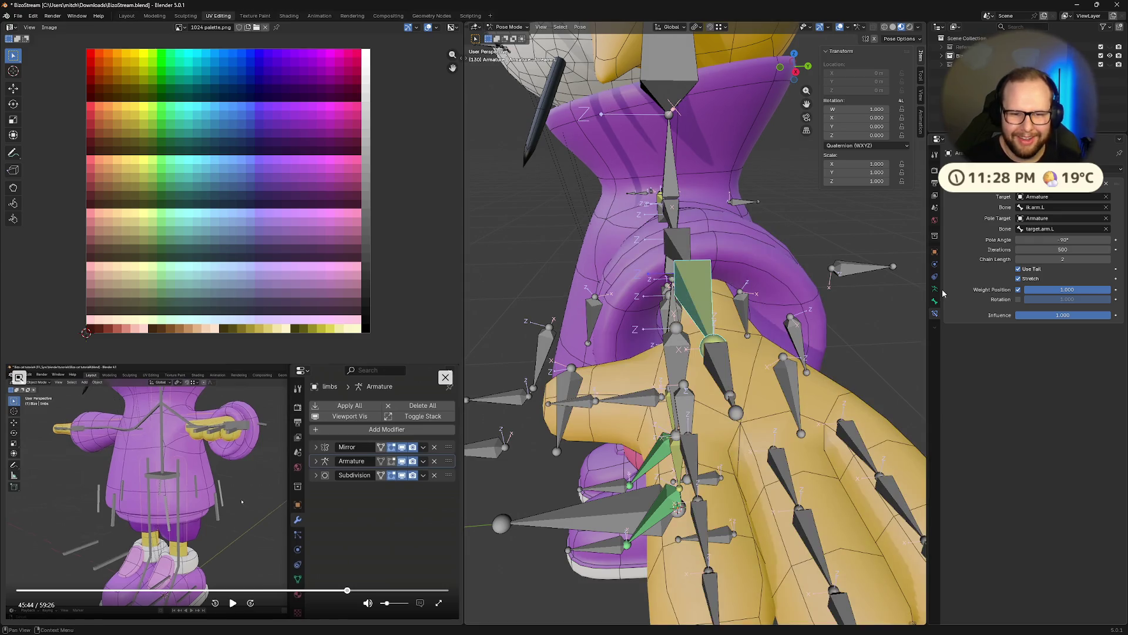
scroll(816, 316, "down", 2)
scroll(802, 326, "down", 2)
scroll(781, 347, "down", 2)
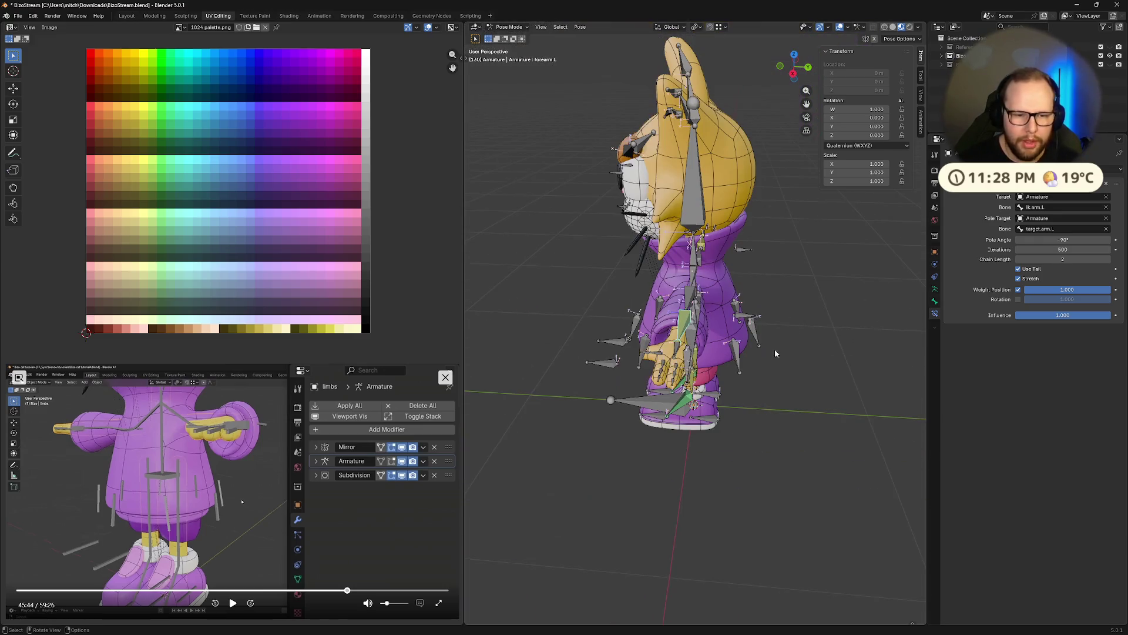
scroll(663, 350, "up", 1)
scroll(615, 504, "up", 3)
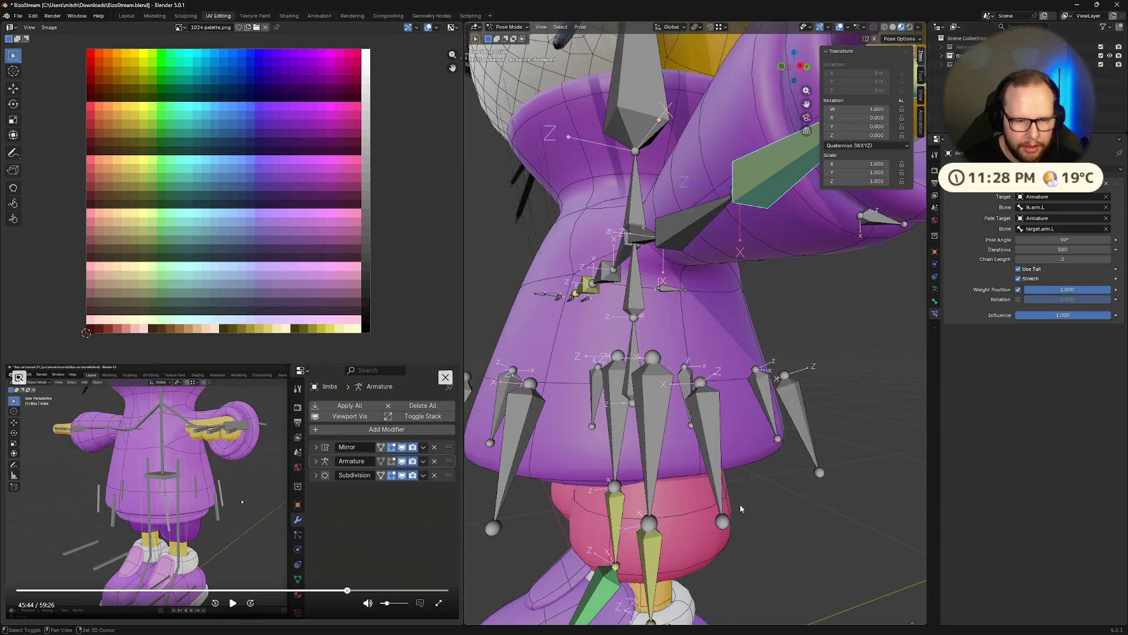
middle_click_drag(741, 507, 739, 265, "shift")
left_click(725, 458)
middle_click_drag(724, 458, 765, 387)
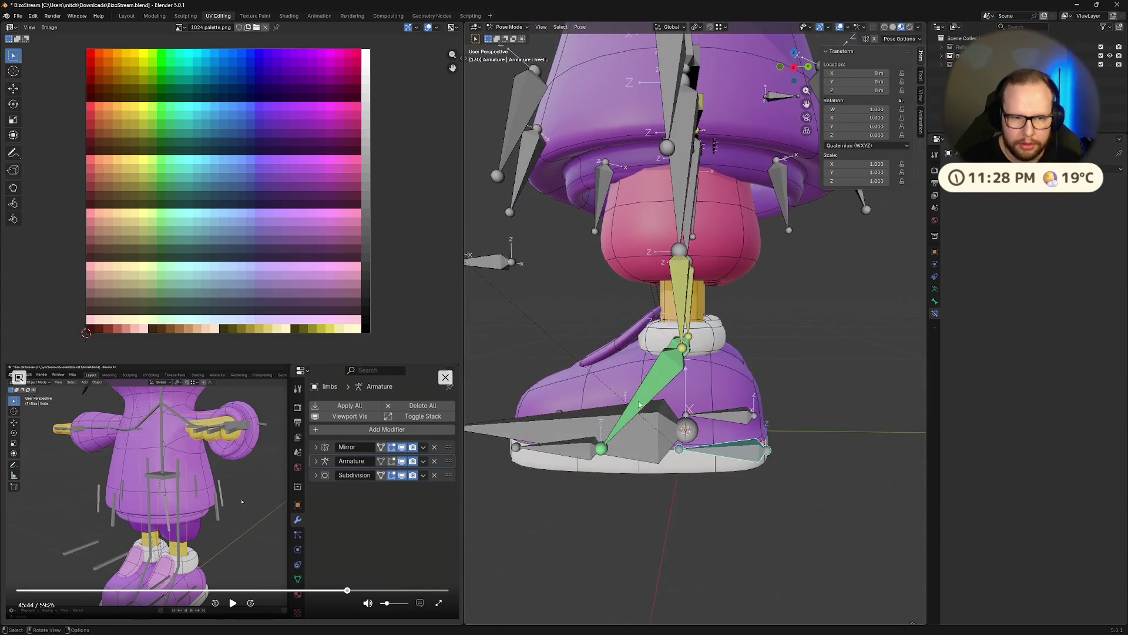
left_click(766, 389)
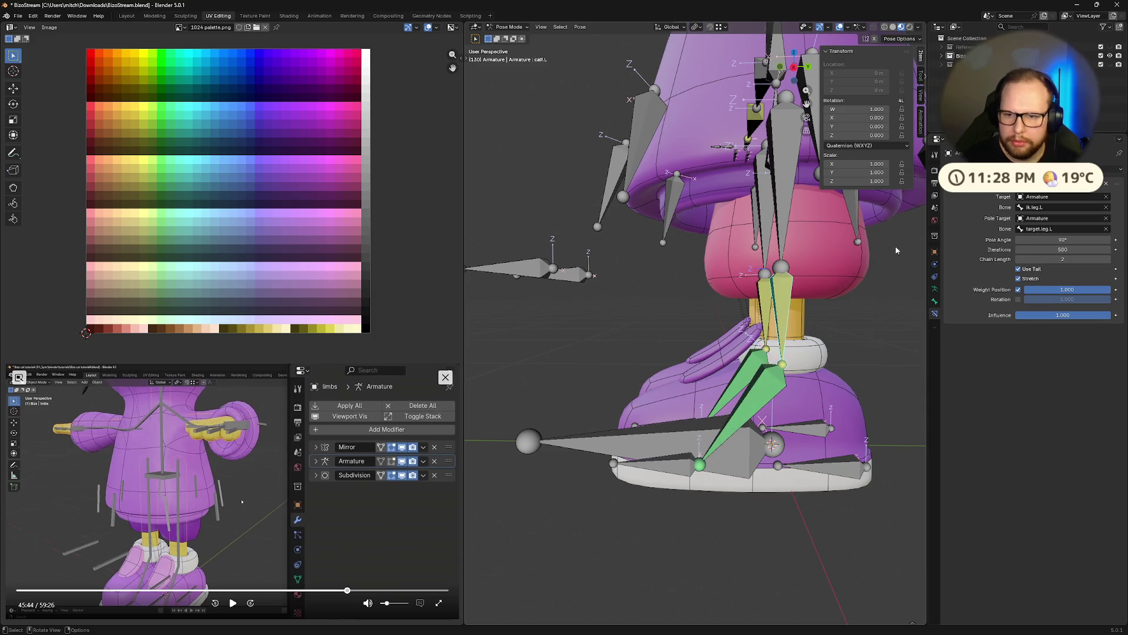
left_click(761, 388)
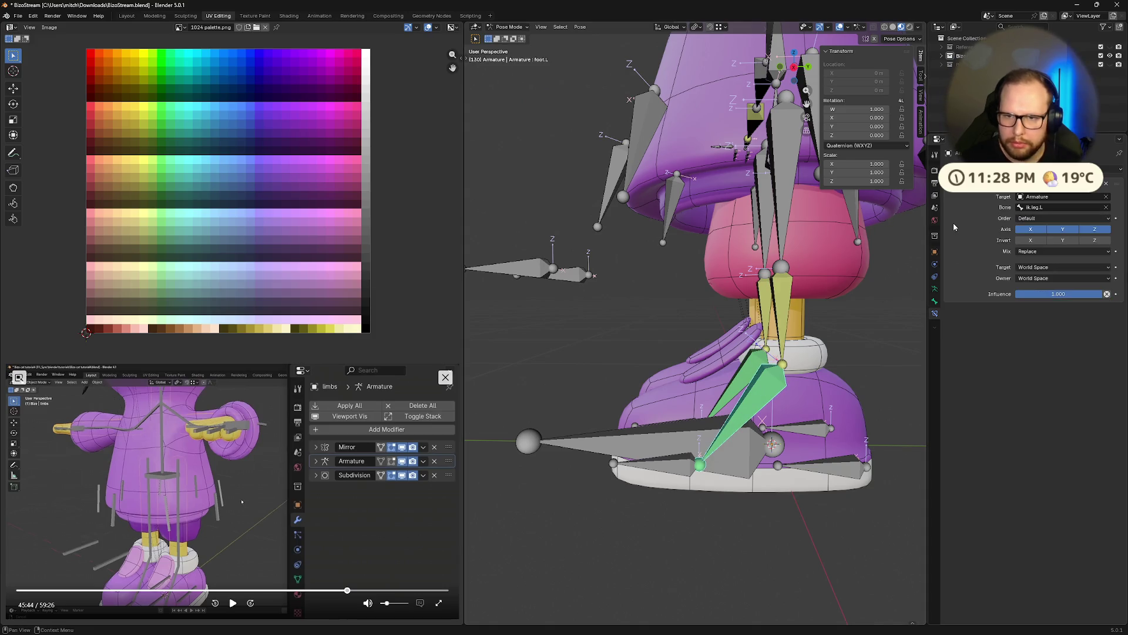
mouse_move(797, 249)
middle_mouse_down()
mouse_move(801, 316)
mouse_move(782, 319)
middle_mouse_up()
mouse_move(761, 389)
middle_mouse_down()
mouse_move(760, 351)
mouse_move(791, 376)
middle_mouse_up()
scroll(760, 351, "up", 3)
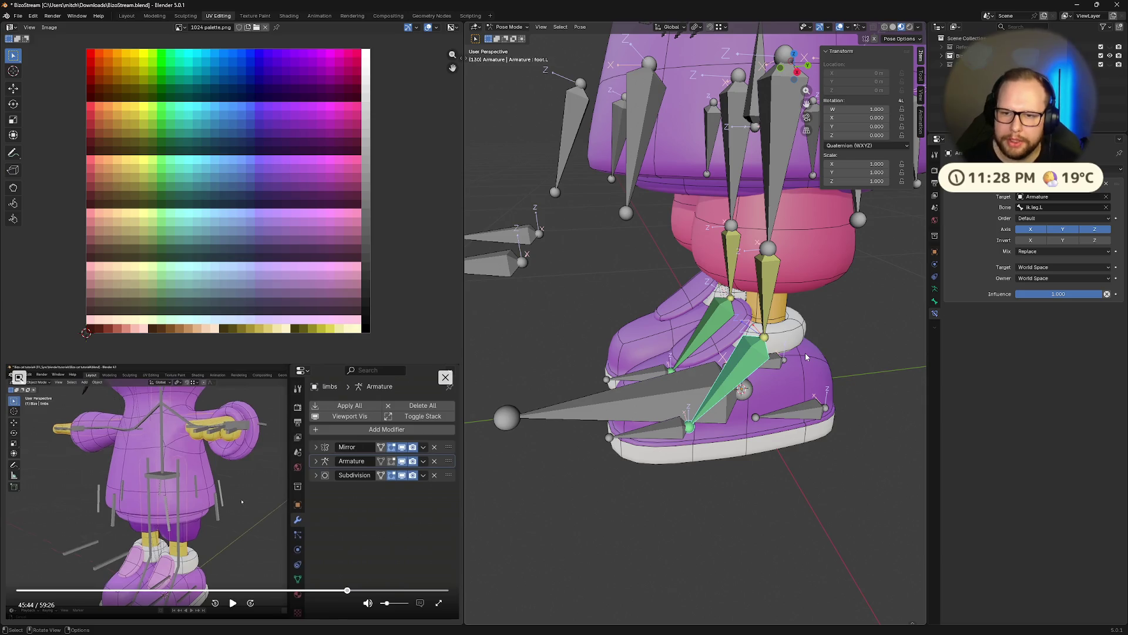
Undo the pole change so forearm.L's IK again uses target.arm.L as pole bone.
mouse_move(825, 288)
middle_mouse_down()
mouse_move(787, 310)
mouse_move(777, 199)
middle_mouse_up()
left_click(777, 198)
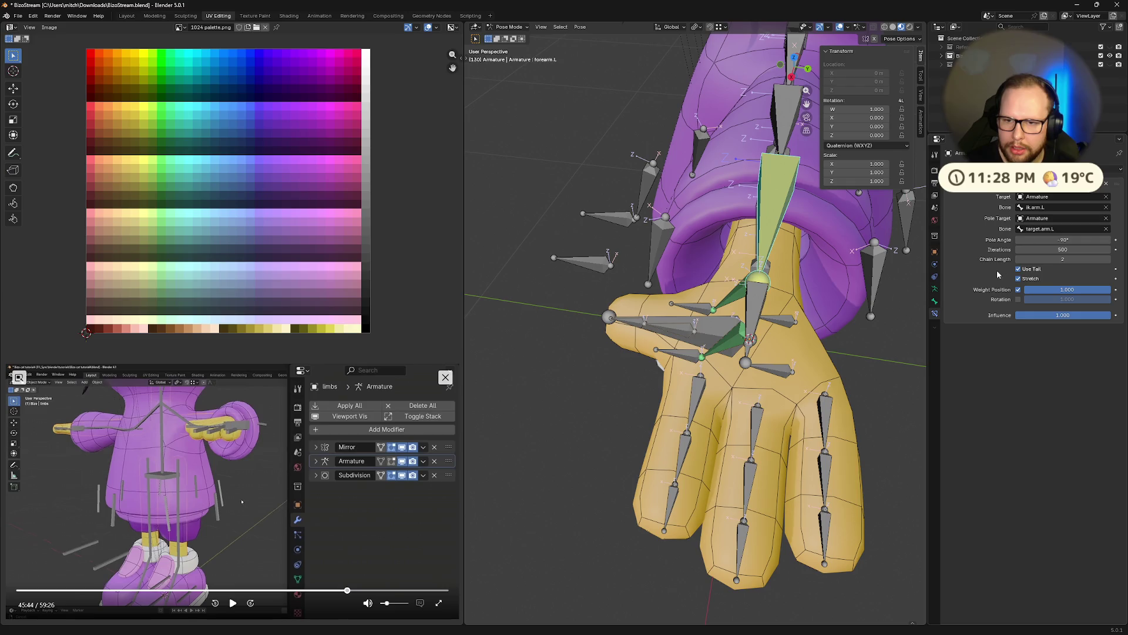
key("ctrl+z")
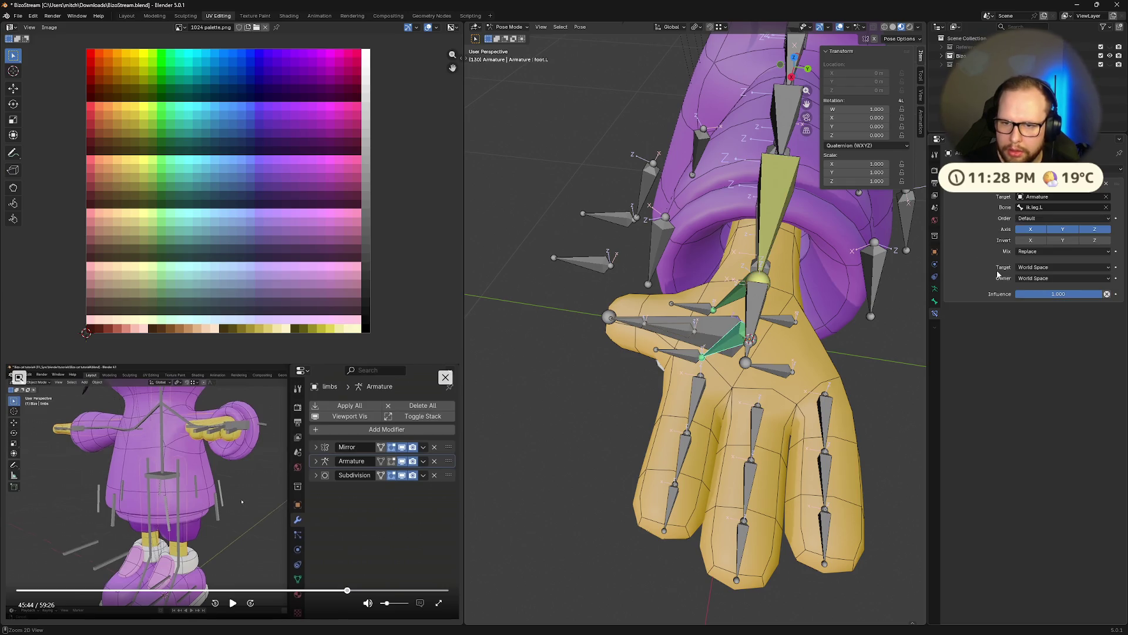
middle_click_drag(847, 291, 781, 294)
left_click(743, 215)
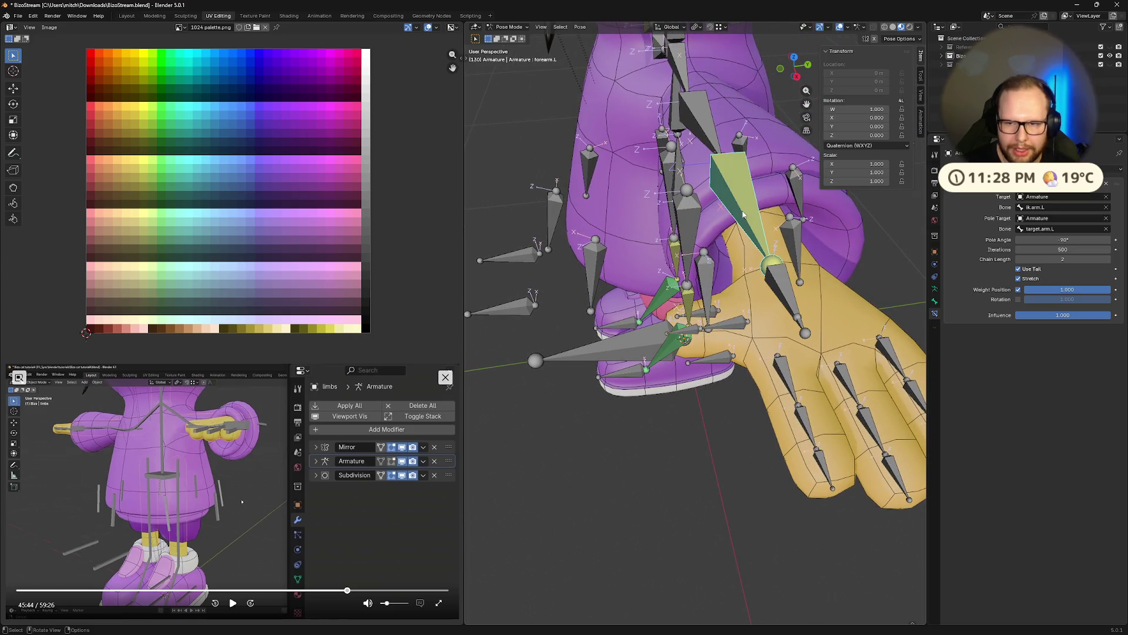
Try a Copy Rotation constraint on the forearm, leave its target unset and remove it.
key("ctrl+c")
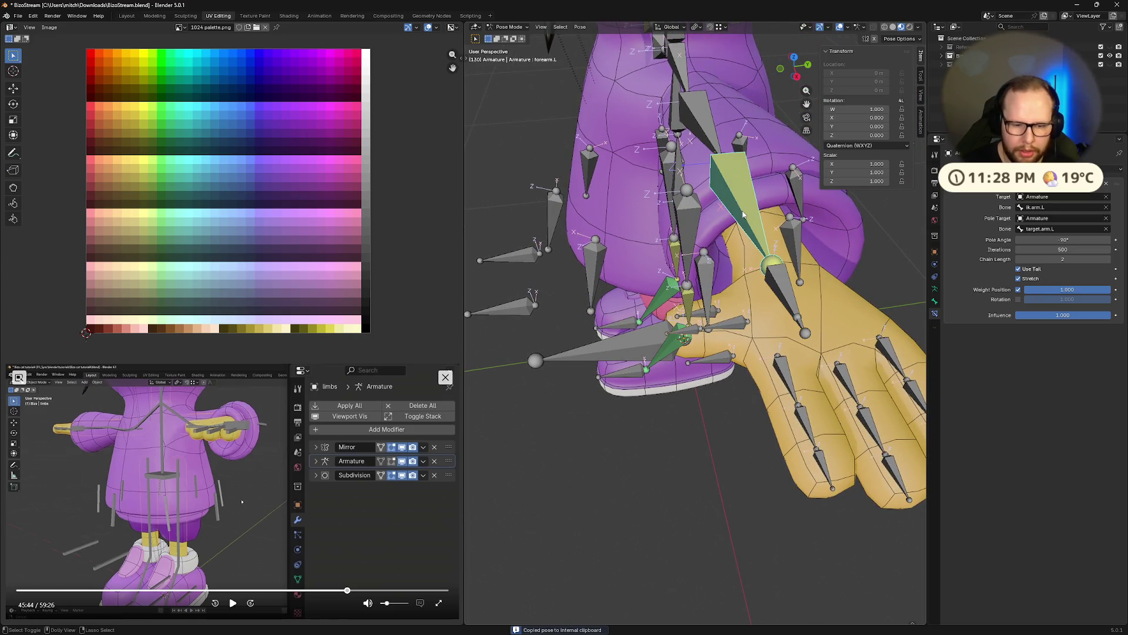
key("shift+ctrl+c")
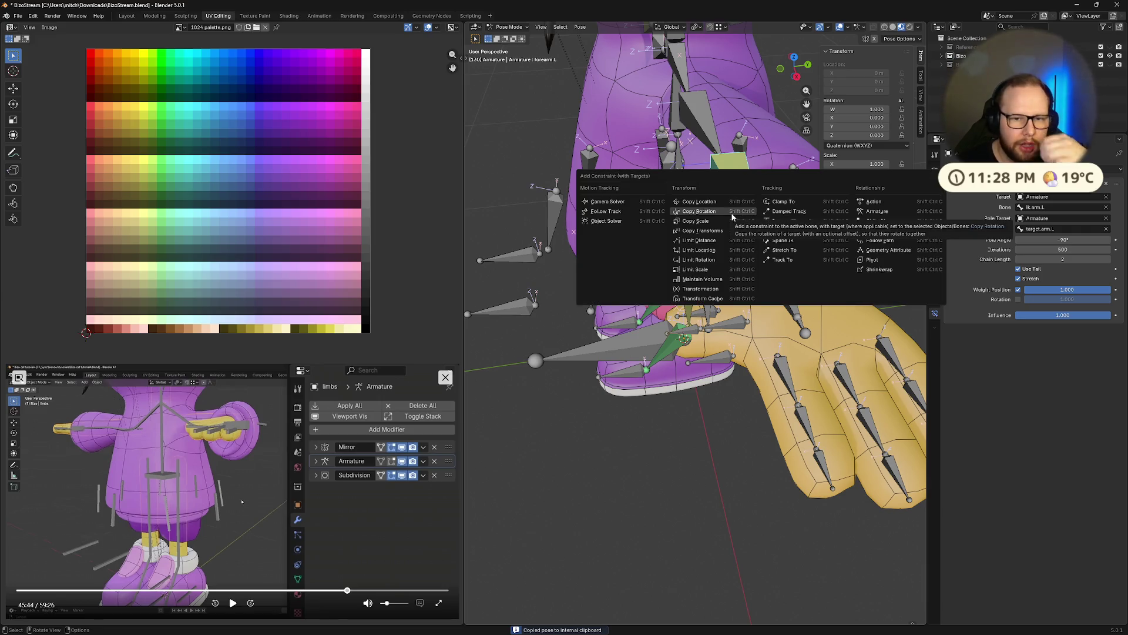
left_click(730, 217)
left_click(1021, 343)
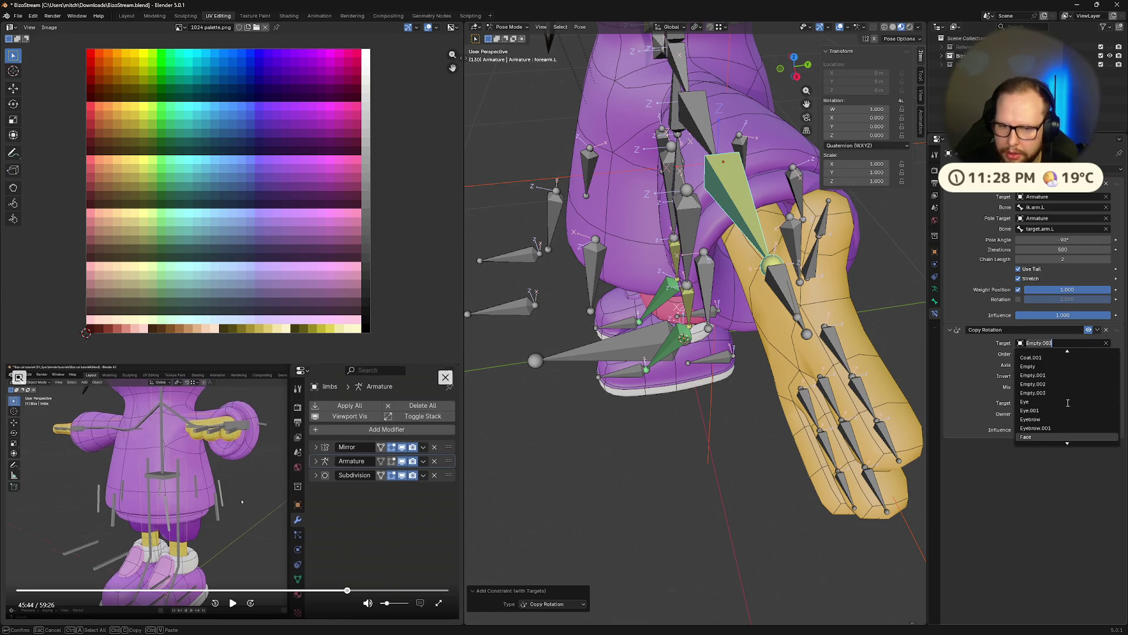
scroll(1067, 402, "down", 6)
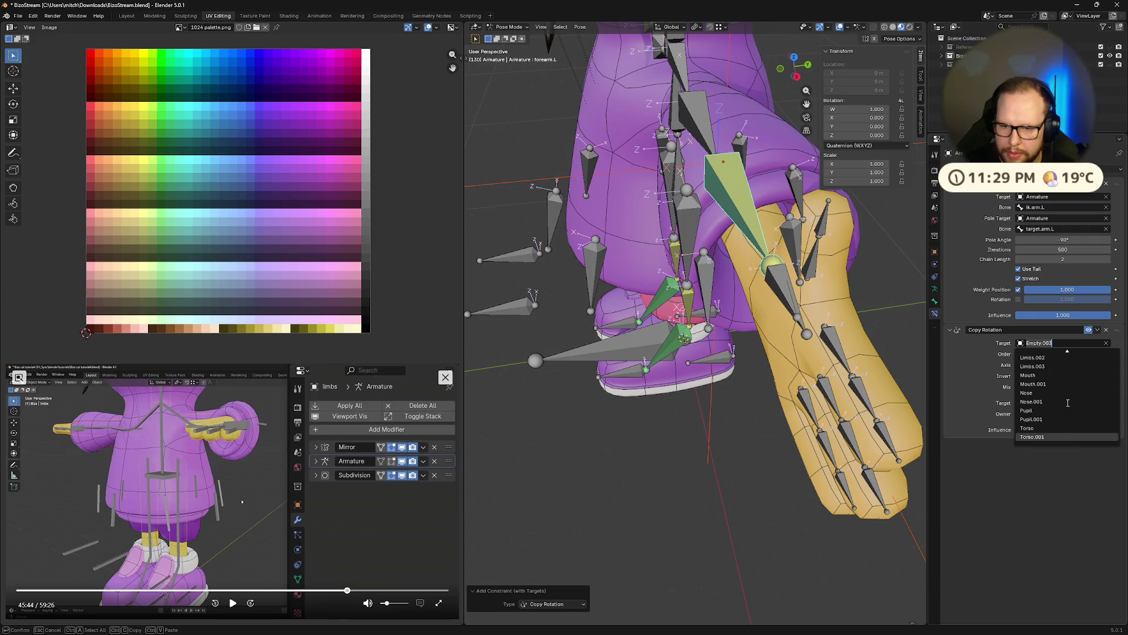
type("ik")
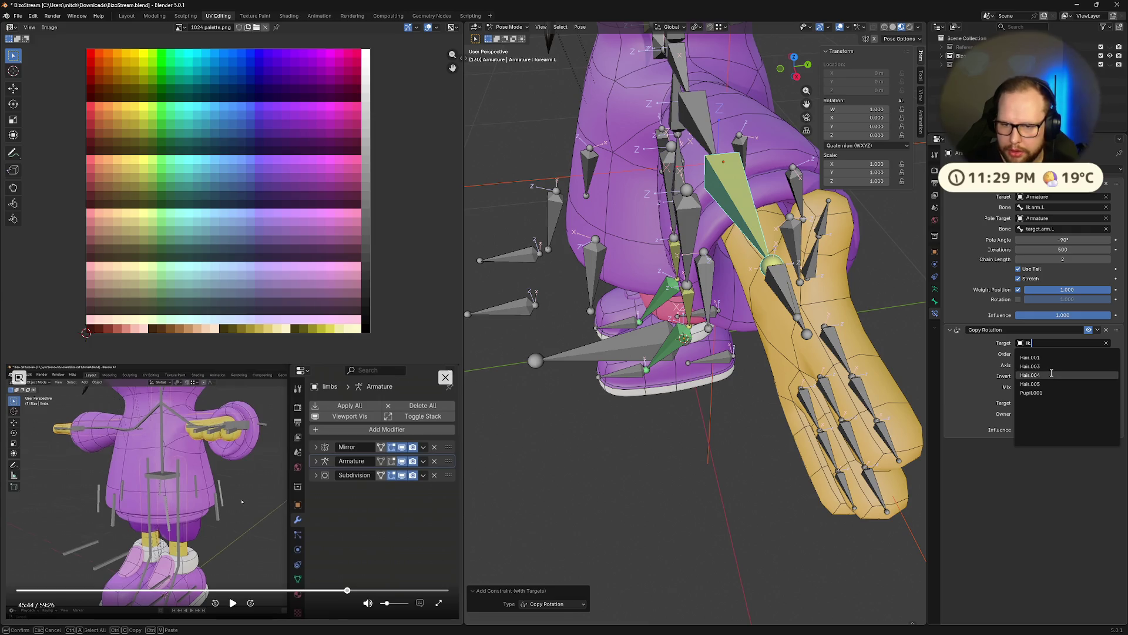
left_click(960, 367)
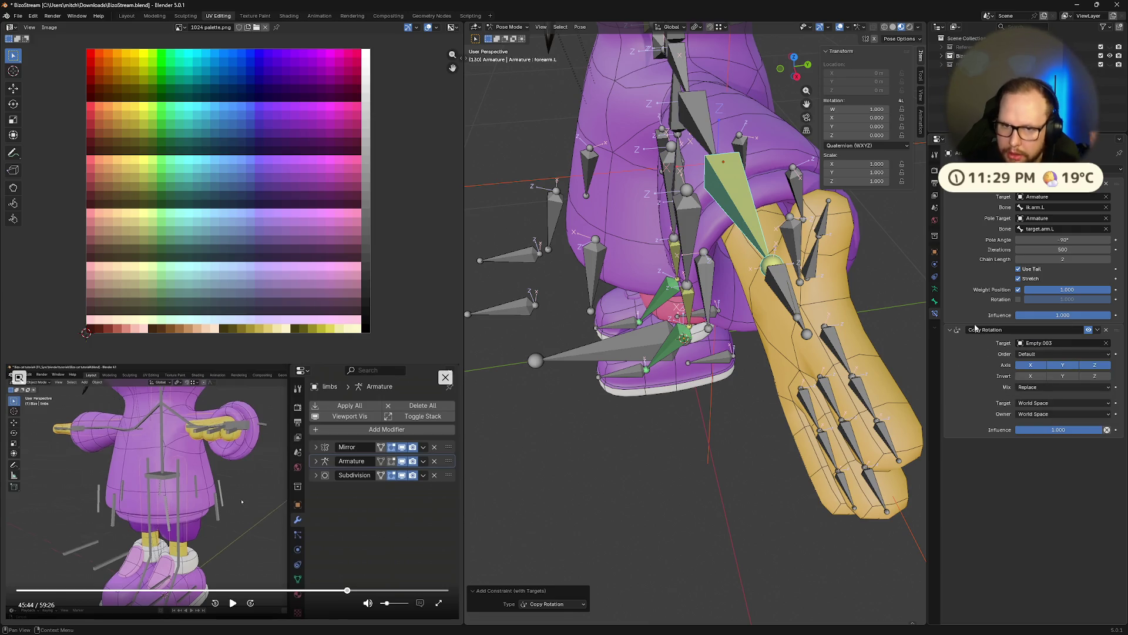
left_click(1110, 332)
Check the leg bones' IK and Copy Rotation setup as a reference.
mouse_move(670, 423)
middle_mouse_down()
mouse_move(702, 453)
mouse_move(663, 359)
middle_mouse_up()
left_click(663, 359)
mouse_move(836, 361)
middle_mouse_down()
mouse_move(829, 336)
mouse_move(861, 325)
middle_mouse_up()
left_click(671, 318)
mouse_move(671, 318)
middle_mouse_down()
mouse_move(810, 319)
mouse_move(796, 256)
mouse_move(809, 288)
mouse_move(795, 298)
middle_mouse_up()
scroll(741, 307, "up", 3)
Add a Copy Rotation constraint to hand.L without a target, then discard it.
left_click(842, 347)
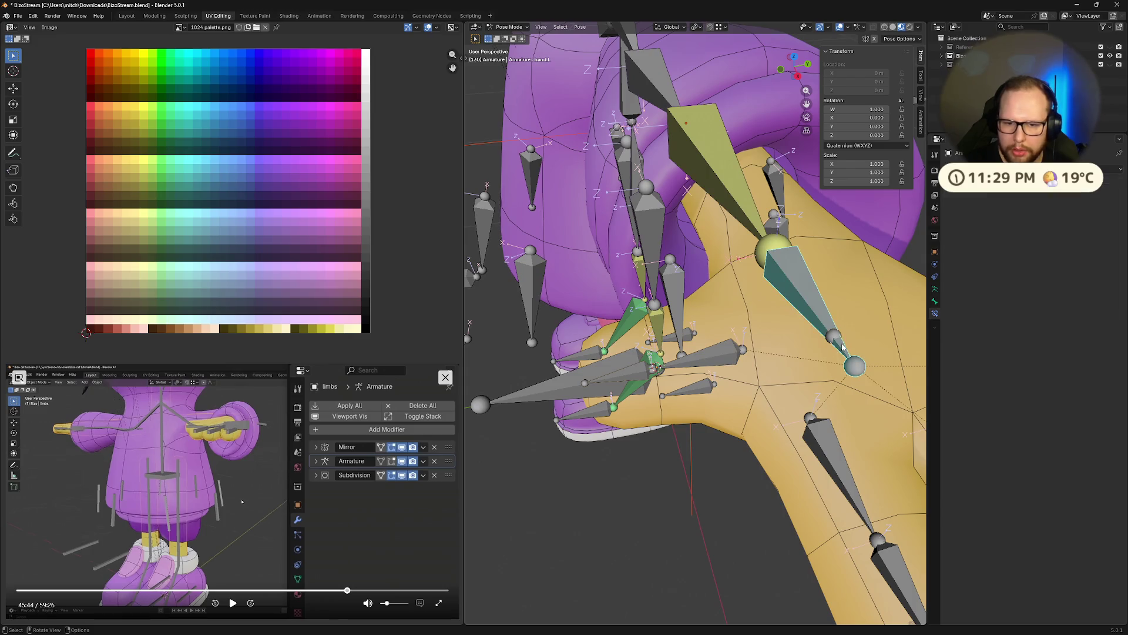
scroll(831, 350, "down", 4)
scroll(828, 344, "up", 3)
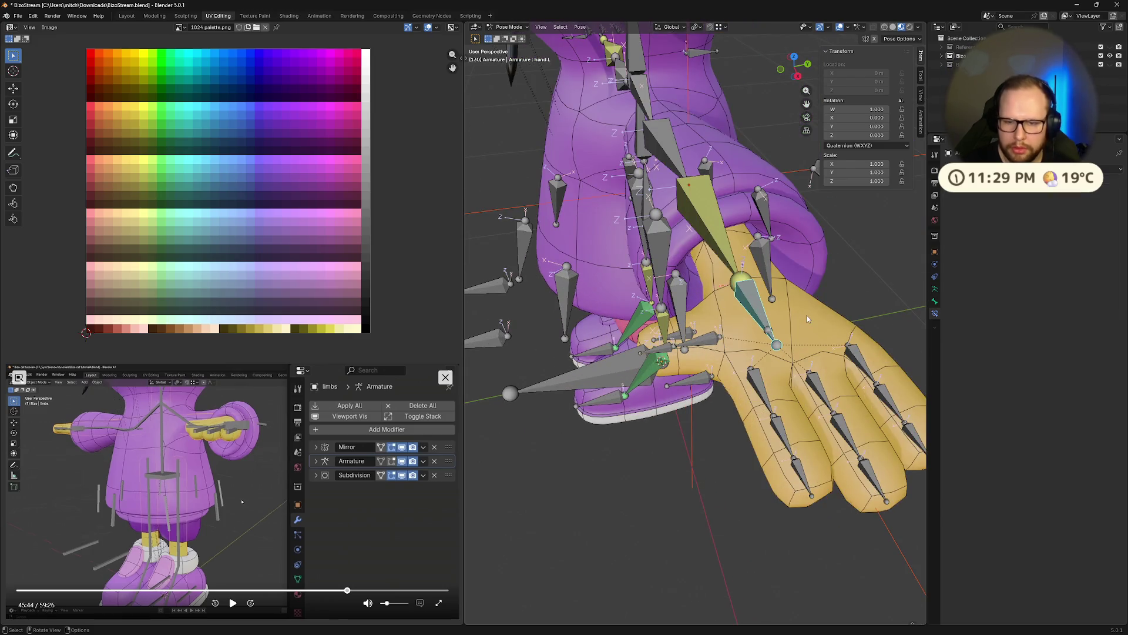
key("ctrl+shift+c")
left_click(808, 319)
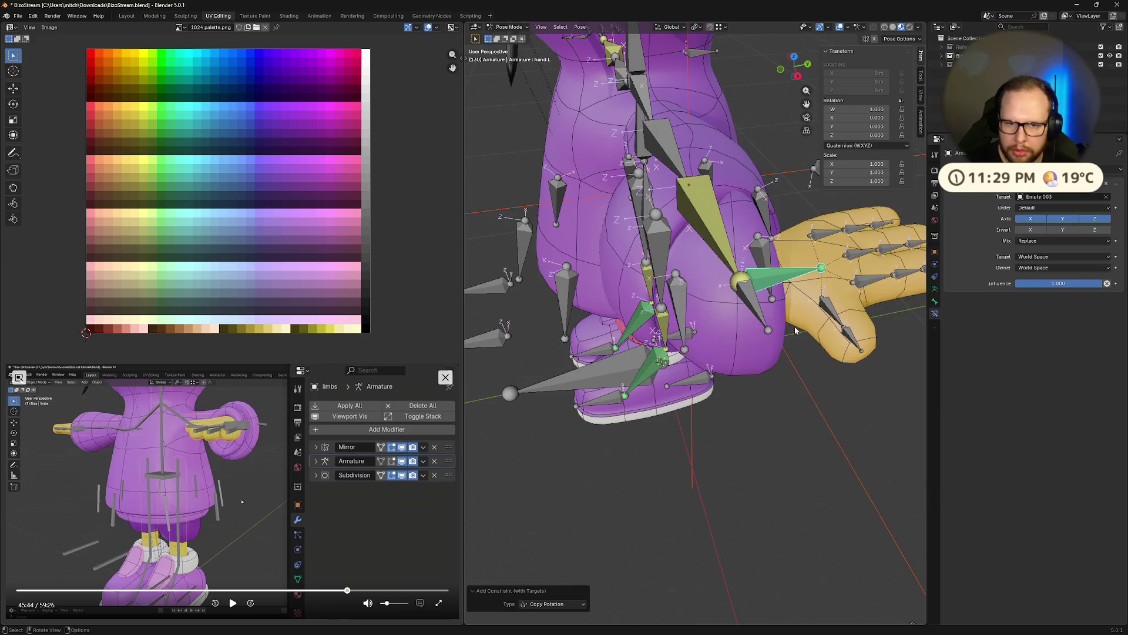
left_click(1044, 197)
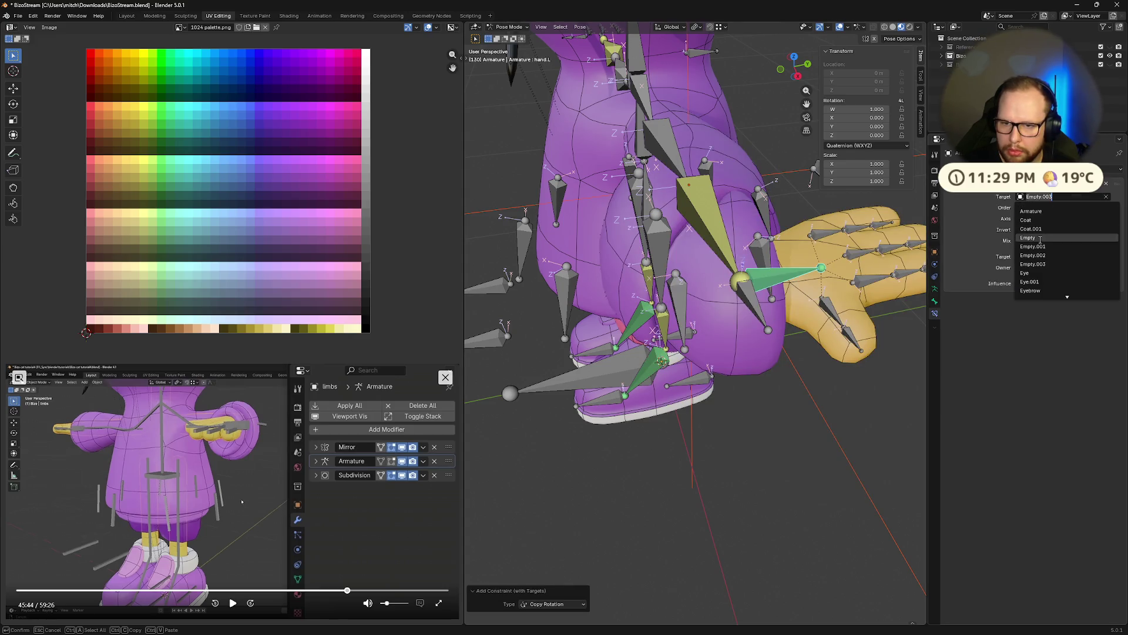
scroll(1046, 245, "down", 5)
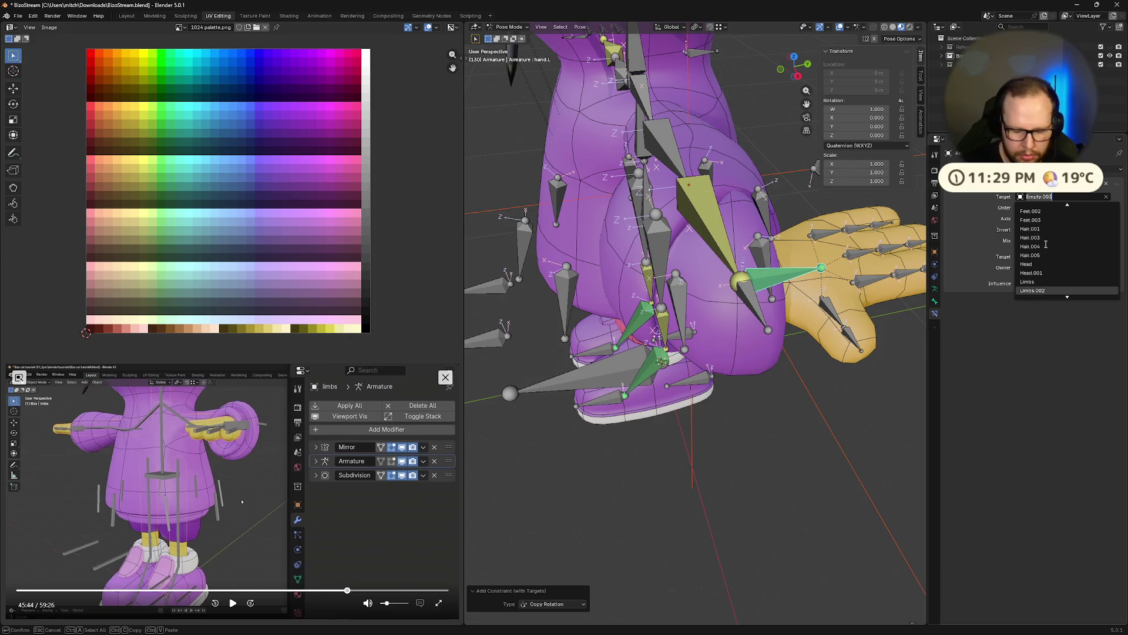
type("li")
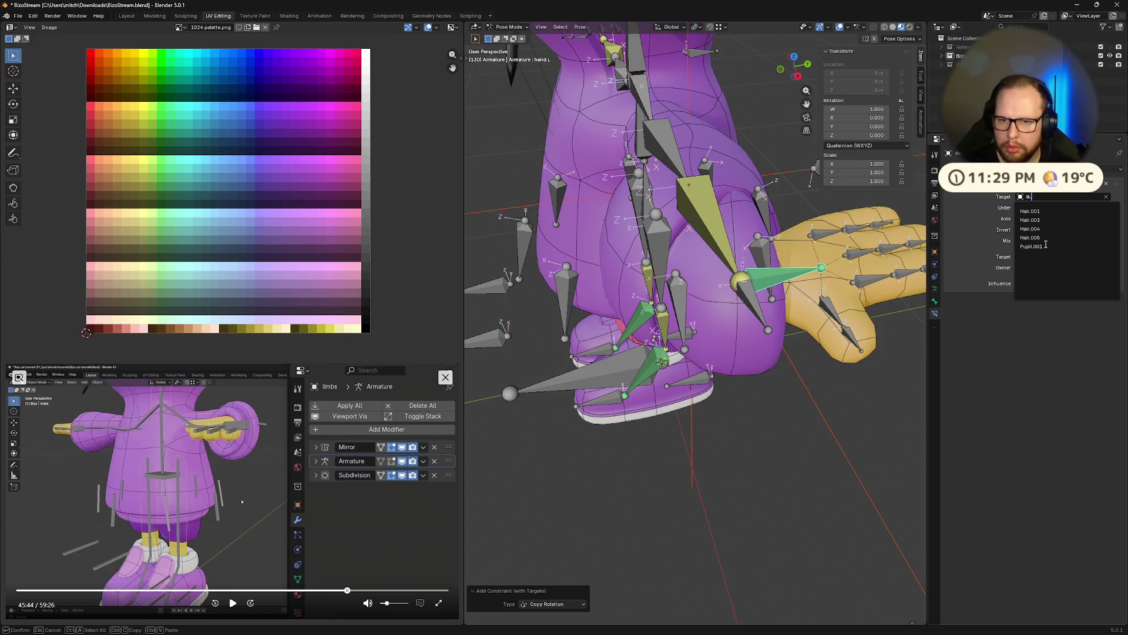
key("Escape")
left_click(1107, 186)
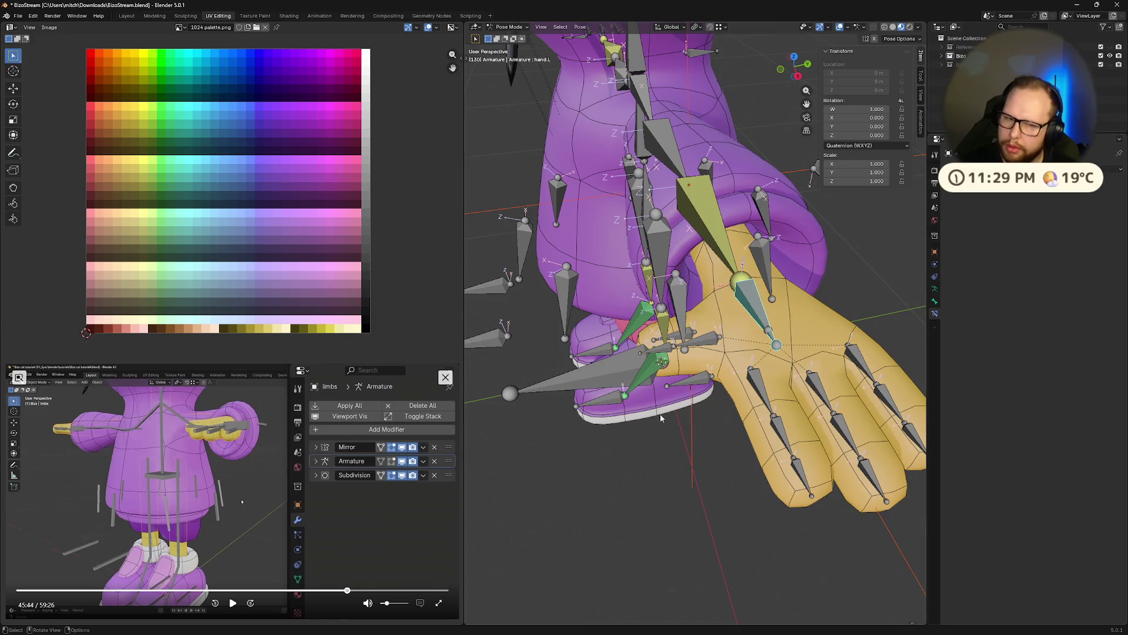
Add a Copy Rotation constraint (with targets) to hand.L targeting ik.arm.L.
middle_click_drag(663, 419, 674, 385)
middle_click_drag(662, 341, 763, 419)
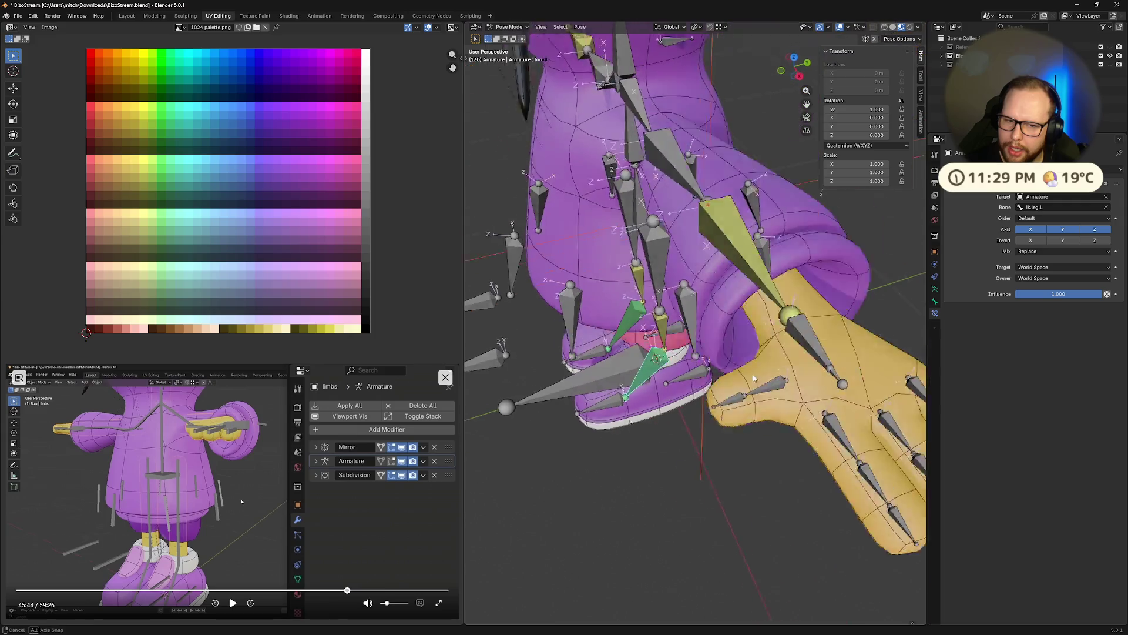
left_click(781, 443)
left_click(796, 475)
key("shift+ctrl+c")
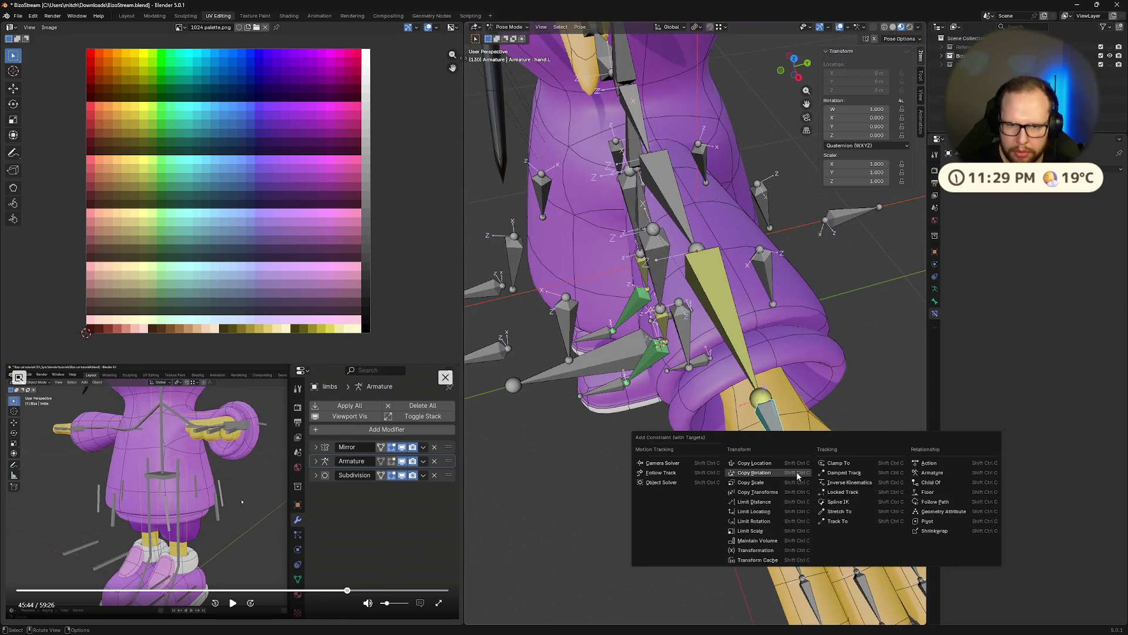
left_click(797, 471)
middle_click_drag(798, 470, 842, 415)
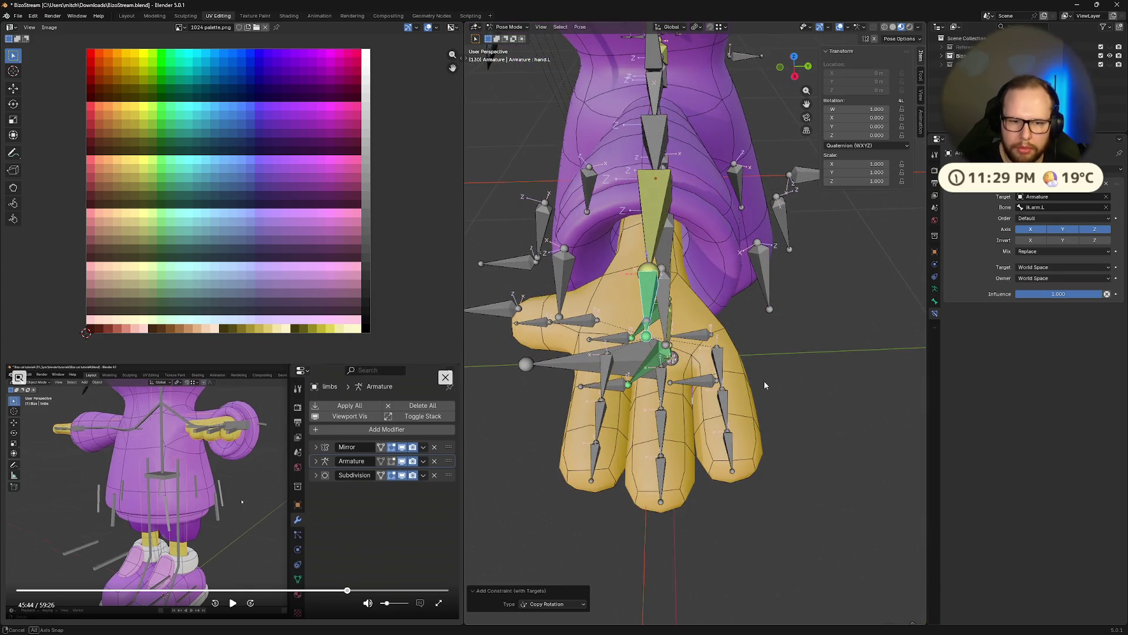
mouse_move(765, 382)
middle_mouse_down()
mouse_move(683, 290)
mouse_move(684, 335)
middle_mouse_up()
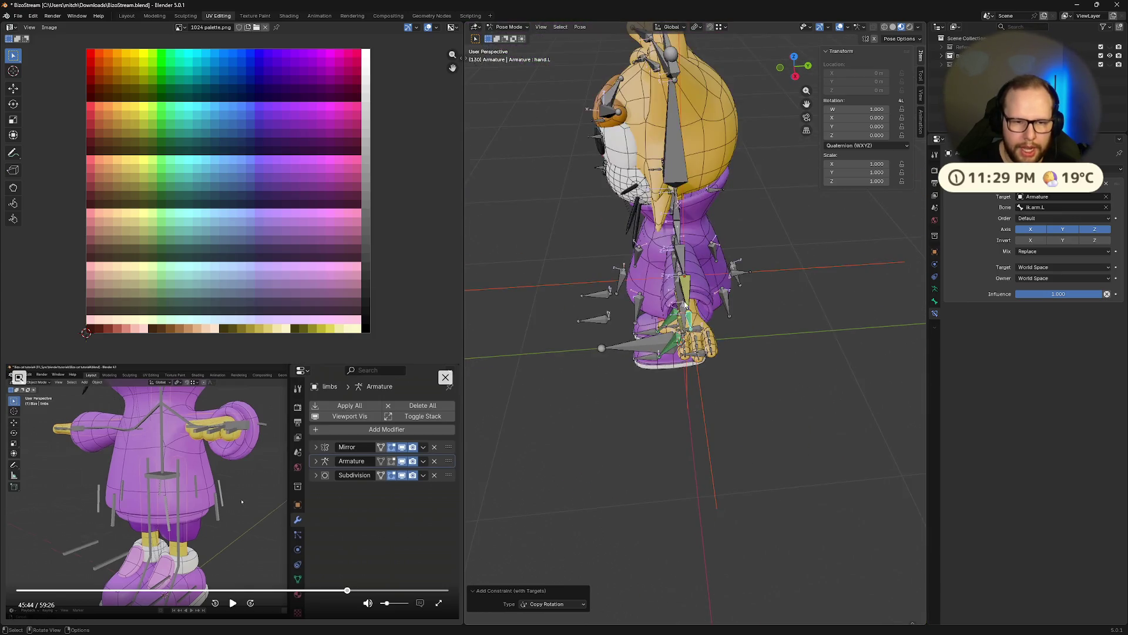
left_click(570, 295)
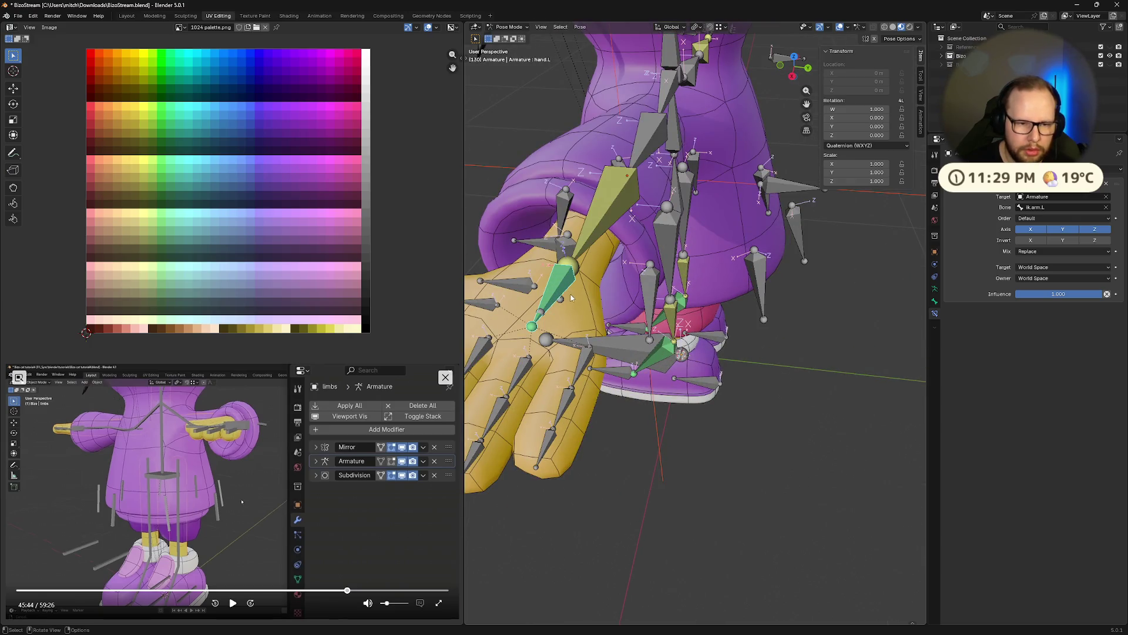
left_click(560, 300)
left_click(567, 276)
key("r")
key("x")
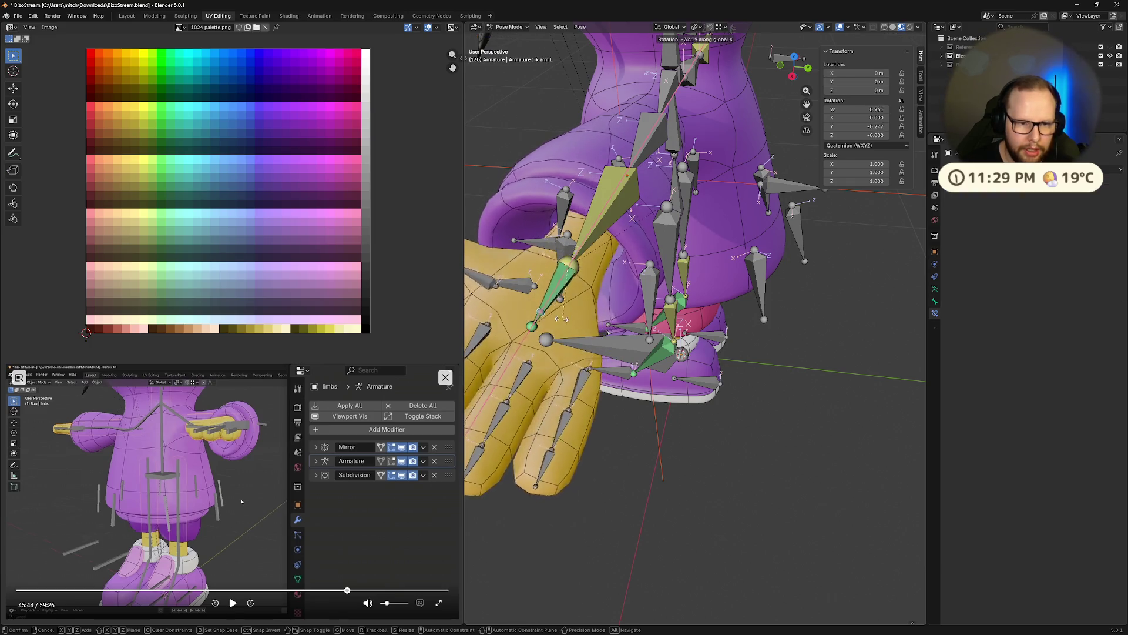
left_click(600, 295)
middle_click_drag(600, 296, 694, 299)
key("g")
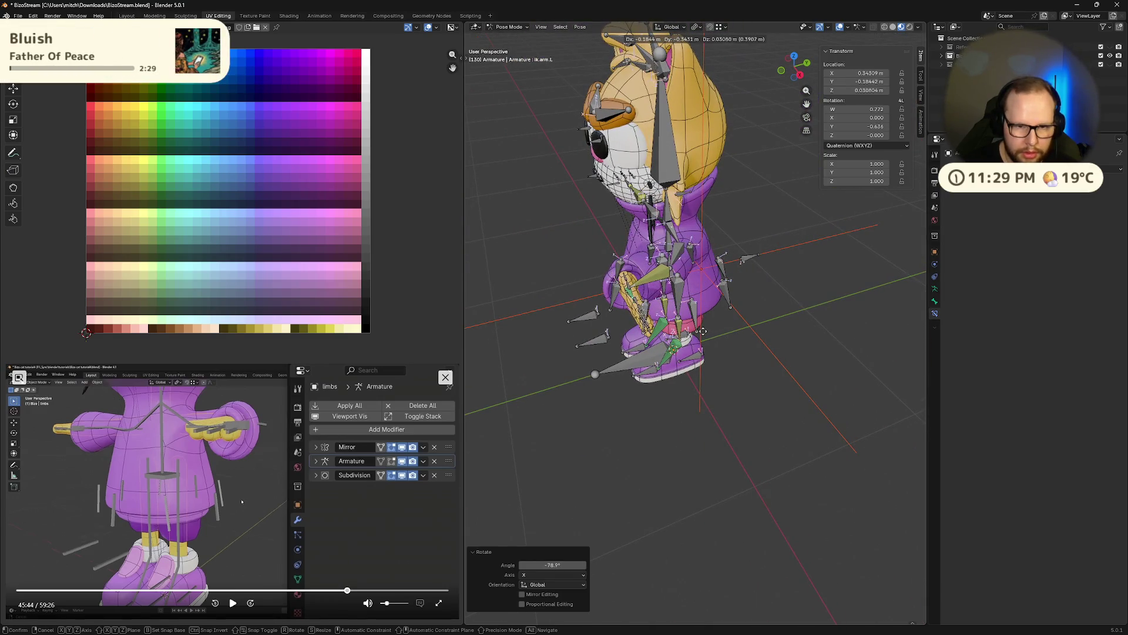
left_click(743, 332)
mouse_move(743, 332)
middle_mouse_down()
mouse_move(792, 333)
mouse_move(681, 347)
middle_mouse_up()
key("r")
key("x")
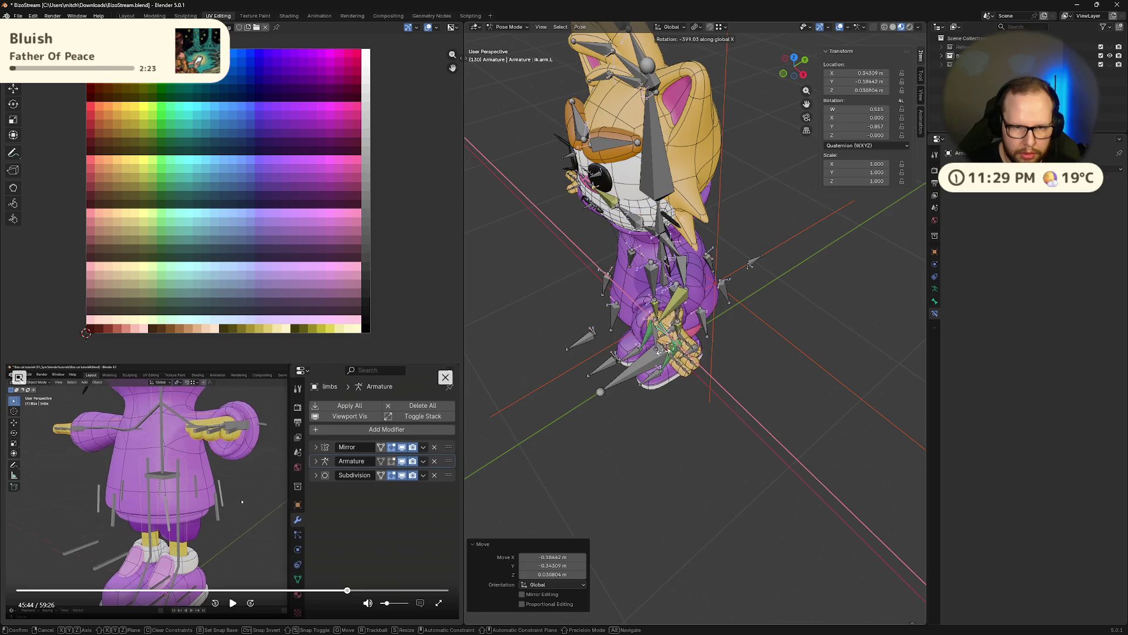
left_click(744, 323)
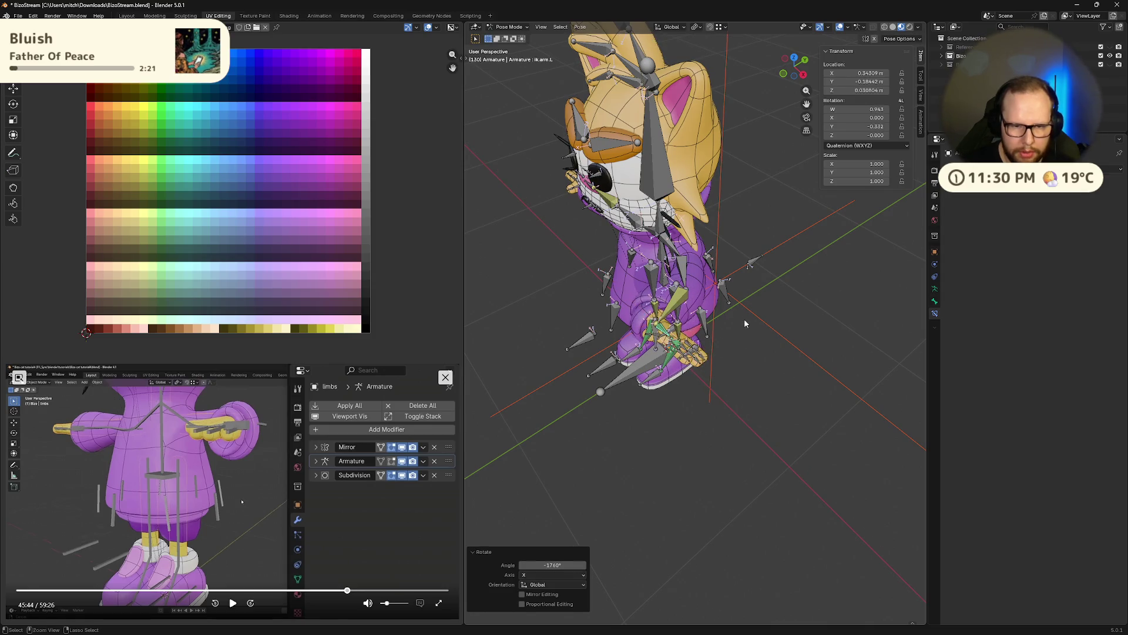
key("ctrl+z")
mouse_move(750, 326)
middle_mouse_down()
mouse_move(880, 308)
mouse_move(567, 299)
mouse_move(772, 311)
mouse_move(697, 313)
middle_mouse_up()
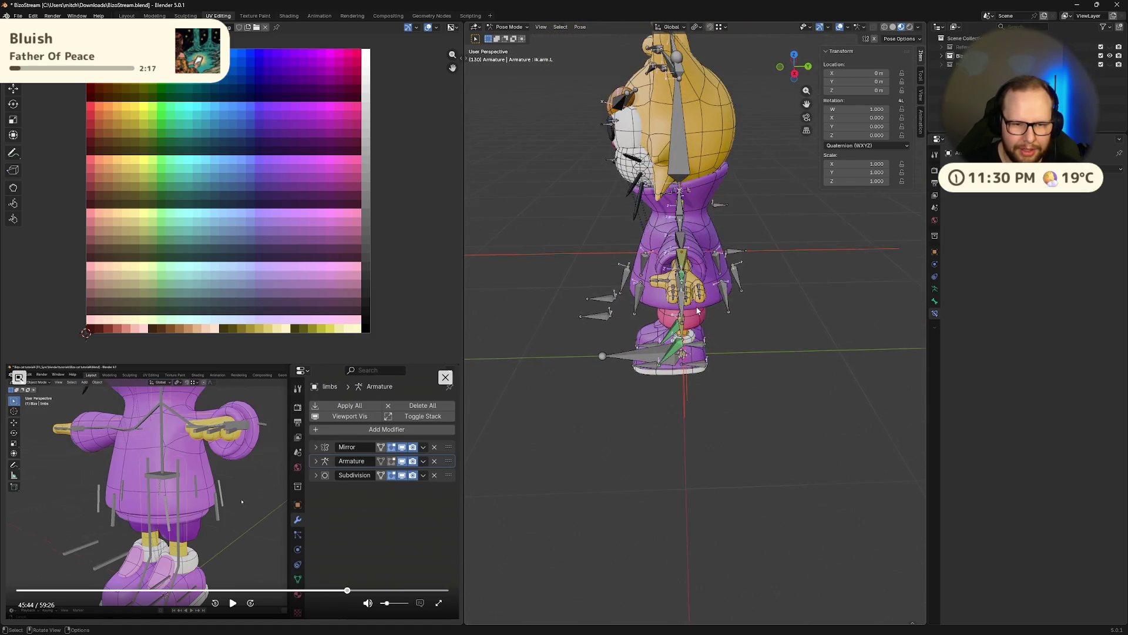
scroll(697, 313, "up", 3)
scroll(676, 330, "up", 3)
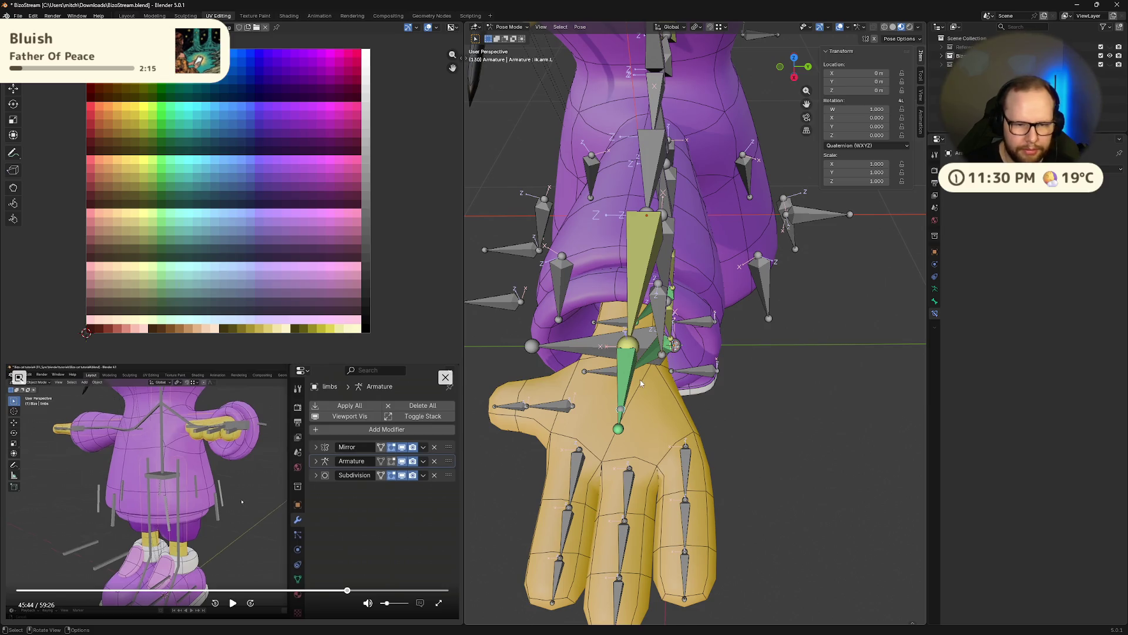
scroll(640, 380, "down", 4)
mouse_move(640, 380)
middle_mouse_down()
mouse_move(634, 372)
mouse_move(672, 360)
middle_mouse_up()
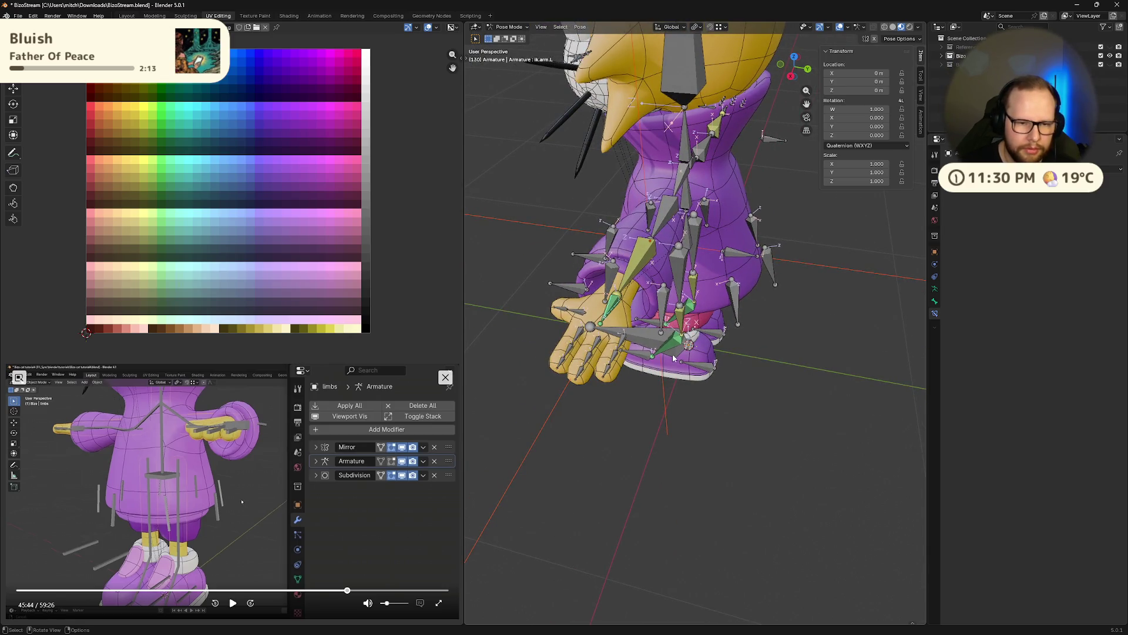
left_click(611, 314)
scroll(611, 314, "up", 2)
middle_click_drag(611, 314, 563, 327)
left_click(562, 326, "alt")
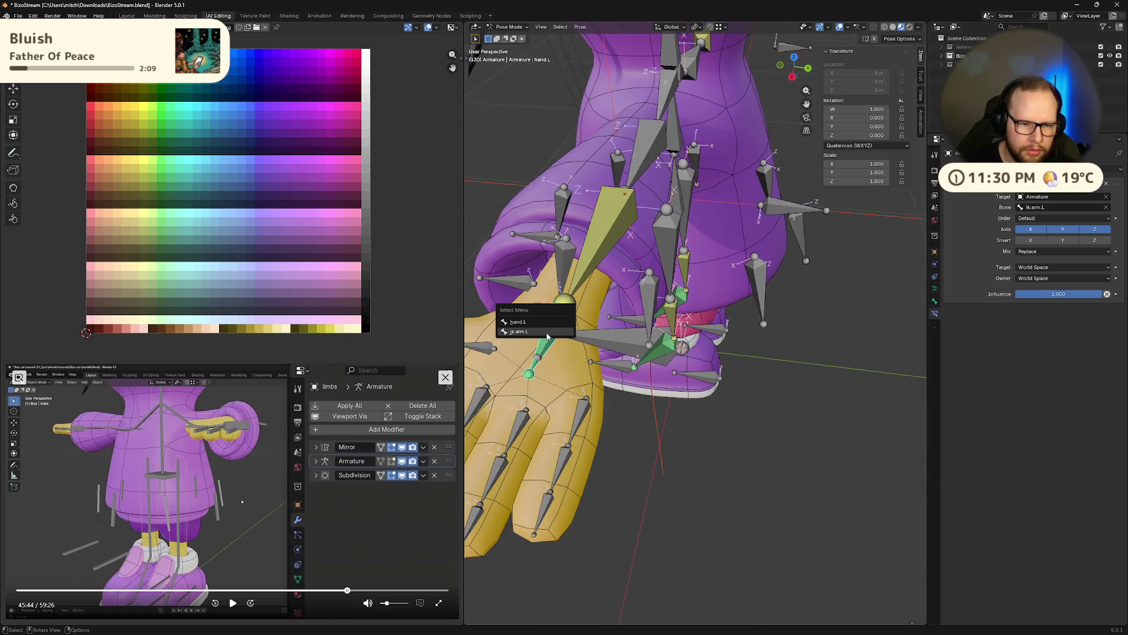
left_click(538, 331)
scroll(642, 384, "down", 3)
middle_click_drag(617, 370, 649, 385)
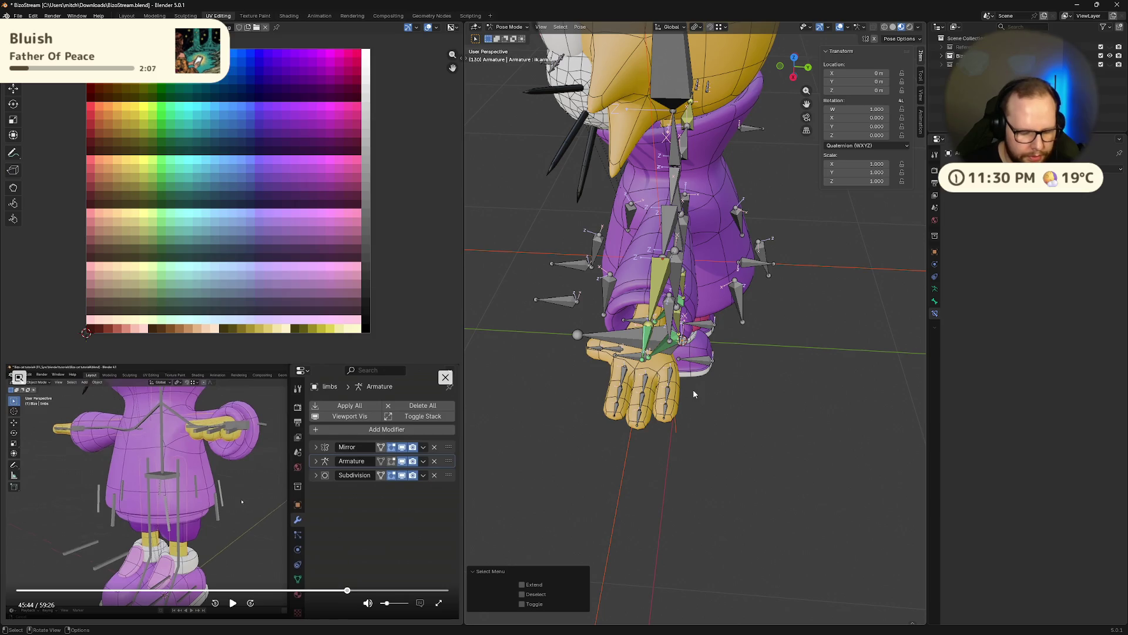
key("r")
key("z")
left_click(601, 367)
key("r")
key("x")
key("x")
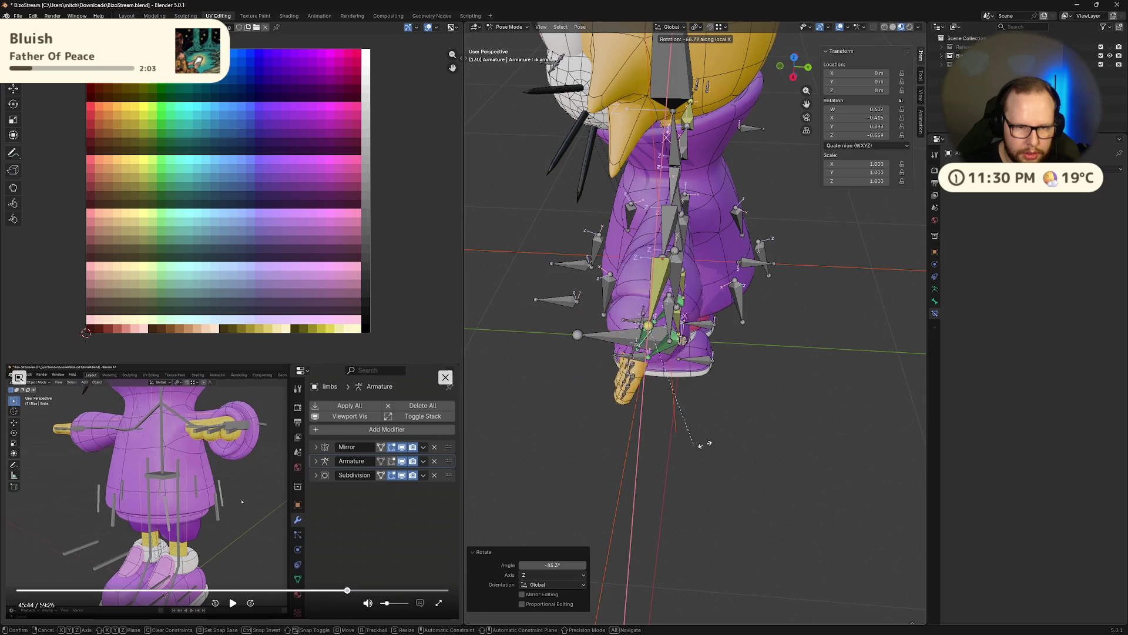
left_click(755, 433)
mouse_move(754, 432)
middle_mouse_down()
mouse_move(859, 291)
mouse_move(692, 392)
middle_mouse_up()
key("alt+r")
key("r")
key("x")
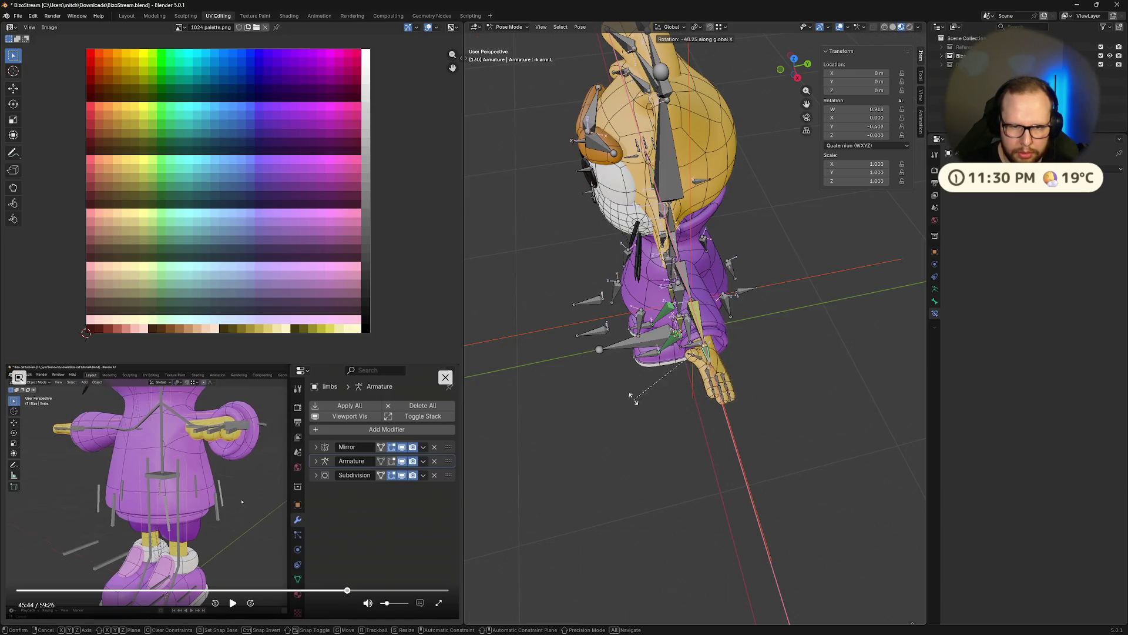
left_click(705, 387)
mouse_move(705, 388)
middle_mouse_down()
mouse_move(636, 377)
mouse_move(782, 298)
middle_mouse_up()
key("ctrl+z")
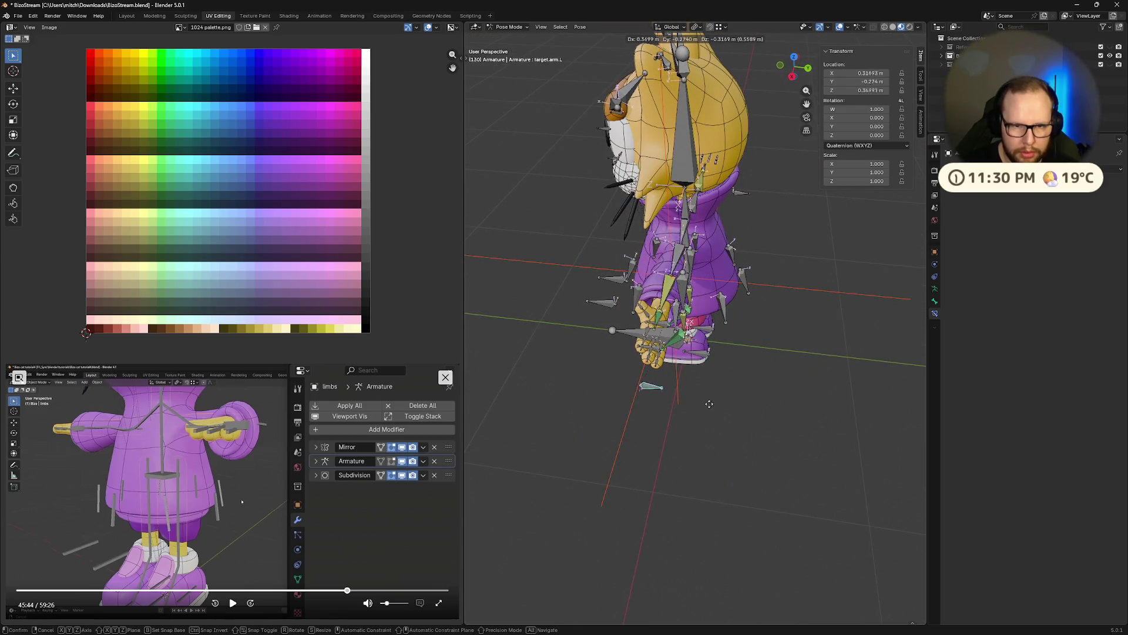
left_click(717, 388)
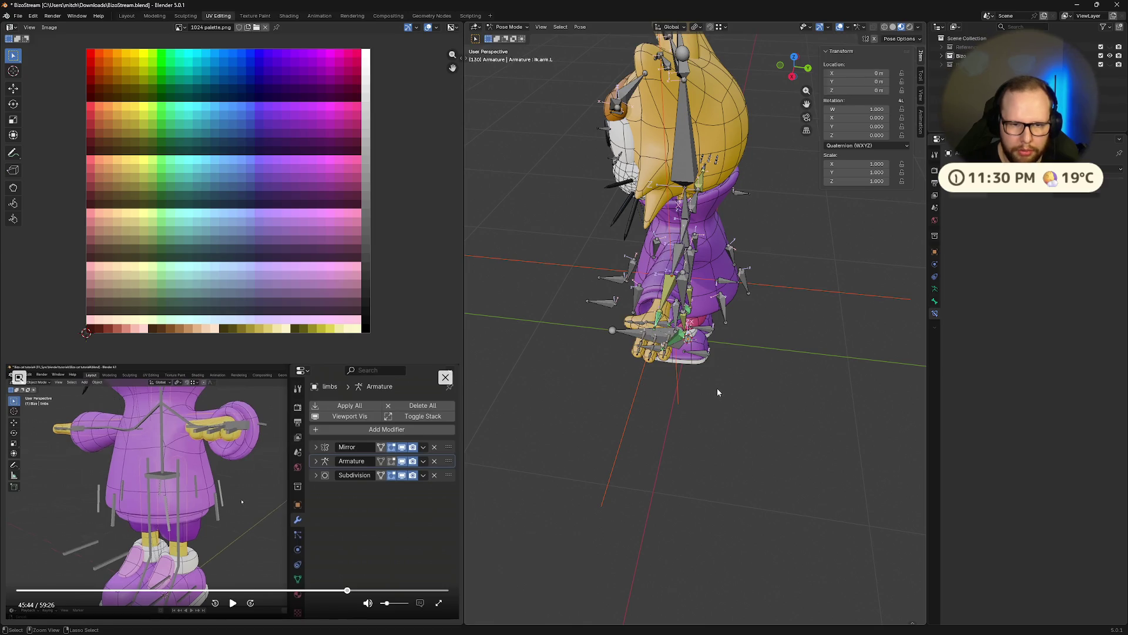
scroll(720, 336, "up", 2)
left_click(1103, 186)
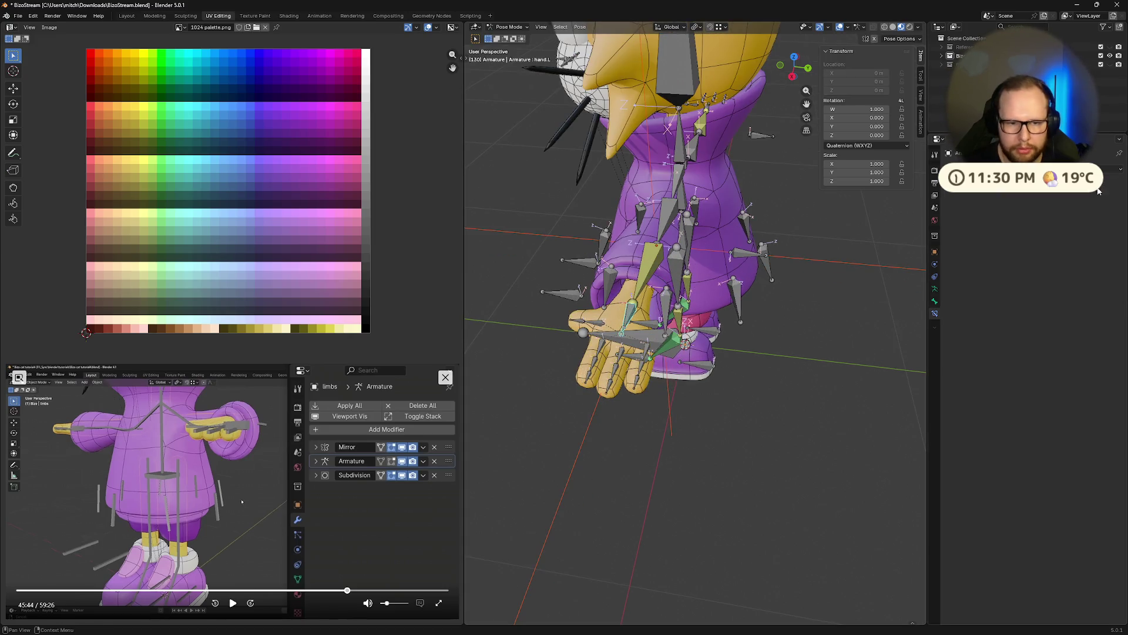
middle_click_drag(770, 430, 728, 235)
key("g")
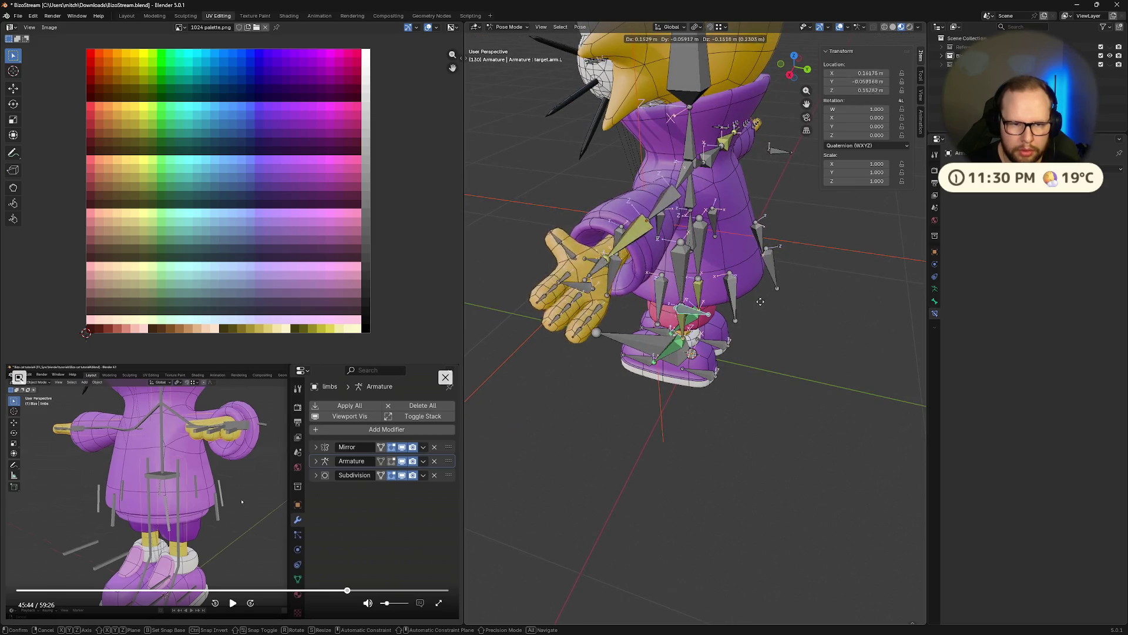
key("Escape")
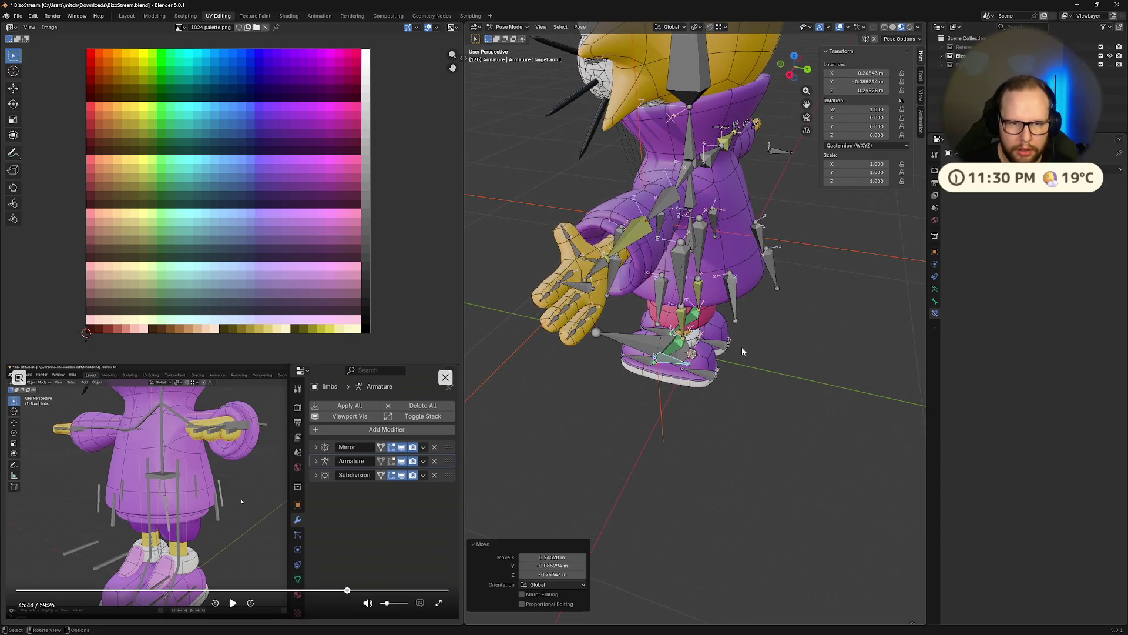
middle_click_drag(789, 198, 681, 261)
middle_click_drag(673, 301, 775, 316)
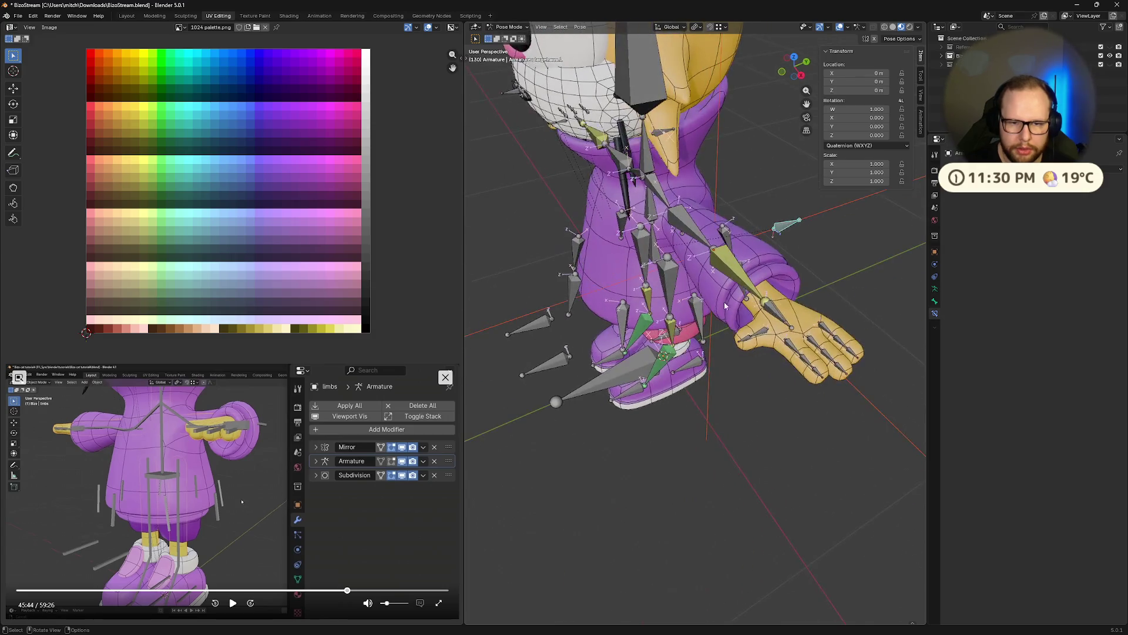
key("r")
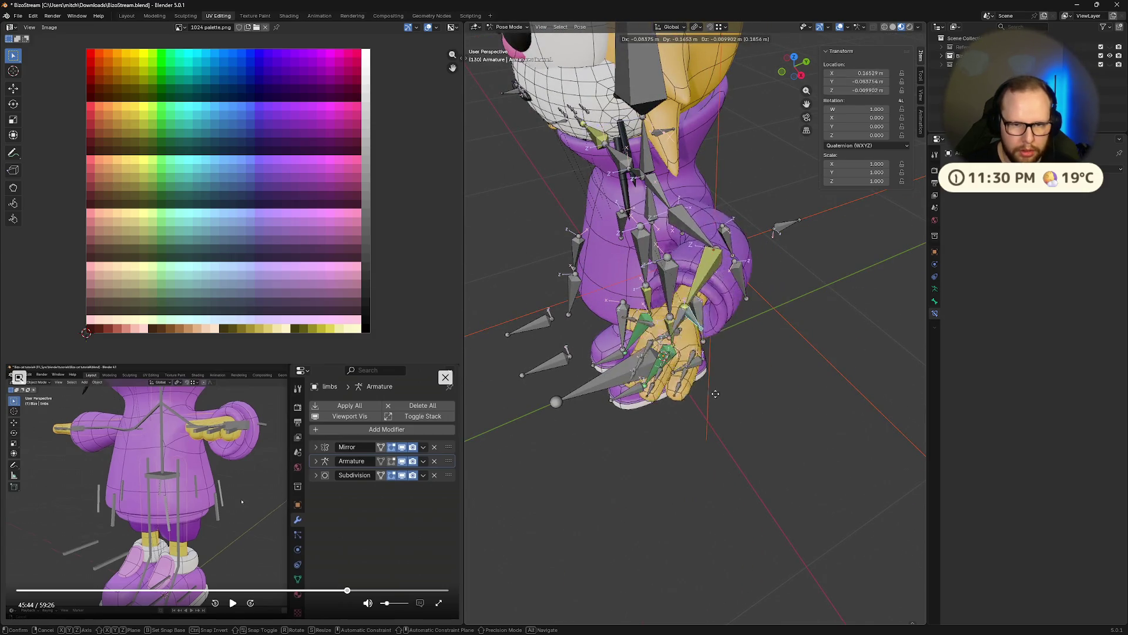
key("Escape")
scroll(771, 361, "up", 2)
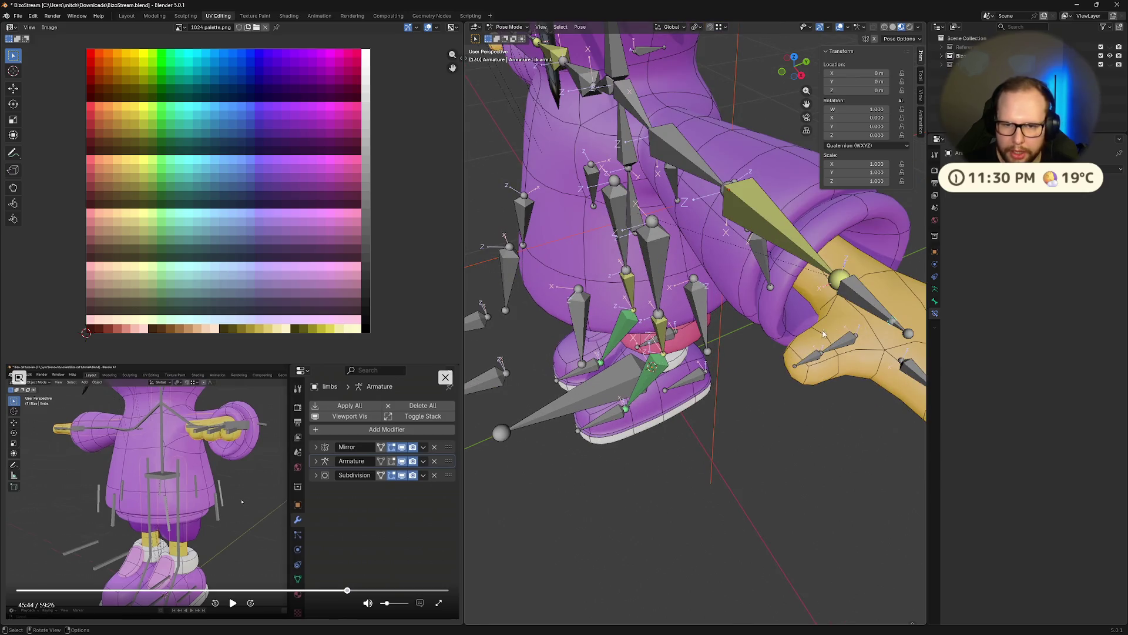
Set the selected bone's viewport Bone Color to the red theme set.
left_click(937, 302)
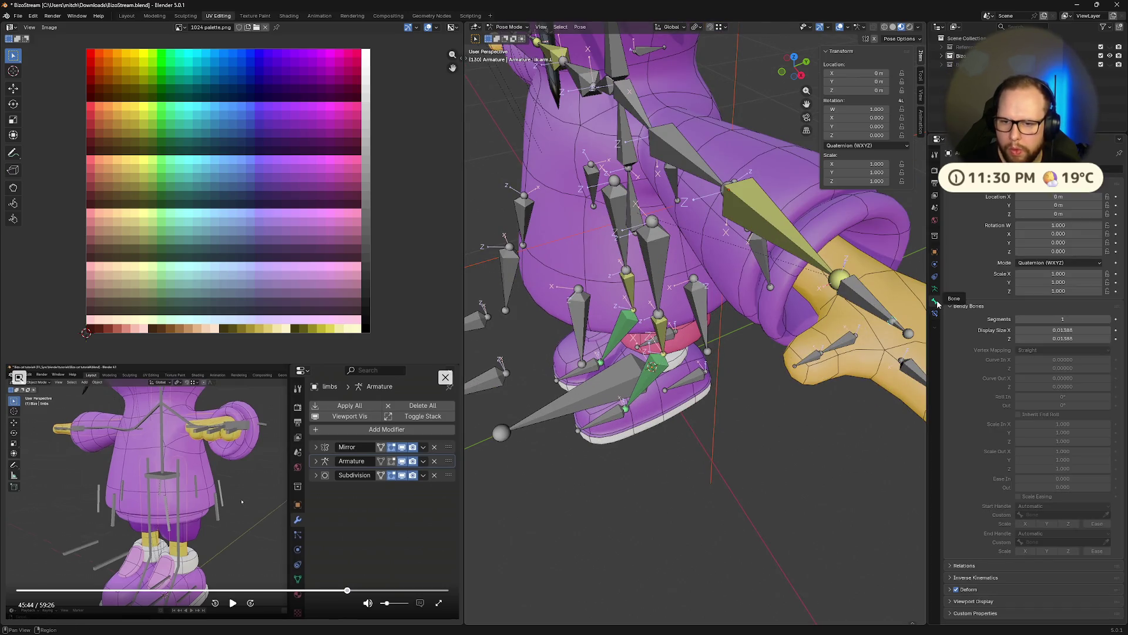
left_click(973, 601)
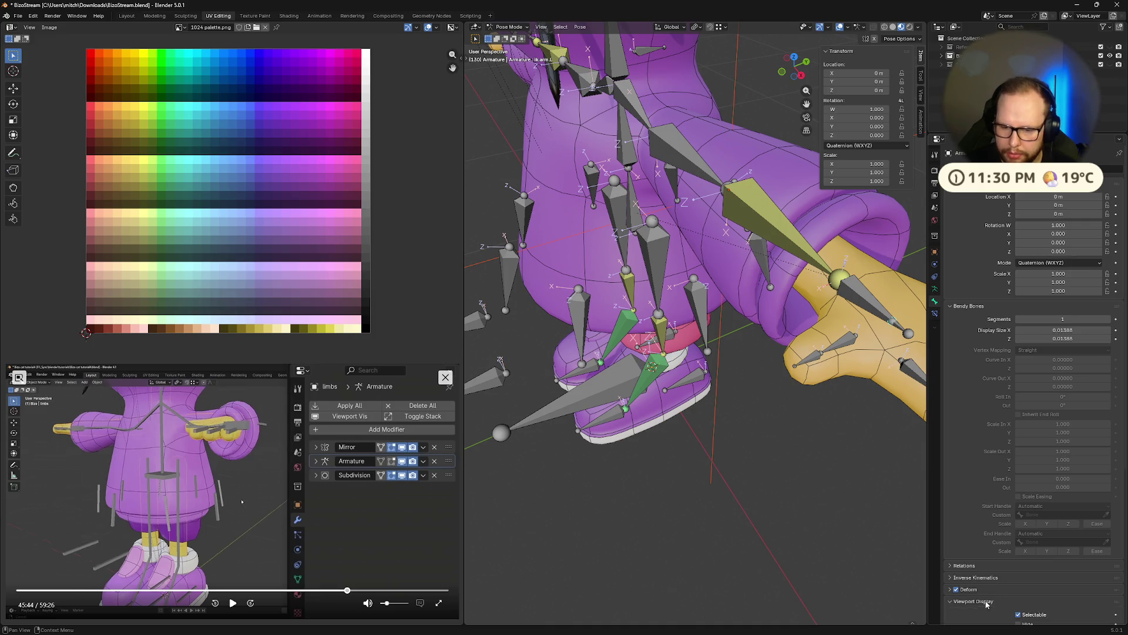
scroll(991, 590, "down", 3)
scroll(985, 573, "down", 2)
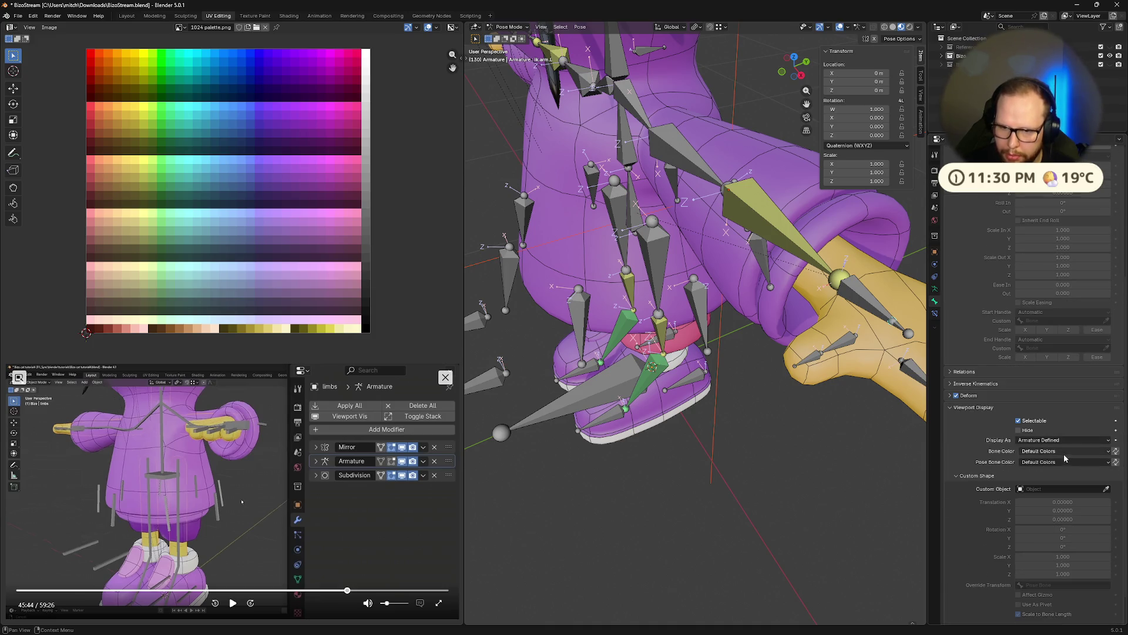
middle_click_drag(847, 444, 803, 447)
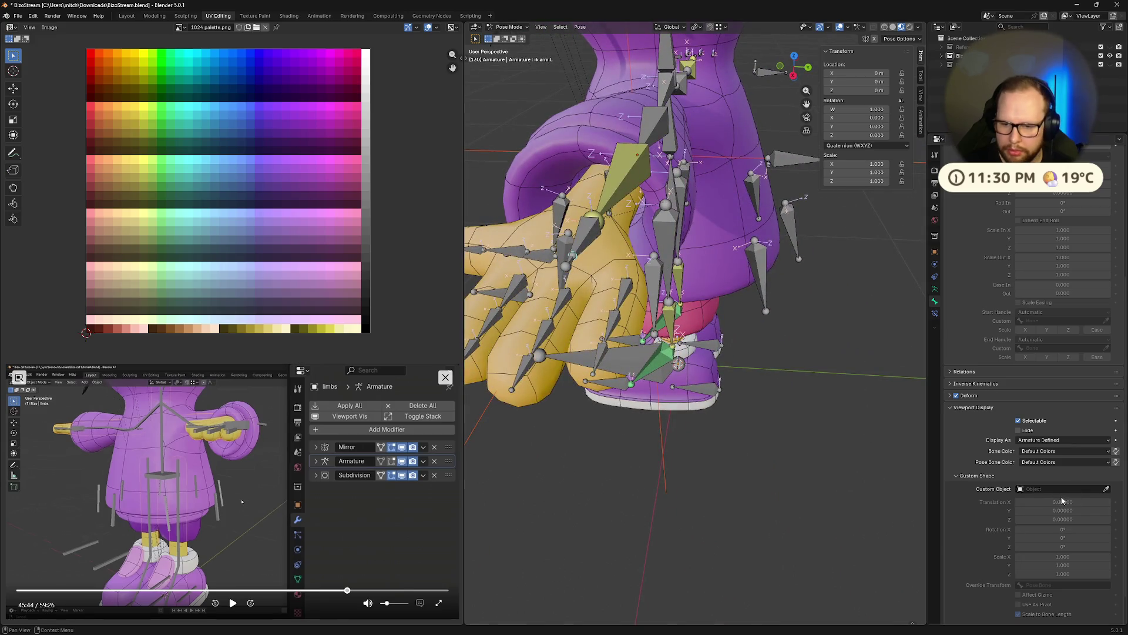
left_click(1031, 451)
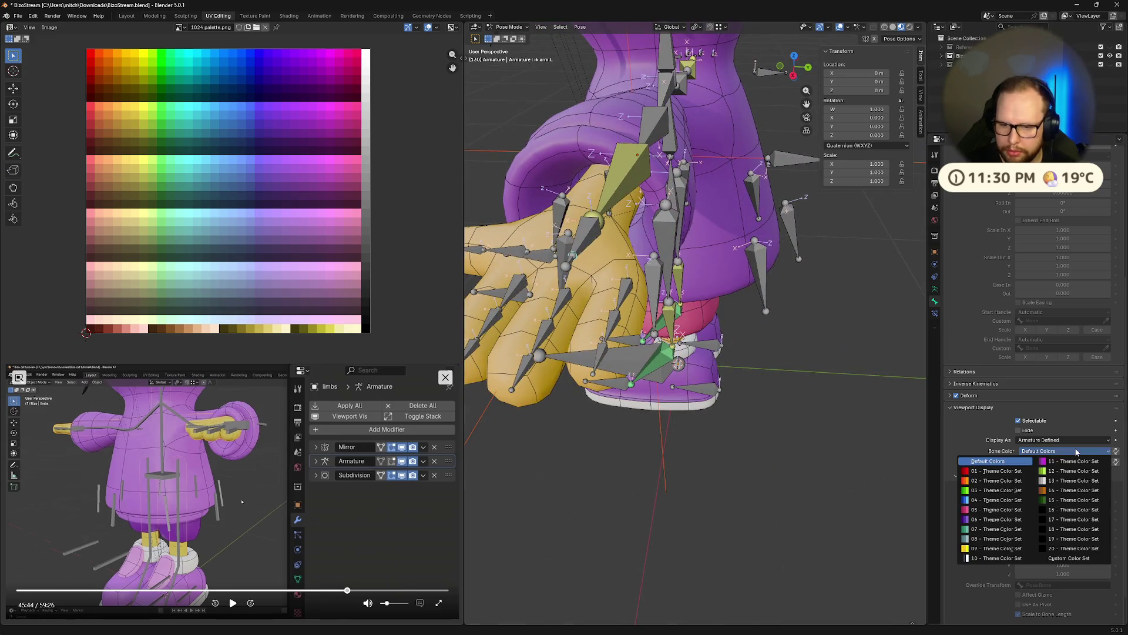
left_click(1009, 474)
Solo the ik bone collection in the Armature's Bone Collections.
mouse_move(812, 468)
middle_mouse_down()
mouse_move(706, 461)
mouse_move(732, 470)
middle_mouse_up()
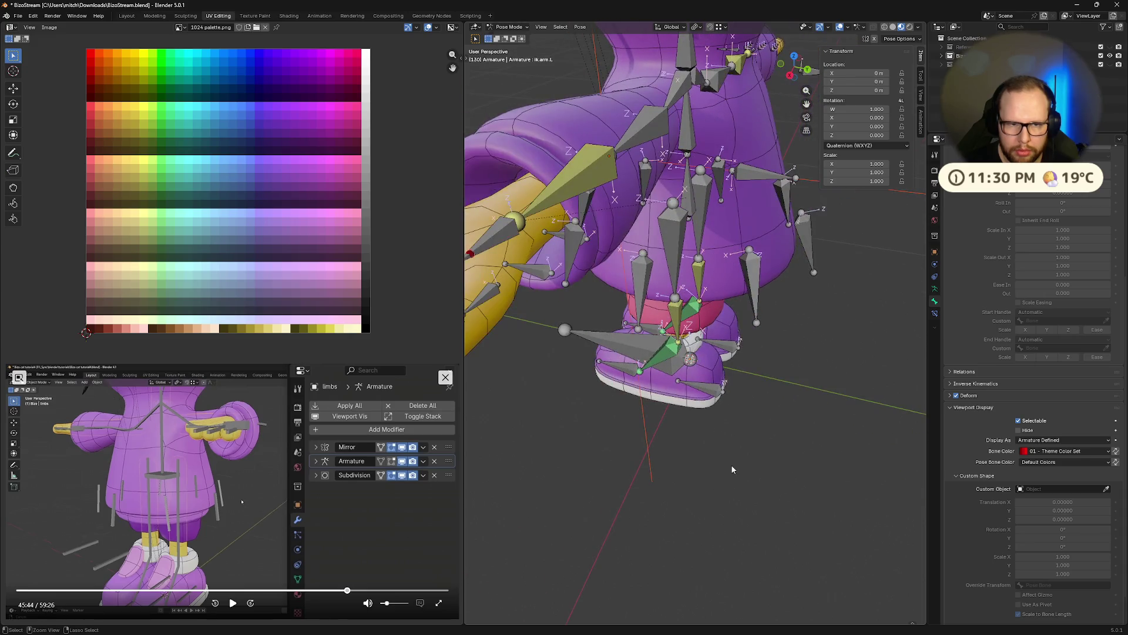
scroll(724, 469, "down", 5)
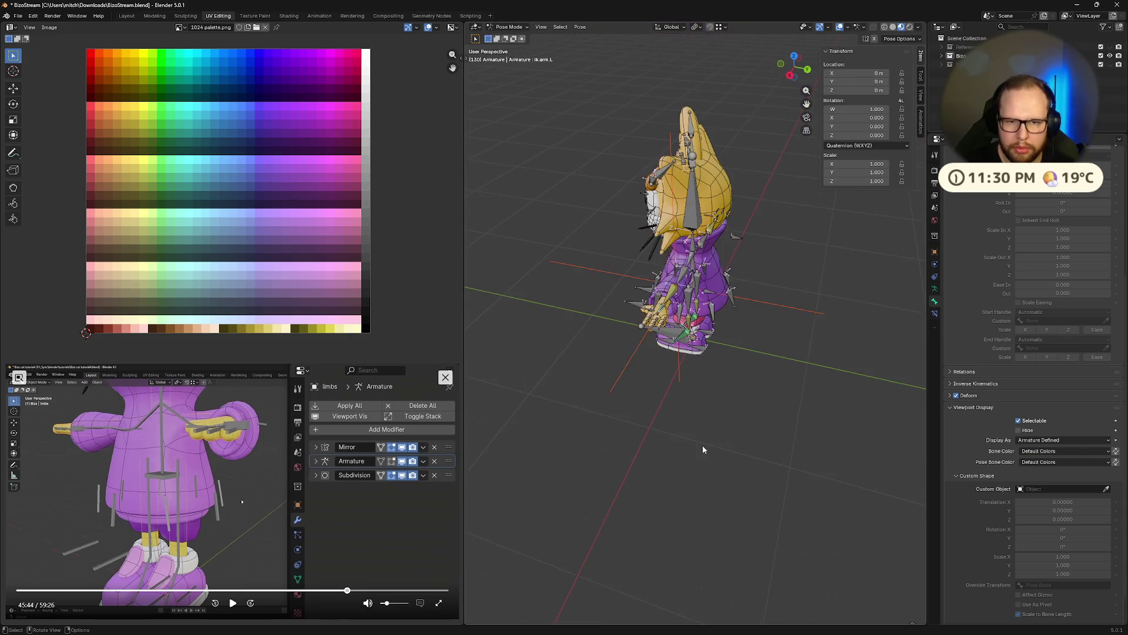
left_click(936, 288)
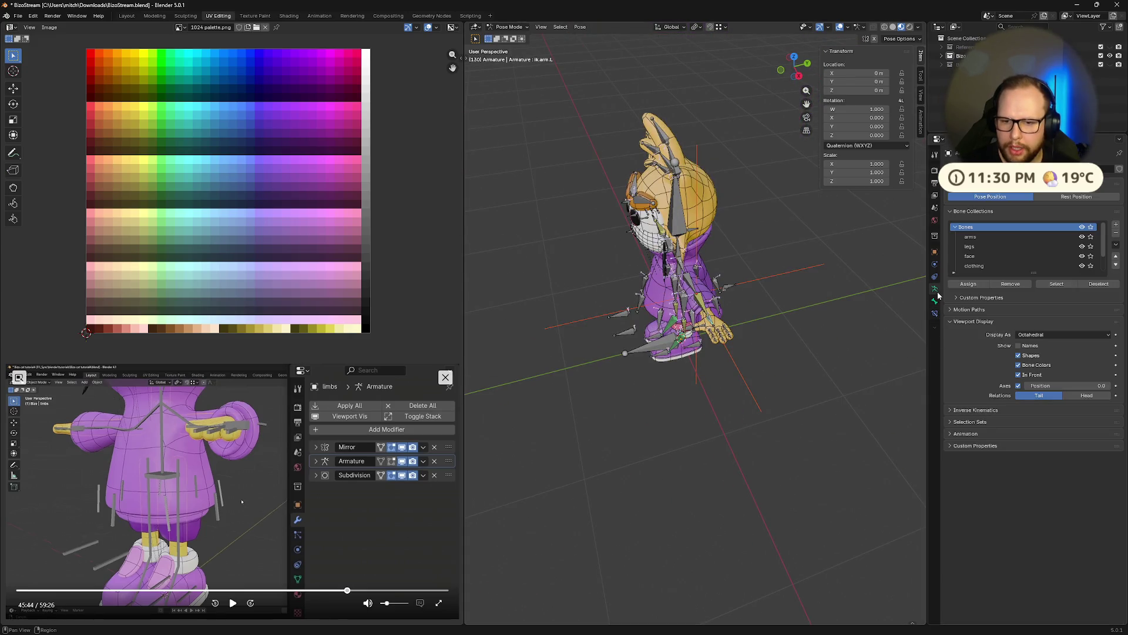
left_click(1092, 259)
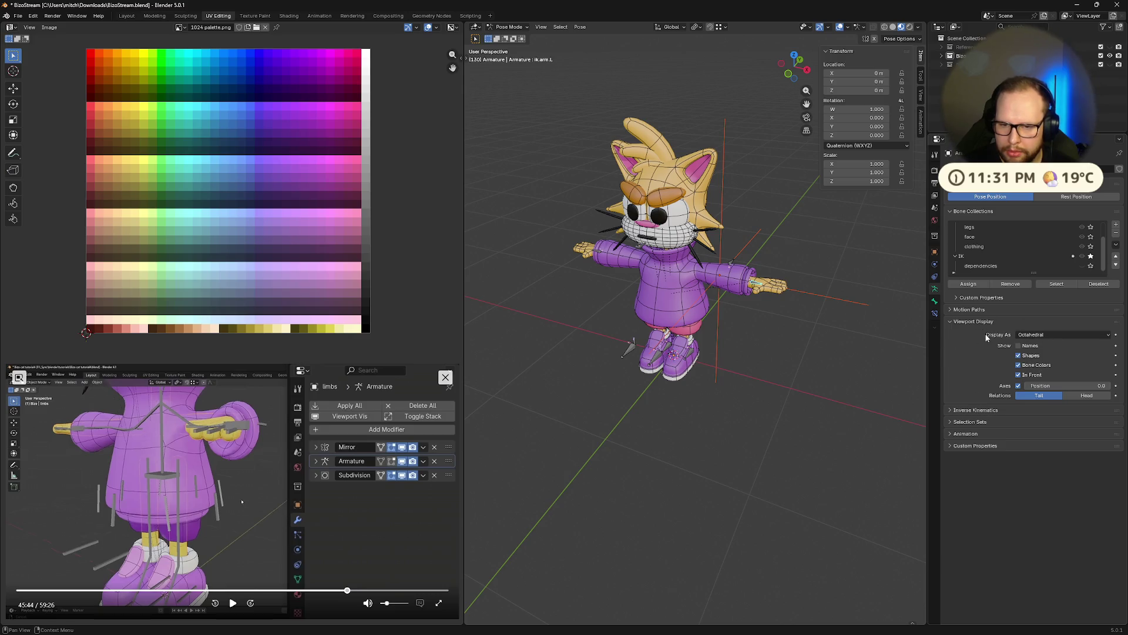
left_click(935, 303)
scroll(965, 389, "down", 3)
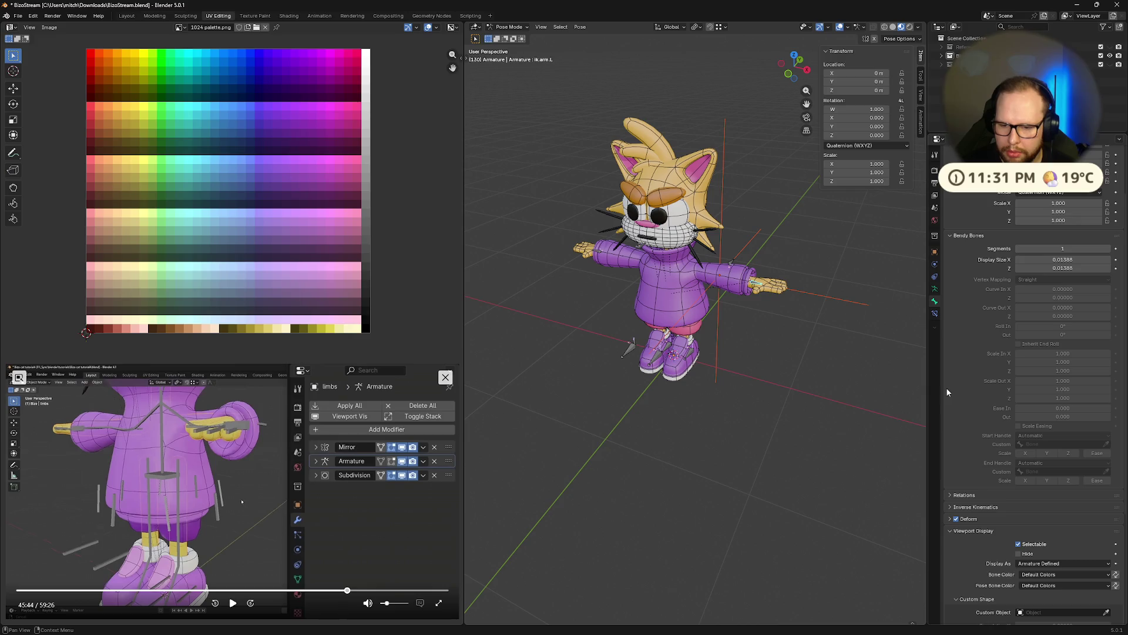
scroll(946, 388, "down", 3)
scroll(1014, 437, "down", 1)
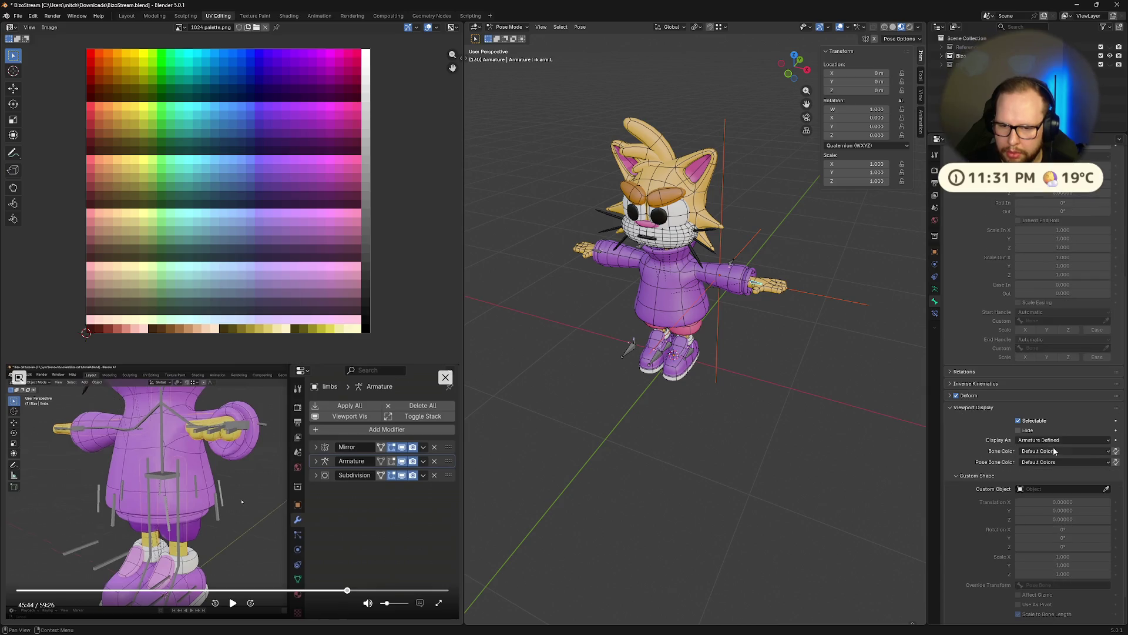
left_click(1110, 454)
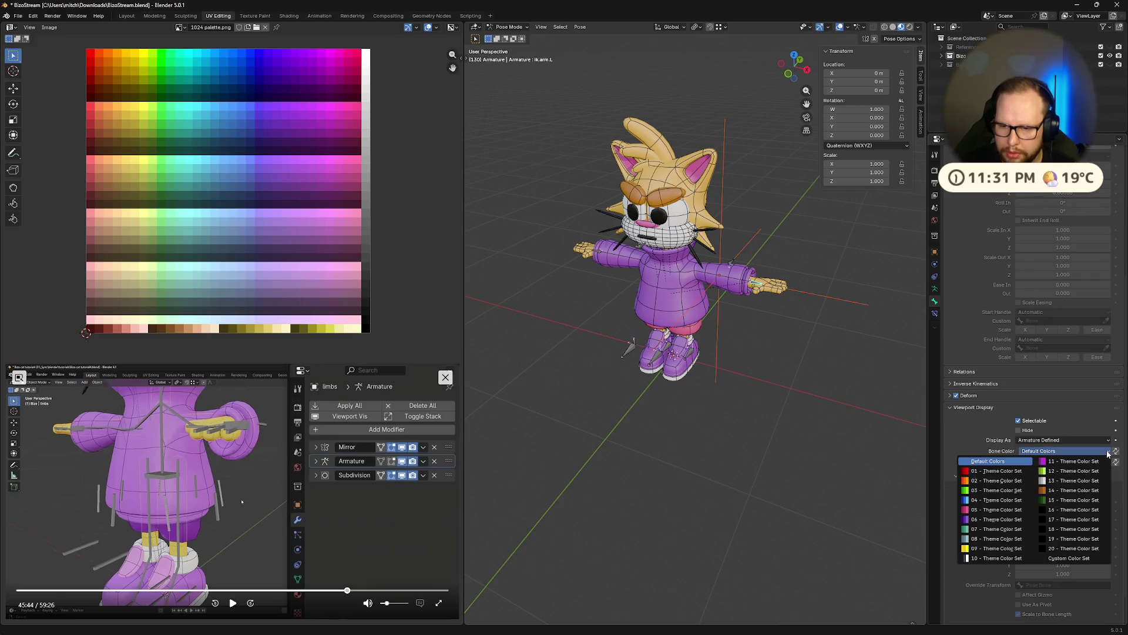
left_click(998, 473)
key("ctrl+z")
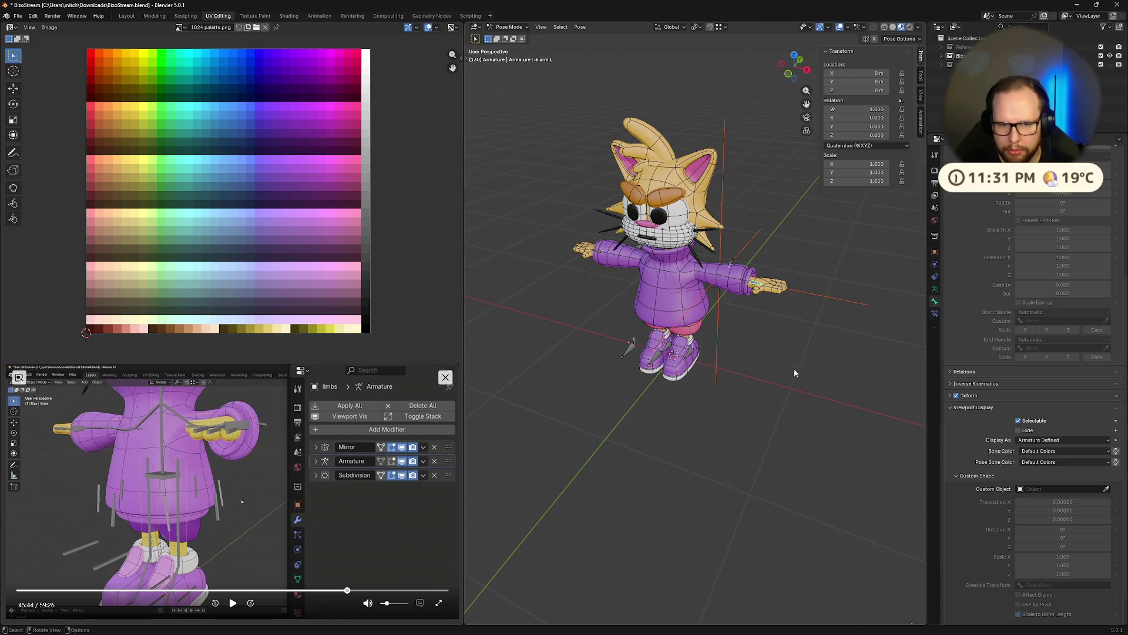
scroll(797, 368, "up", 4)
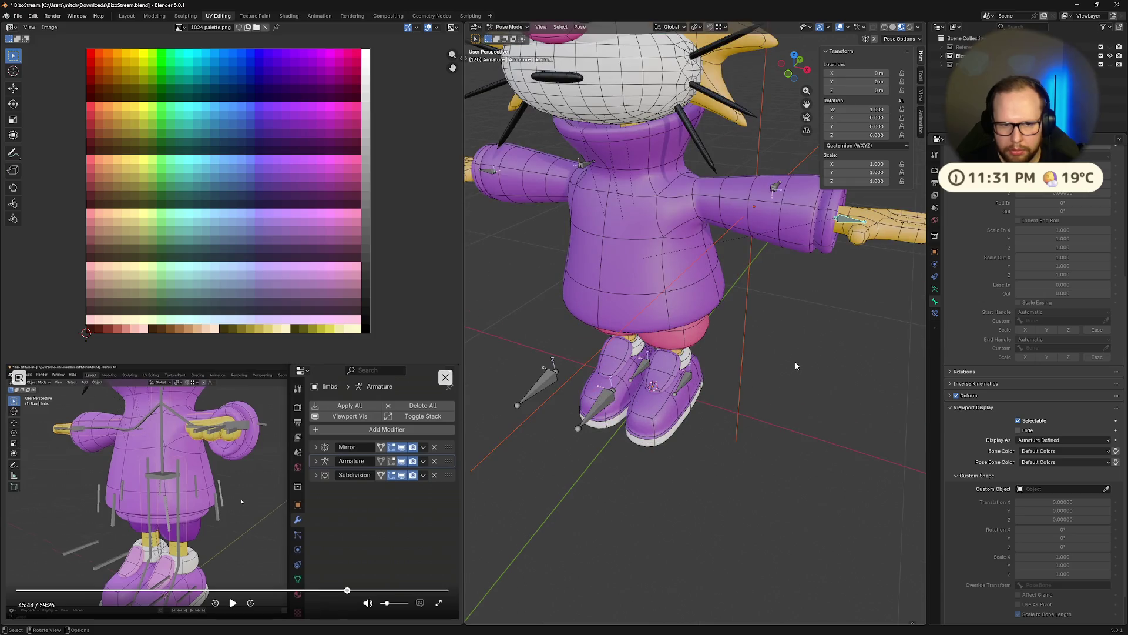
left_click(1051, 462)
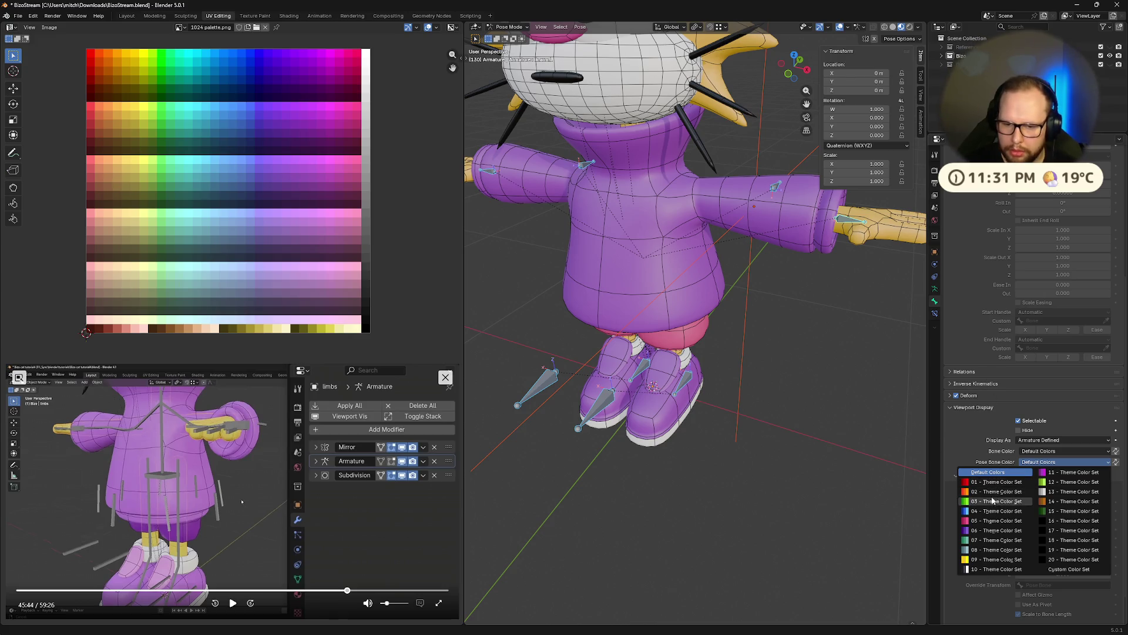
left_click(991, 492)
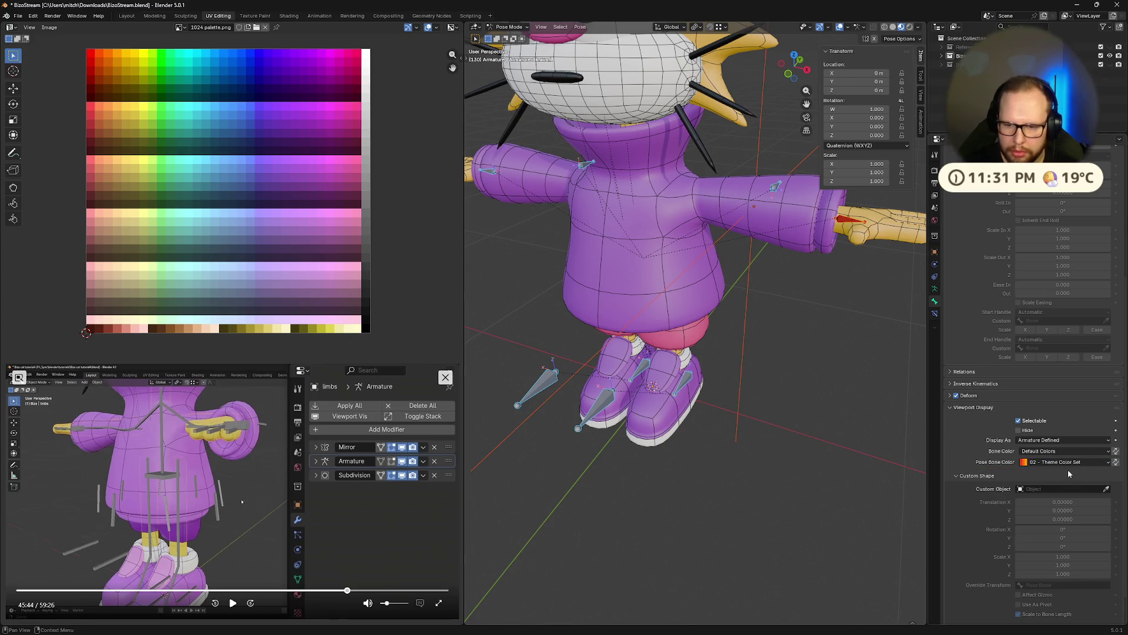
left_click(1067, 462)
left_click(977, 488)
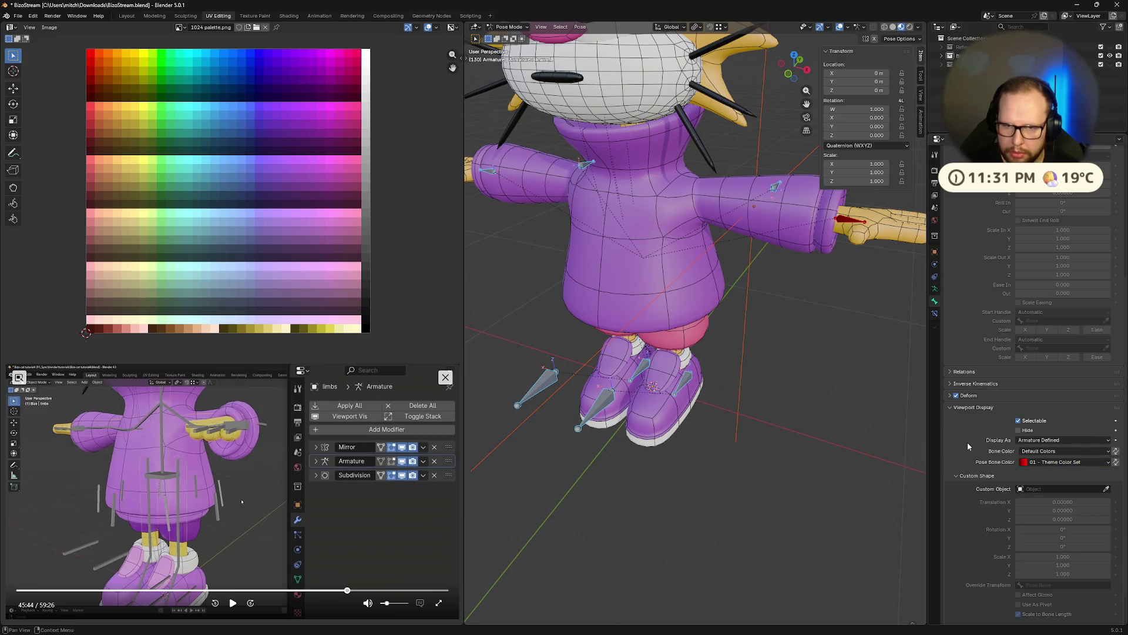
left_click(1082, 461)
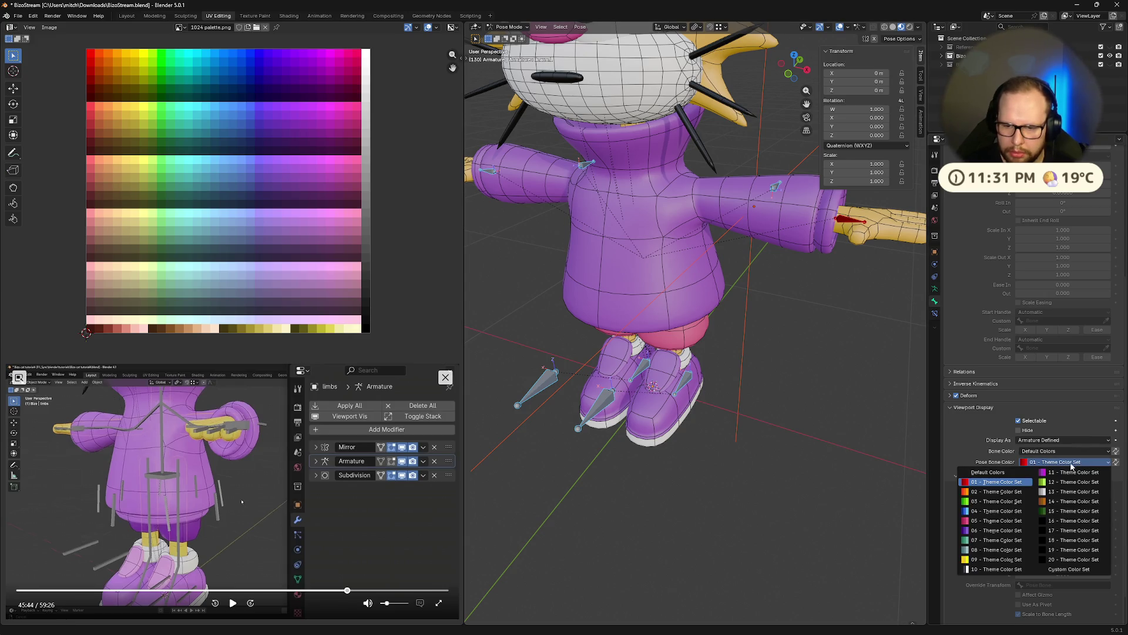
left_click(978, 476)
left_click(1040, 440)
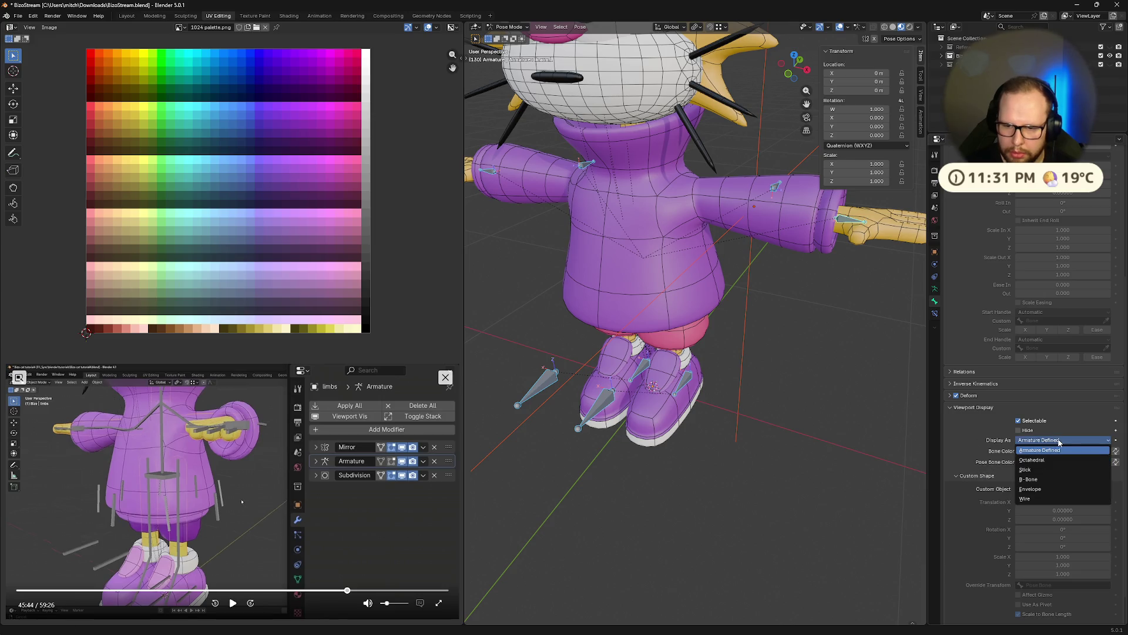
left_click(1049, 451)
left_click(985, 472)
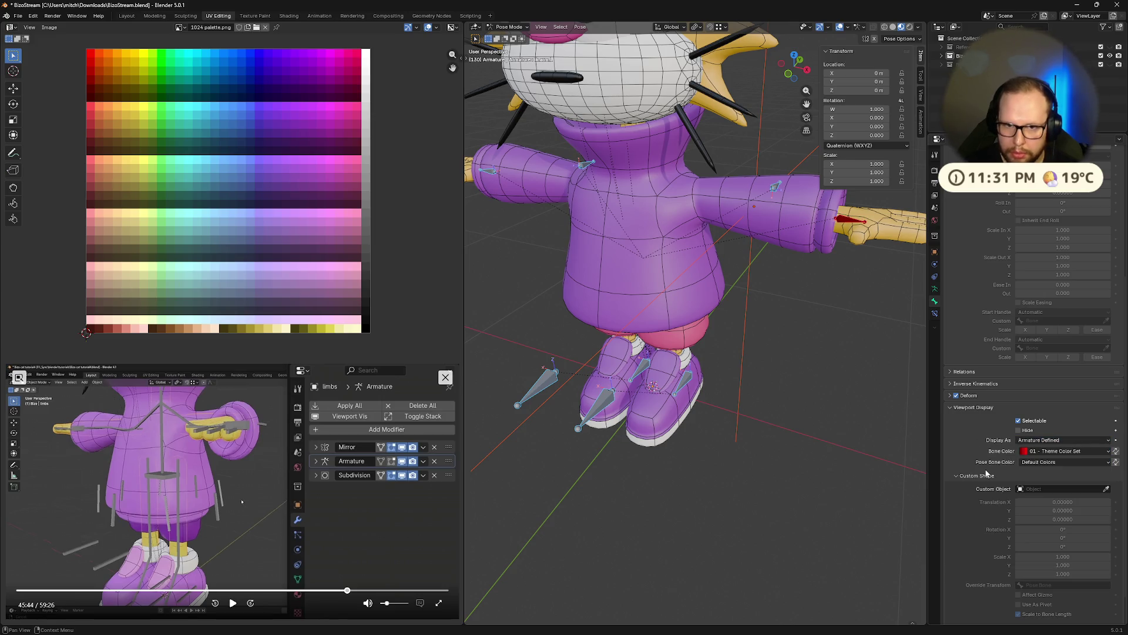
scroll(808, 407, "down", 5)
scroll(1024, 450, "up", 2)
left_click(1049, 504)
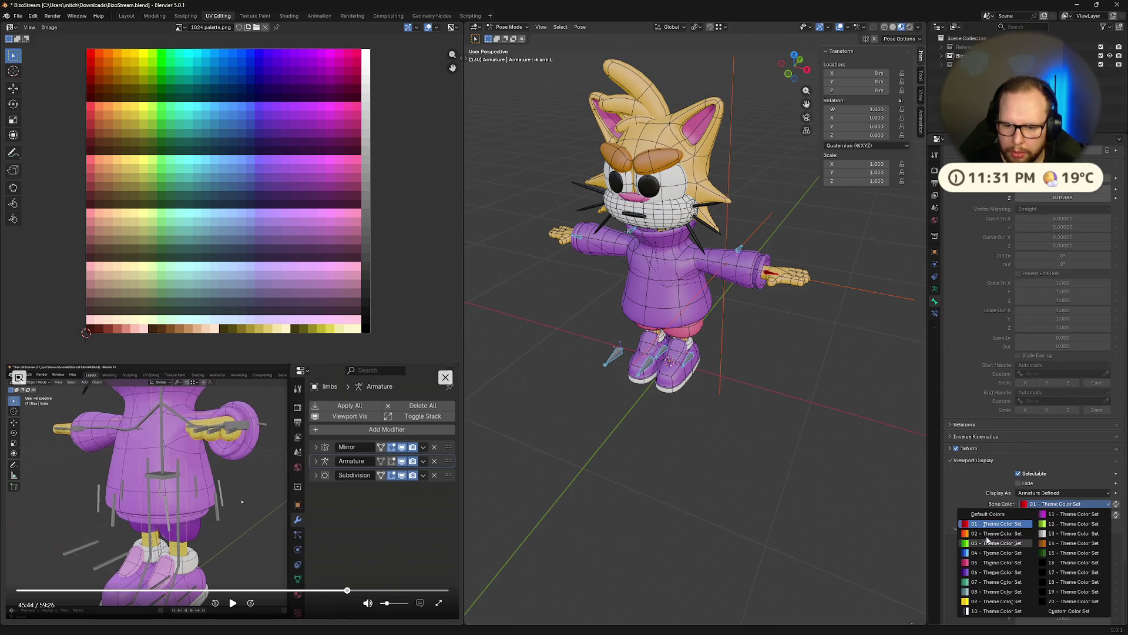
left_click(988, 514)
scroll(855, 402, "up", 3)
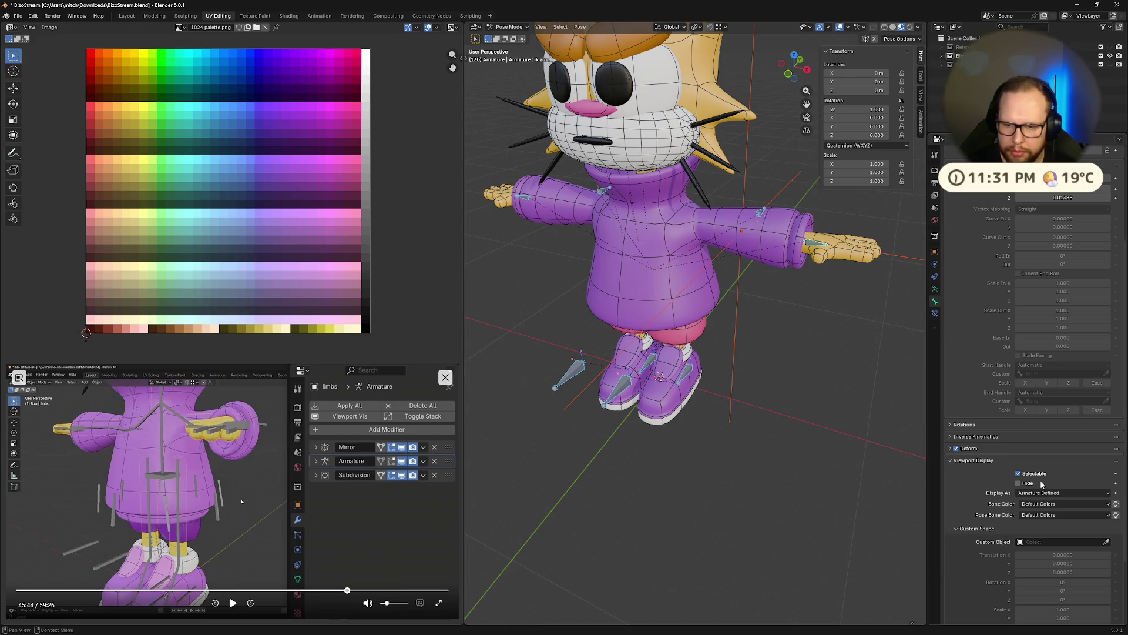
Try green theme set 12 then yellow set 09 as the hand bone's colour.
left_click(1038, 505)
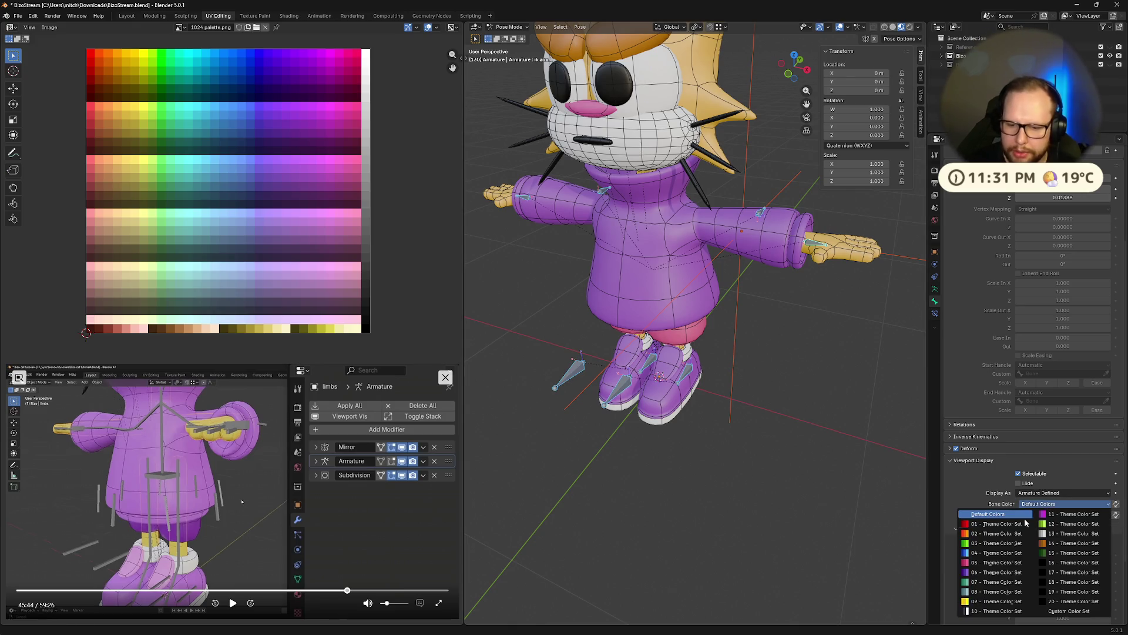
middle_click_drag(882, 494, 765, 476)
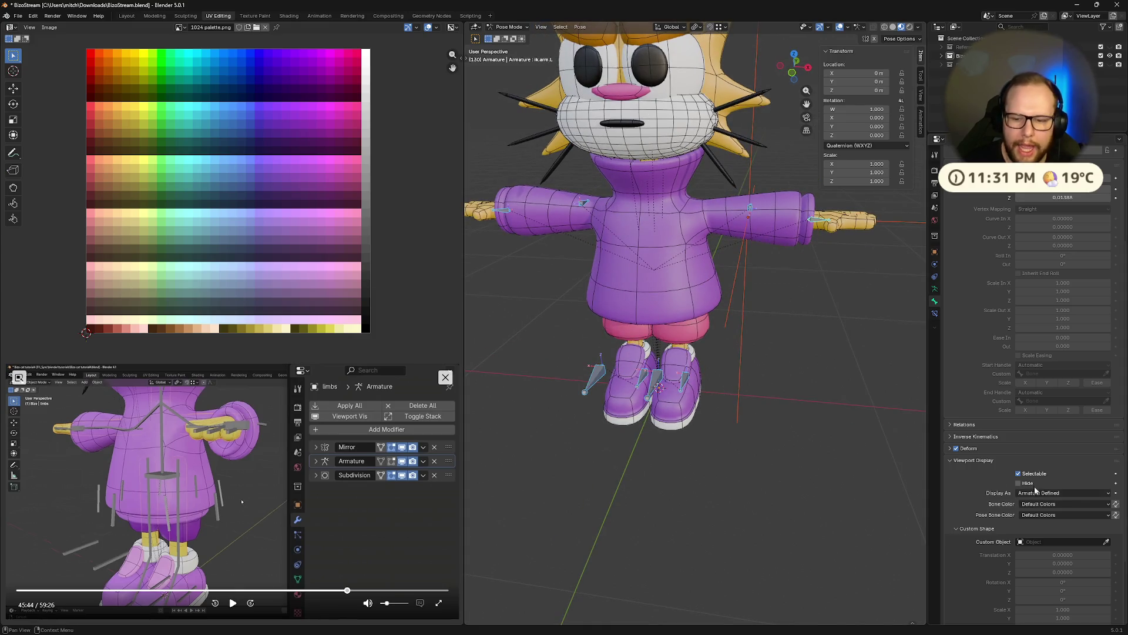
left_click(1039, 508)
left_click(1053, 525)
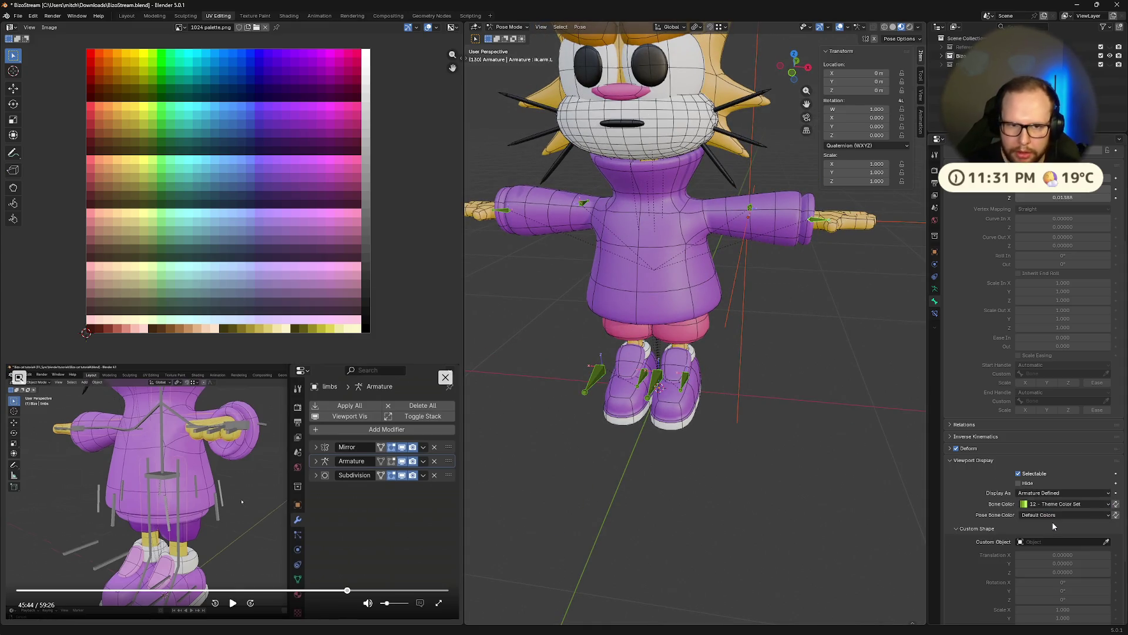
left_click(1056, 513)
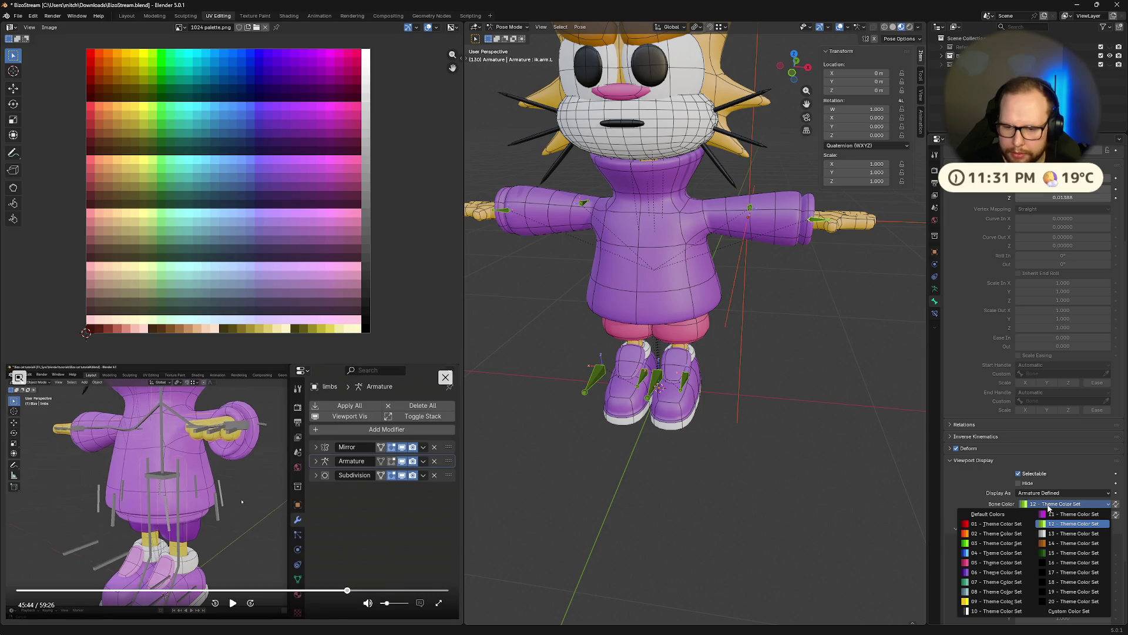
left_click(996, 602)
middle_click_drag(922, 570, 750, 515)
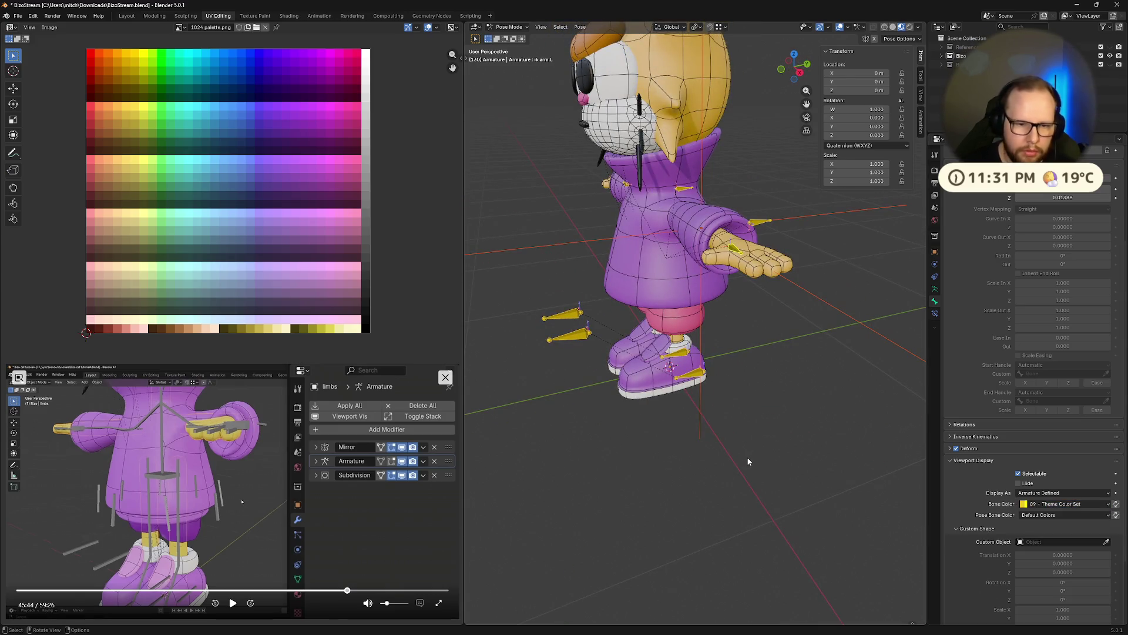
Try theme sets 05, 03 and 02 on the bone colour.
left_click(1052, 505)
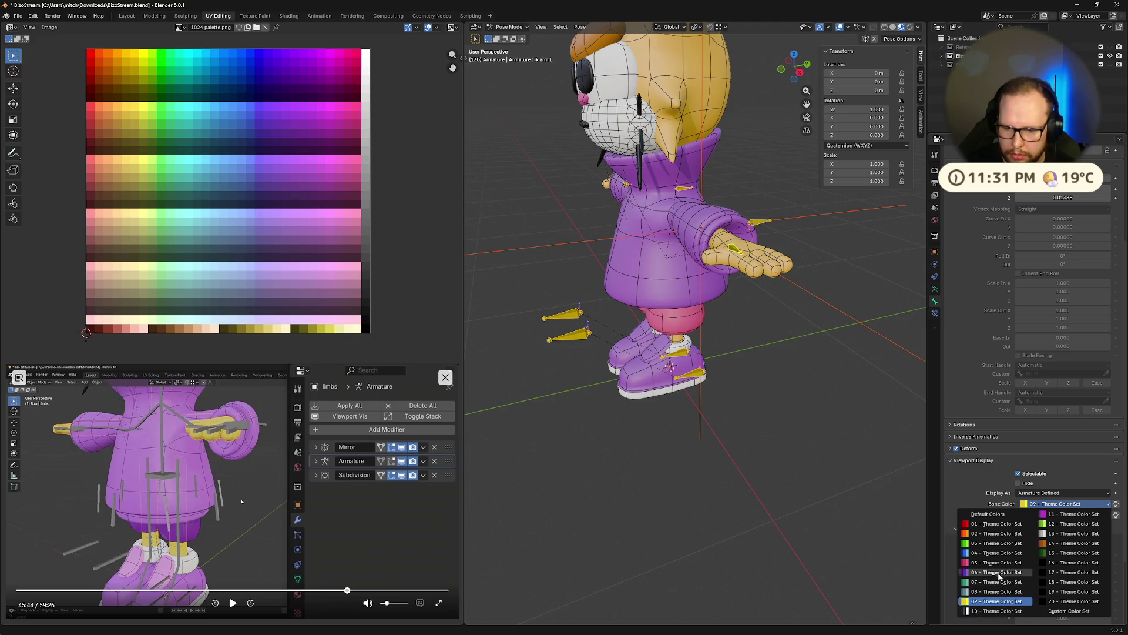
left_click(995, 563)
left_click(1051, 503)
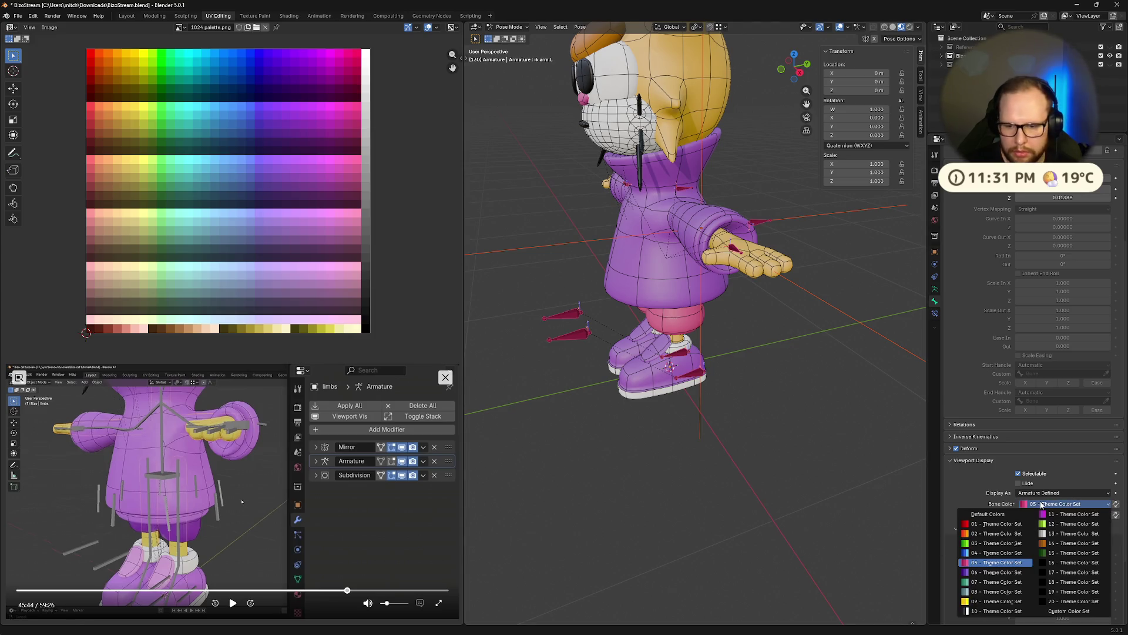
left_click(976, 543)
mouse_move(908, 520)
middle_mouse_down()
mouse_move(724, 490)
mouse_move(776, 494)
middle_mouse_up()
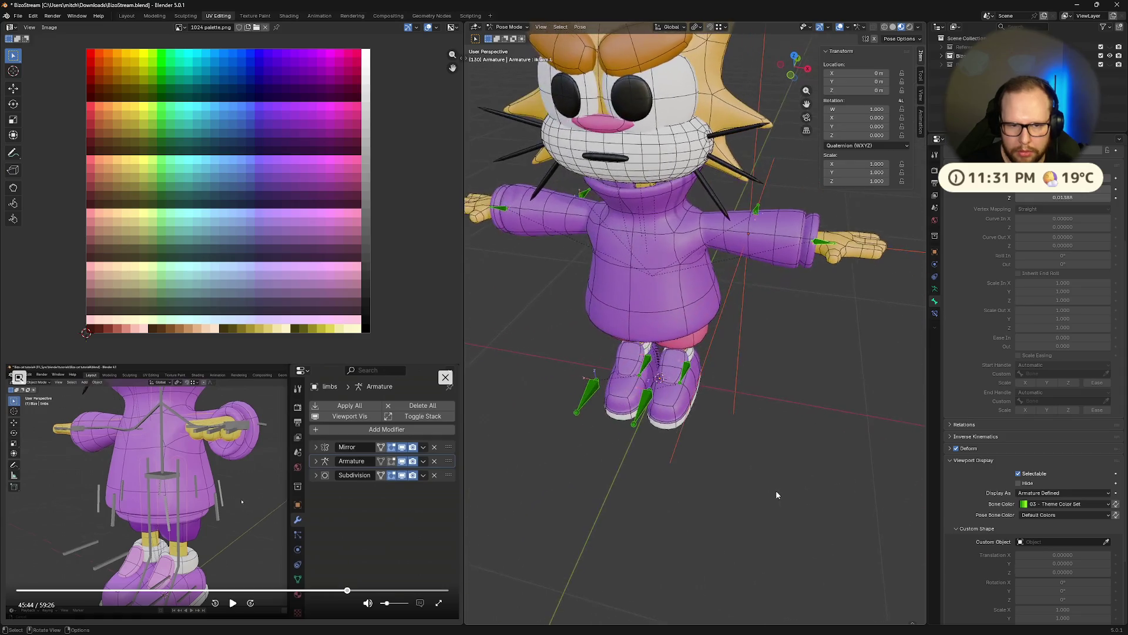
left_click(1052, 503)
left_click(979, 535)
mouse_move(882, 512)
middle_mouse_down()
mouse_move(727, 469)
mouse_move(747, 469)
middle_mouse_up()
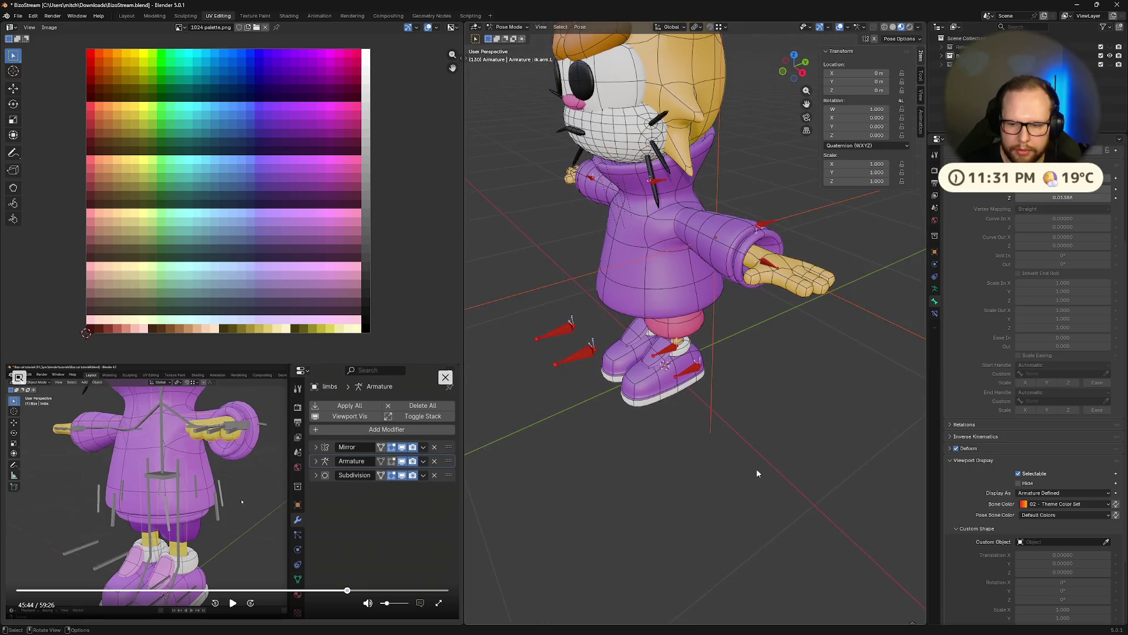
Settle on yellow 09 - Theme Color Set for the hand and foot control bones.
left_click(1051, 503)
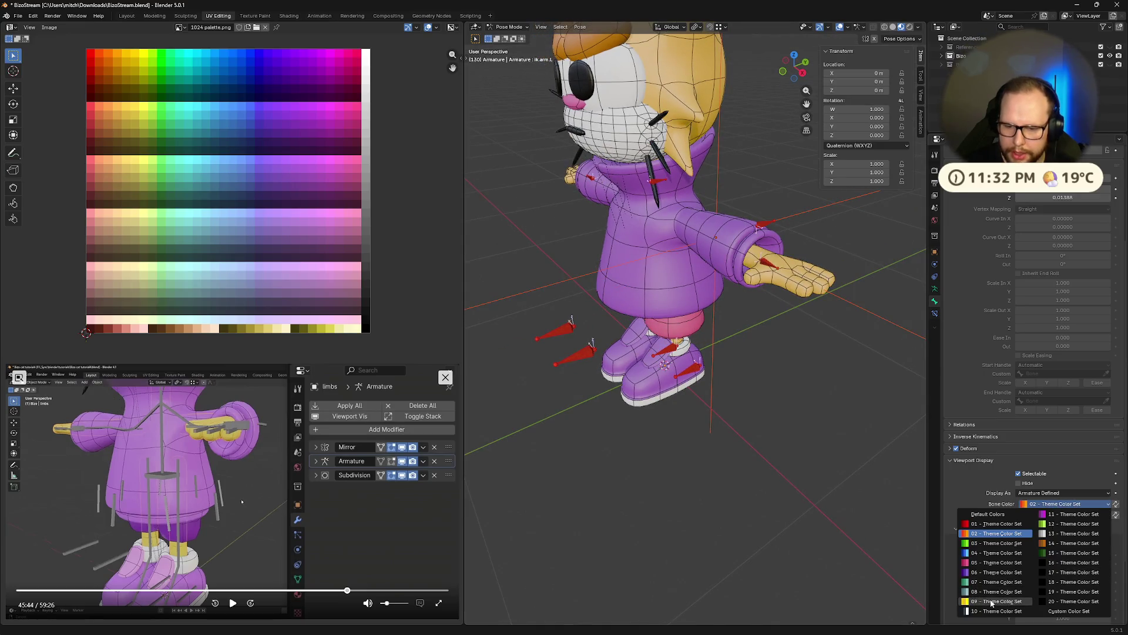
left_click(997, 601)
left_click(1053, 505)
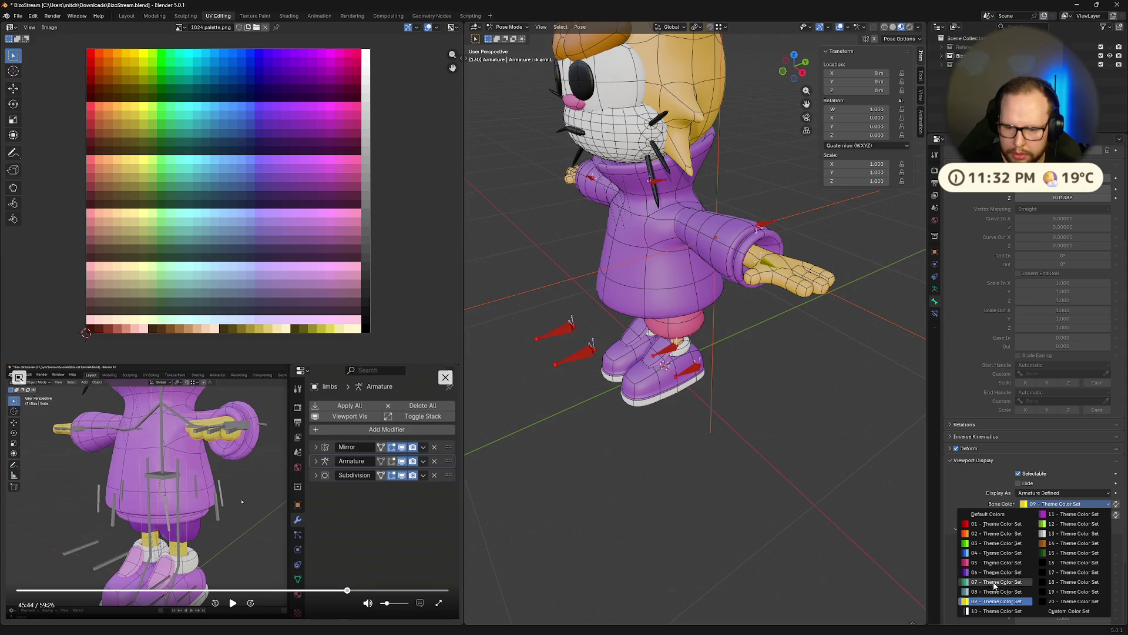
left_click(1054, 504)
left_click(986, 600)
scroll(814, 522, "down", 3)
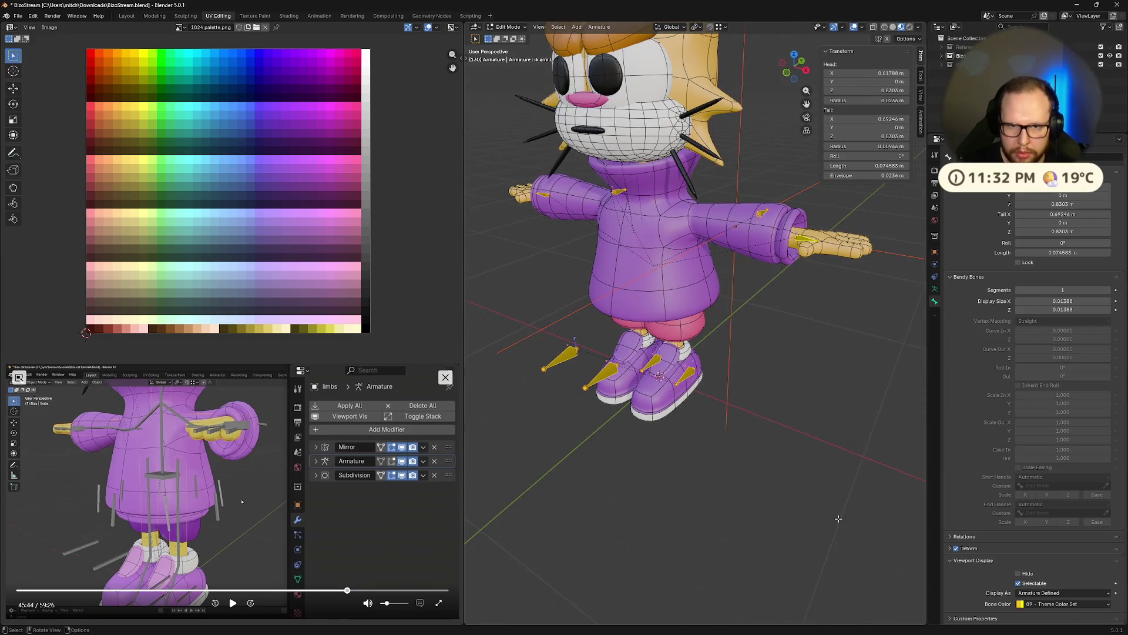
Test-move a bone with G and undo it back to rest.
mouse_move(847, 434)
middle_mouse_down()
mouse_move(802, 428)
mouse_move(716, 291)
middle_mouse_up()
scroll(801, 427, "down", 2)
scroll(778, 334, "up", 4)
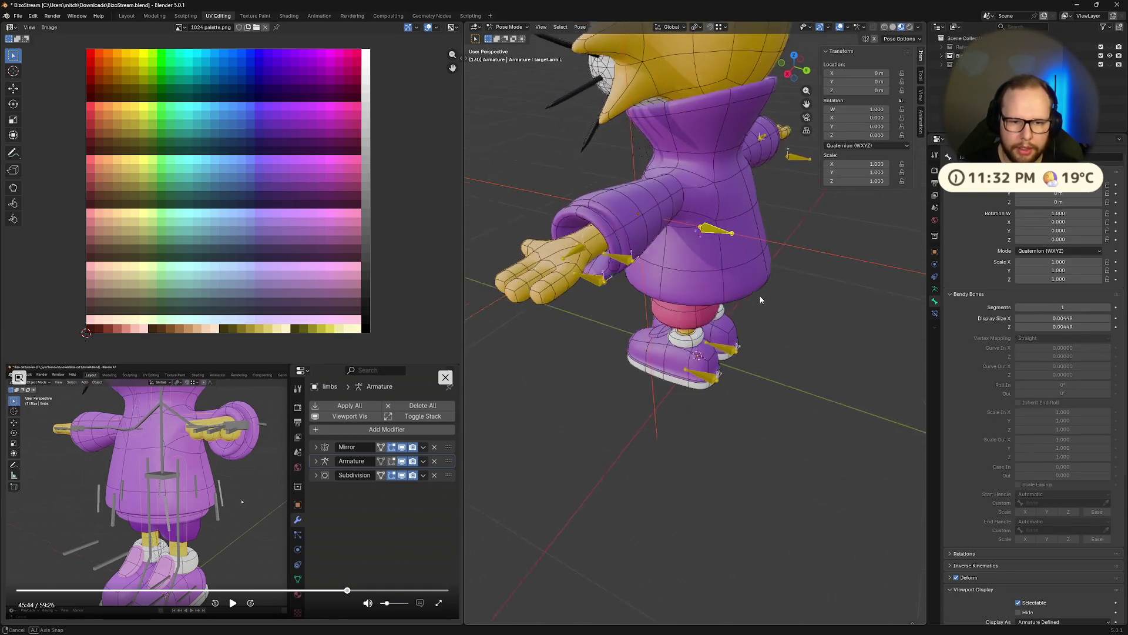
key("g")
left_click(774, 246)
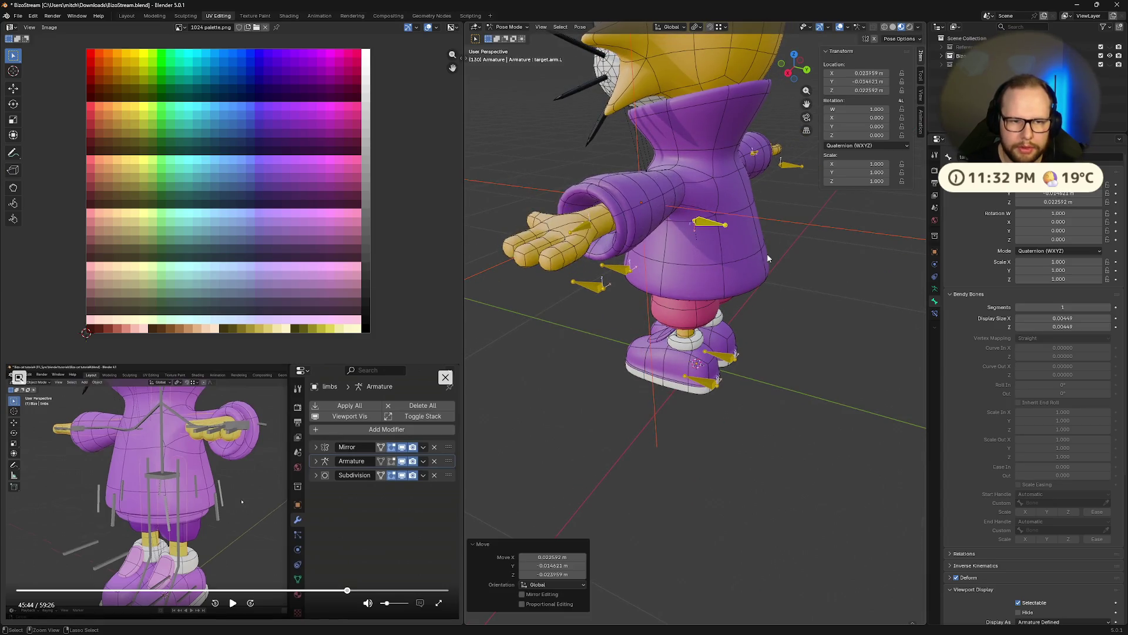
key("ctrl+z")
middle_click_drag(775, 246, 837, 315)
scroll(837, 320, "up", 3)
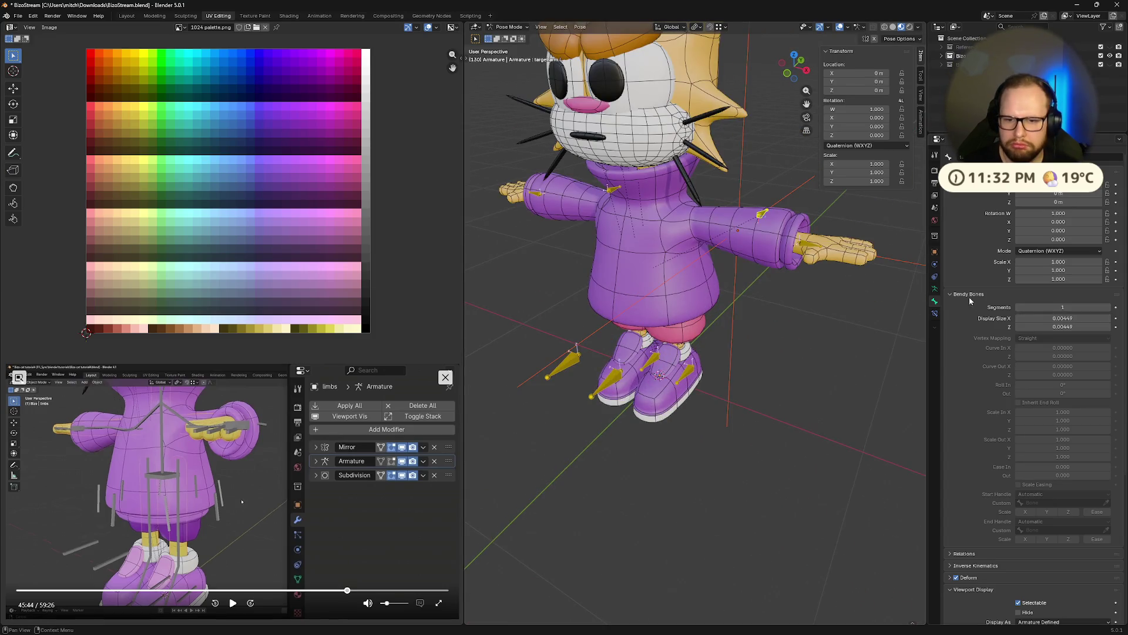
Make the ik bones visible, test-move the yellow IK bone and reset it with Alt+G.
left_click(938, 291)
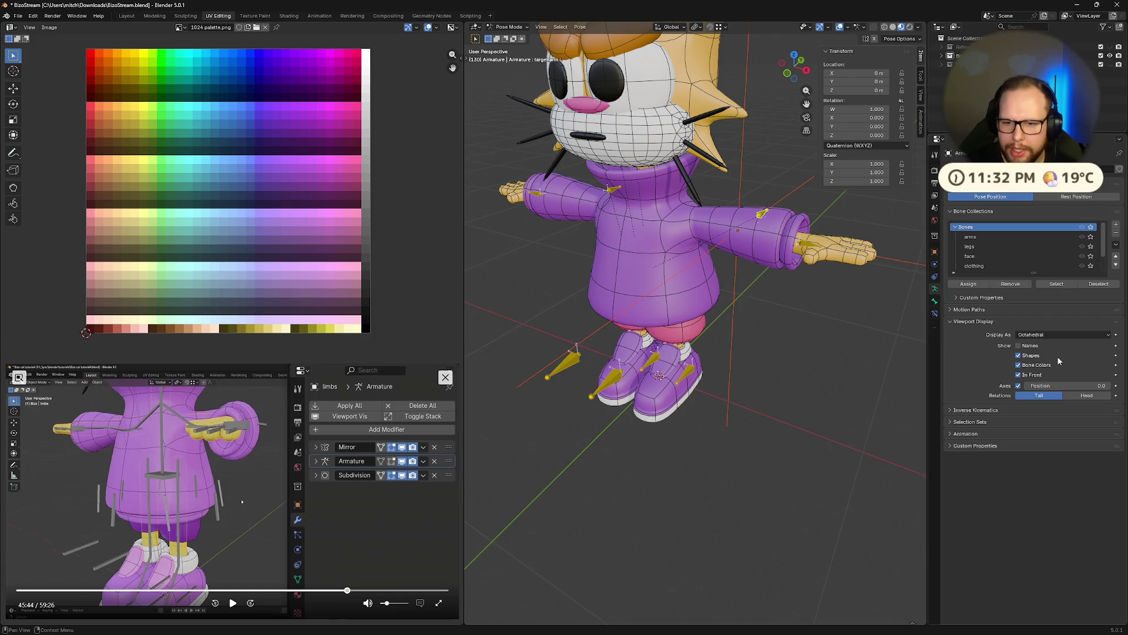
scroll(1096, 266, "down", 2)
left_click(1082, 256)
mouse_move(882, 370)
middle_mouse_down()
mouse_move(813, 385)
mouse_move(579, 324)
middle_mouse_up()
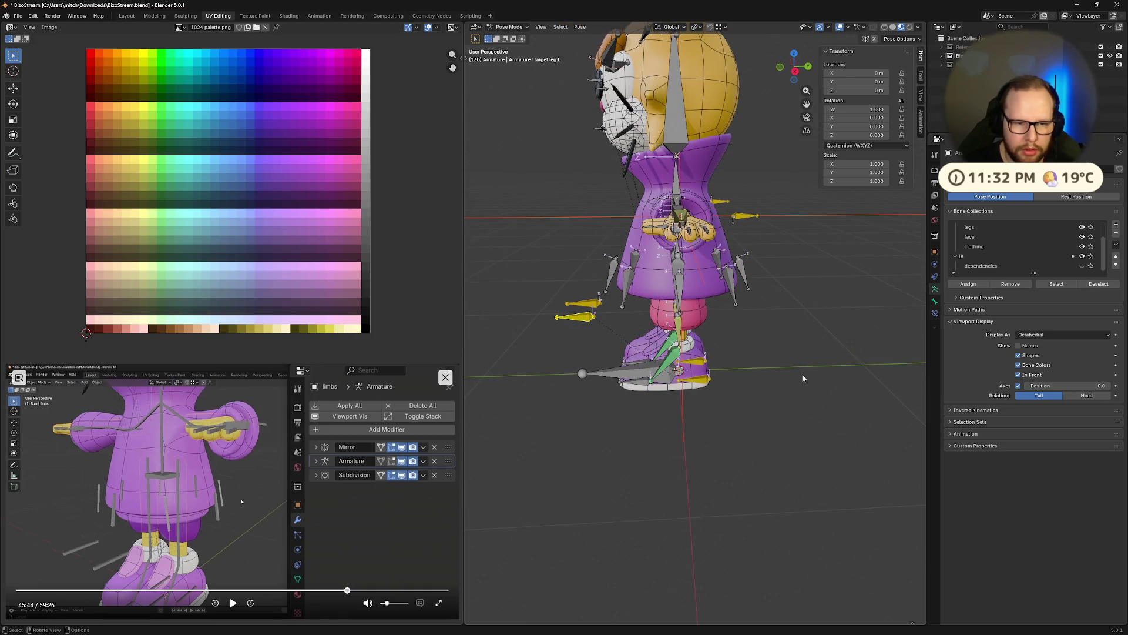
key("g")
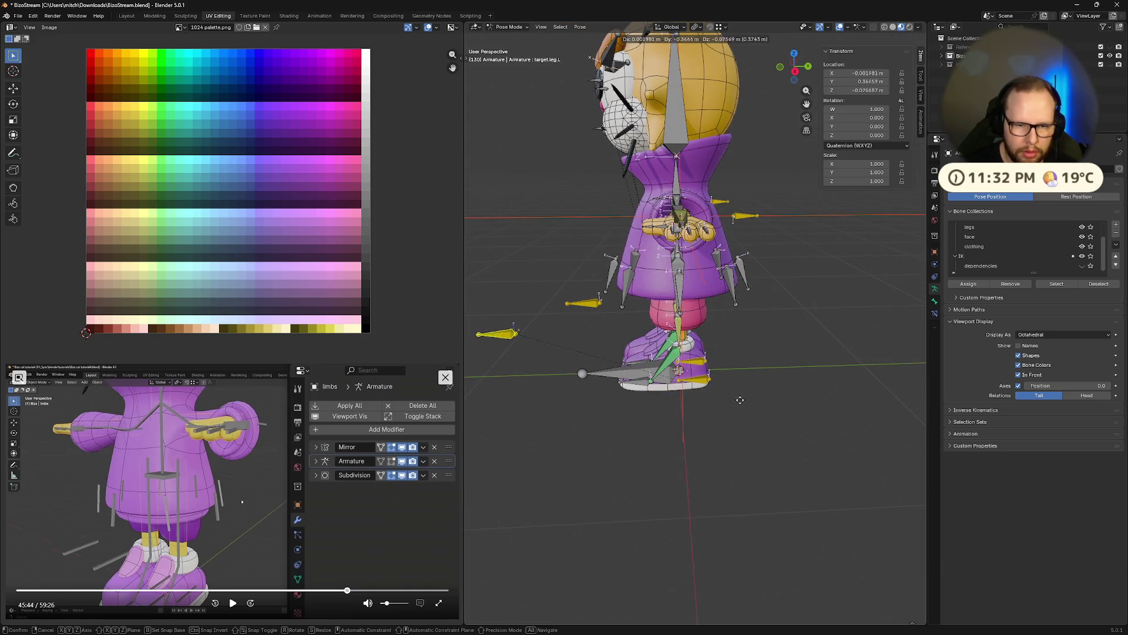
left_click(759, 408)
mouse_move(758, 408)
middle_mouse_down()
mouse_move(812, 427)
mouse_move(853, 416)
mouse_move(754, 425)
middle_mouse_up()
key("alt+g")
Rotate the heel bone around Z to test the foot, then undo.
left_click(687, 378)
key("r")
key("z")
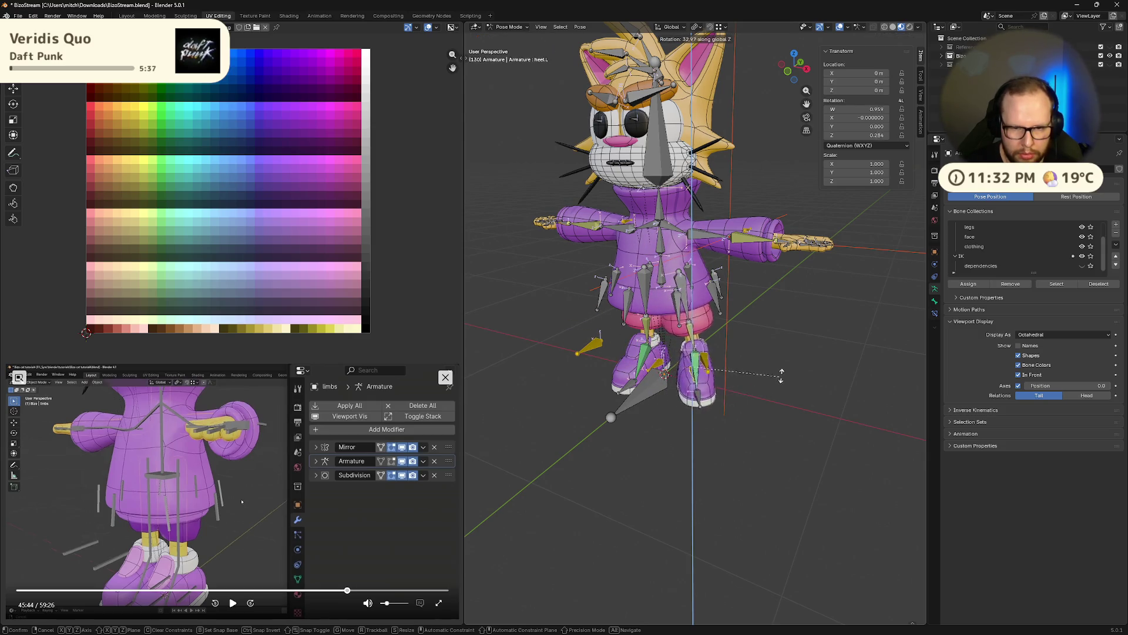
left_click(802, 384)
mouse_move(814, 385)
middle_mouse_down()
mouse_move(734, 374)
mouse_move(717, 417)
middle_mouse_up()
key("ctrl+z")
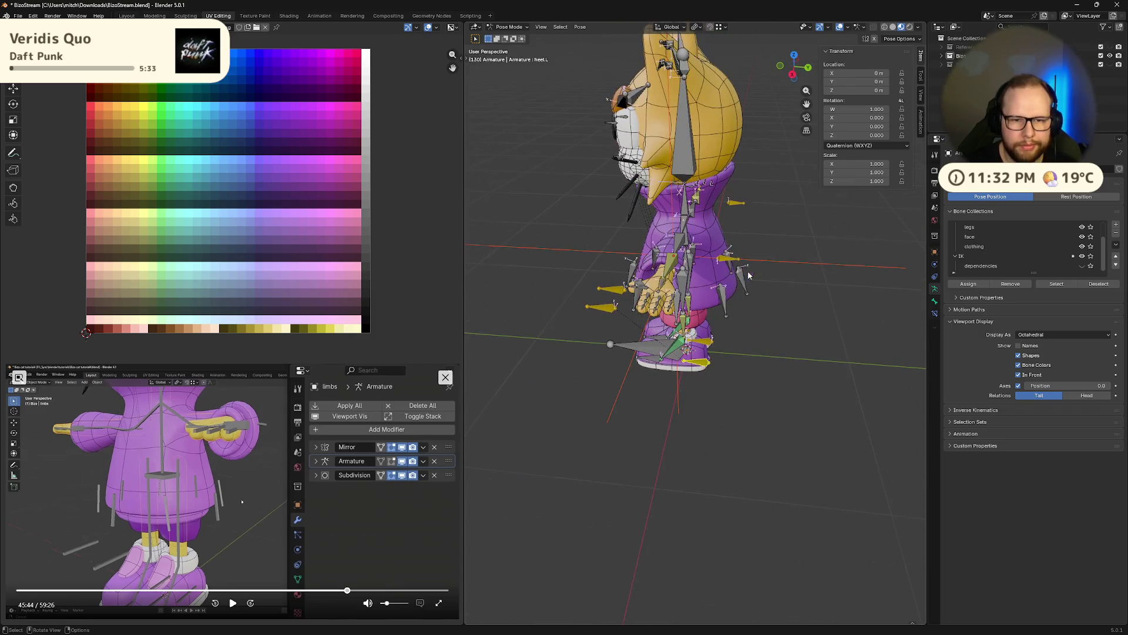
scroll(746, 280, "up", 2)
Test-move the arm target bone and cancel the move.
left_click(745, 223)
middle_click_drag(745, 223, 749, 248)
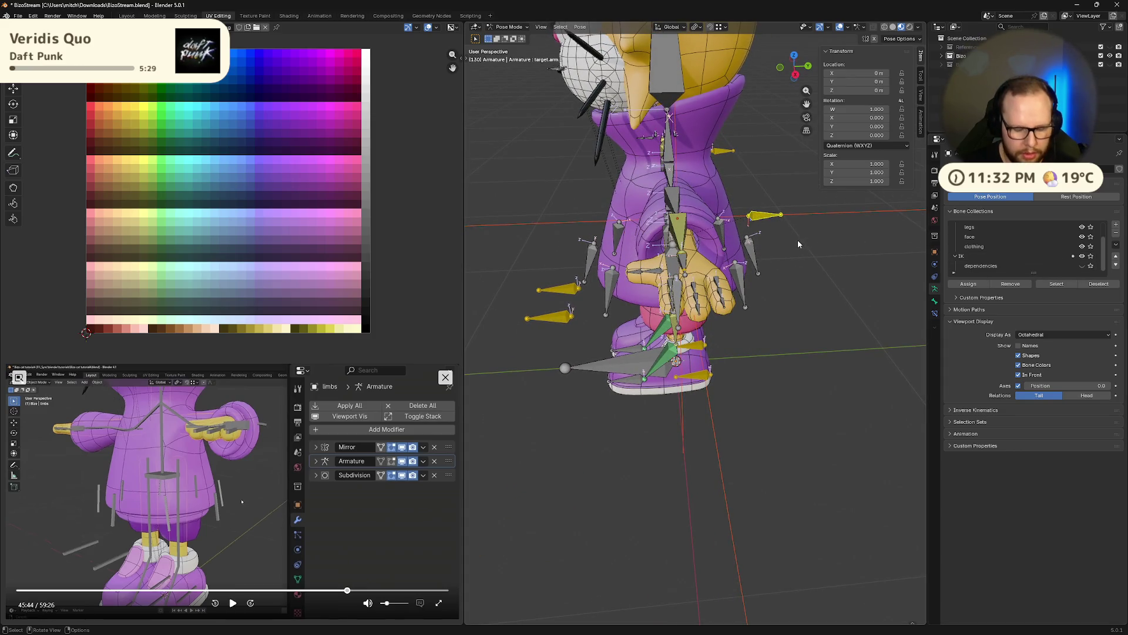
key("g")
key("Escape")
middle_click_drag(804, 254, 588, 366)
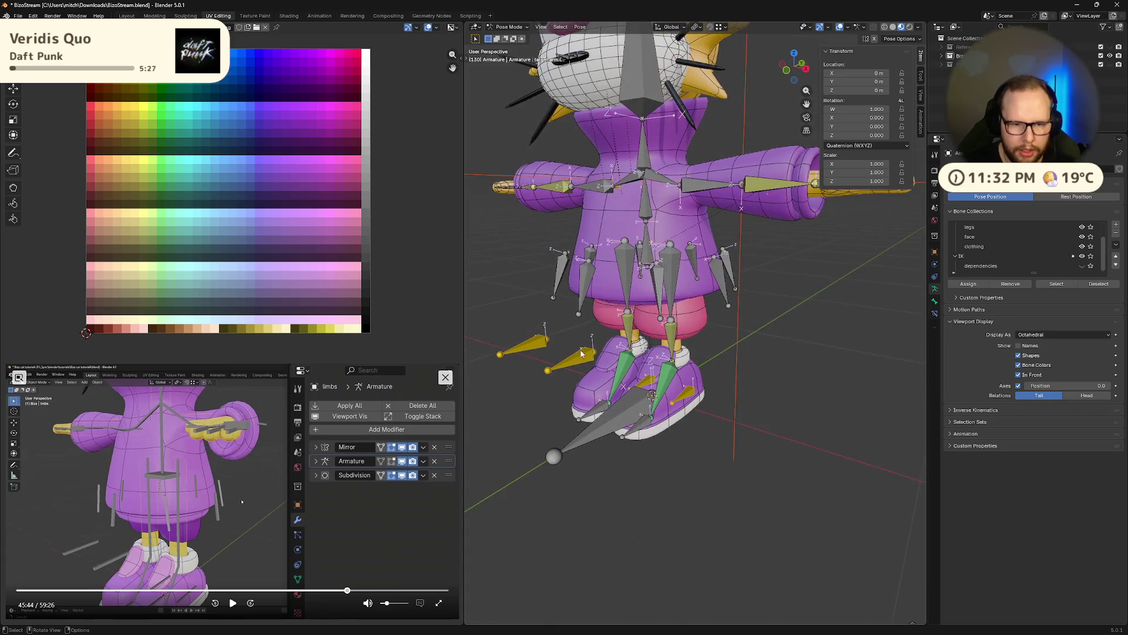
Rotate one yellow foot control around Z and move the other foot control.
left_click(689, 397)
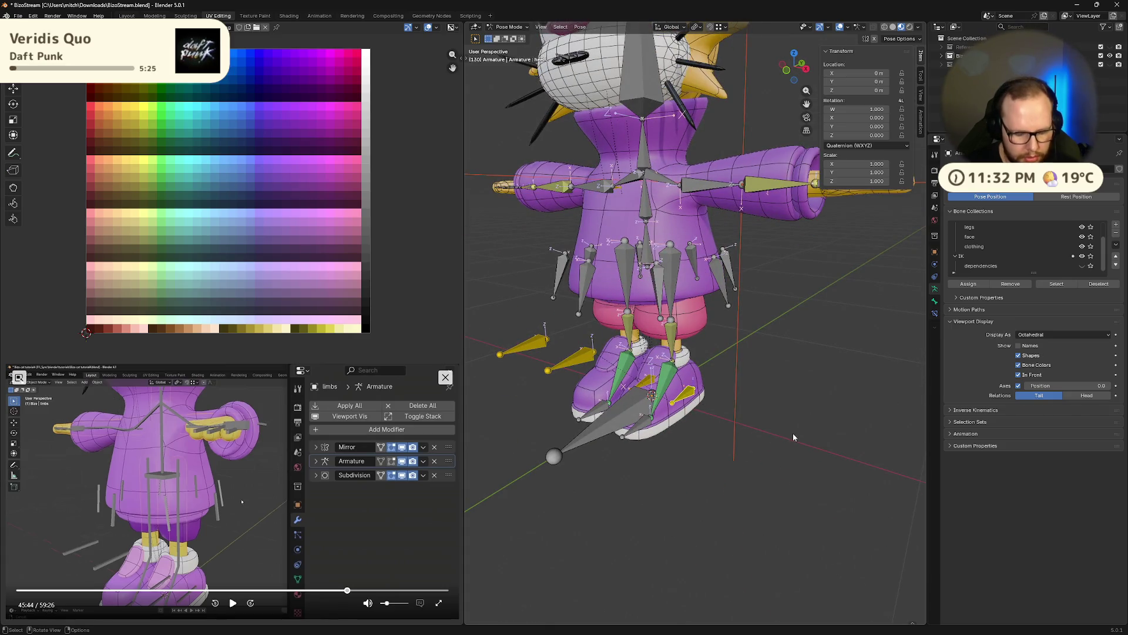
key("g")
key("r")
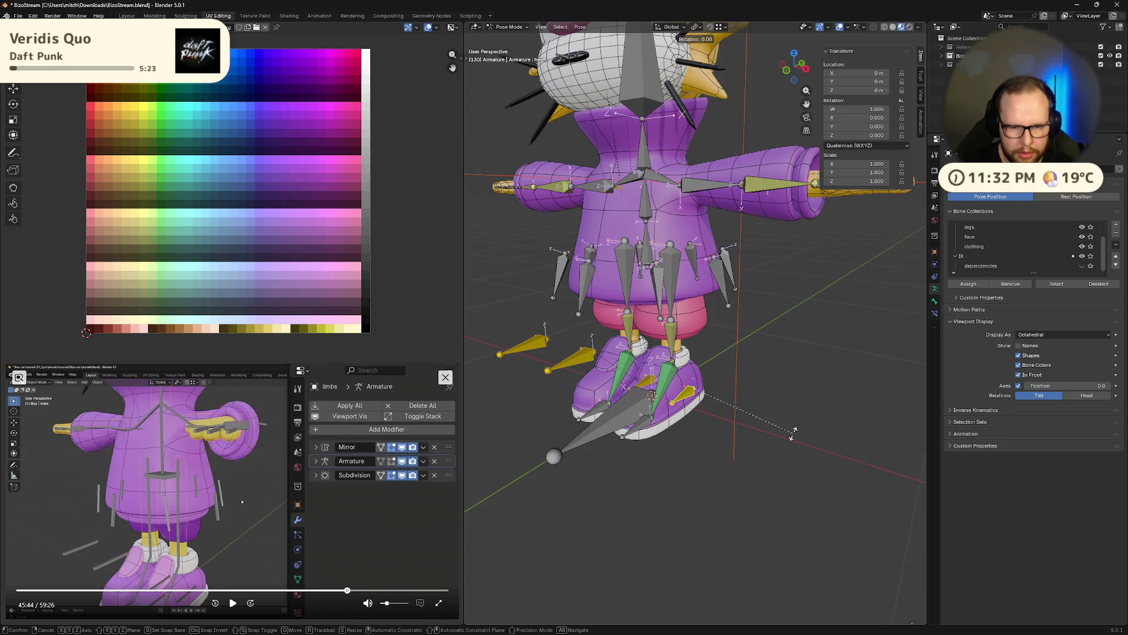
key("z")
left_click(510, 317)
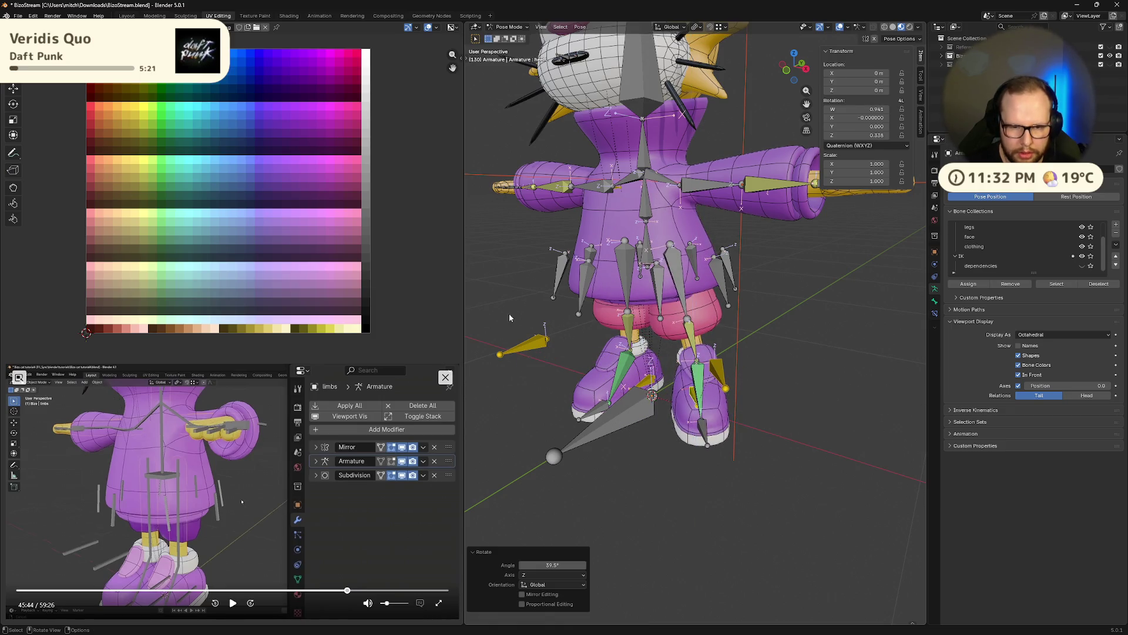
left_click(623, 364)
key("g")
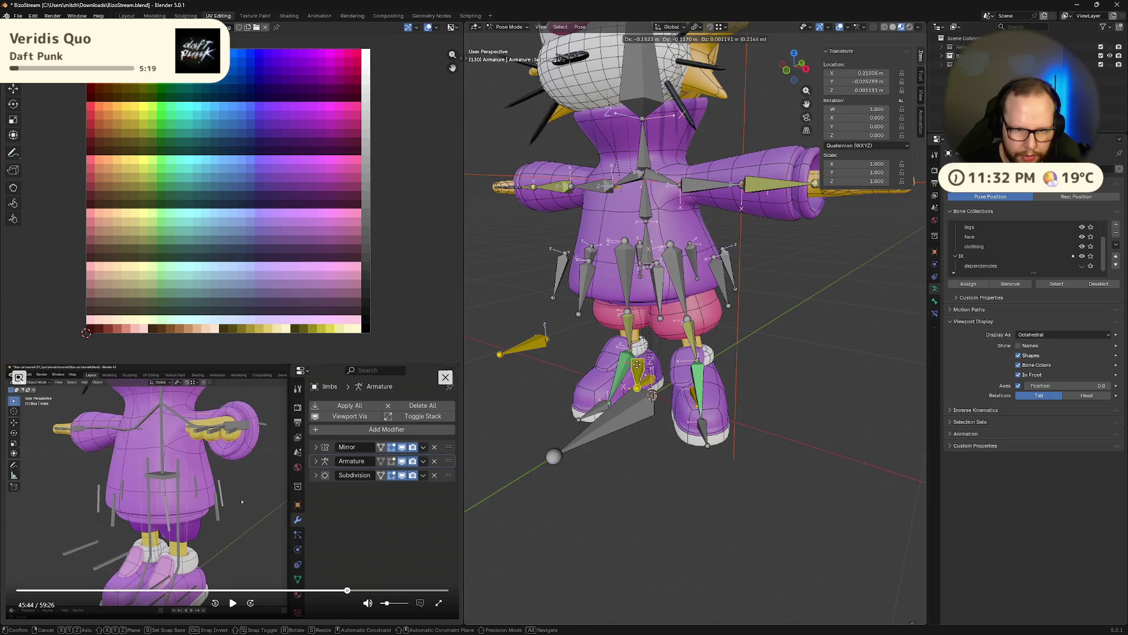
left_click(763, 354)
mouse_move(763, 353)
middle_mouse_down()
mouse_move(728, 435)
mouse_move(755, 429)
middle_mouse_up()
Test-move the heel bone, cancel it and return the armature to Object Mode.
left_click(693, 401)
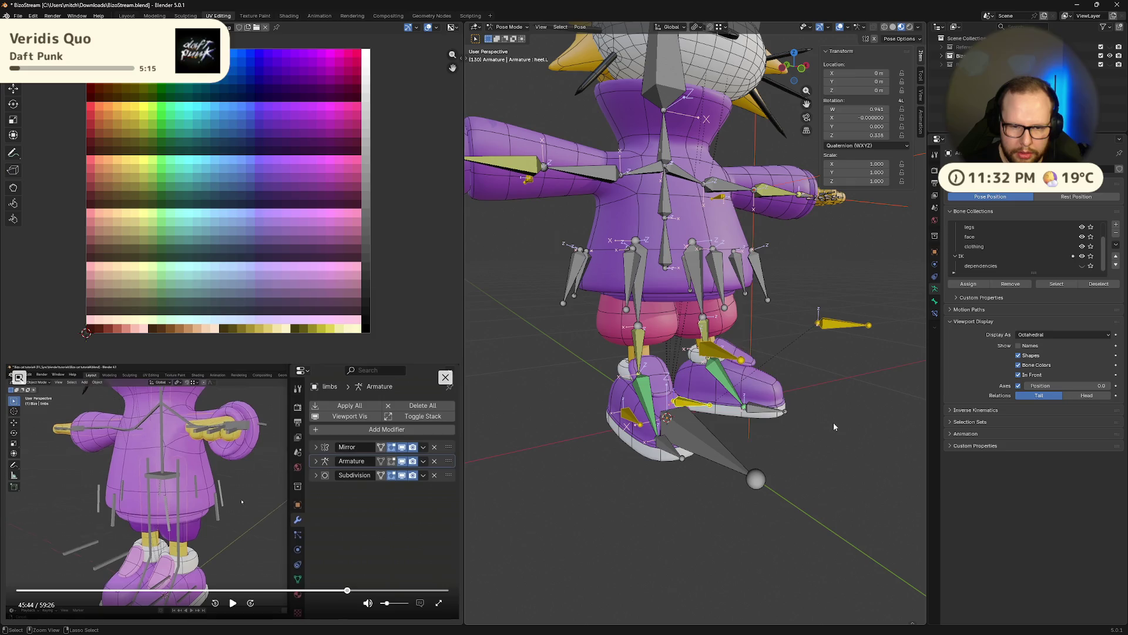
mouse_move(833, 422)
middle_mouse_down()
mouse_move(721, 434)
mouse_move(699, 410)
mouse_move(714, 408)
middle_mouse_up()
scroll(721, 432, "down", 5)
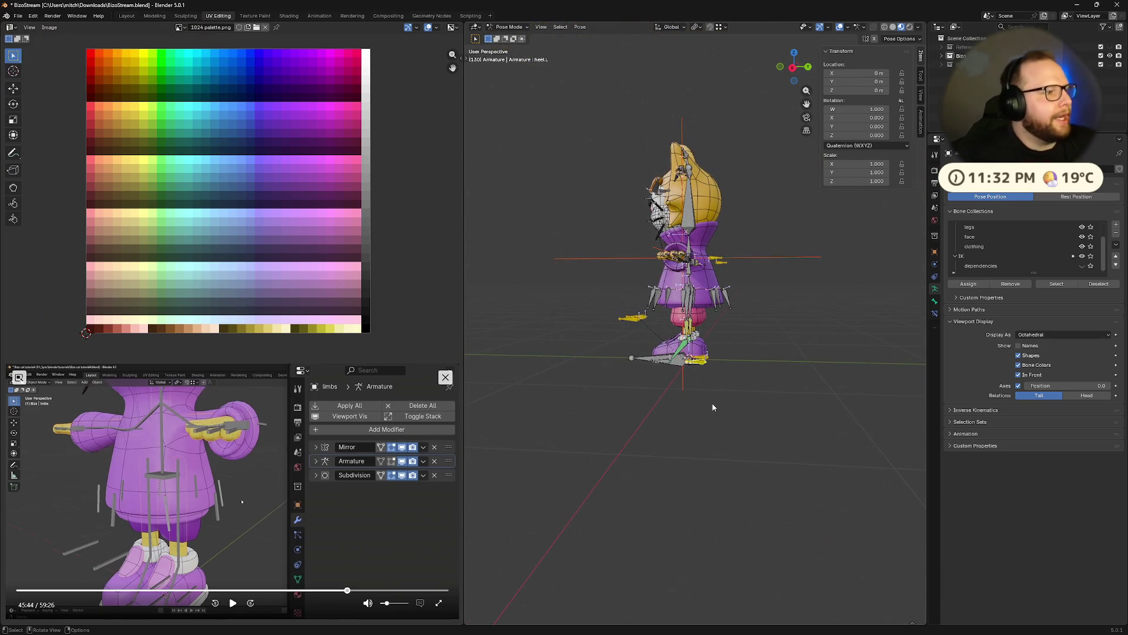
scroll(713, 407, "up", 5)
middle_click_drag(713, 408, 712, 429)
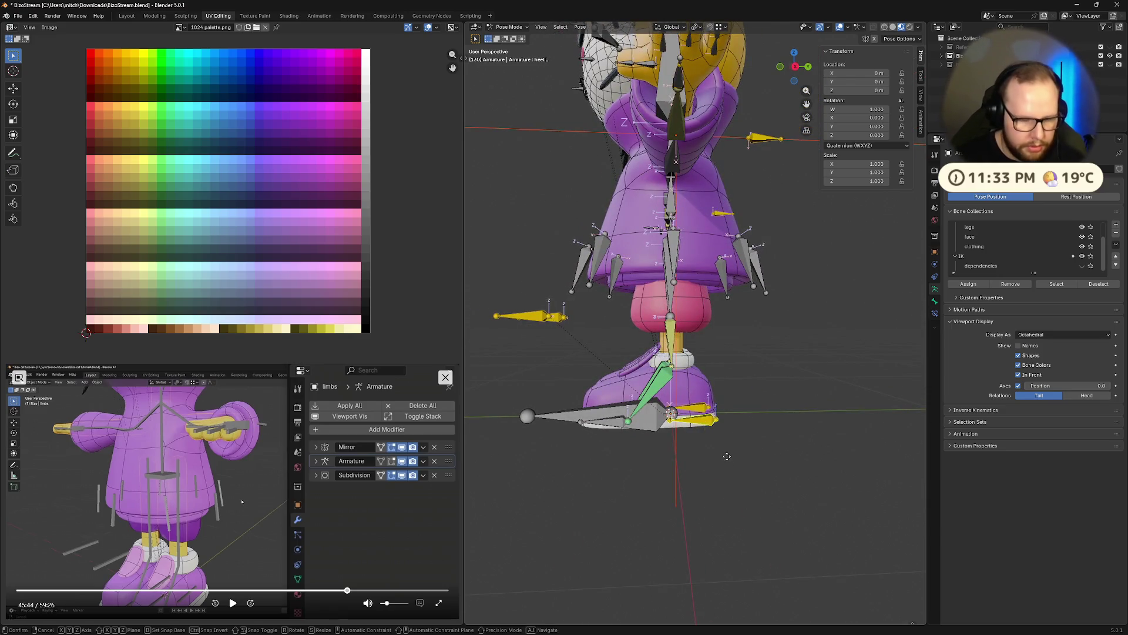
key("g")
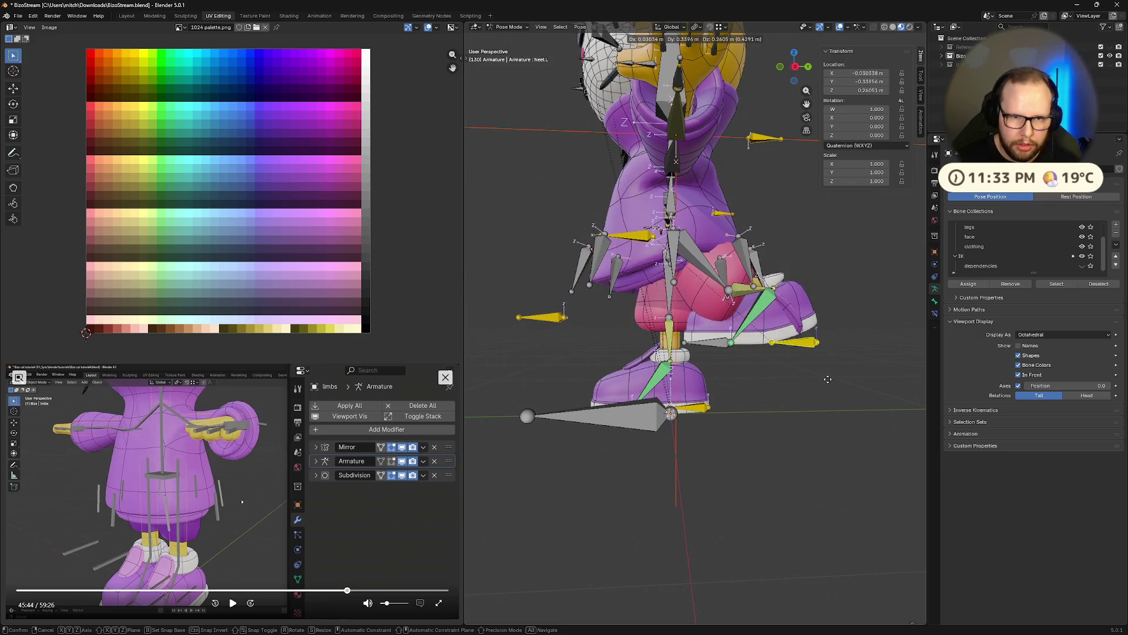
key("Escape")
key("ctrl+Tab")
scroll(754, 486, "down", 5)
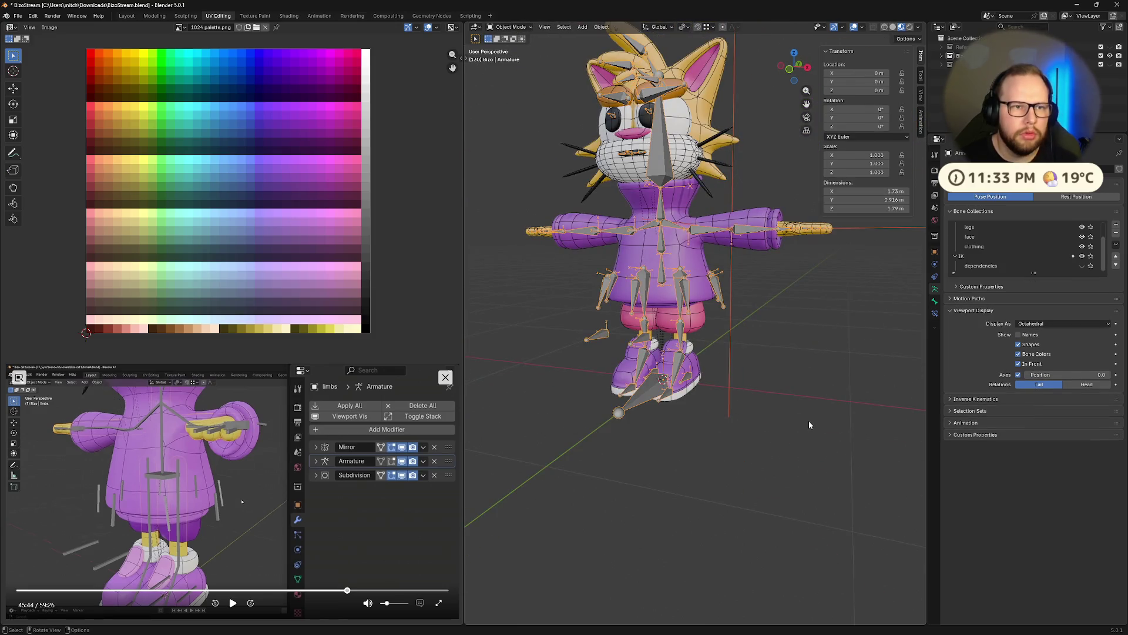
scroll(820, 395, "down", 4)
Save the blend file and check the reference tutorial video.
middle_click_drag(775, 400, 730, 375)
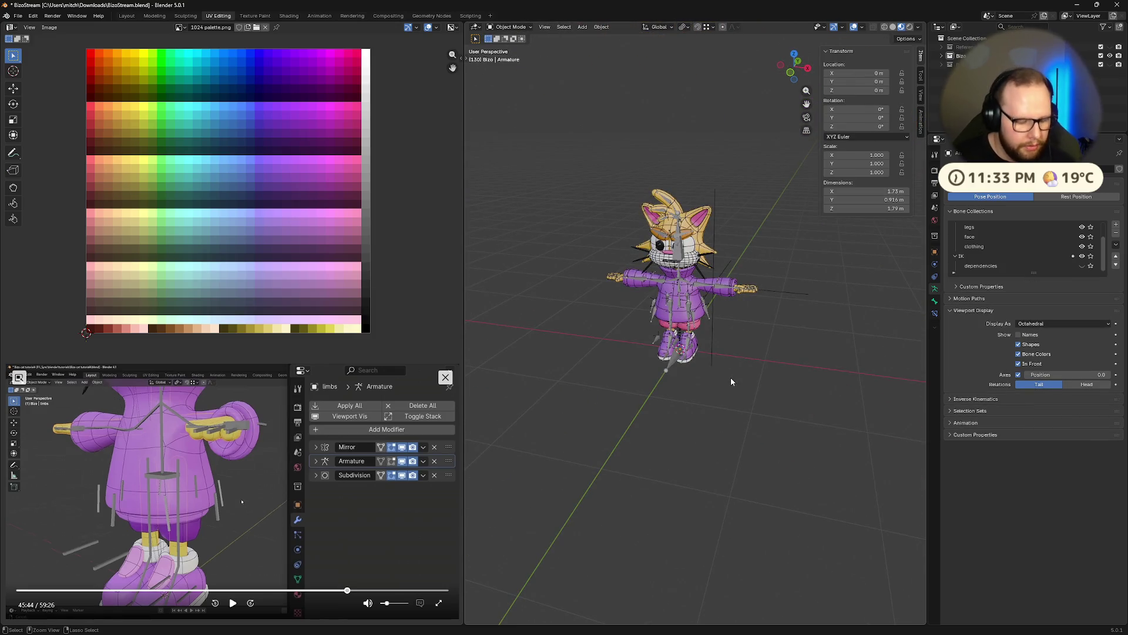
key("ctrl+s")
left_click(232, 603)
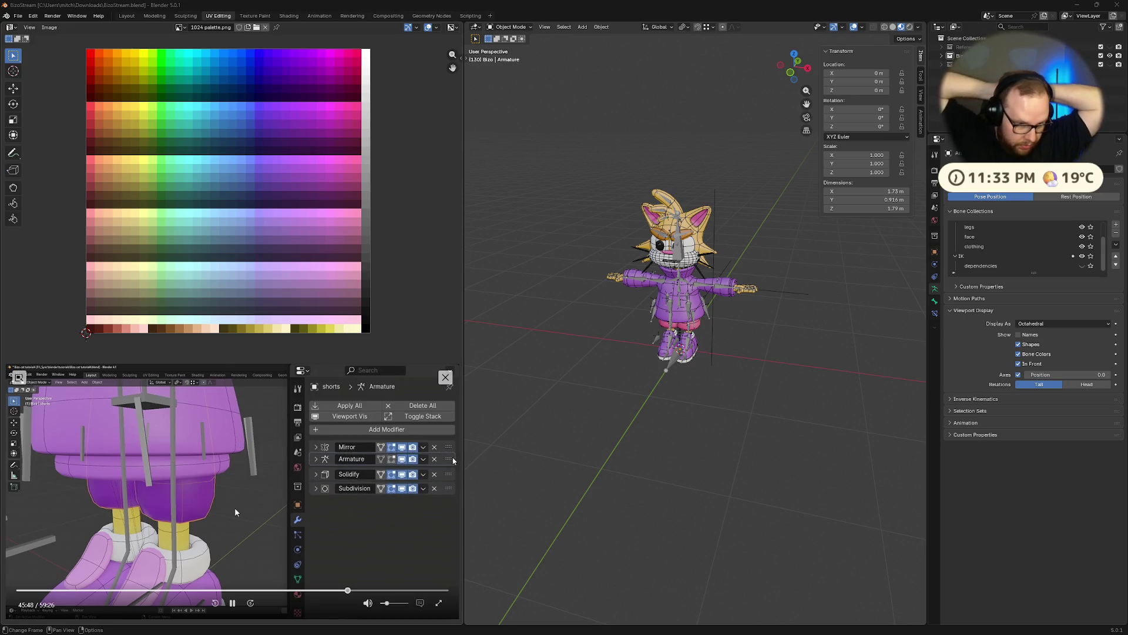
left_click(231, 603)
scroll(718, 354, "up", 5)
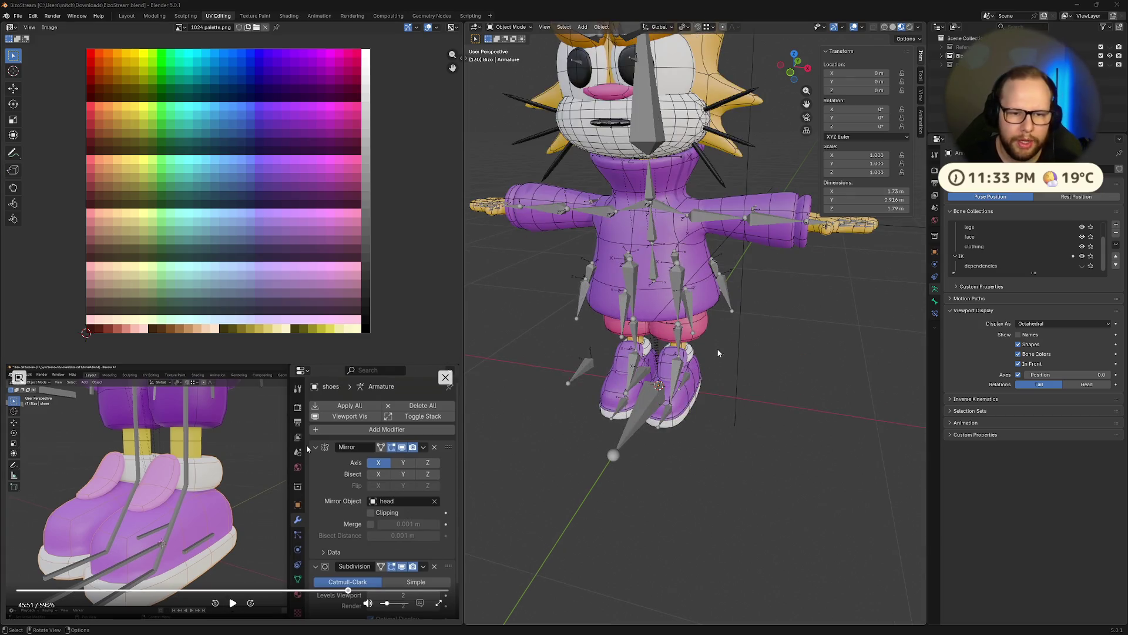
Move the coat mesh's Armature modifier above Solidify and Subdivision.
middle_click_drag(718, 353, 706, 250)
left_click(706, 250)
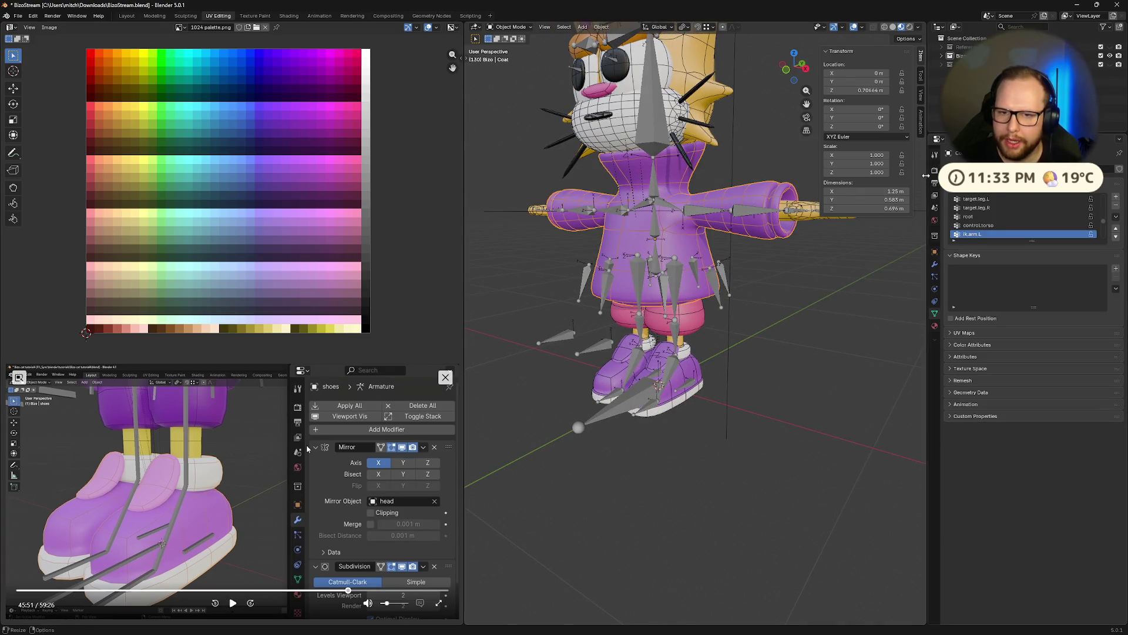
left_click(935, 265)
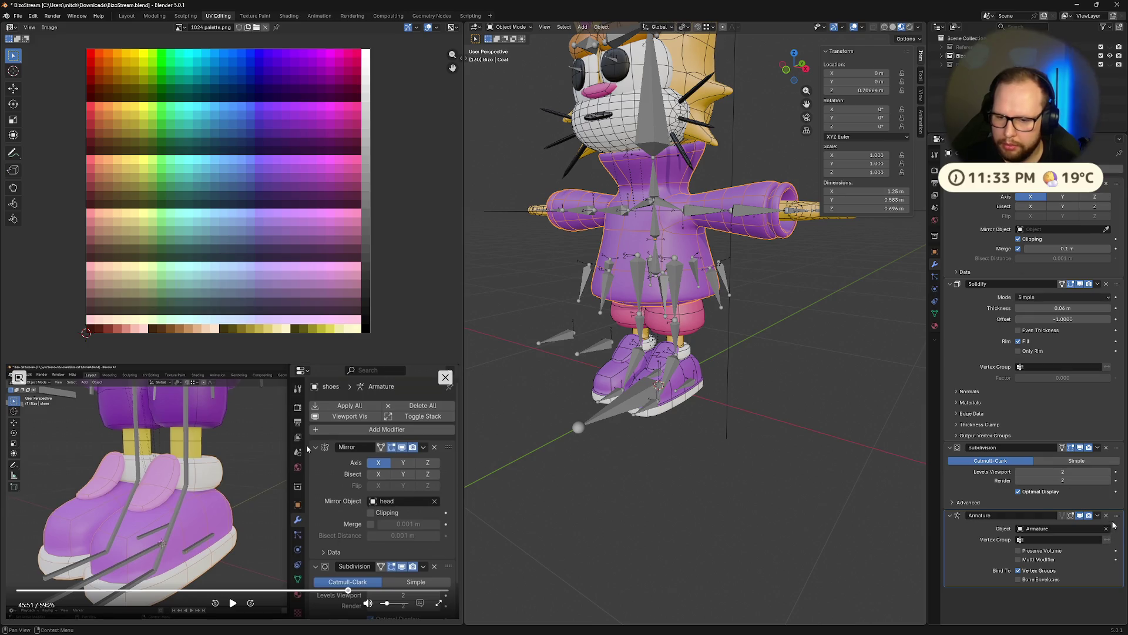
left_click_drag(1118, 520, 1122, 285)
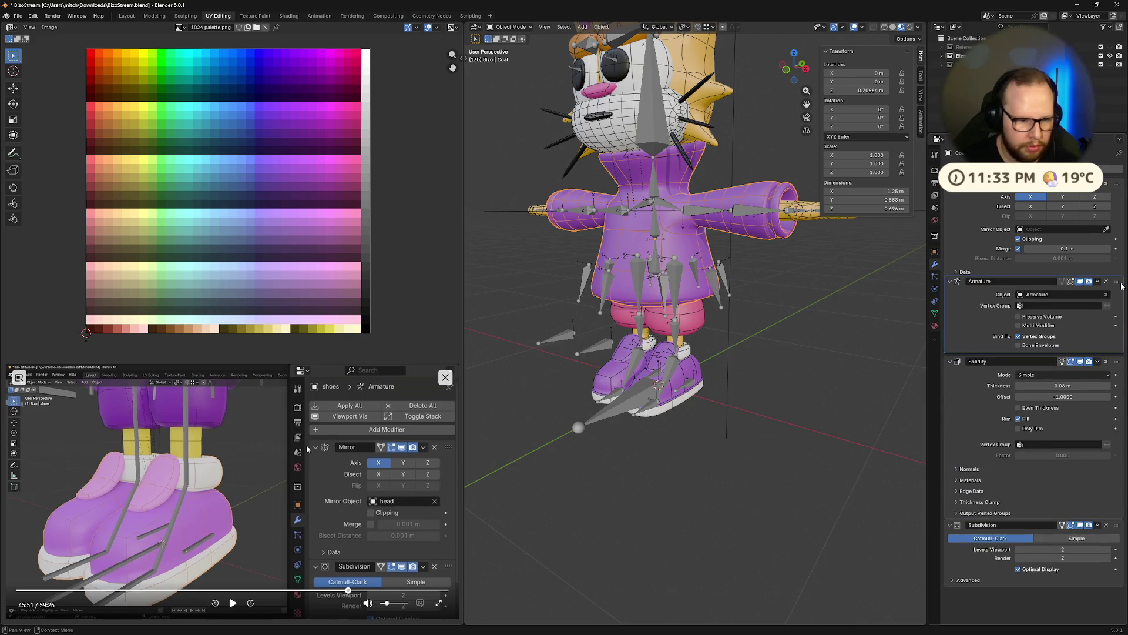
middle_click_drag(758, 291, 794, 283)
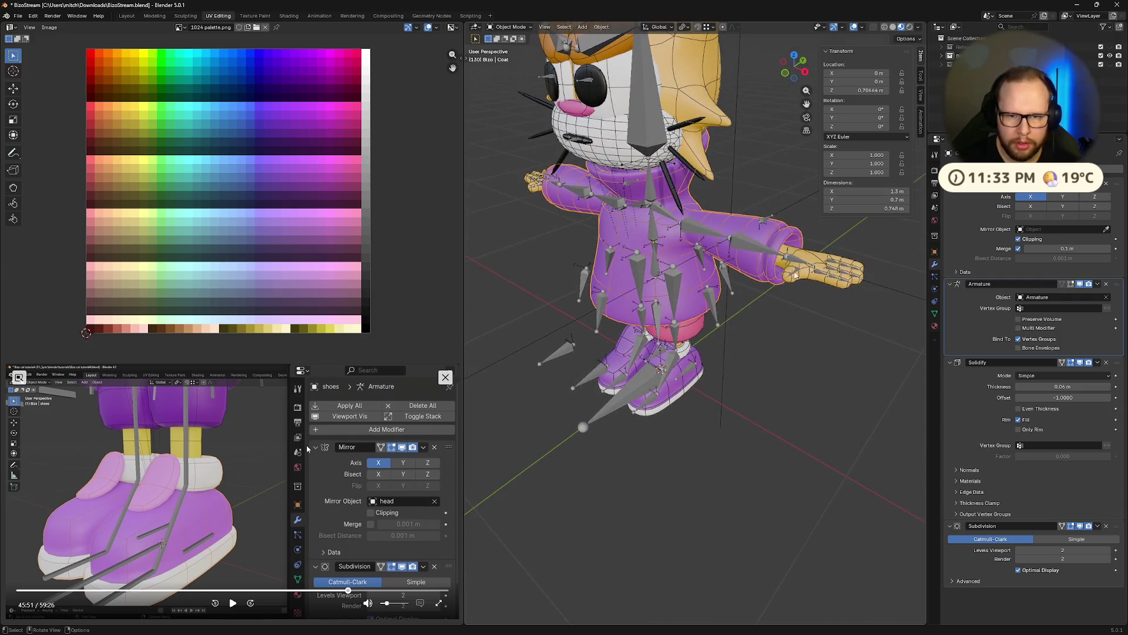
left_click(796, 262)
left_click(795, 261)
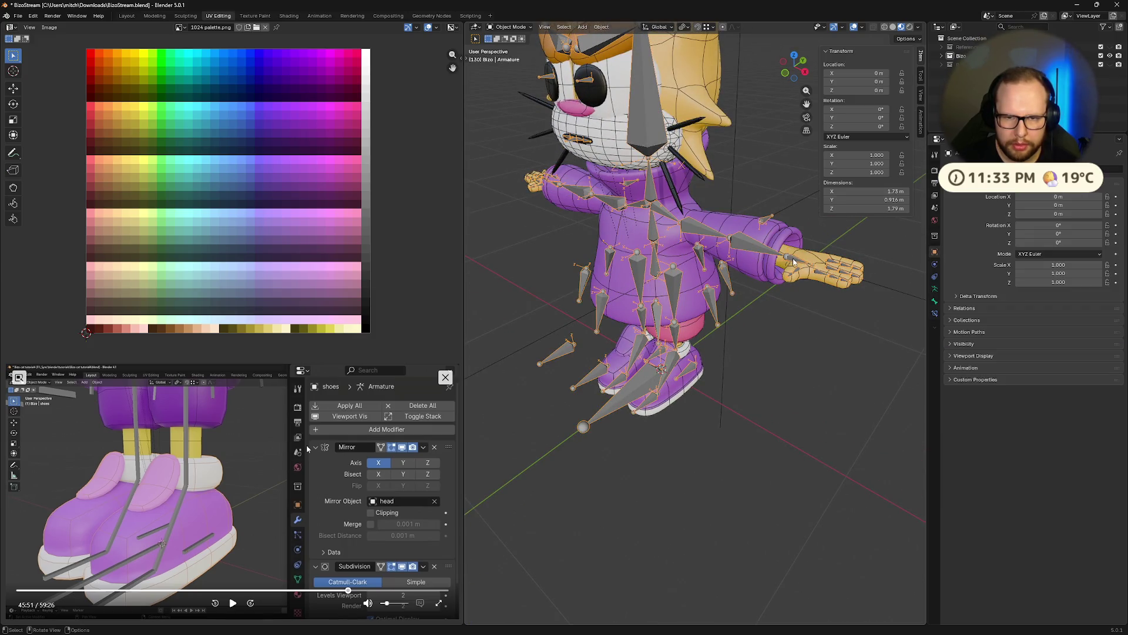
key("ctrl+Tab")
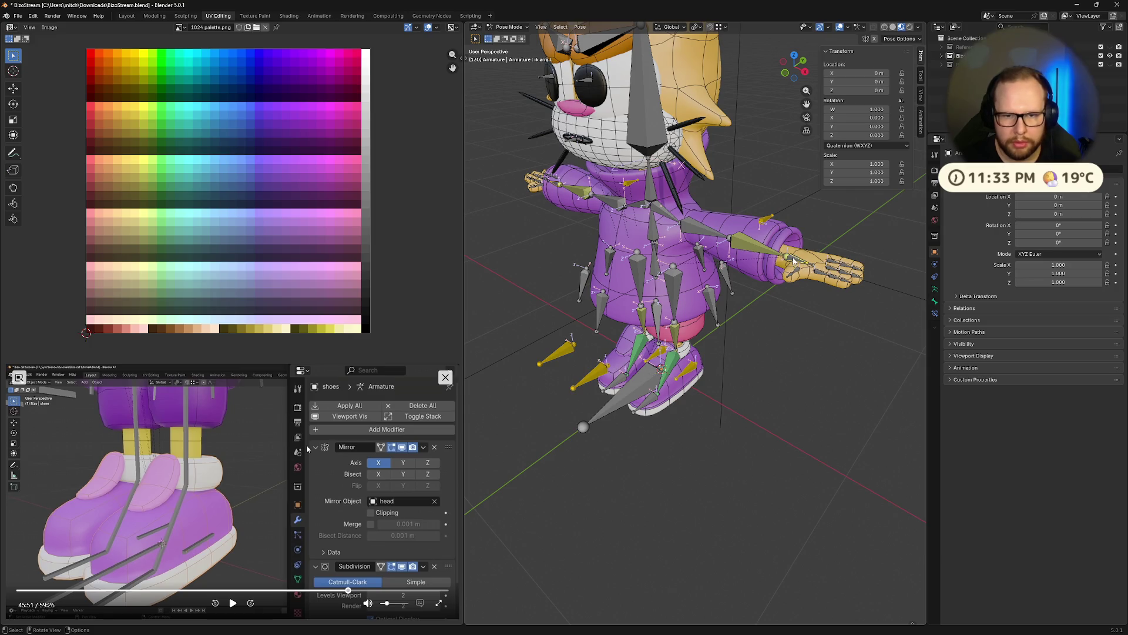
key("g")
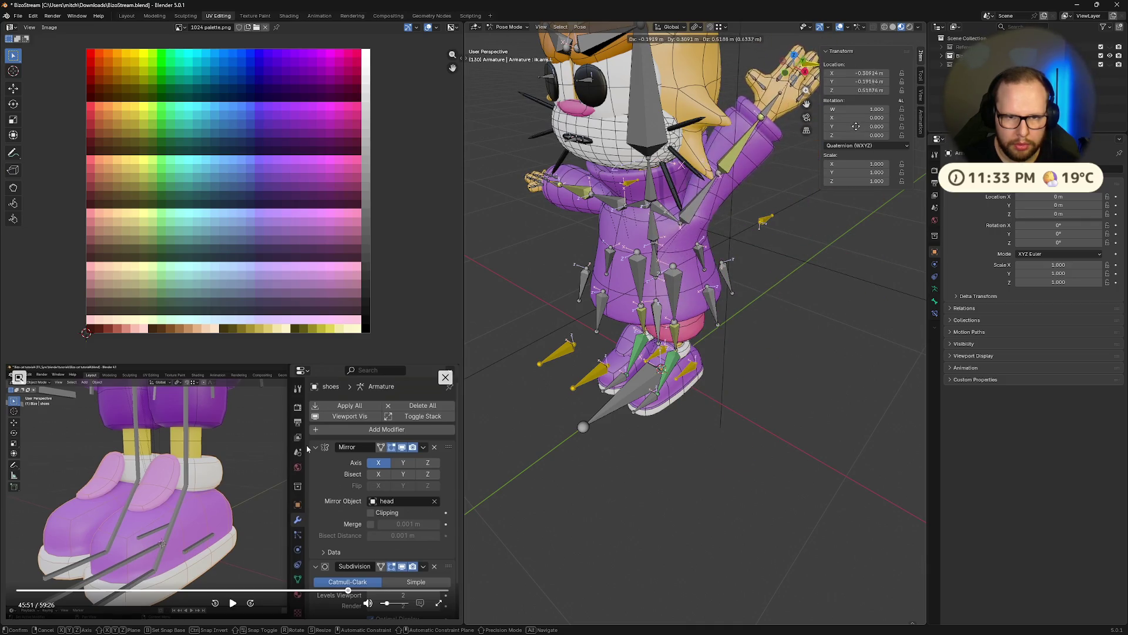
key("Escape")
mouse_move(706, 264)
middle_mouse_down()
mouse_move(852, 267)
mouse_move(750, 397)
mouse_move(850, 351)
mouse_move(812, 380)
middle_mouse_up()
key("g")
key("Escape")
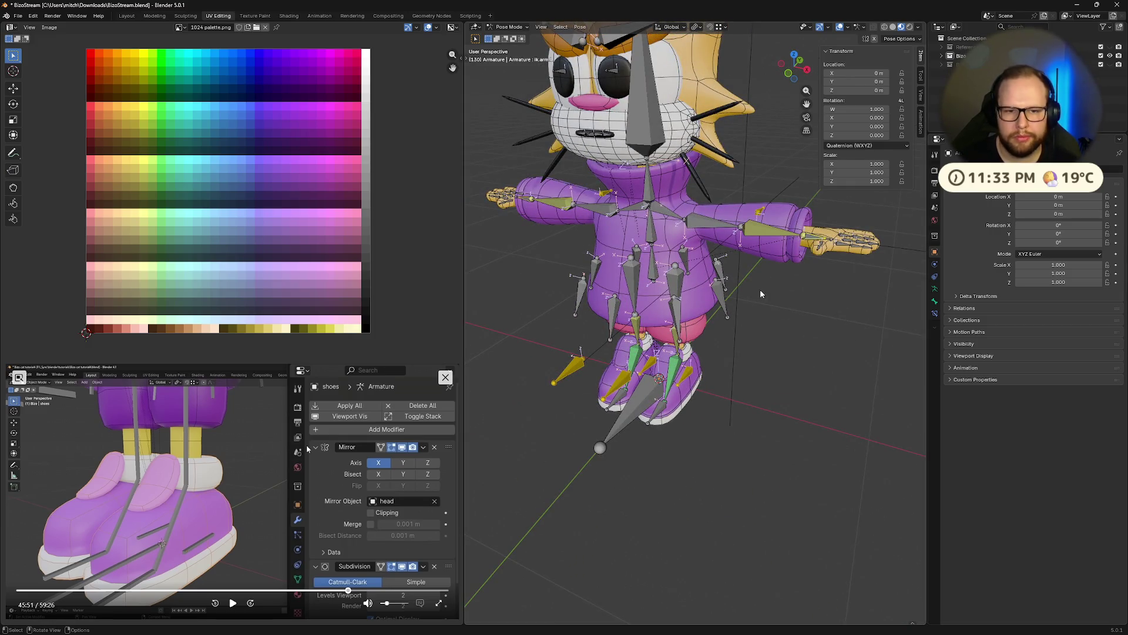
middle_click_drag(761, 293, 701, 317)
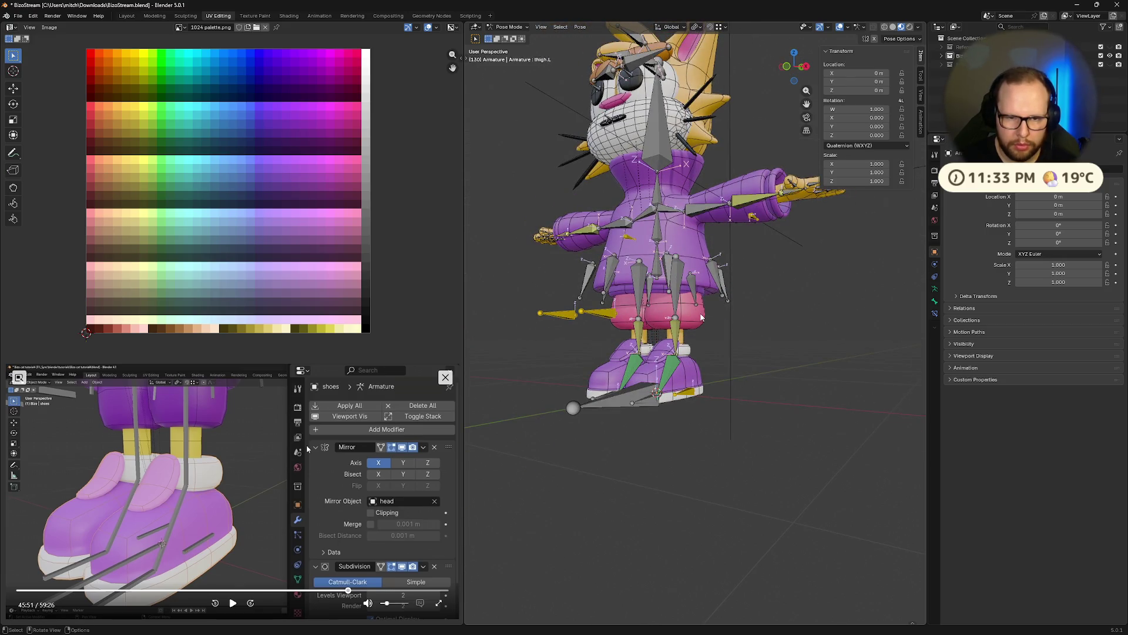
key("Tab")
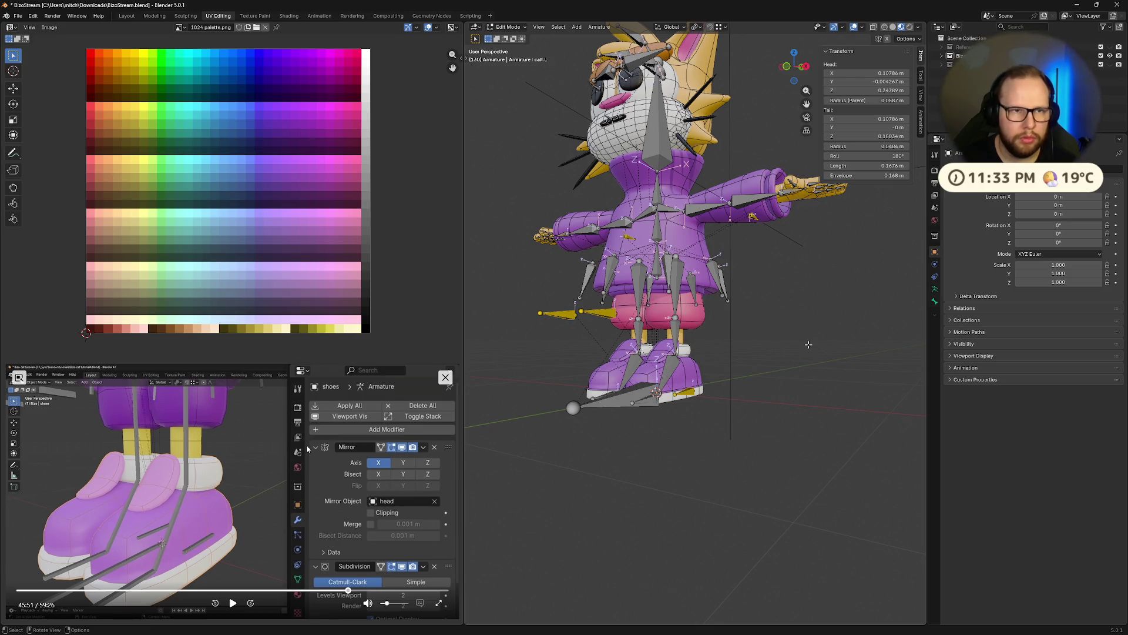
key("Tab")
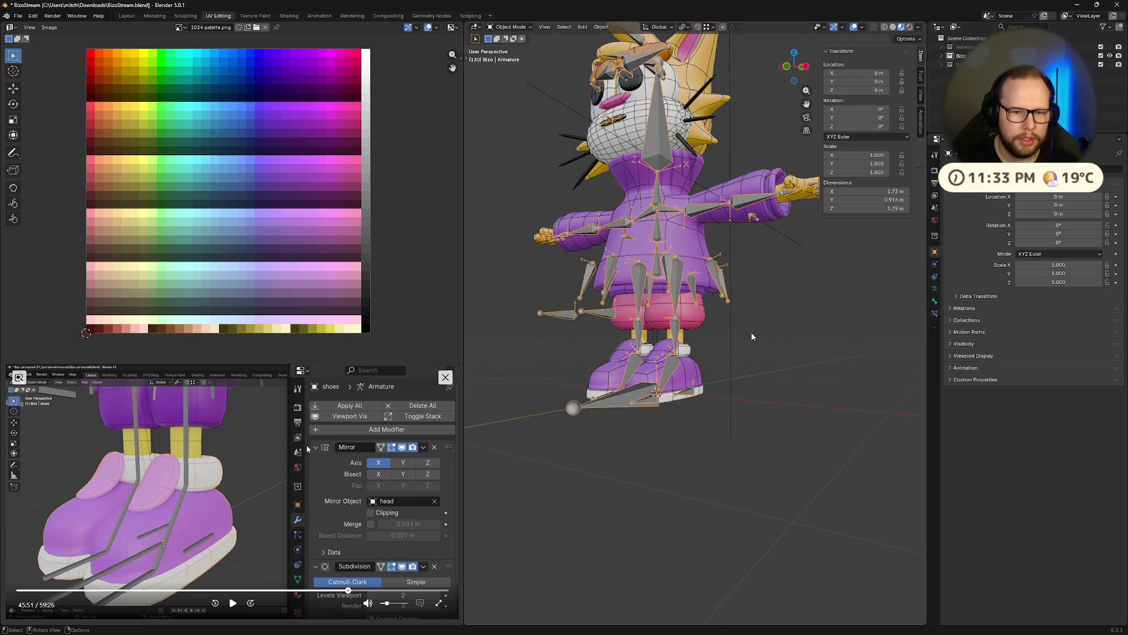
Move Feet.001's Armature modifier above Subdivision, undoing a misplaced drag first.
left_click(688, 318)
middle_click_drag(757, 326, 805, 332)
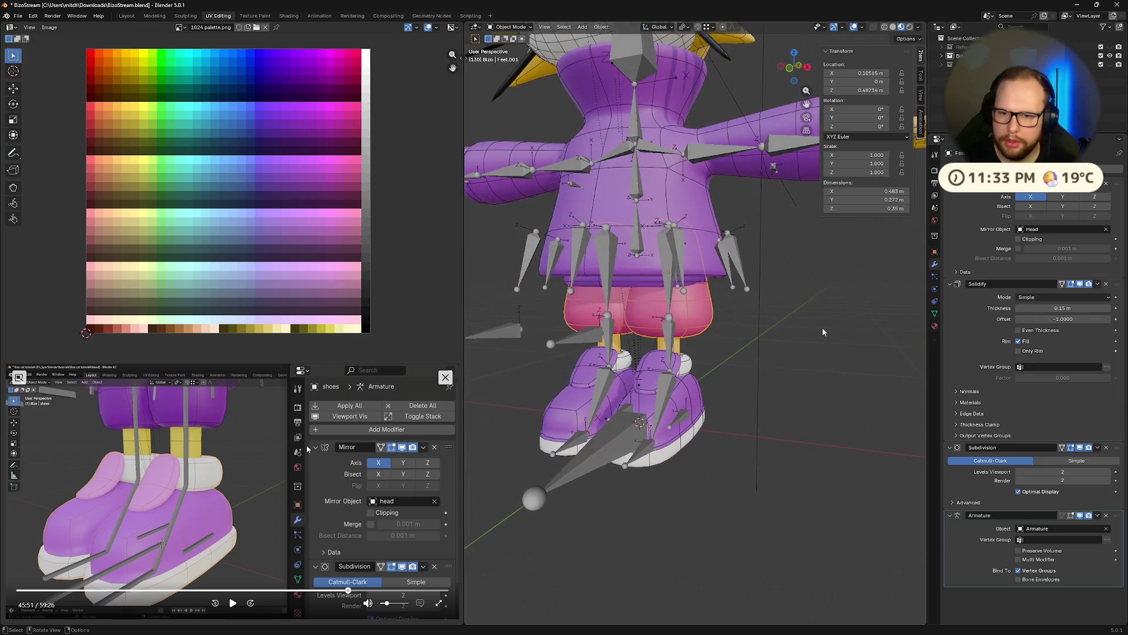
left_click_drag(1110, 518, 1106, 284)
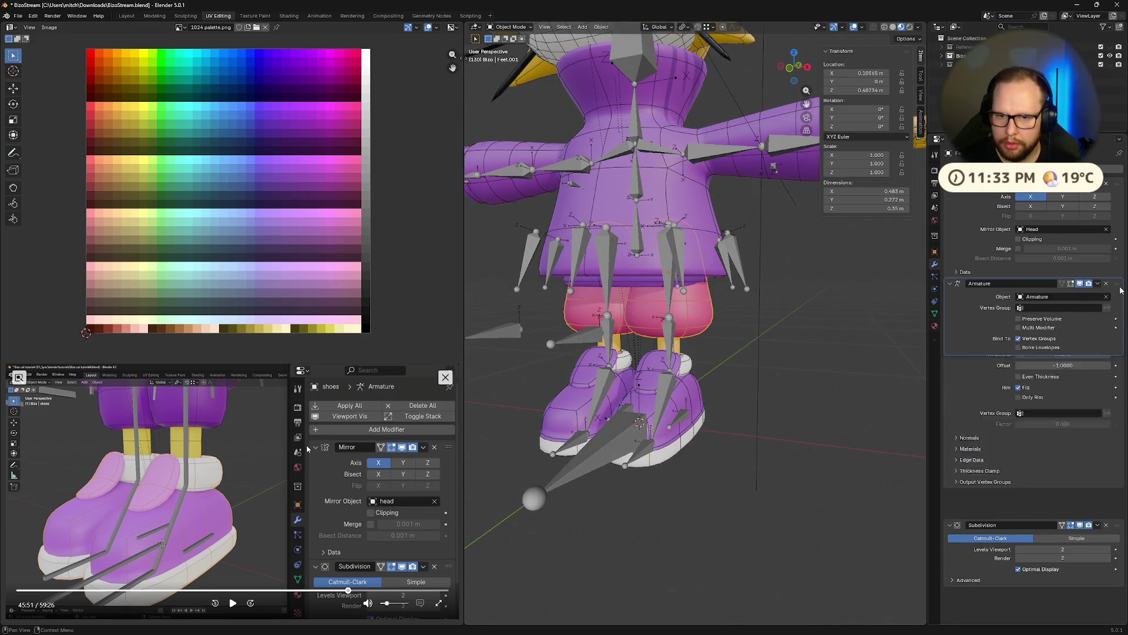
key("ctrl+z")
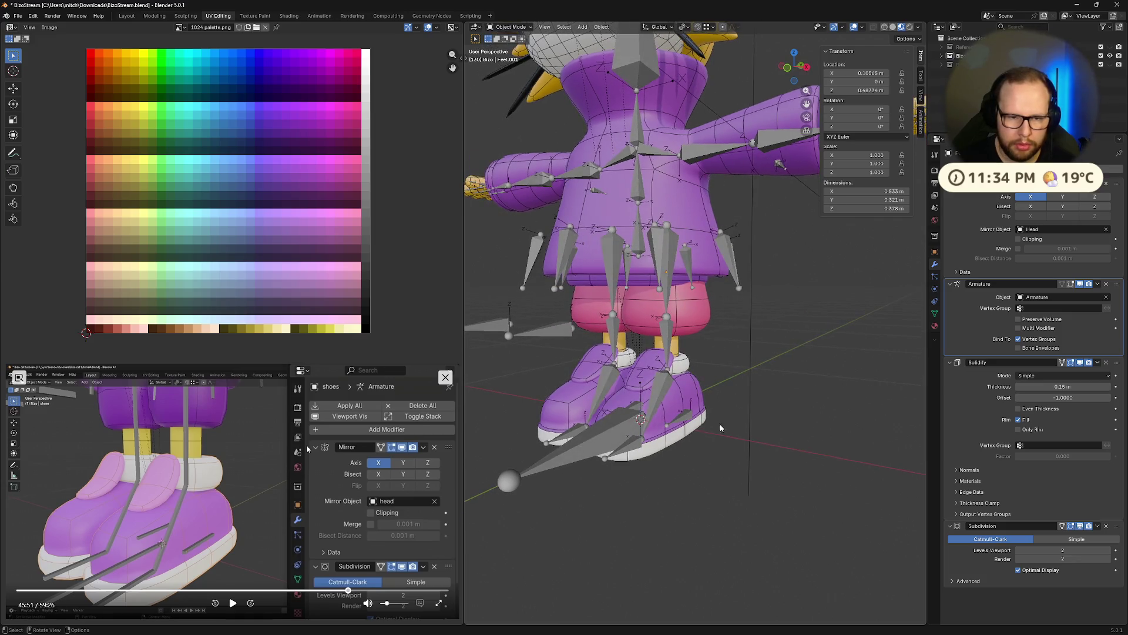
key("ctrl+z")
key("ctrl+z")
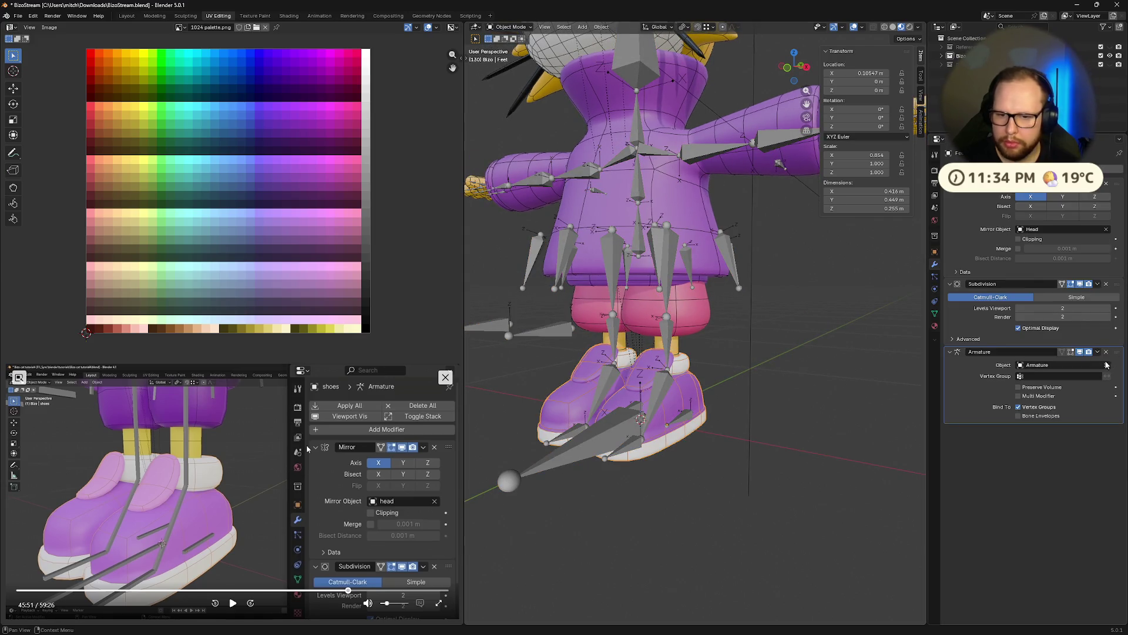
left_click_drag(1117, 353, 1117, 286)
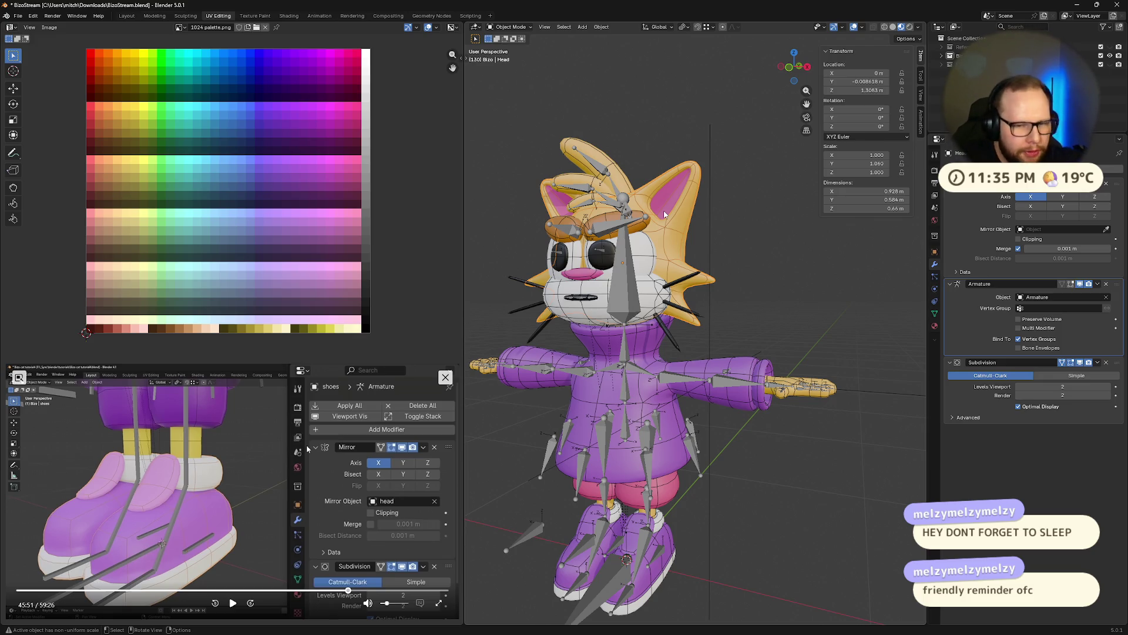
Enter Pose Mode on the armature and grab the arm bone to test deformation, cancelling back to T-pose.
mouse_move(665, 214)
middle_mouse_down()
mouse_move(737, 415)
mouse_move(724, 375)
middle_mouse_up()
left_click(729, 400)
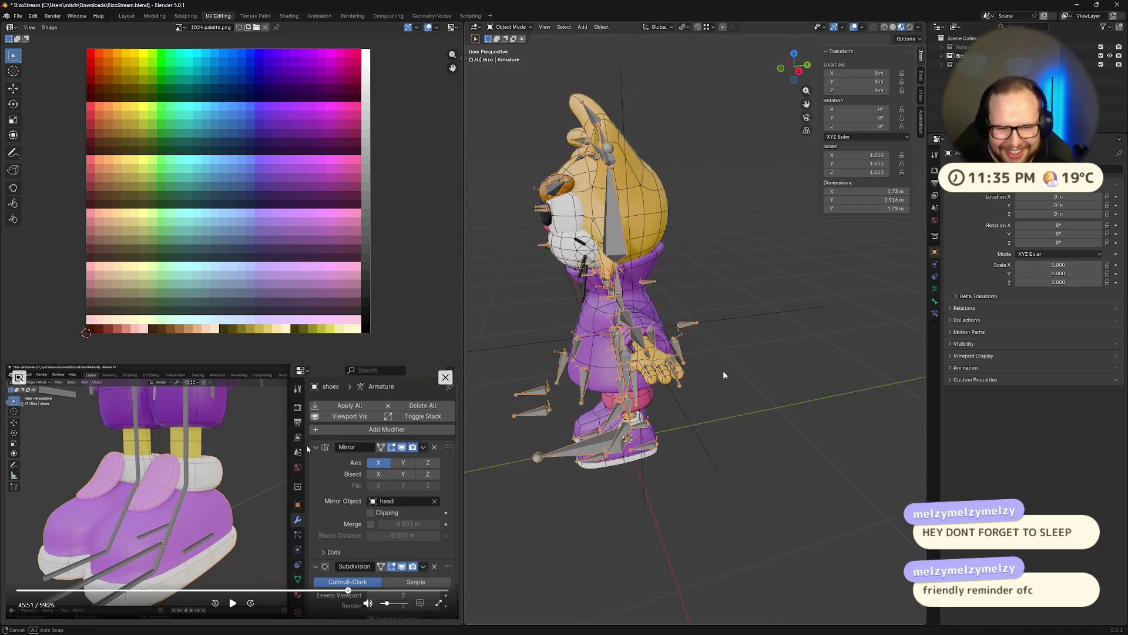
middle_click_drag(731, 373, 714, 359, "ctrl")
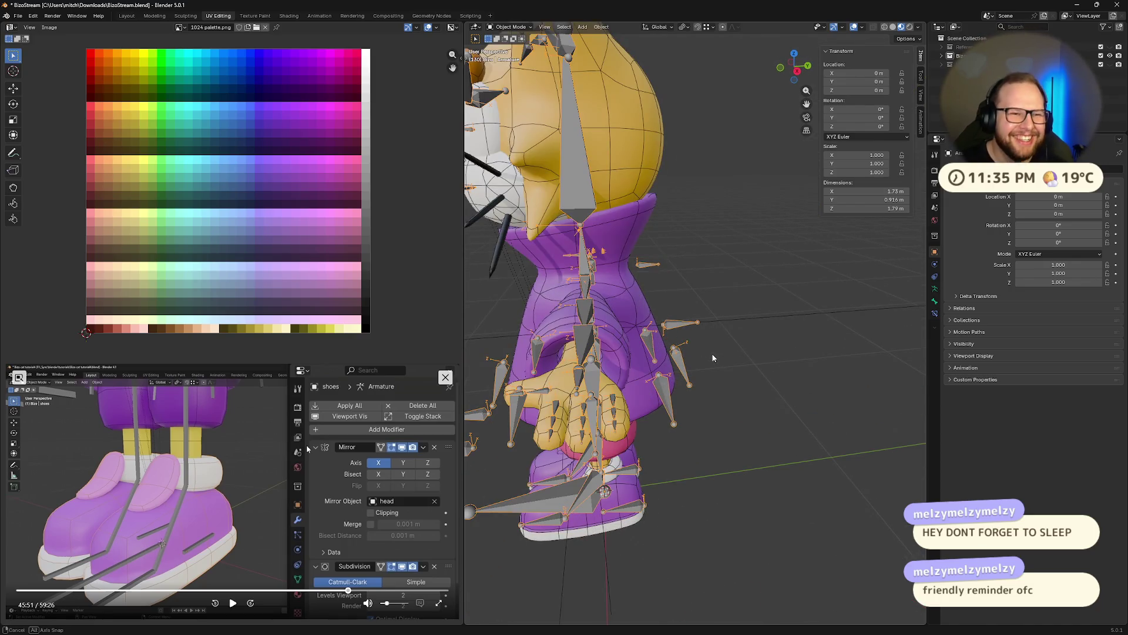
key("ctrl+Tab")
left_click(679, 329)
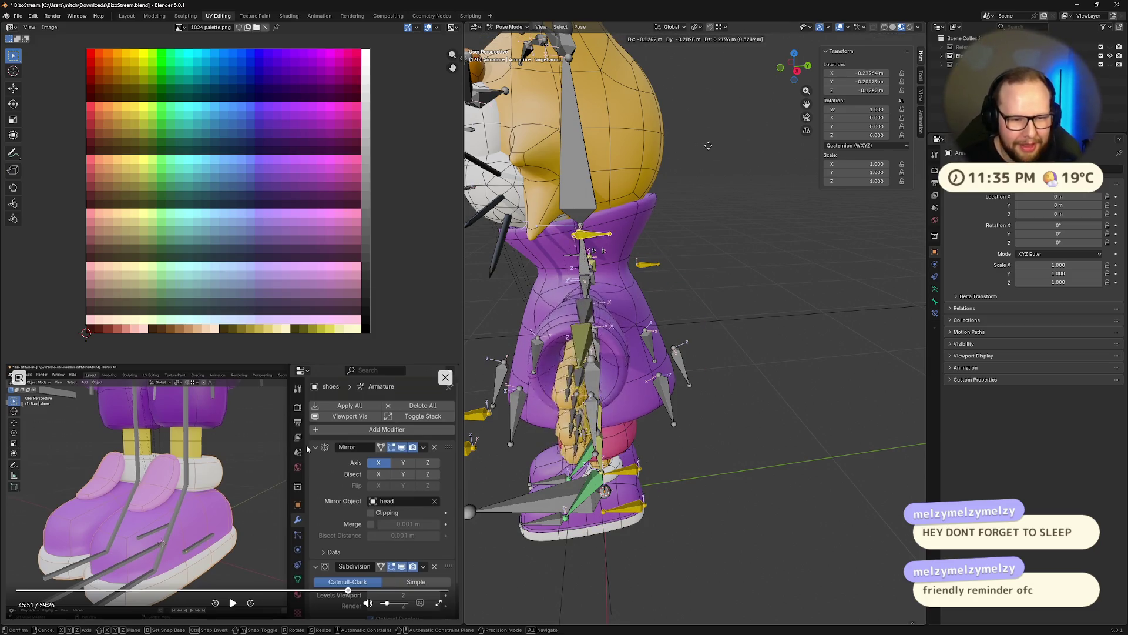
key("g")
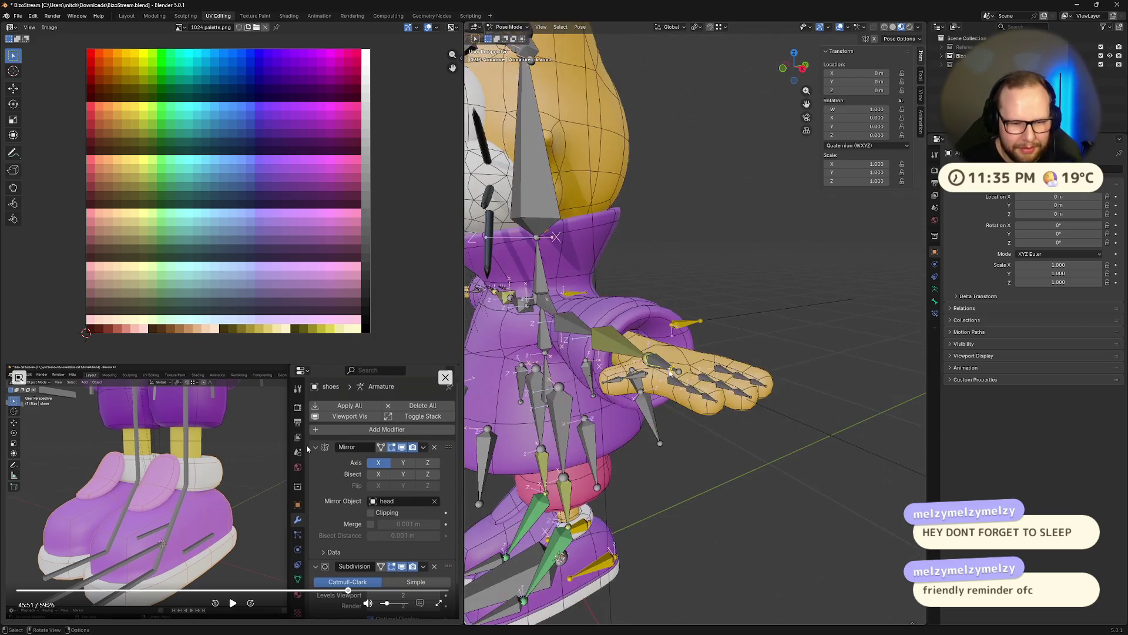
left_click(625, 351)
scroll(748, 212, "down", 5)
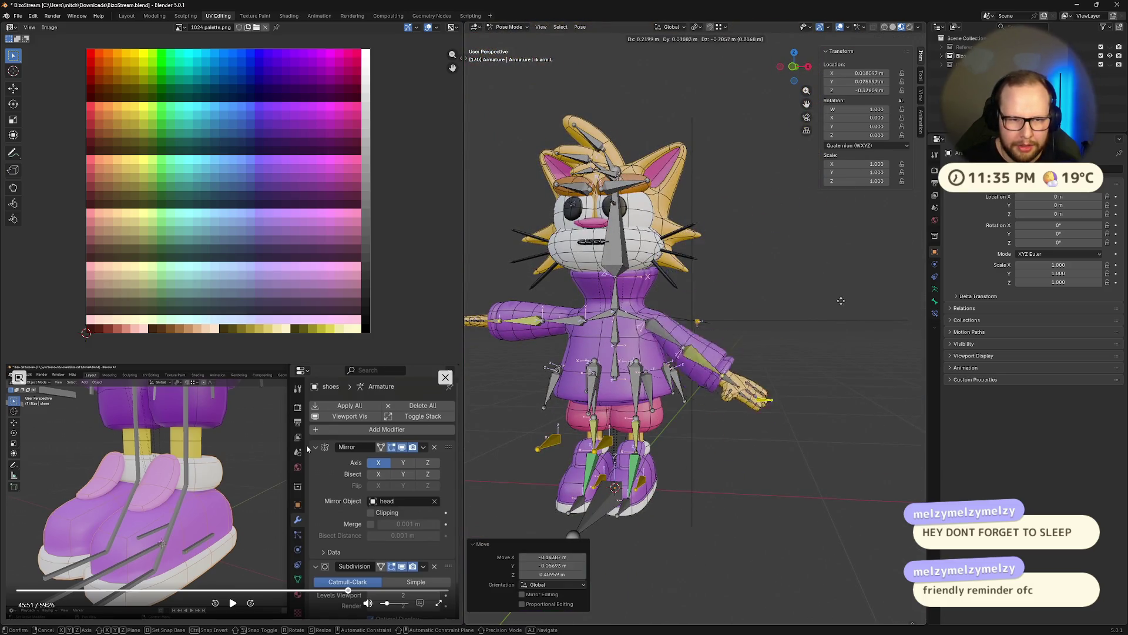
key("g")
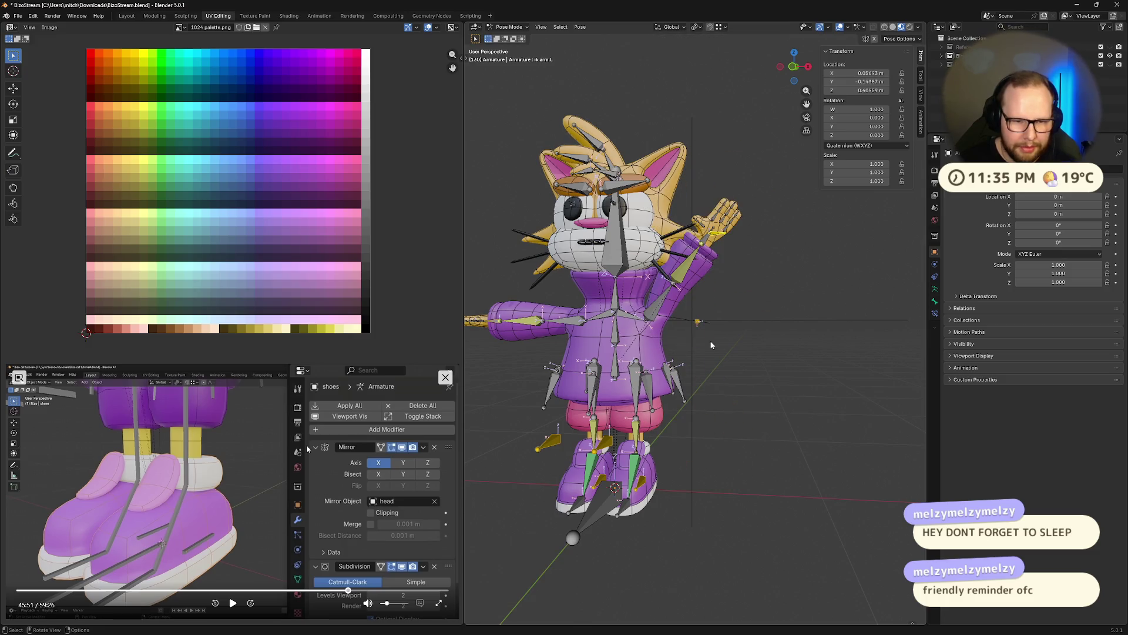
key("Escape")
Grab the hips bone to move the whole rig, then cancel it back to rest position.
left_click(623, 348)
key("g")
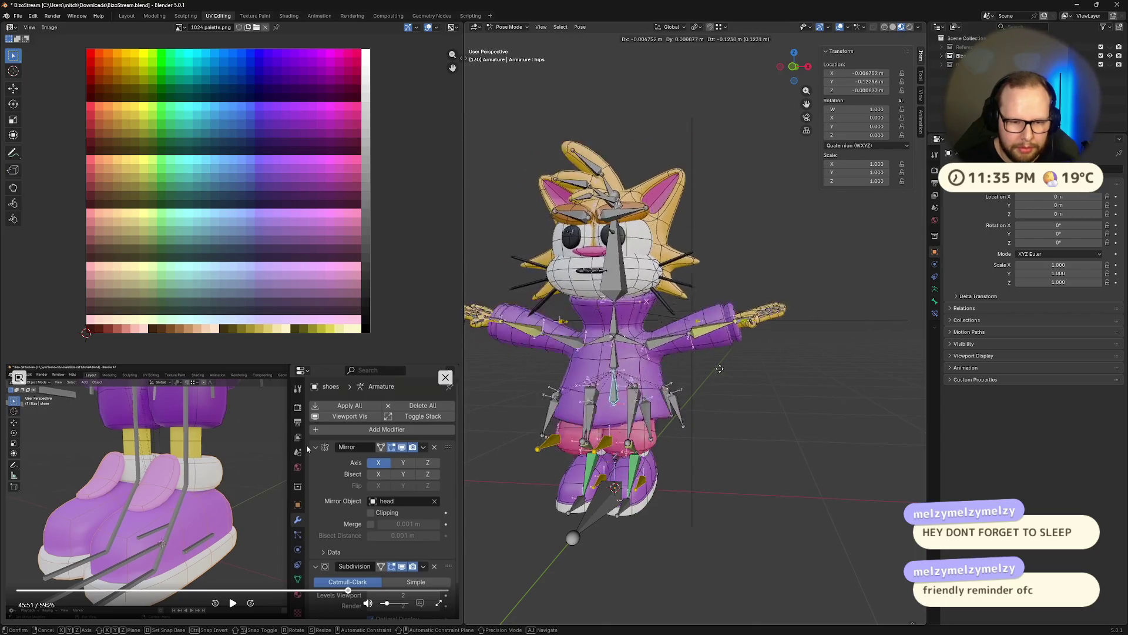
key("Escape")
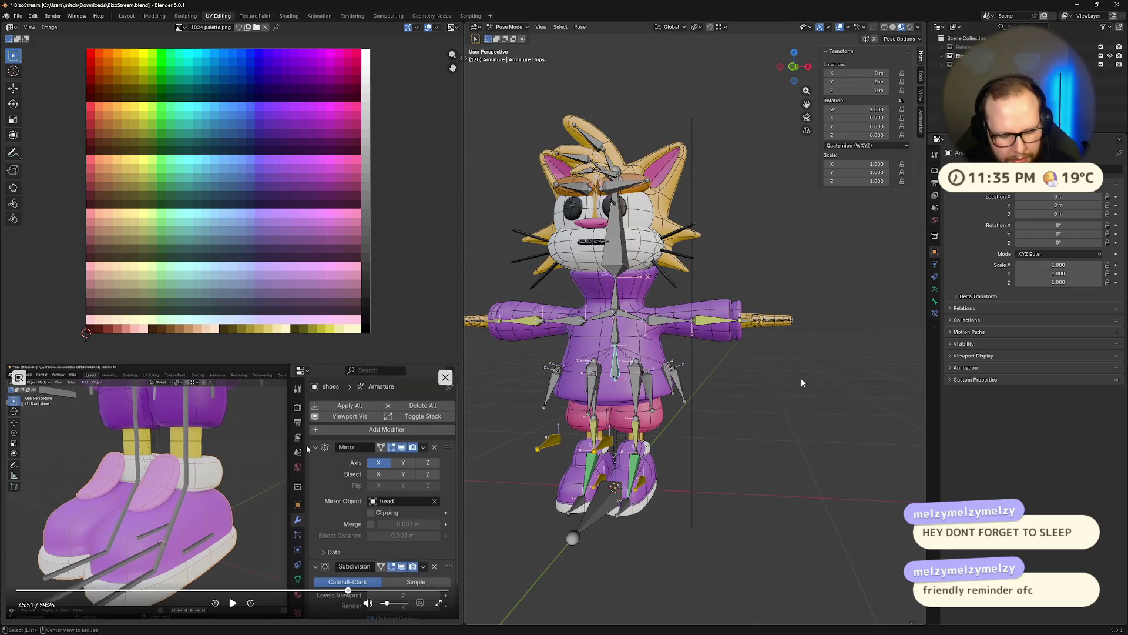
mouse_move(790, 388)
middle_mouse_down()
mouse_move(778, 419)
mouse_move(723, 338)
mouse_move(752, 334)
middle_mouse_up()
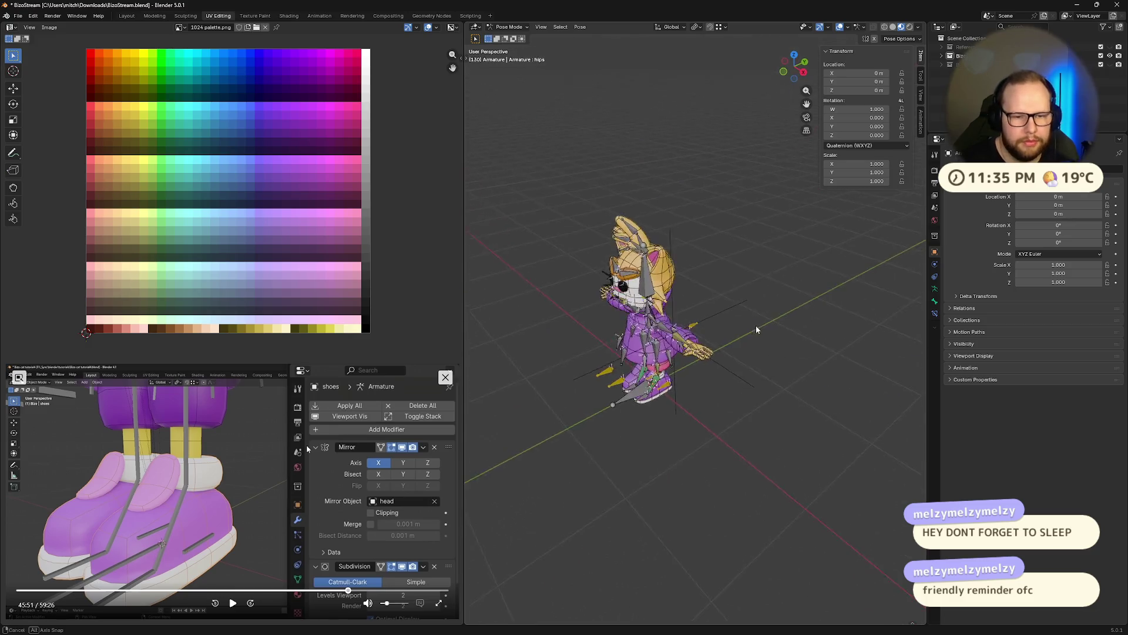
scroll(716, 392, "up", 3)
Solo the ik bone collection in the armature's data settings and inspect the active bone.
middle_click_drag(749, 388, 716, 392)
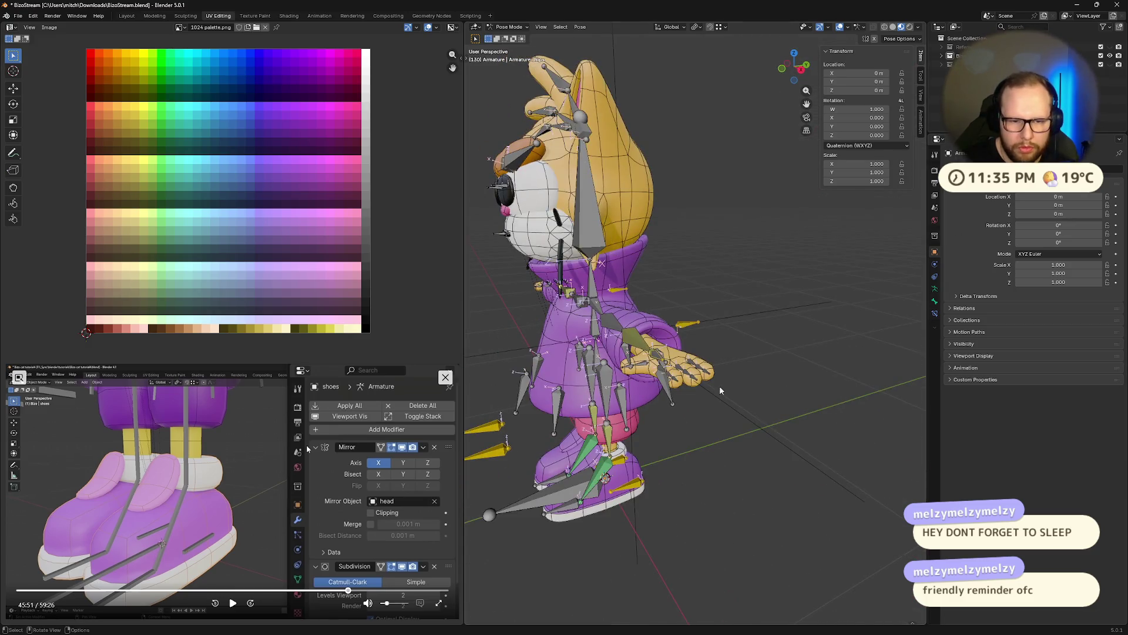
left_click(935, 286)
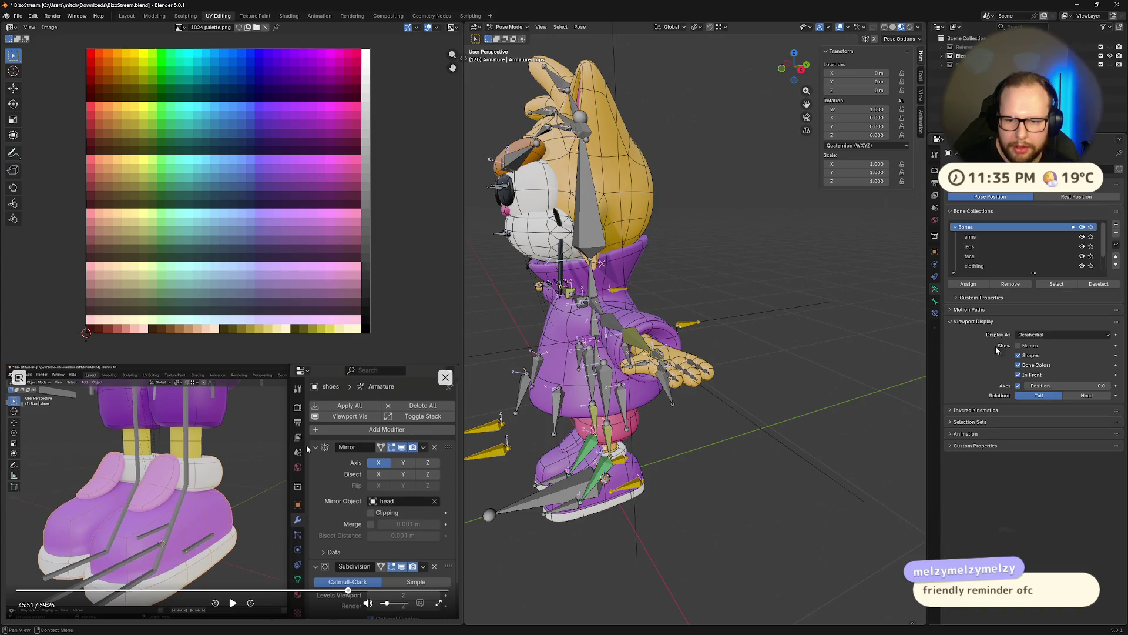
scroll(997, 263, "down", 2)
left_click(1090, 255)
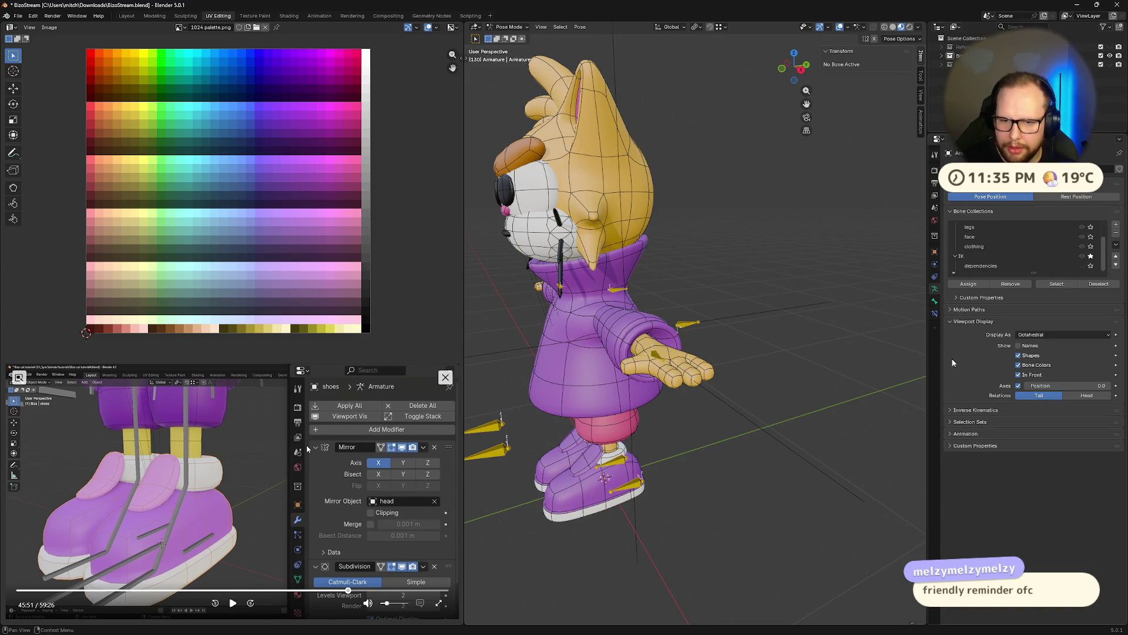
left_click(935, 302)
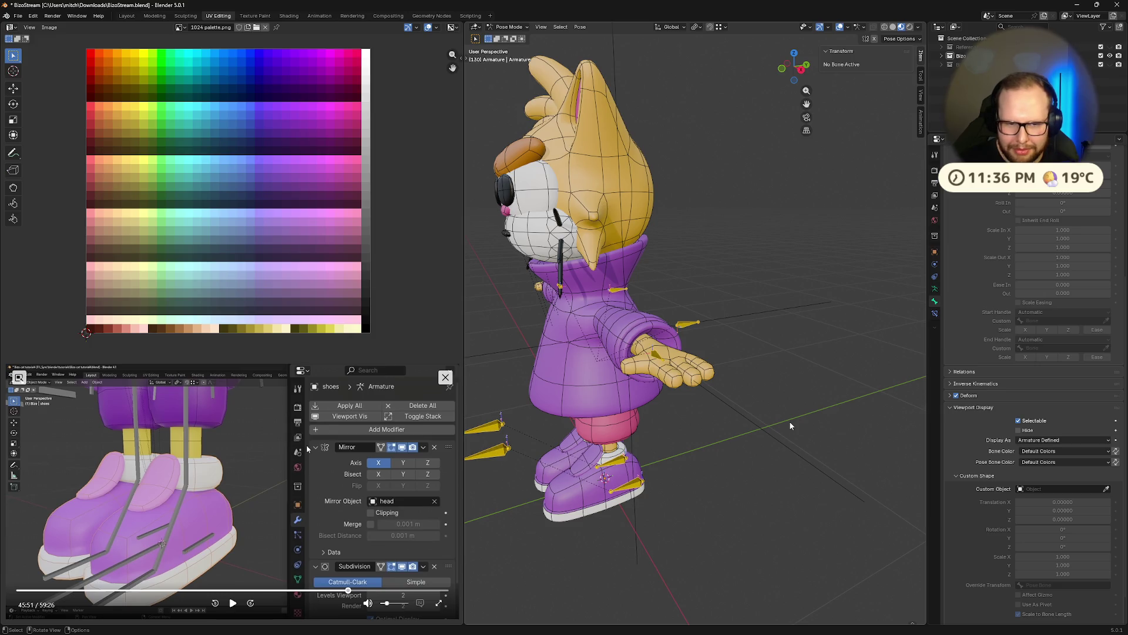
left_click(935, 289)
middle_click_drag(706, 423, 738, 449)
scroll(724, 429, "down", 5)
scroll(738, 448, "up", 6)
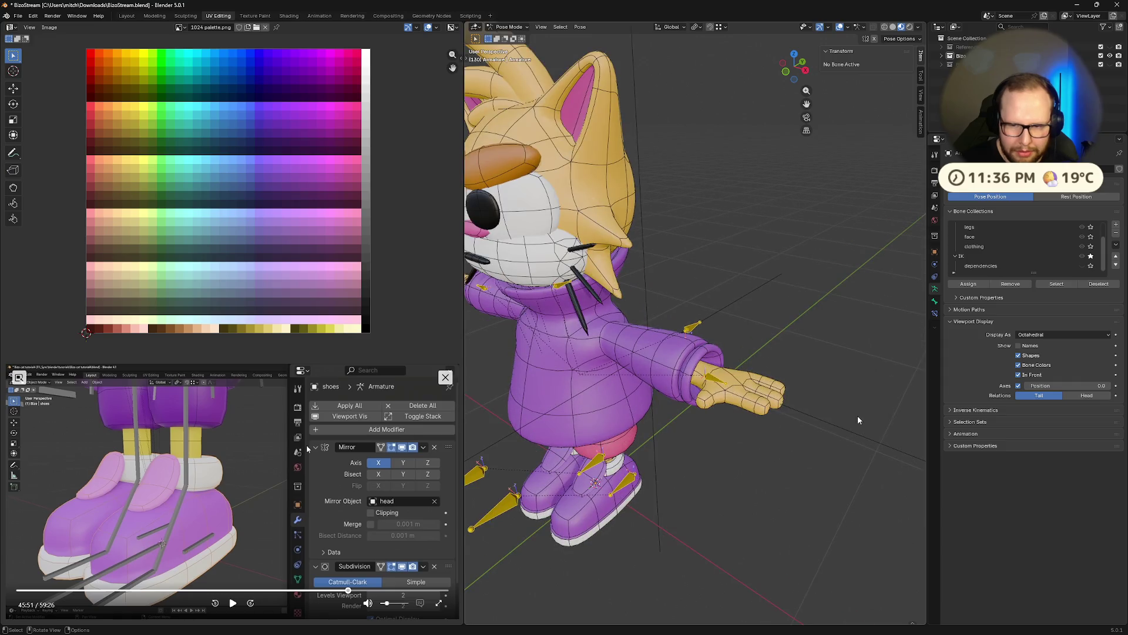
Set a blue Bone Color for the ik bones in the bone's Viewport Display settings.
left_click(935, 301)
scroll(1023, 494, "down", 3)
scroll(1021, 457, "down", 3)
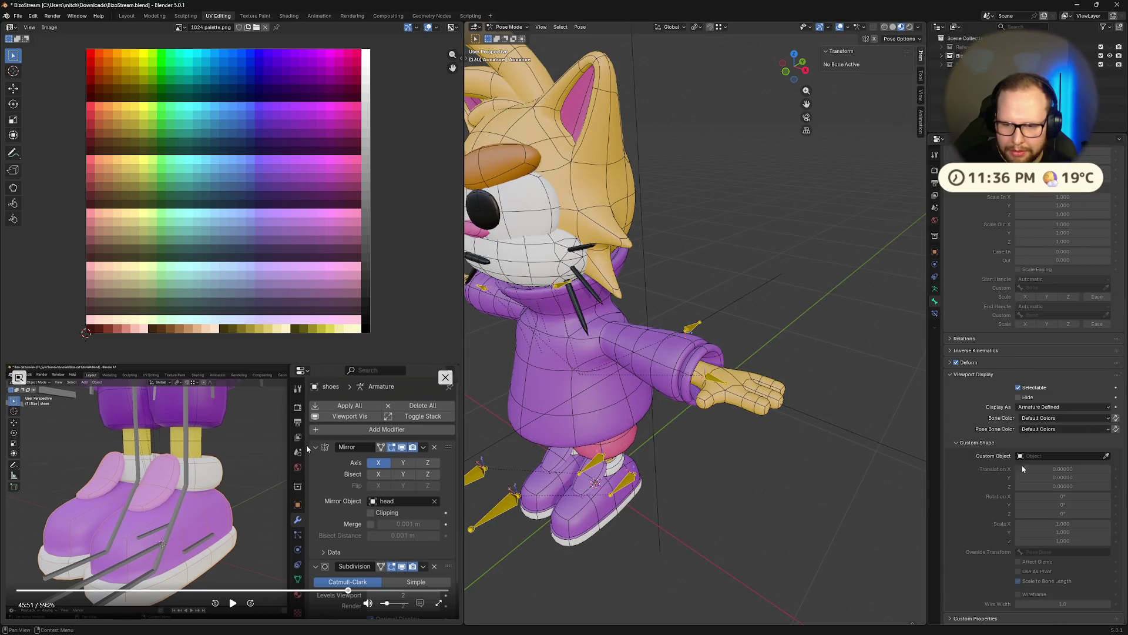
left_click(1048, 418)
left_click(985, 430)
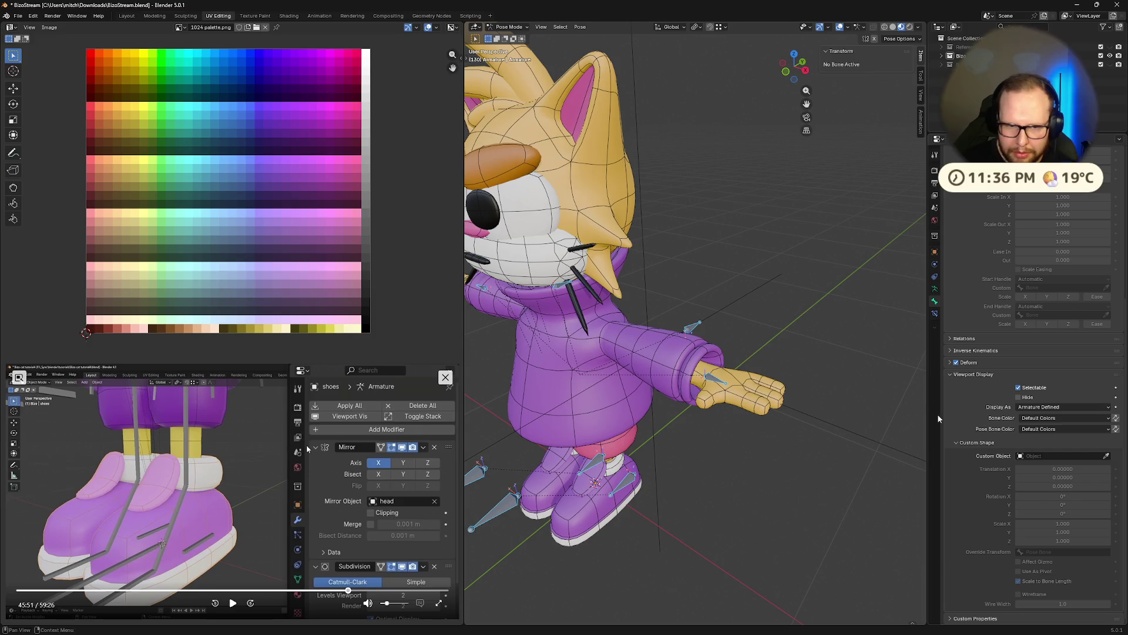
Switch the armature into Edit Mode and save the blend file.
key("Tab")
middle_click_drag(749, 335, 779, 336)
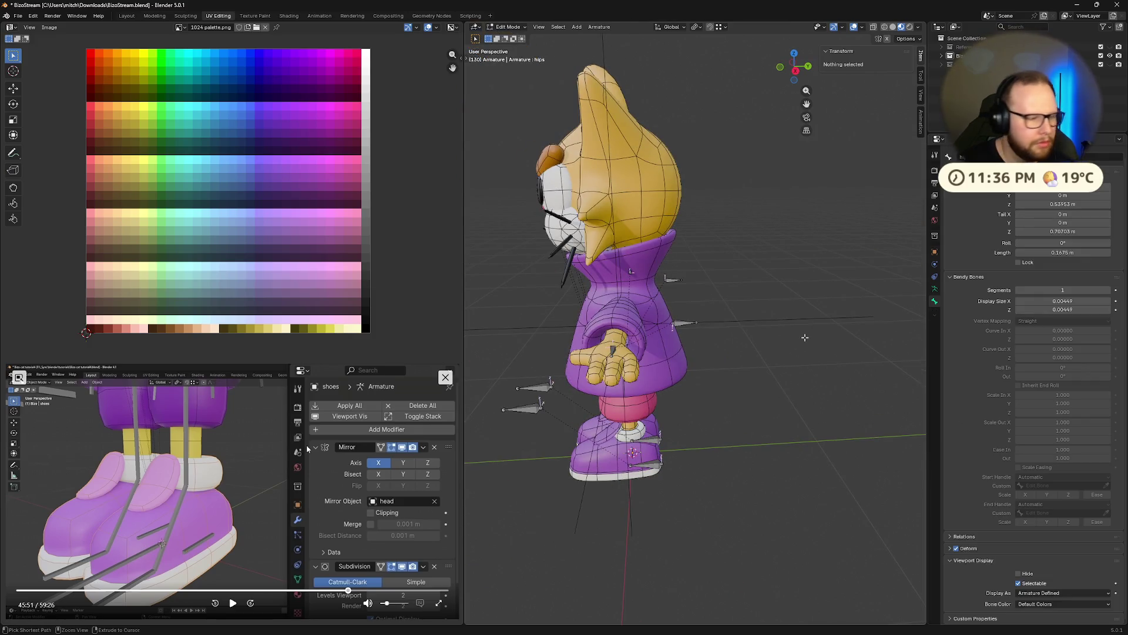
key("ctrl+s")
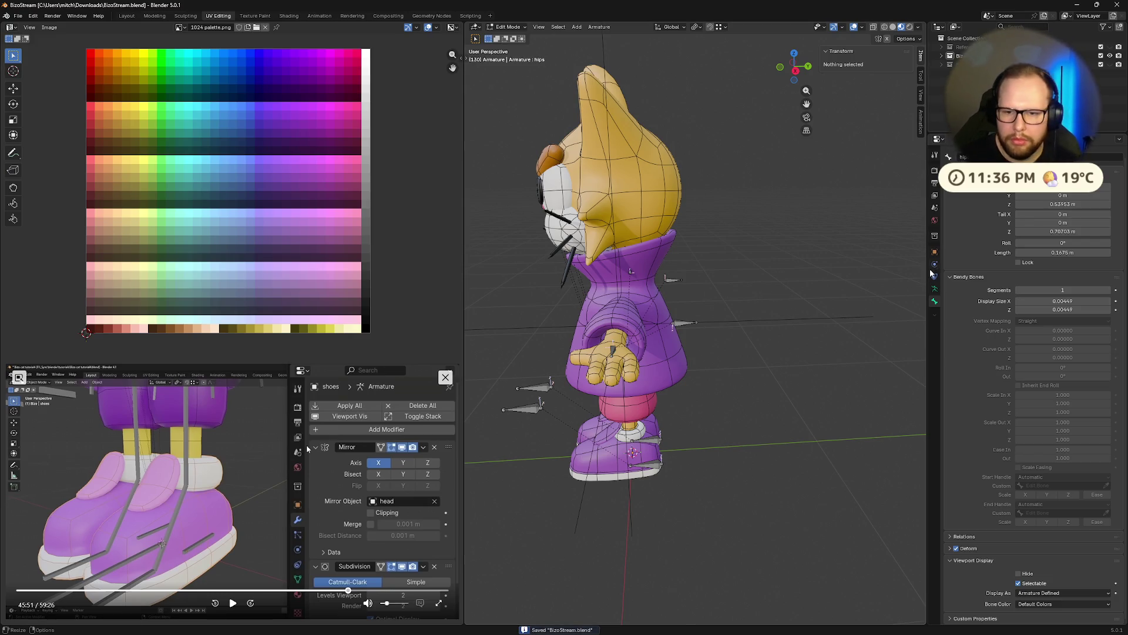
Unhide all bones from the armature data settings and resume the tutorial video.
left_click(934, 288)
key("alt+h")
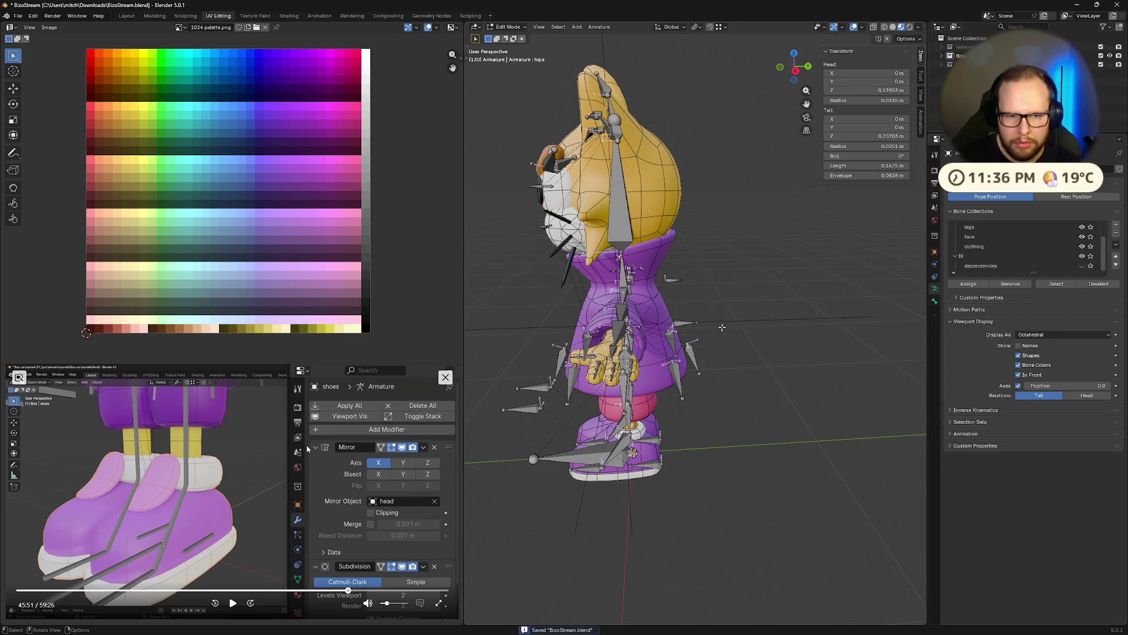
middle_click_drag(720, 327, 617, 353)
left_click(232, 602)
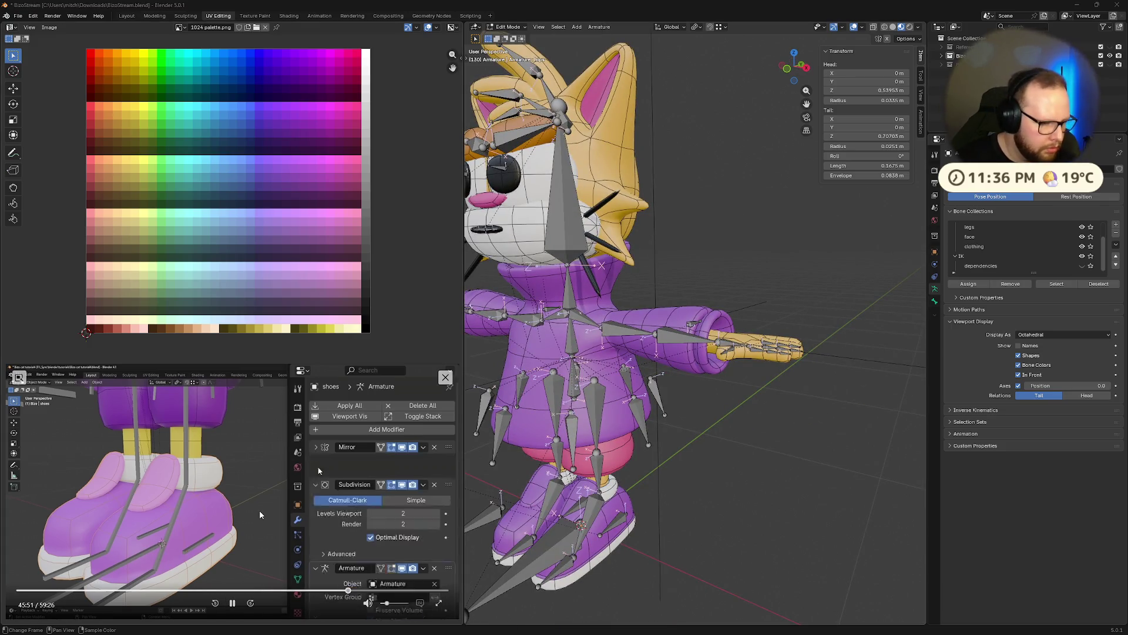
scroll(671, 379, "down", 5)
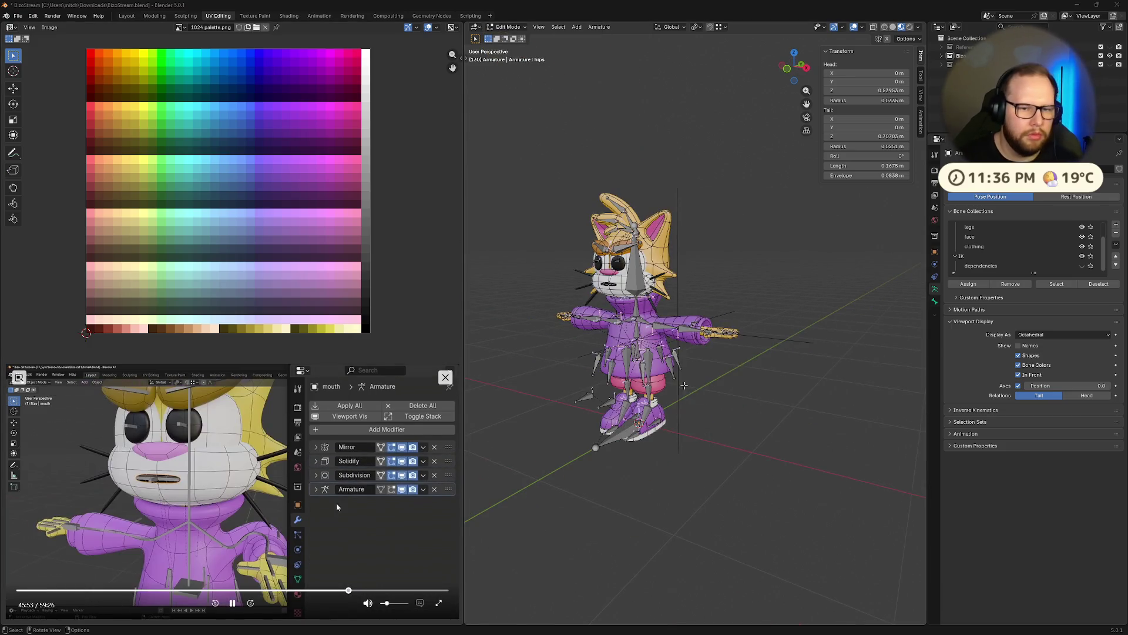
Save BizoStream.blend again while orbiting to inspect the rig's head.
middle_click_drag(670, 379, 636, 476)
key("ctrl+s")
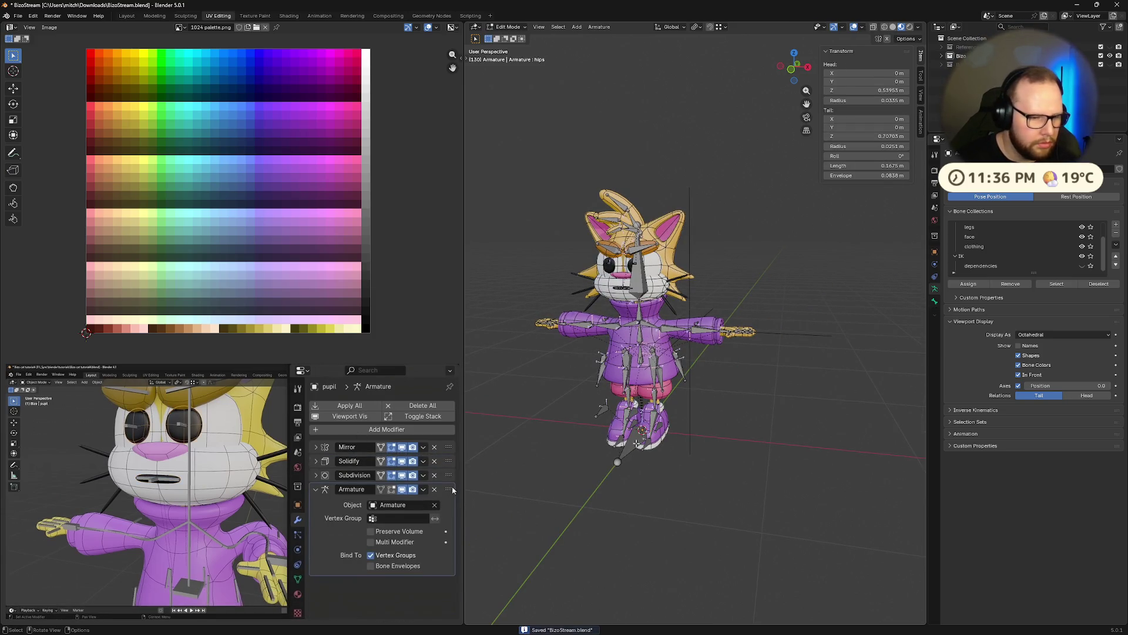
scroll(569, 379, "up", 5)
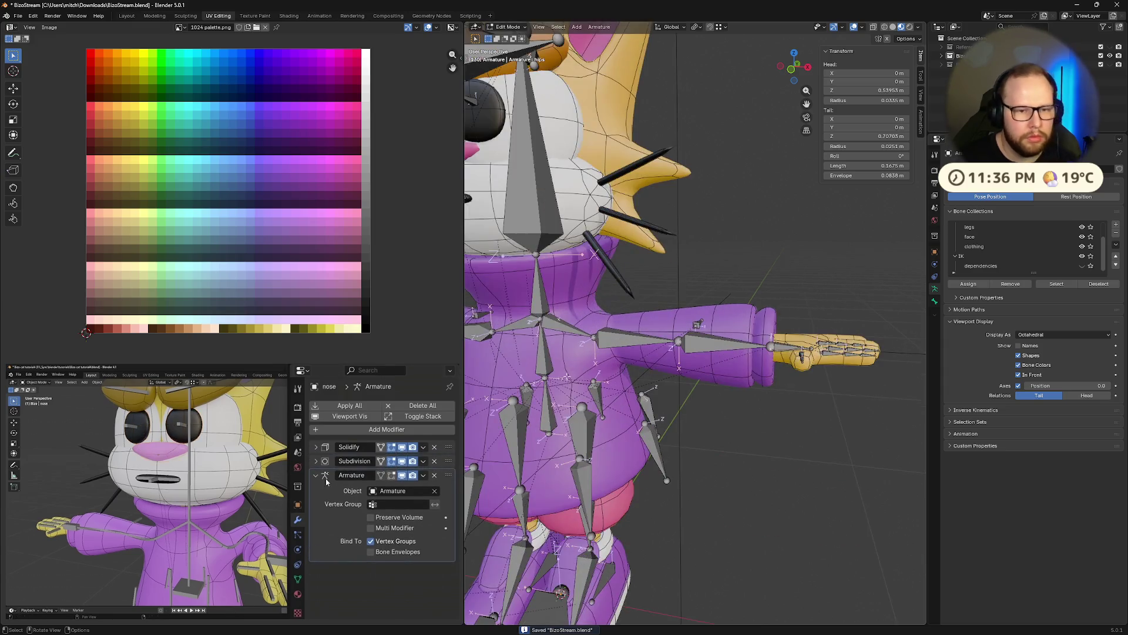
scroll(569, 379, "down", 4)
mouse_move(569, 380)
middle_mouse_down()
mouse_move(793, 397)
mouse_move(827, 383)
middle_mouse_up()
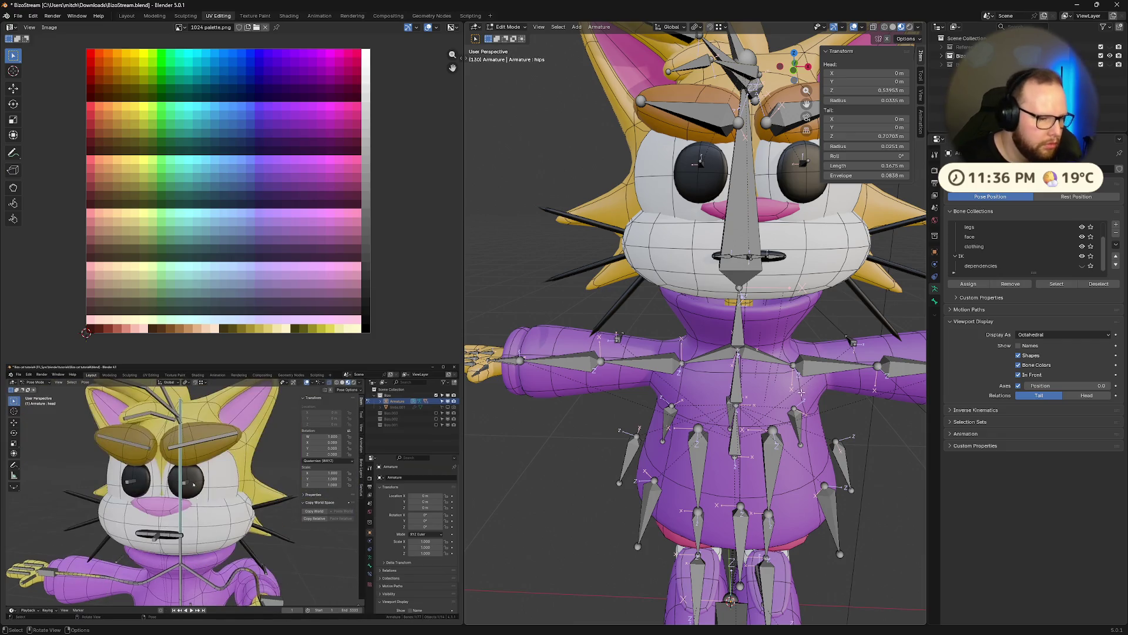
Pause the tutorial video and orbit the viewport closer around the cat rig.
left_click(424, 448)
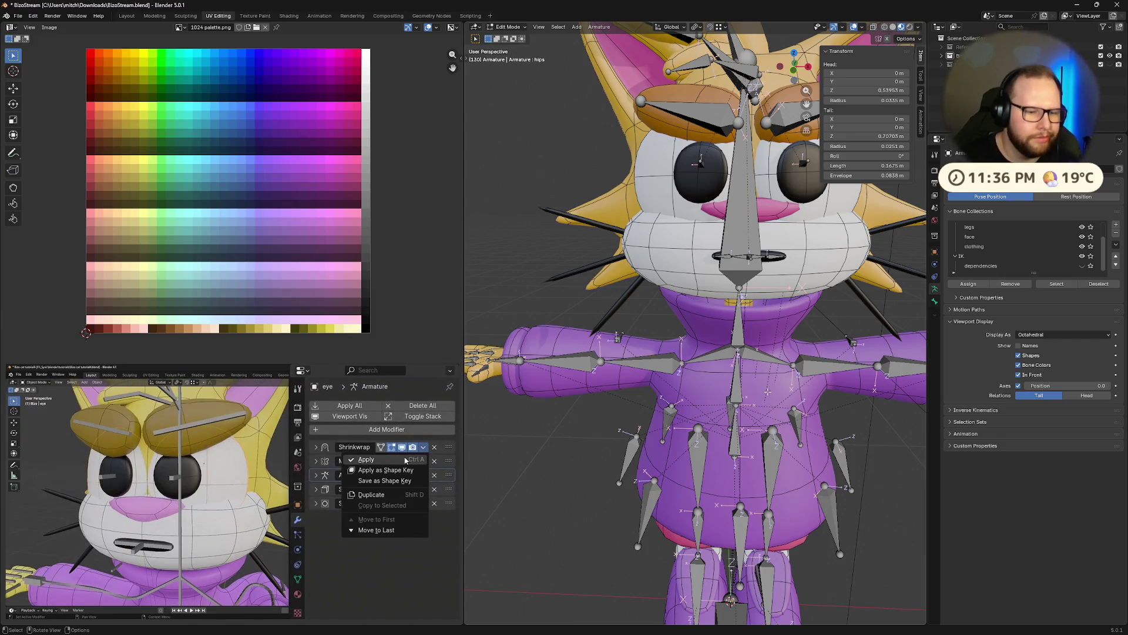
left_click(404, 460)
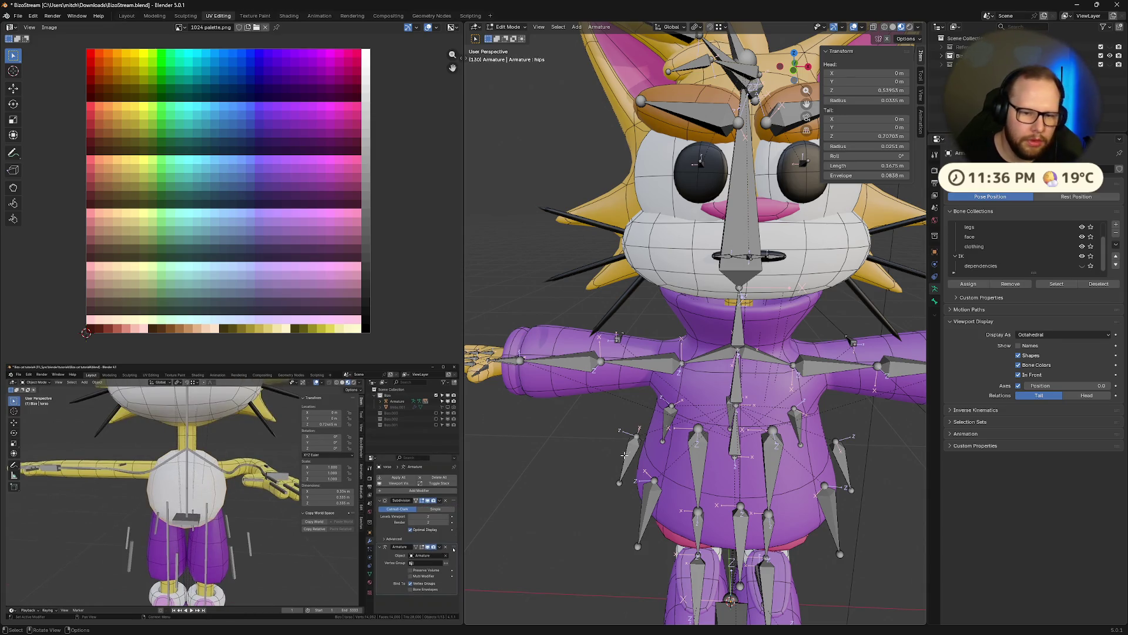
middle_click_drag(626, 455, 613, 414)
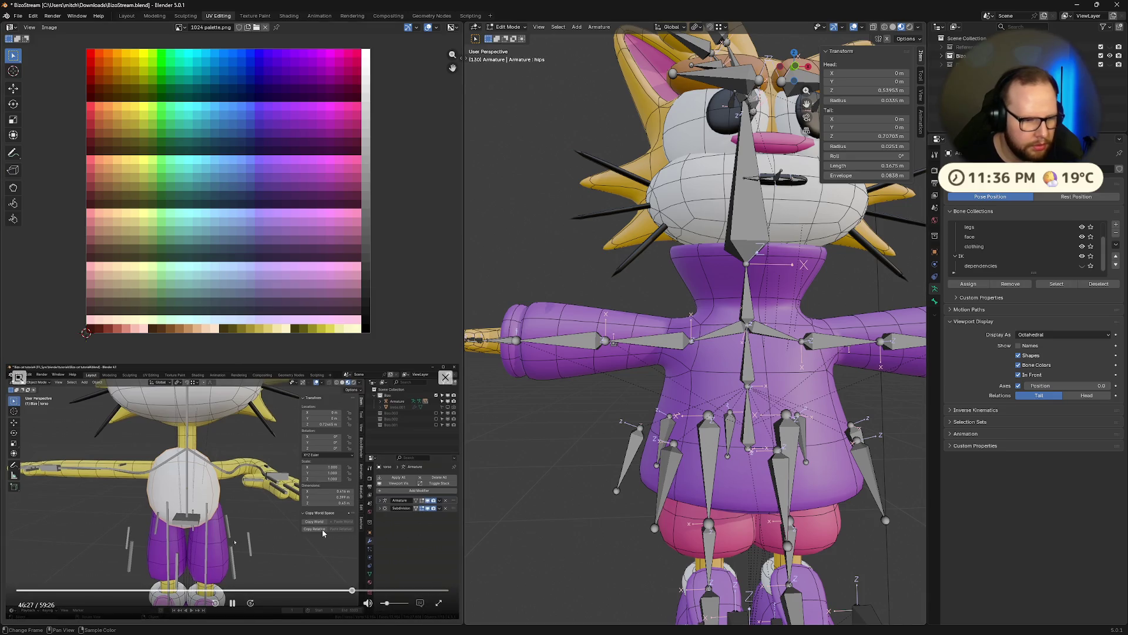
left_click(232, 602)
mouse_move(608, 458)
middle_mouse_down()
mouse_move(629, 436)
mouse_move(834, 446)
middle_mouse_up()
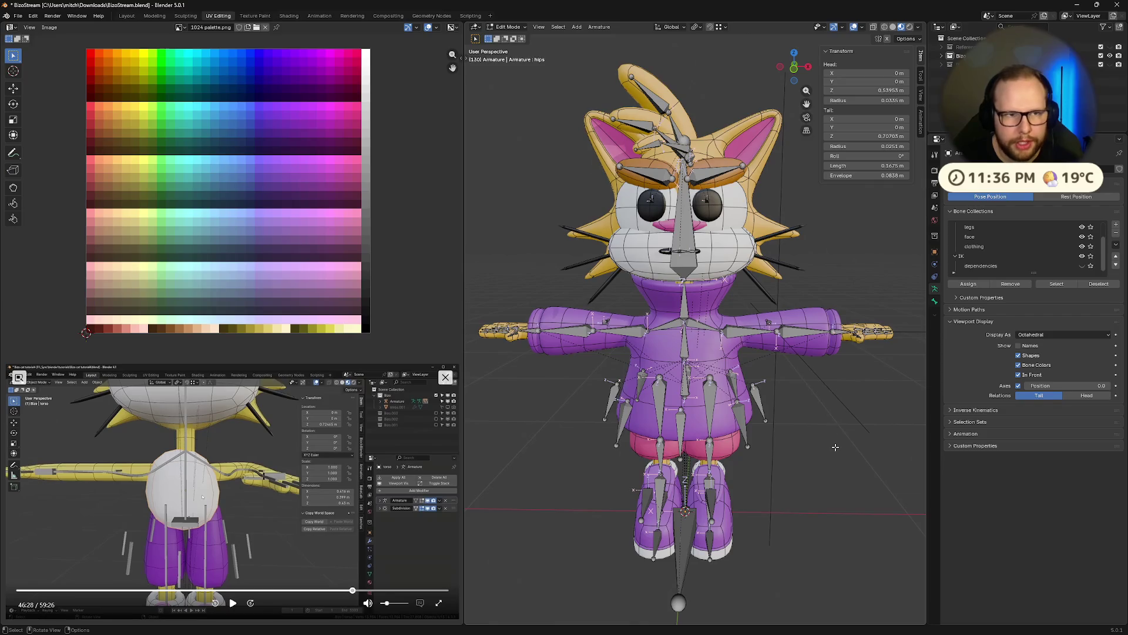
Switch the armature to Pose Mode via the mode pie, then back to Object Mode.
key("ctrl+Tab")
left_click(834, 494)
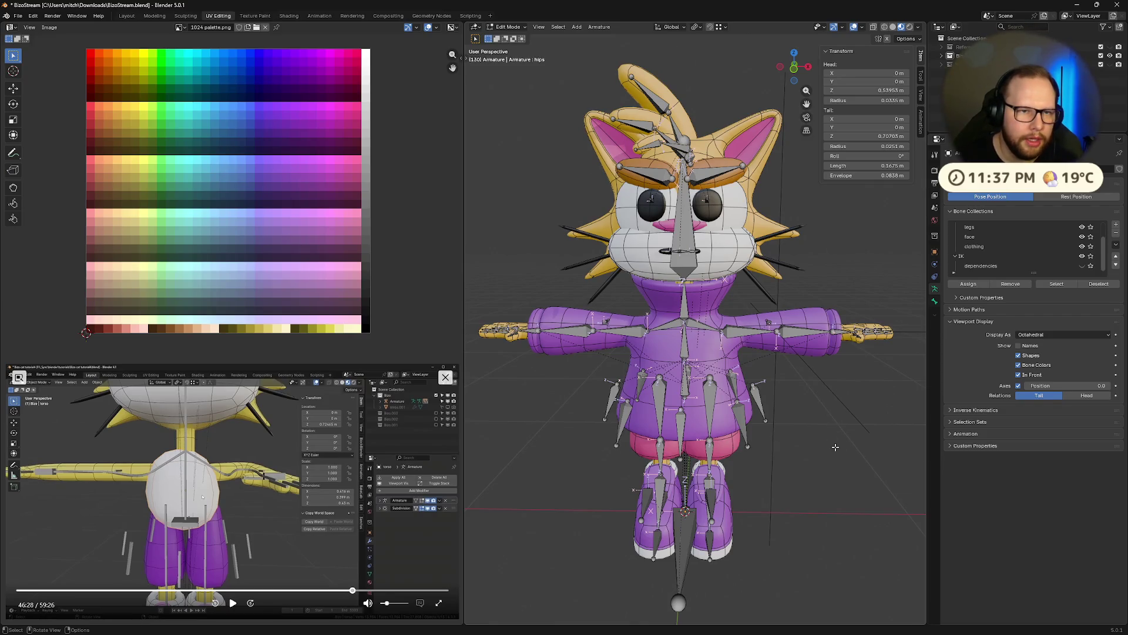
key("ctrl+Tab")
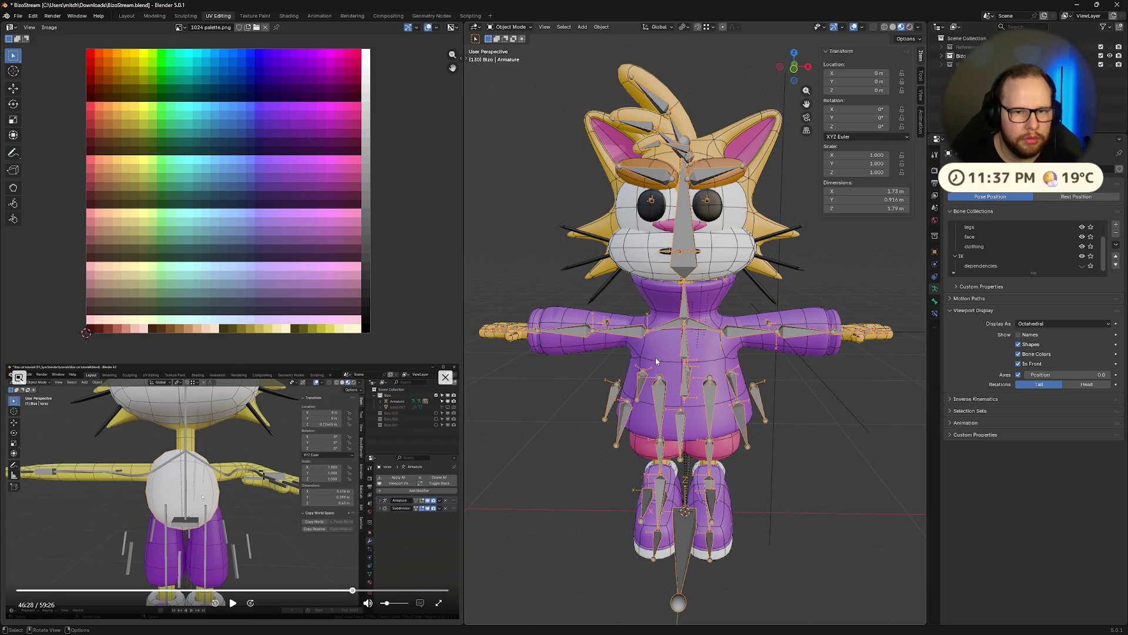
Hide the purple outer body mesh and move the torso's Armature modifier above Subdivision.
left_click(655, 358)
key("KP_Divide")
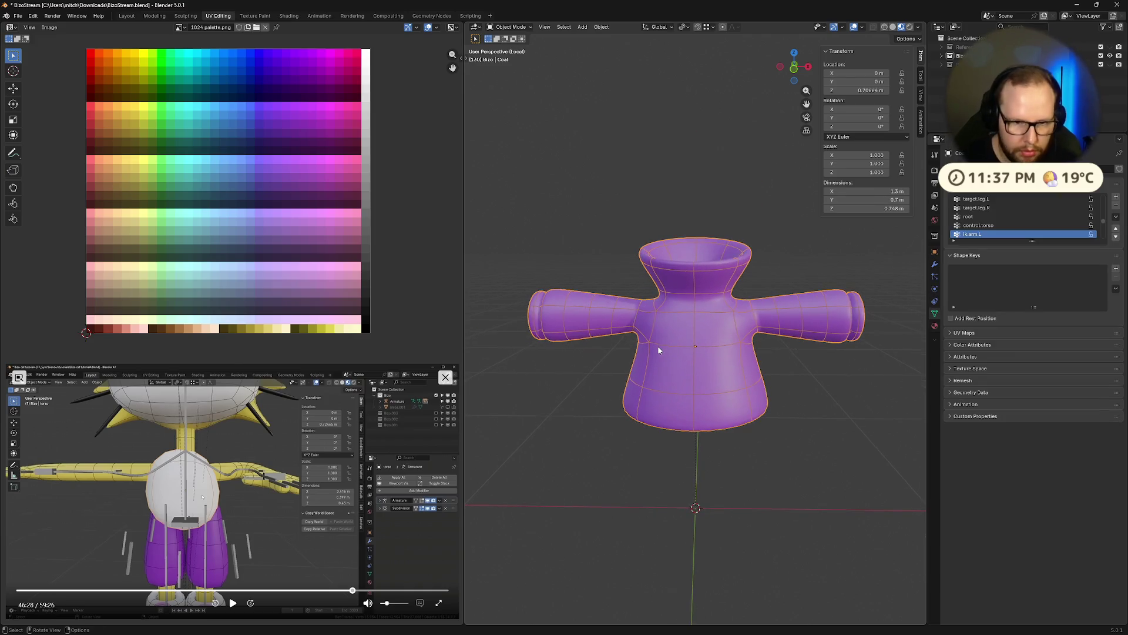
key("KP_Divide")
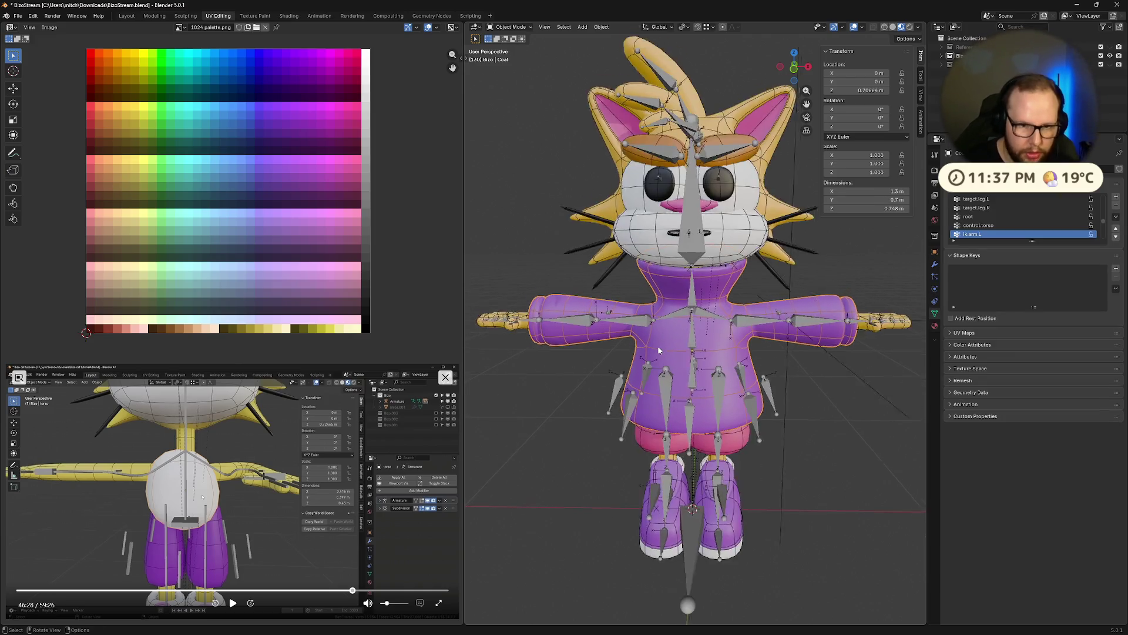
key("h")
left_click(659, 350)
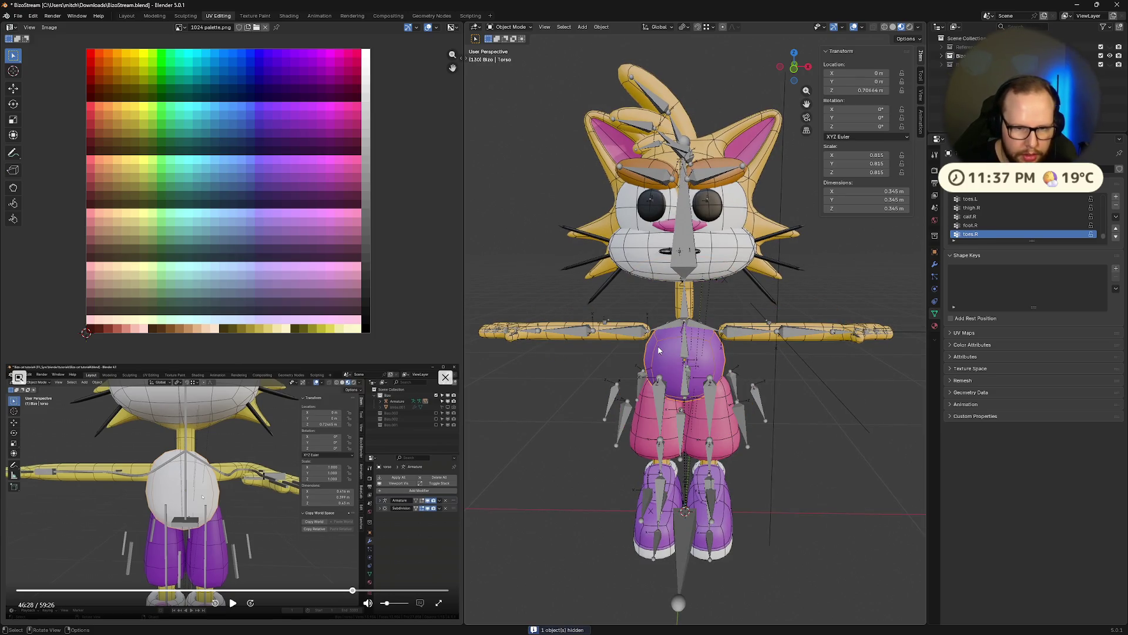
left_click(936, 265)
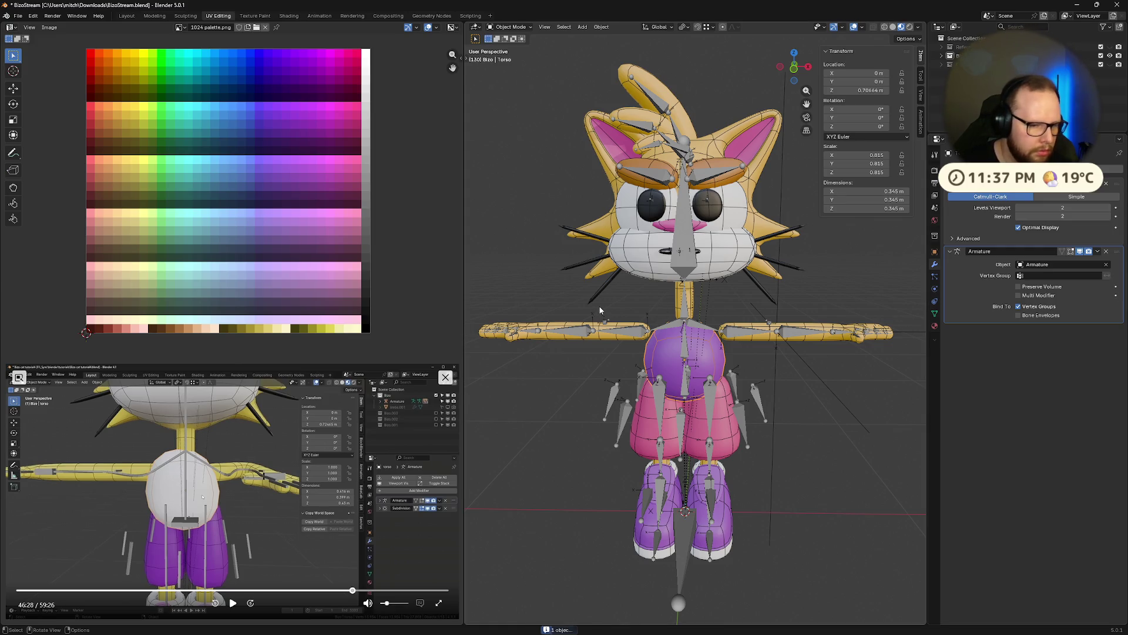
left_click_drag(1118, 253, 1121, 177)
left_click(898, 410)
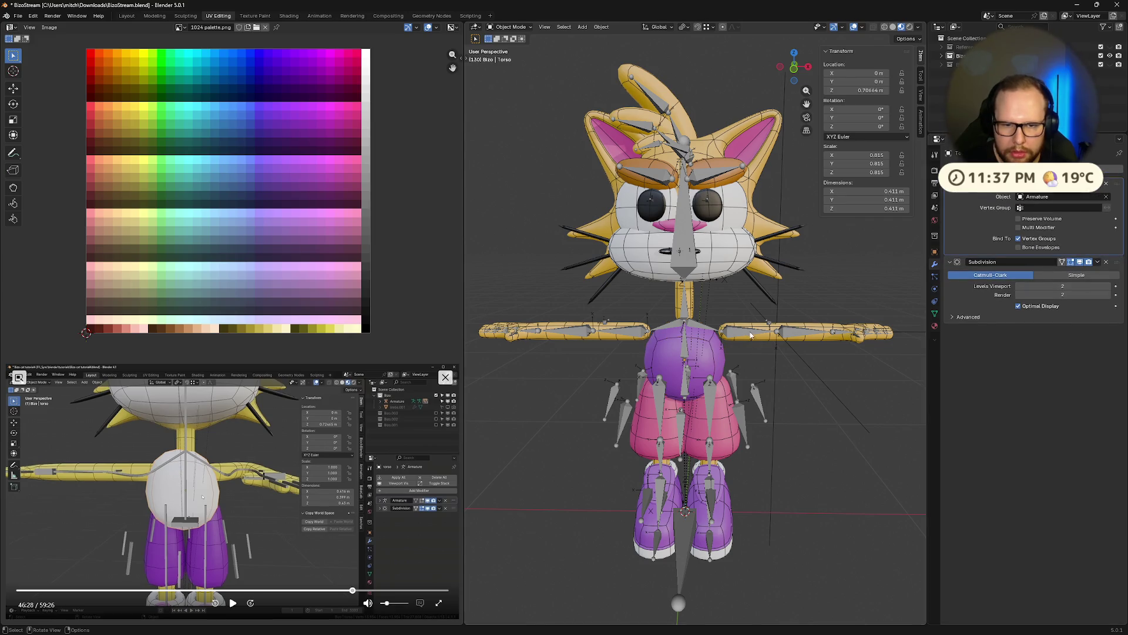
Check the Limbs, Face and Eye modifiers, then move Pupil's Armature modifier to the top.
left_click(763, 340)
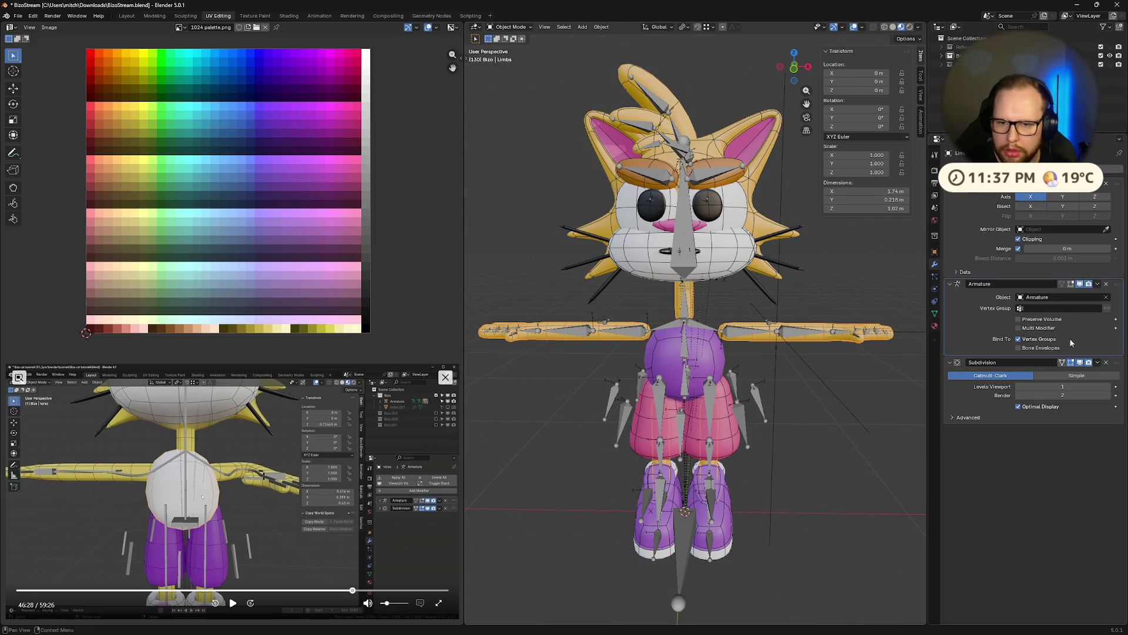
left_click(728, 253)
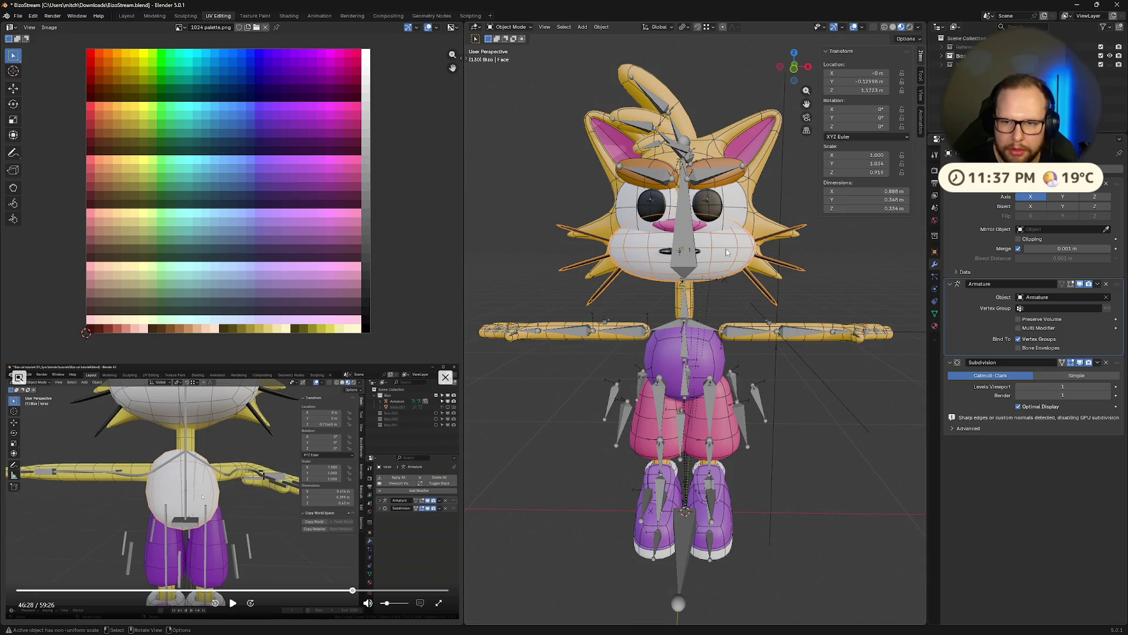
left_click(733, 212)
left_click(709, 203)
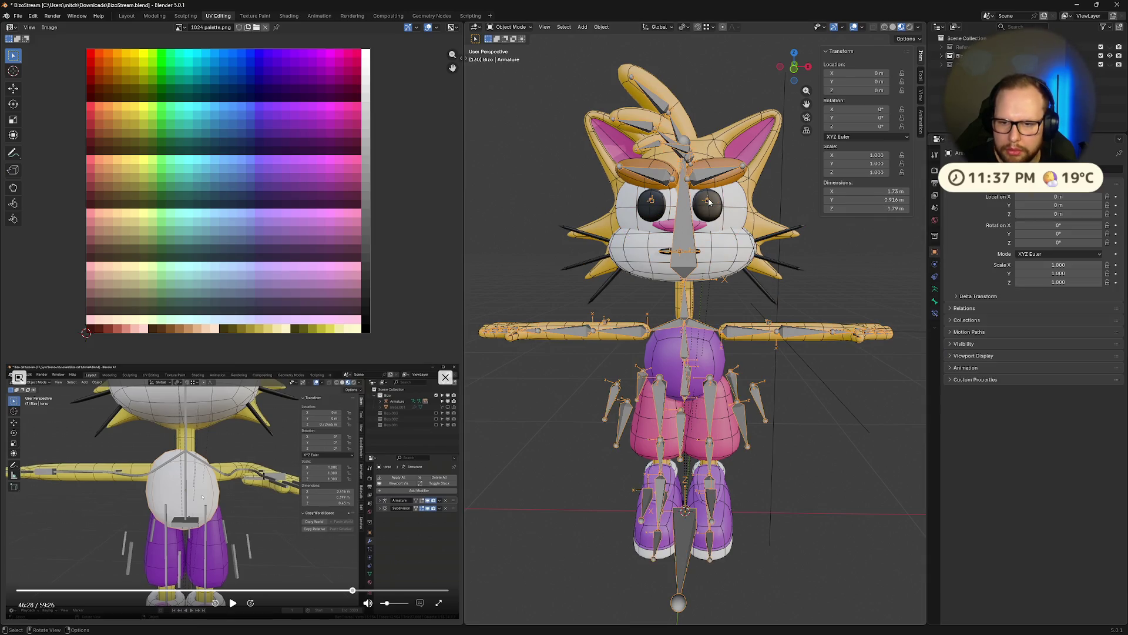
left_click(717, 205)
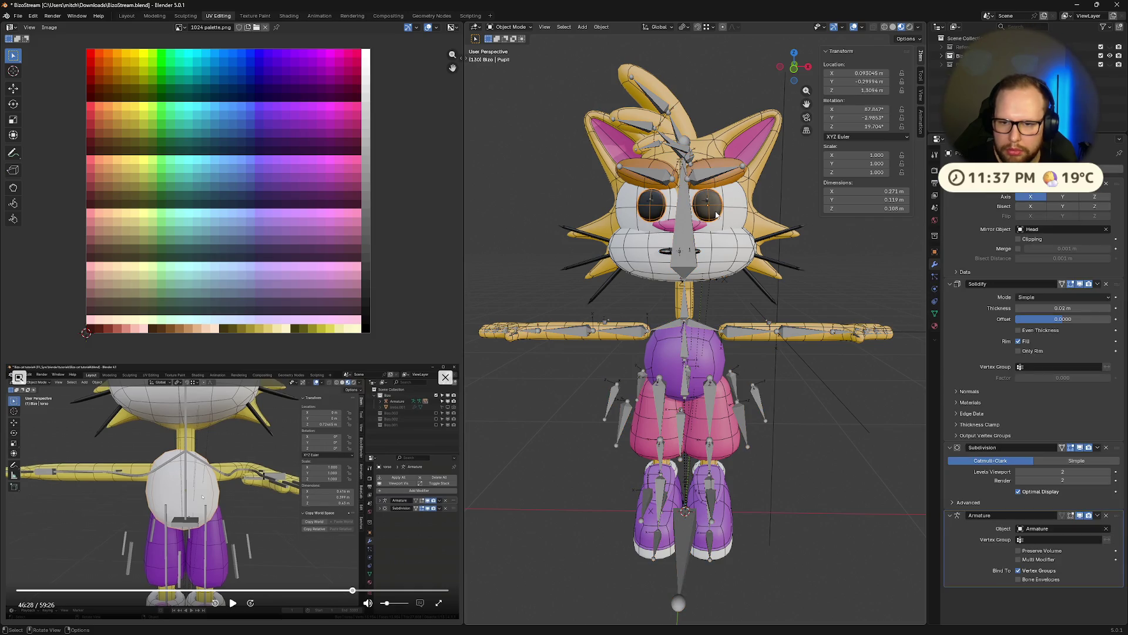
left_click_drag(1118, 520, 1119, 284)
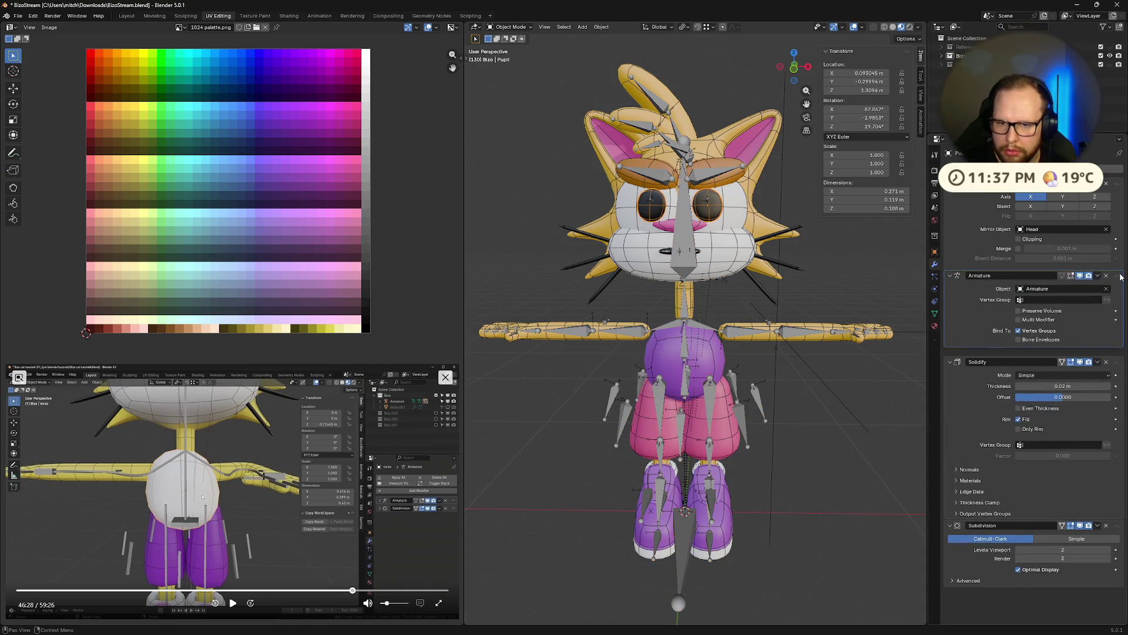
Check the Eyebrow, Head, Hair.001, Feet and Torso modifier stacks, then unhide the sweater mesh.
left_click(733, 163)
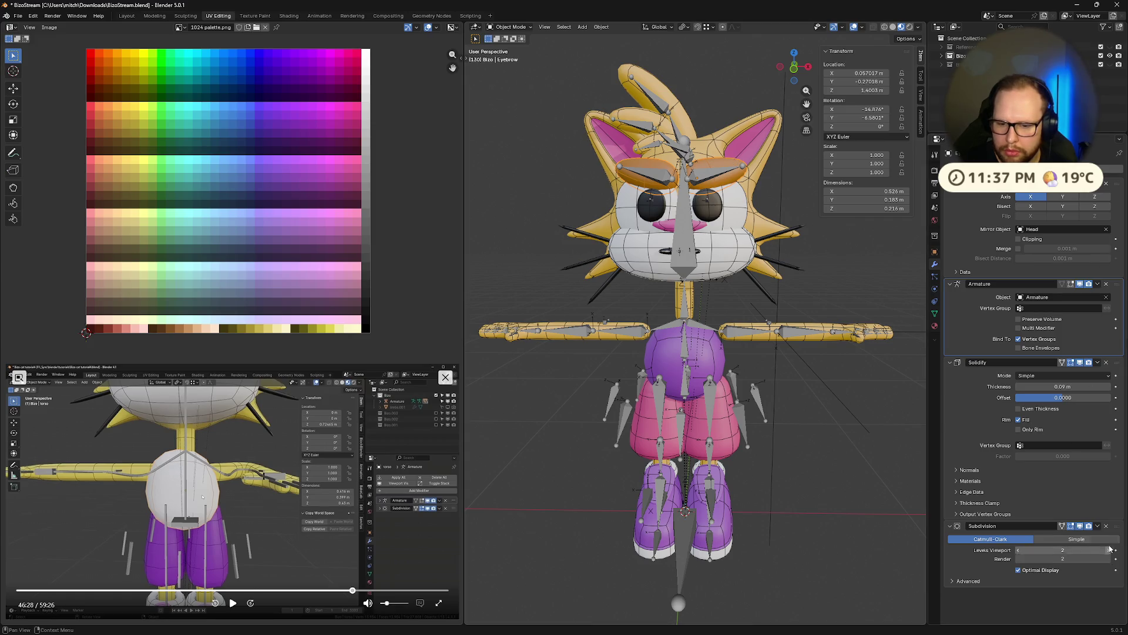
left_click(726, 149)
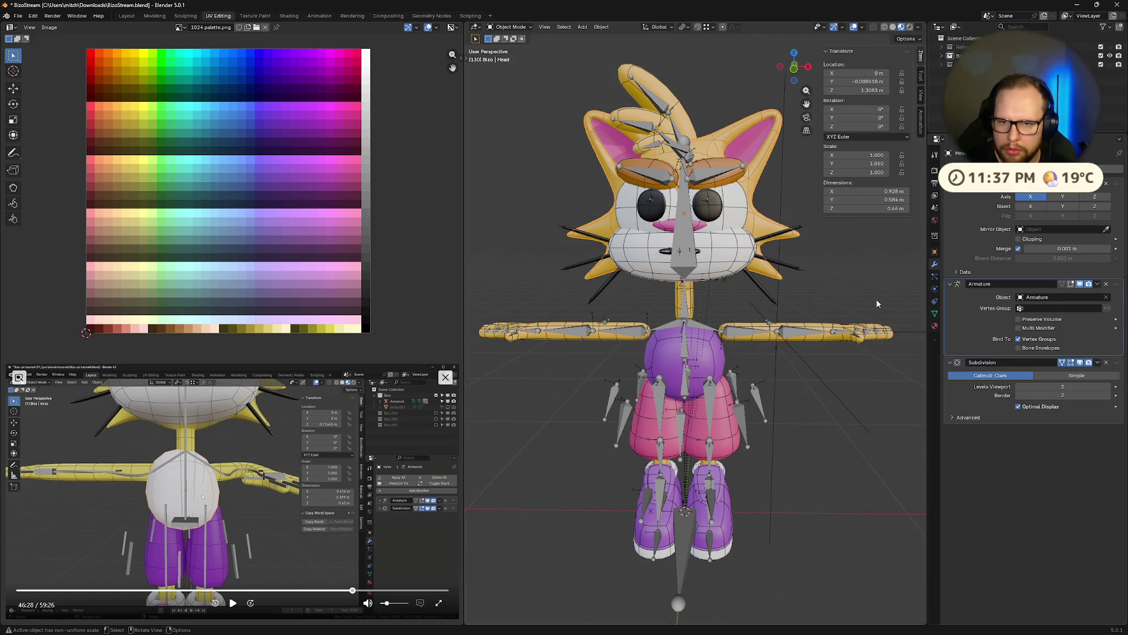
left_click(672, 106)
left_click(692, 117)
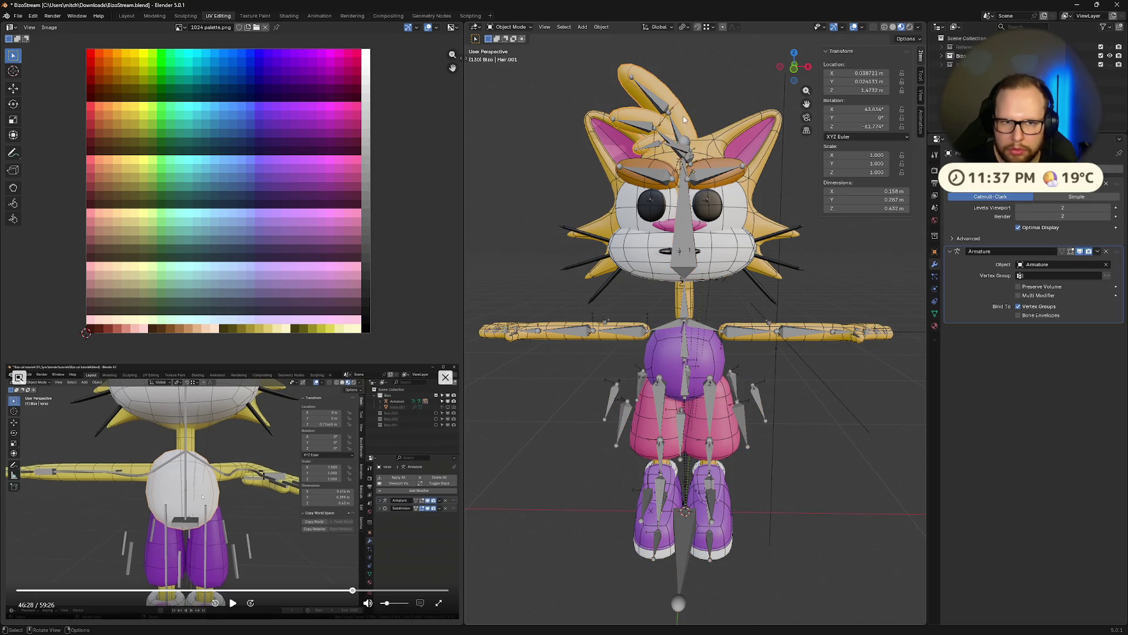
scroll(1120, 181, "down", 3)
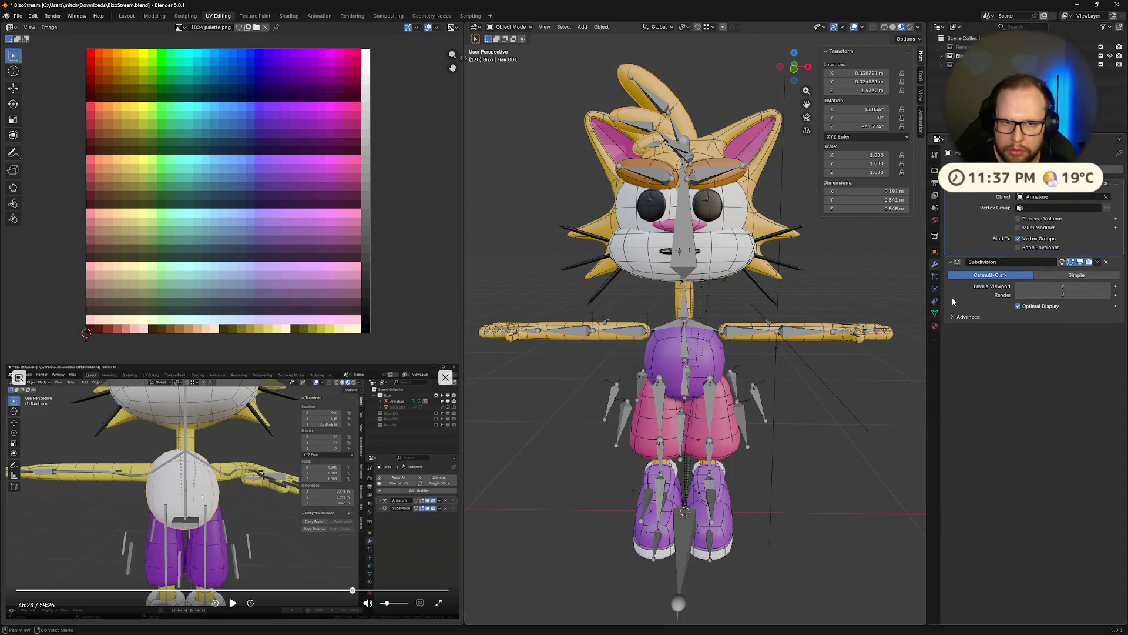
left_click(723, 522)
middle_click_drag(845, 546, 782, 540)
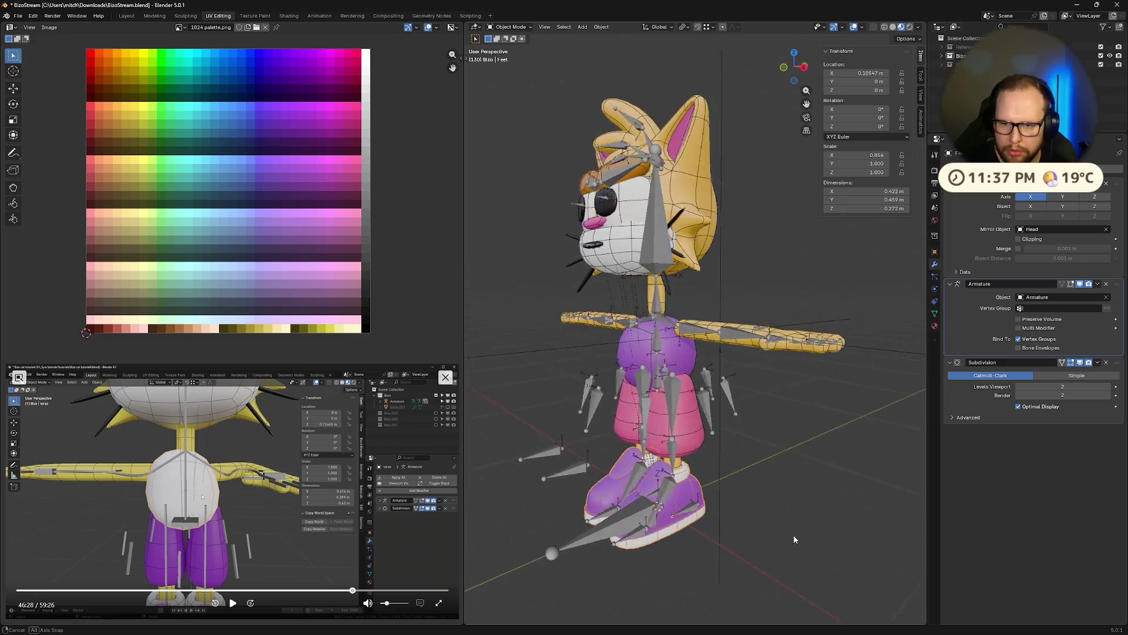
left_click(653, 433)
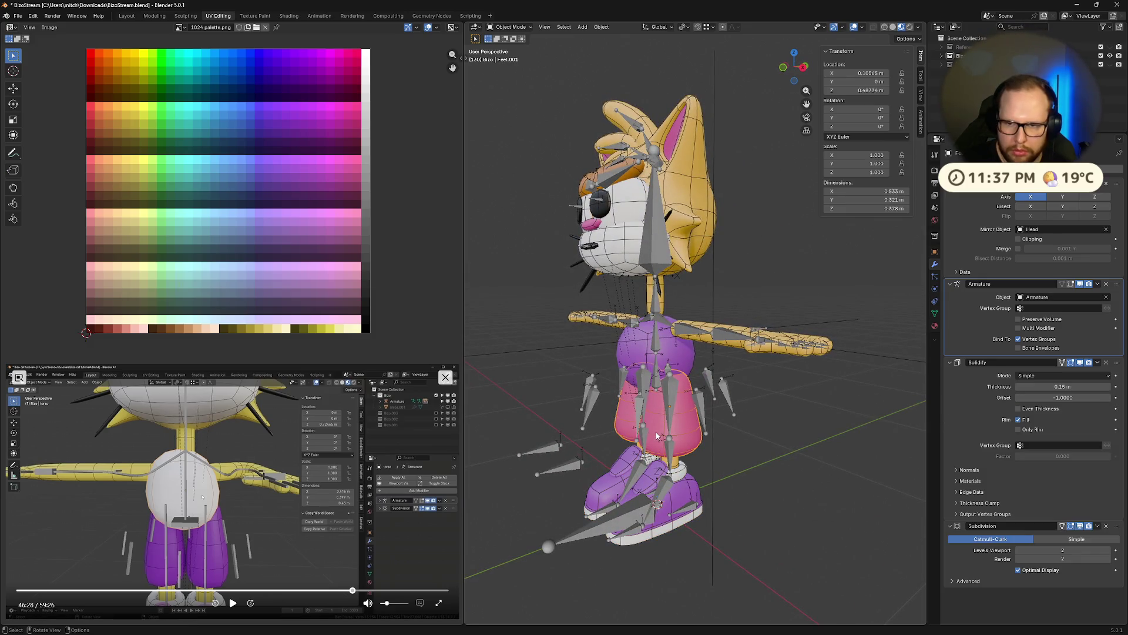
middle_click_drag(657, 435, 698, 437)
left_click(692, 359)
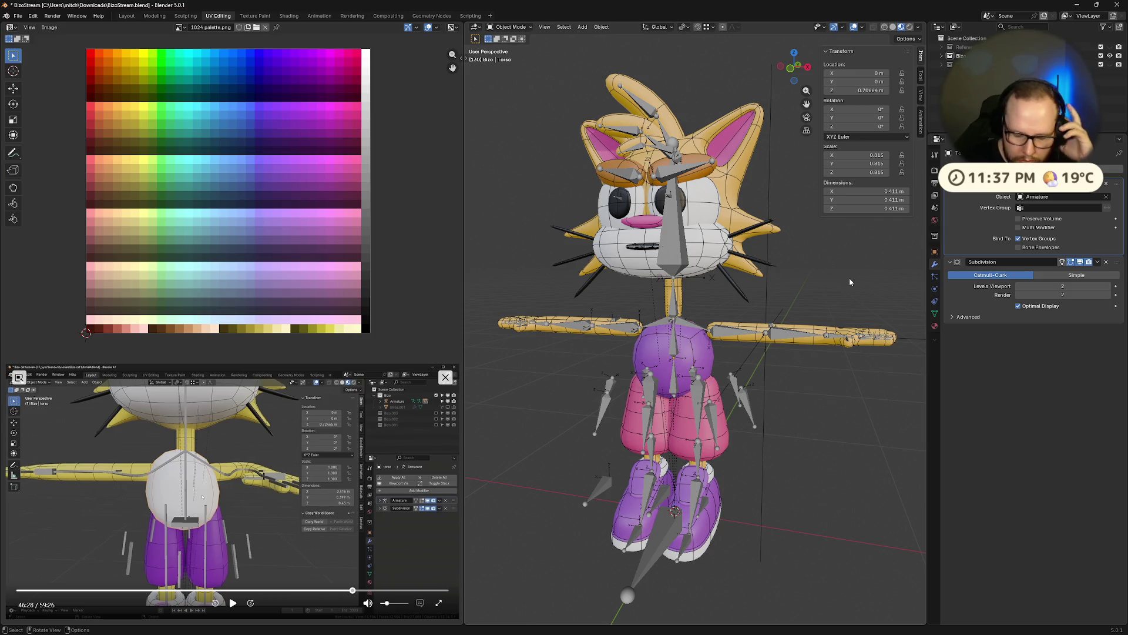
key("alt+h")
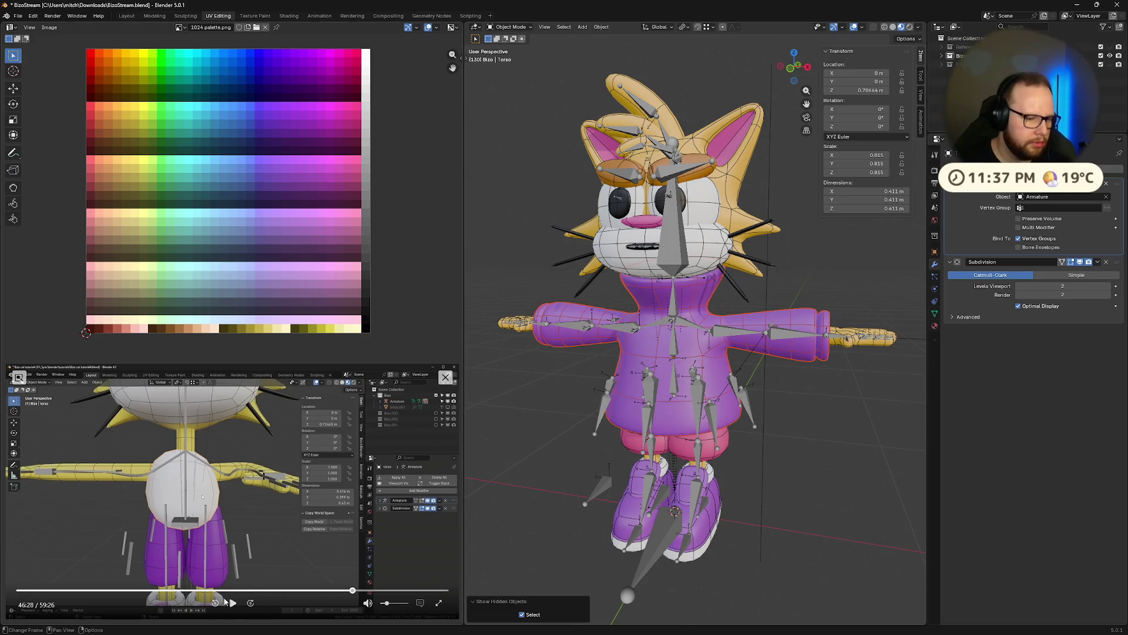
Play the tutorial, select and deselect all objects to check the sweater shows, then pause.
left_click(232, 602)
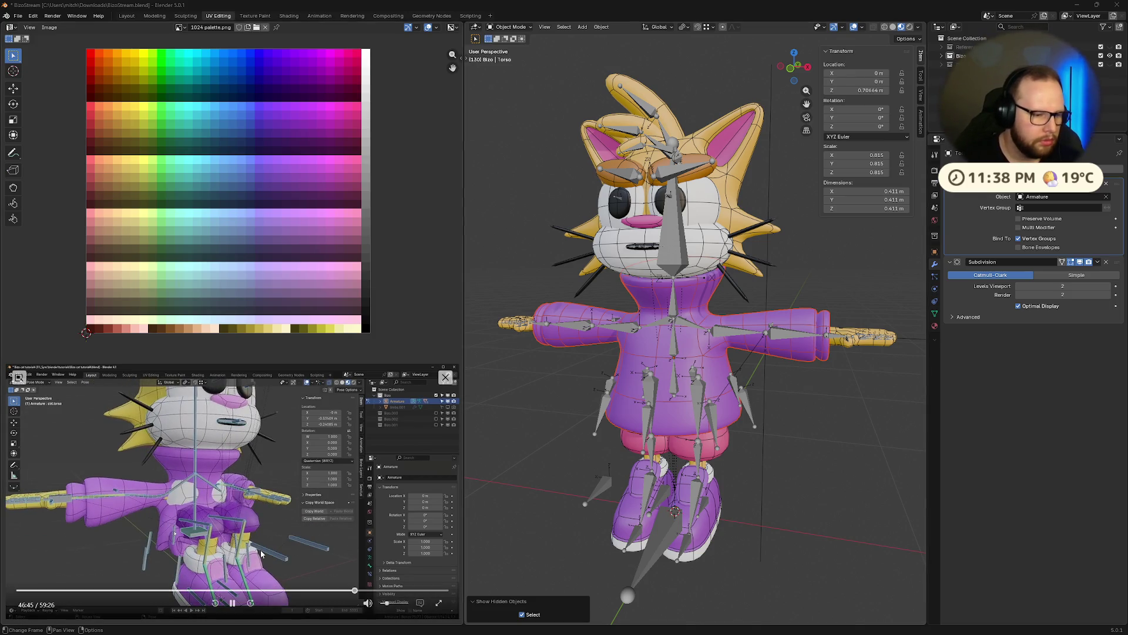
middle_click_drag(502, 518, 586, 509)
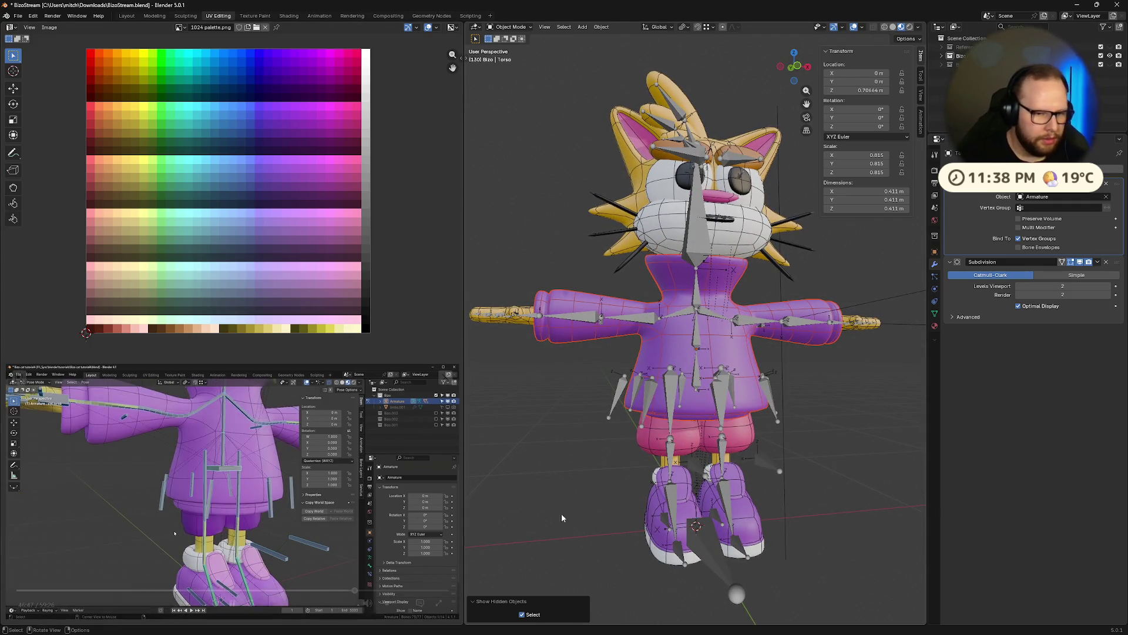
key("a")
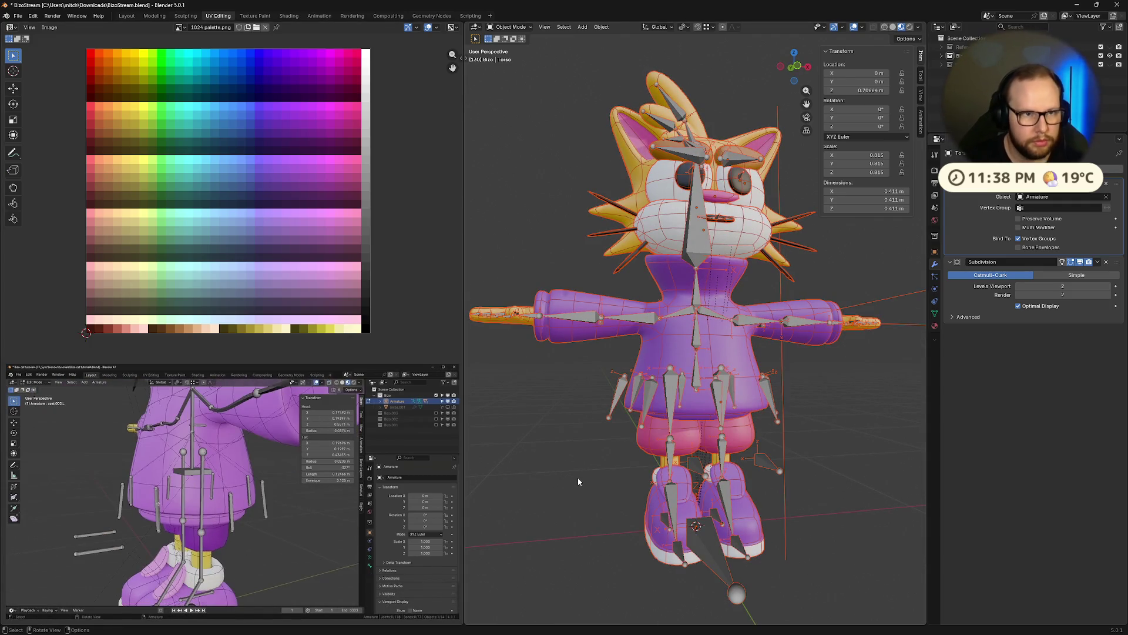
key("alt+a")
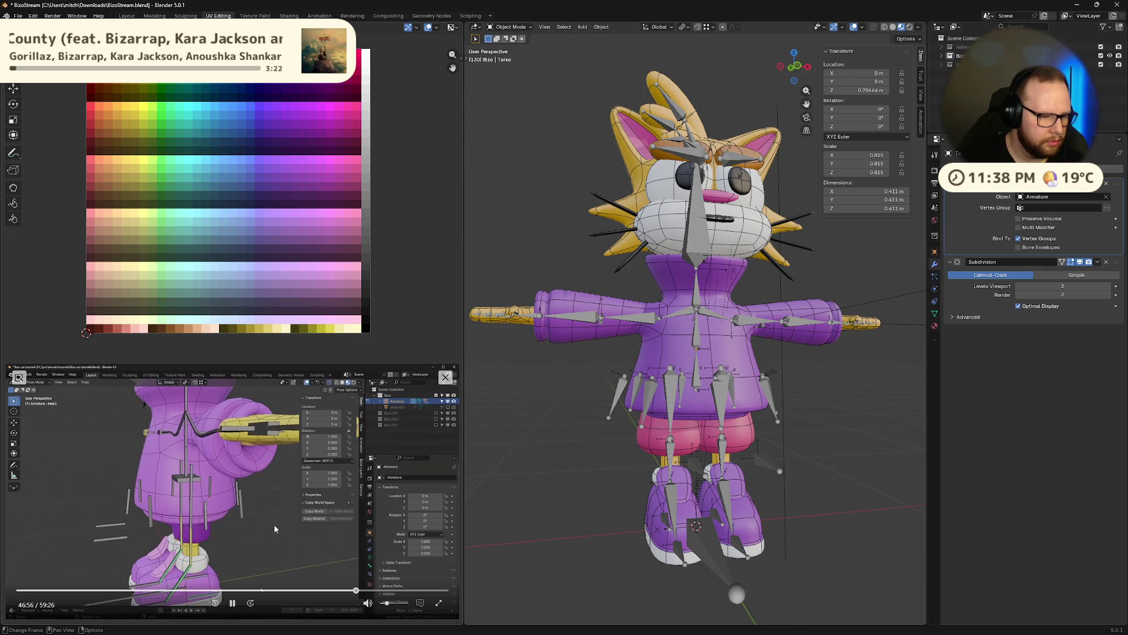
left_click(232, 603)
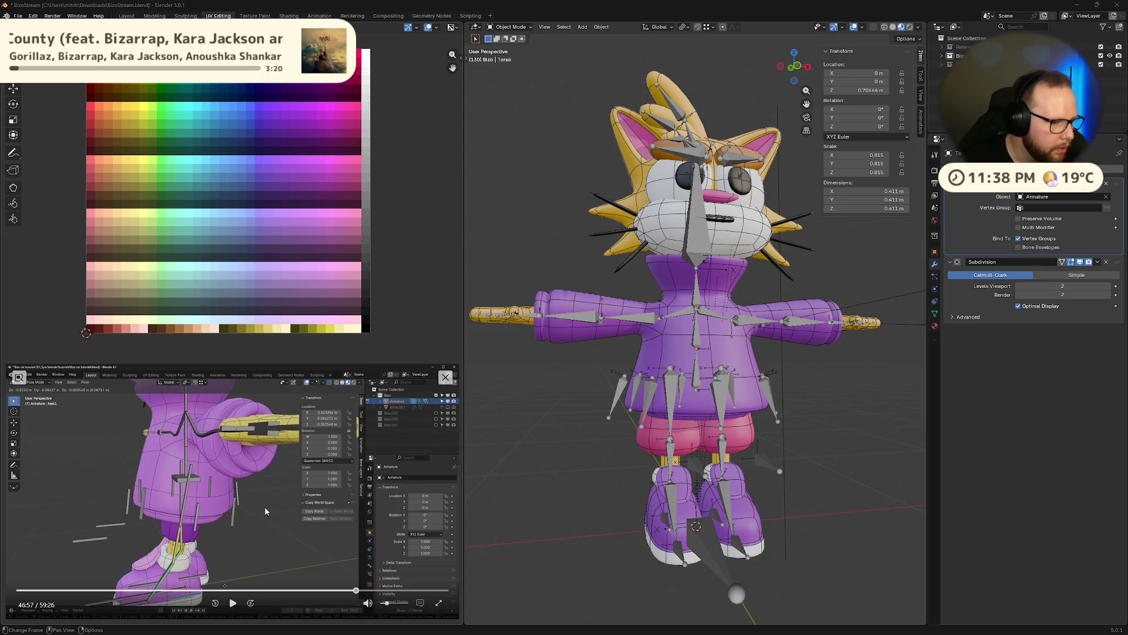
mouse_move(567, 465)
middle_mouse_down()
mouse_move(530, 466)
mouse_move(591, 453)
middle_mouse_up()
key("ctrl+Tab")
Toggle the torso through Edit and Object Mode and dismiss the mode menus.
key("Tab")
key("Tab")
key("ctrl+Tab")
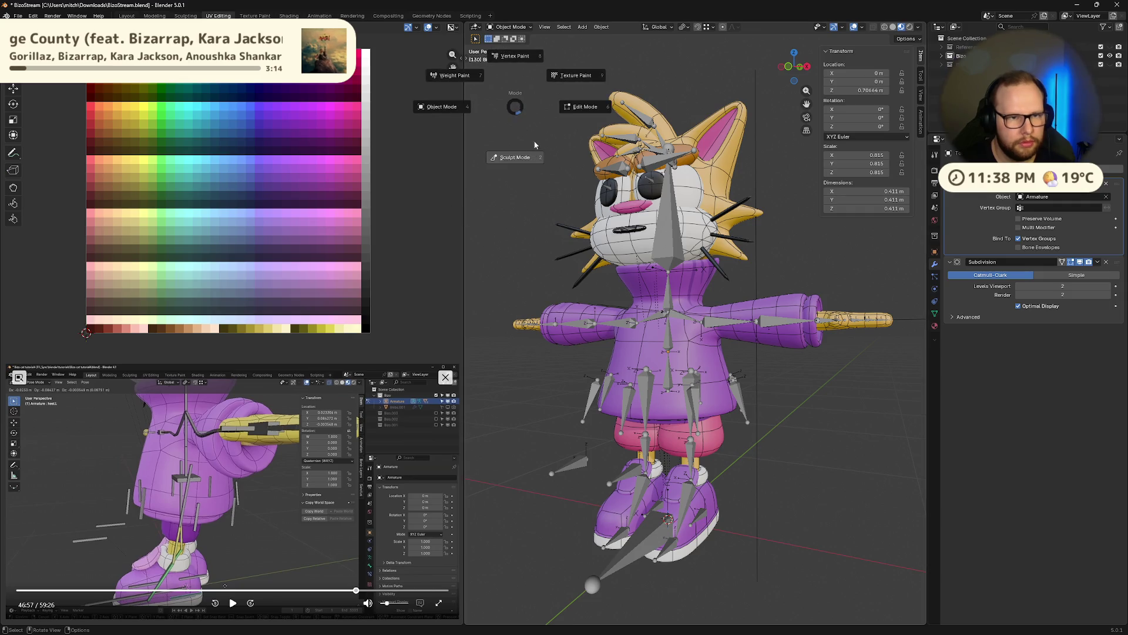
left_click(509, 27)
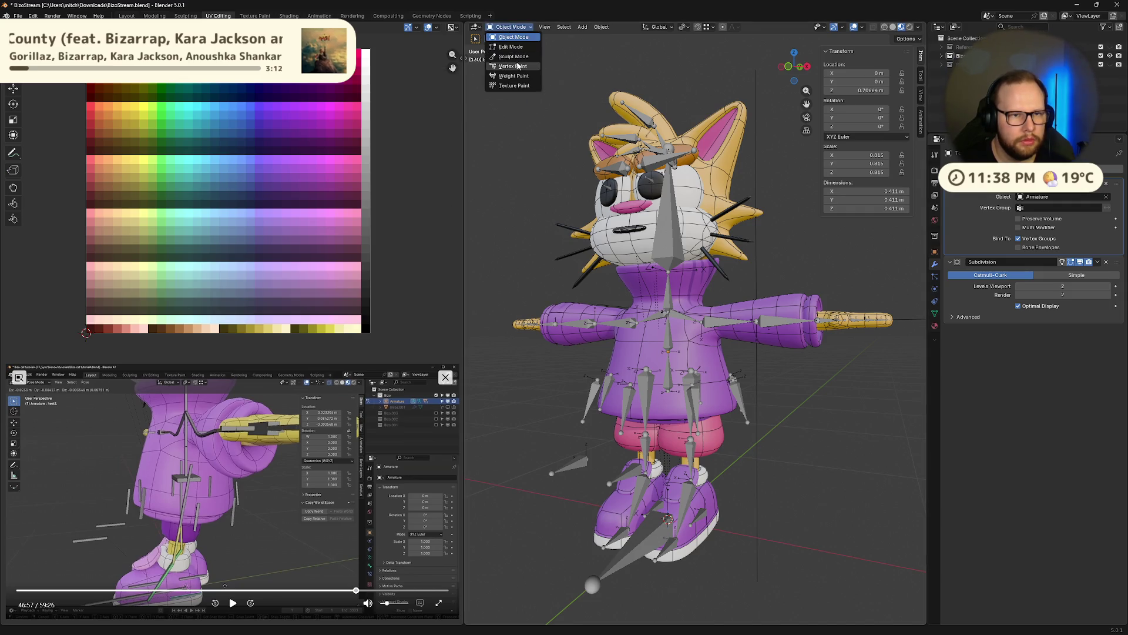
left_click(533, 210)
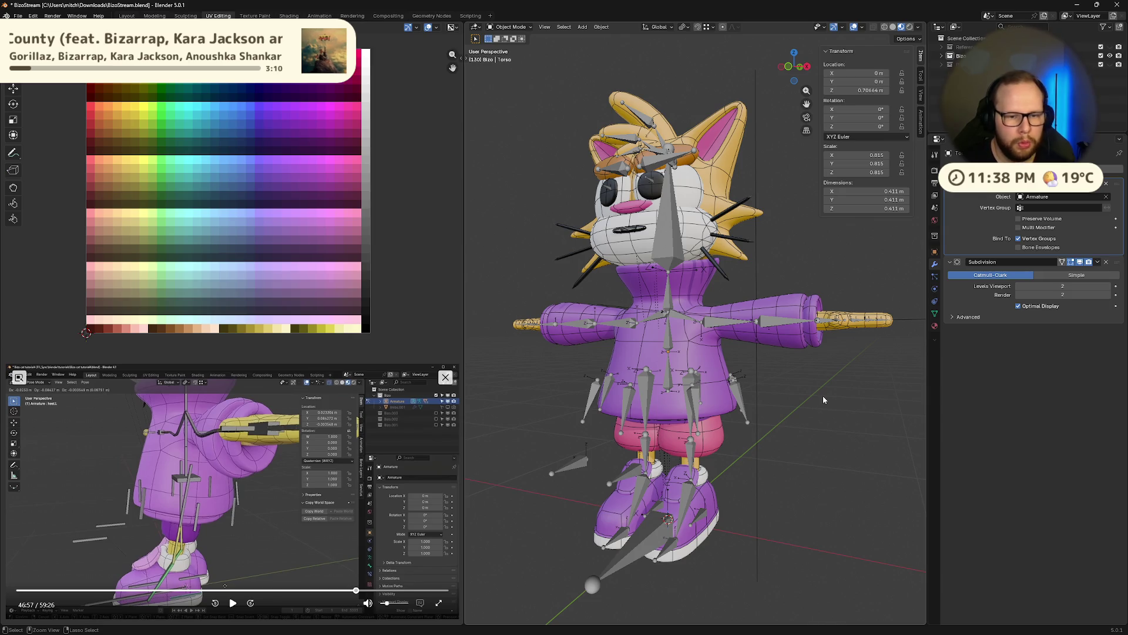
key("ctrl+Tab")
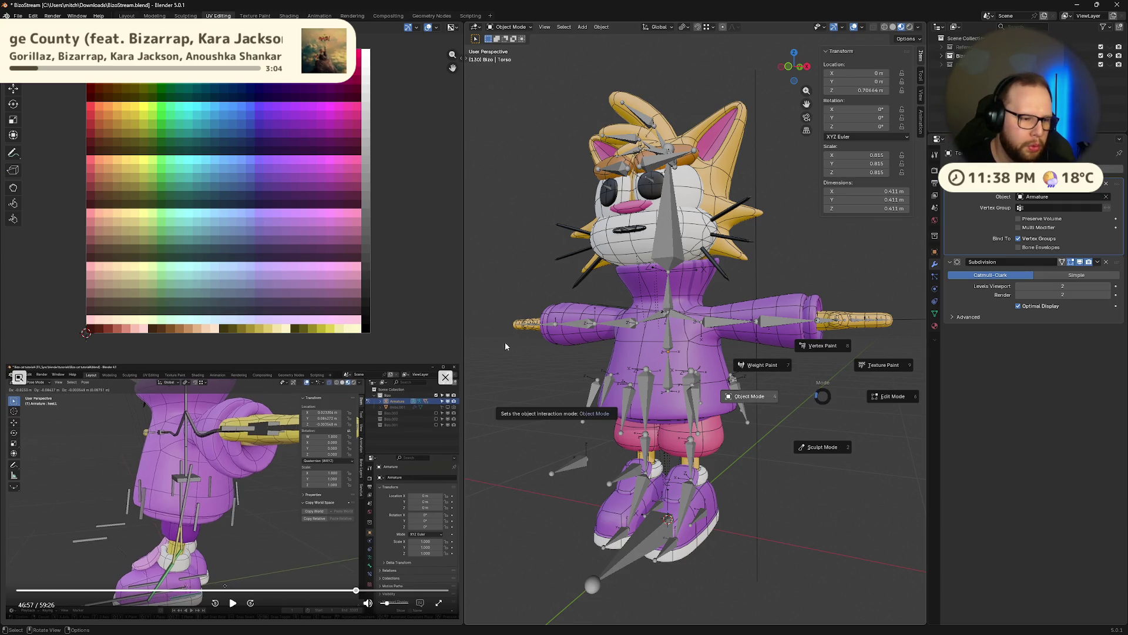
left_click(476, 338)
Select the armature and switch it into Pose Mode.
left_click(649, 394)
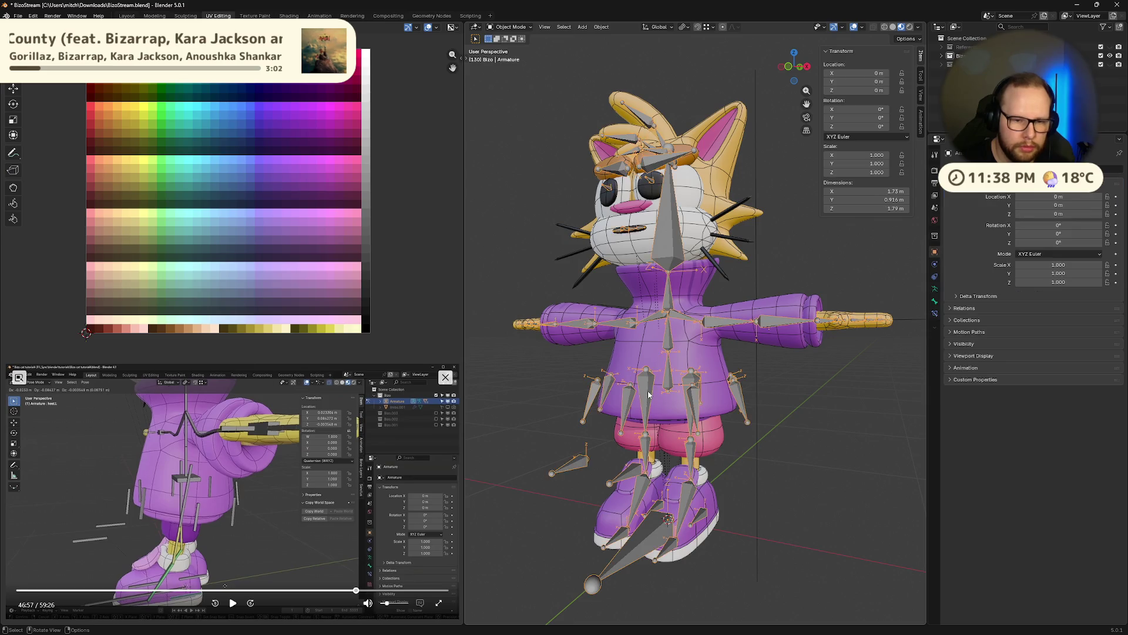
key("ctrl+Tab")
mouse_move(649, 395)
middle_mouse_down()
mouse_move(649, 427)
mouse_move(735, 415)
middle_mouse_up()
Solo the ik then clothing collections, select all clothing bones, and show every collection again.
left_click(934, 300)
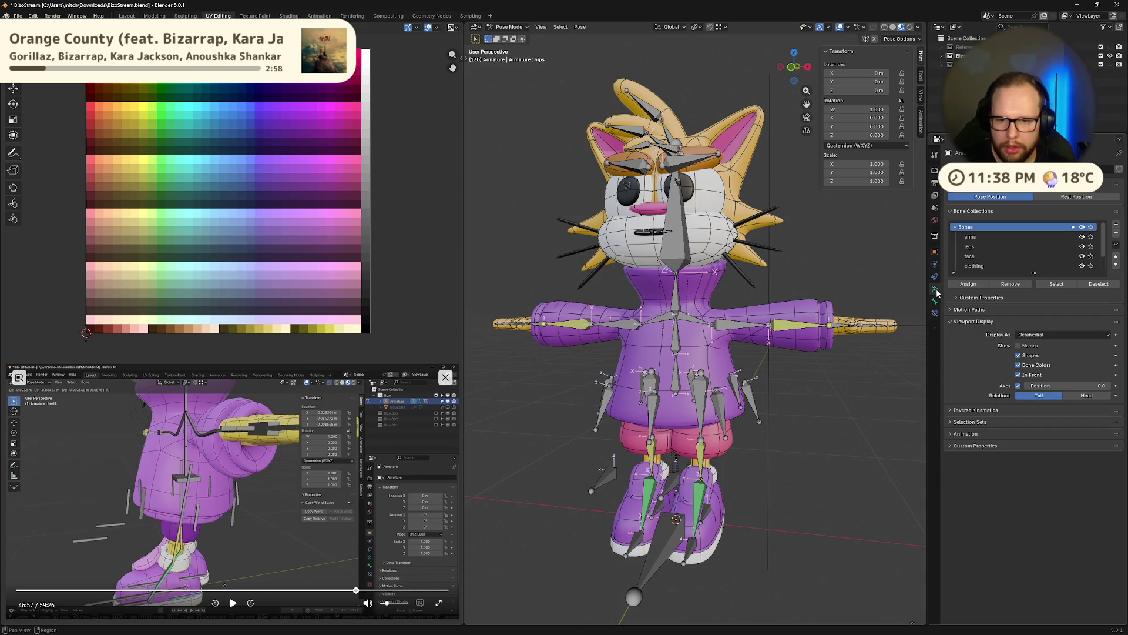
left_click(1091, 256)
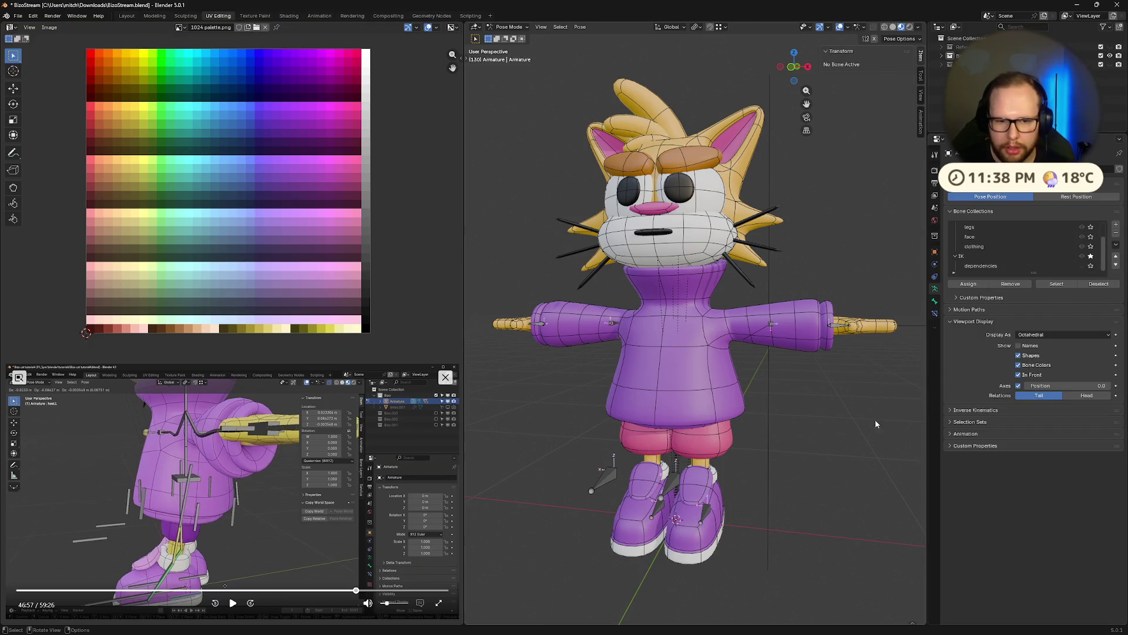
left_click(1091, 257)
key("a")
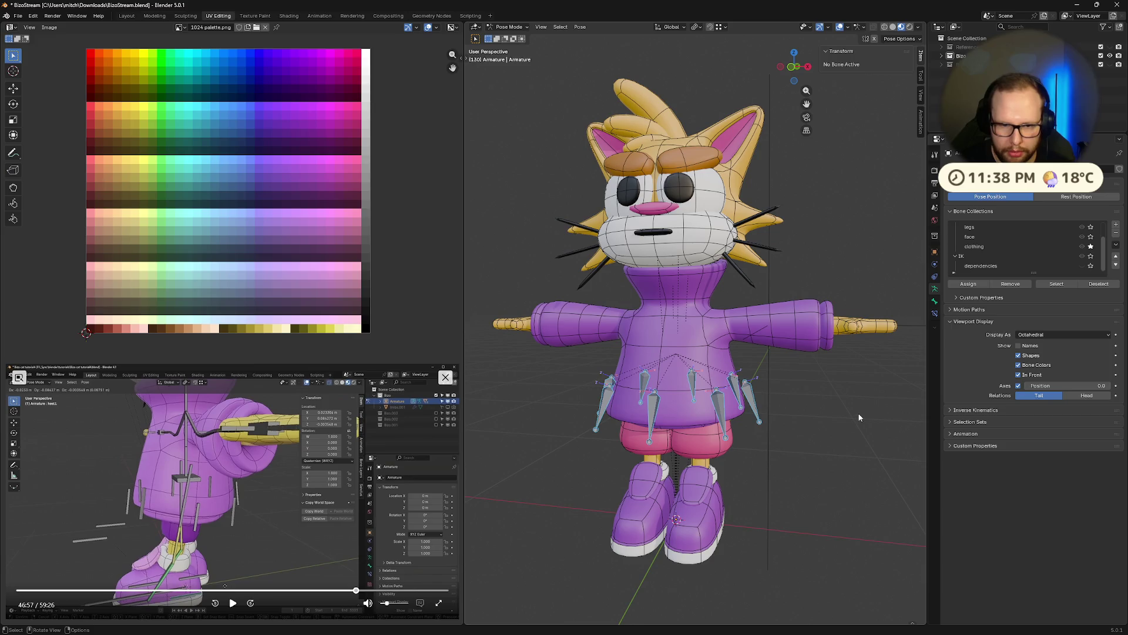
left_click(1090, 246)
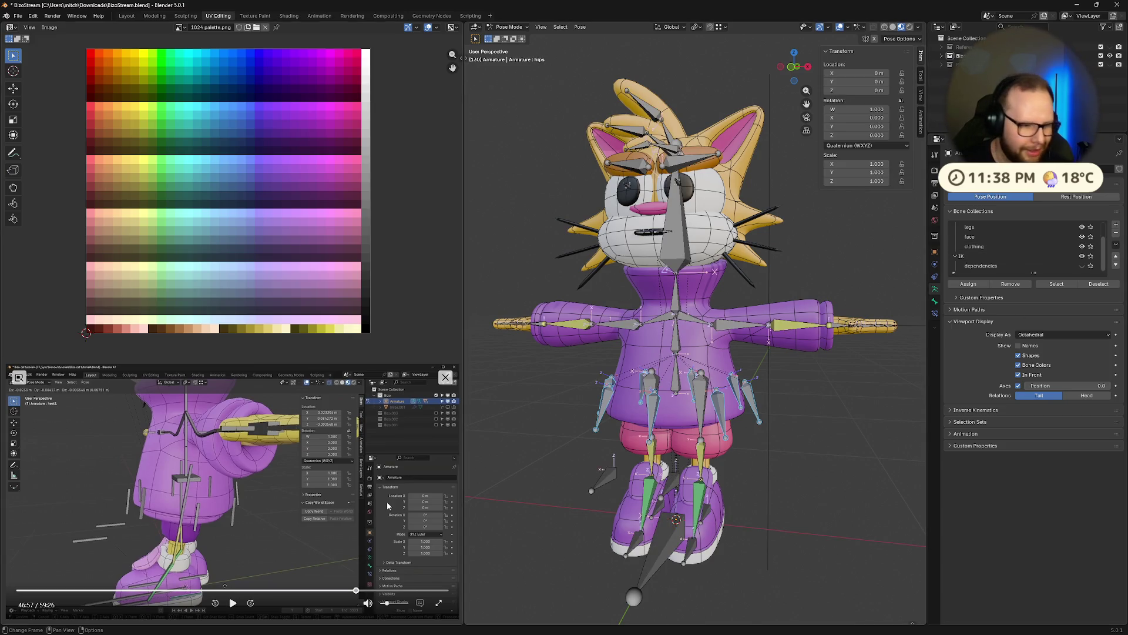